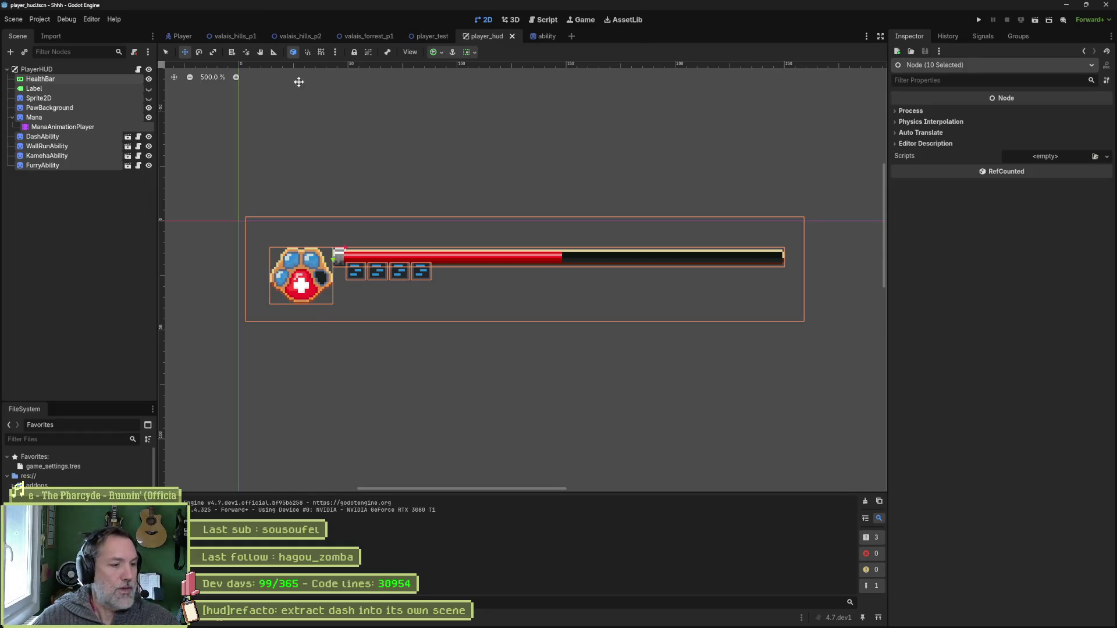
# Check the AbilityDash/DashAnimationPlayer node-not-found error, then open ability.tscn in a new tab.
pyautogui.click(237, 622)
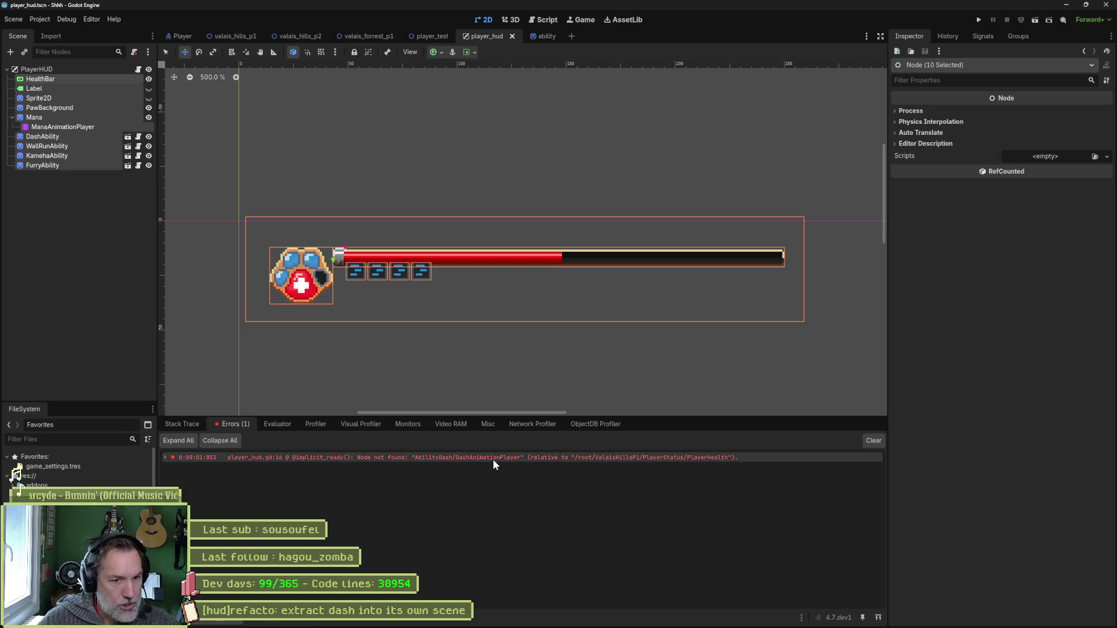
pyautogui.click(88, 175)
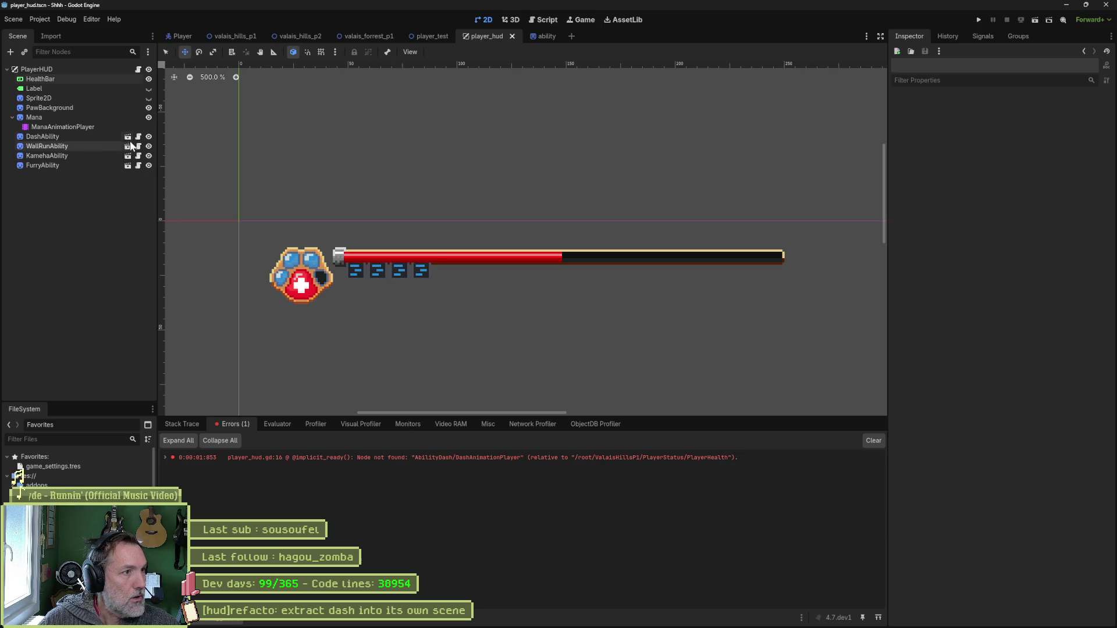
pyautogui.click(127, 137)
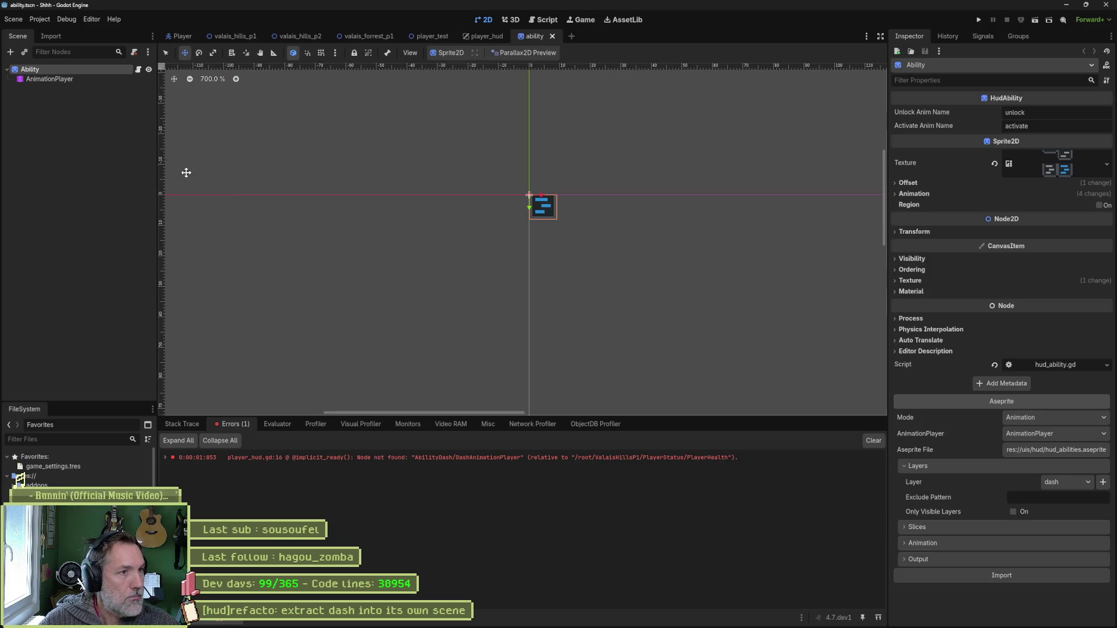
# In the Script editor, close every script except hud_ability.gd.
pyautogui.click(542, 20)
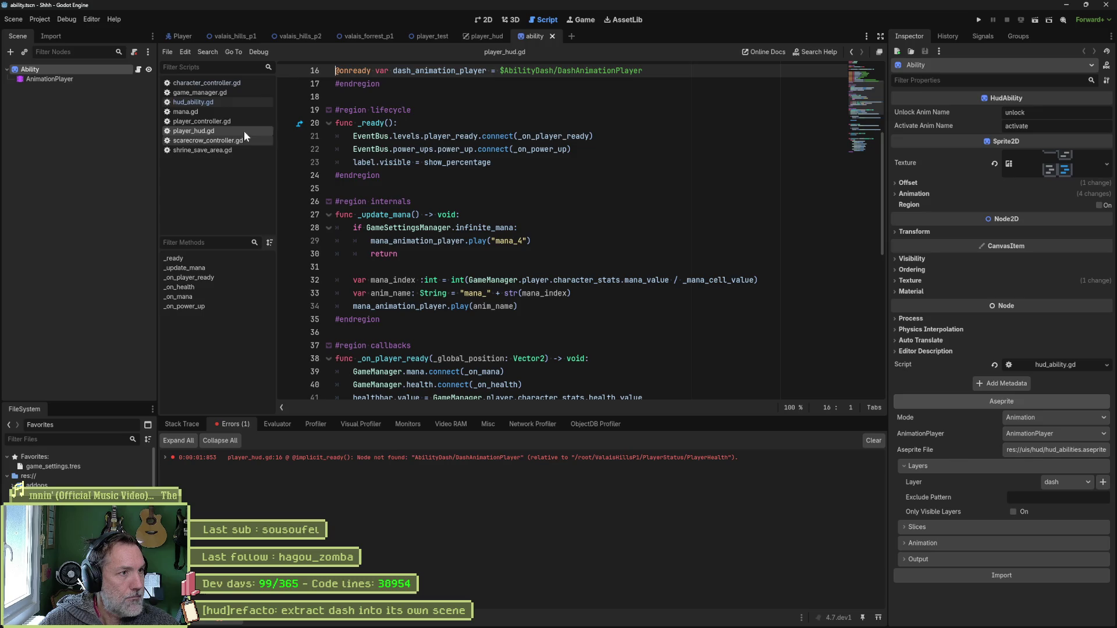
pyautogui.rightClick(232, 105)
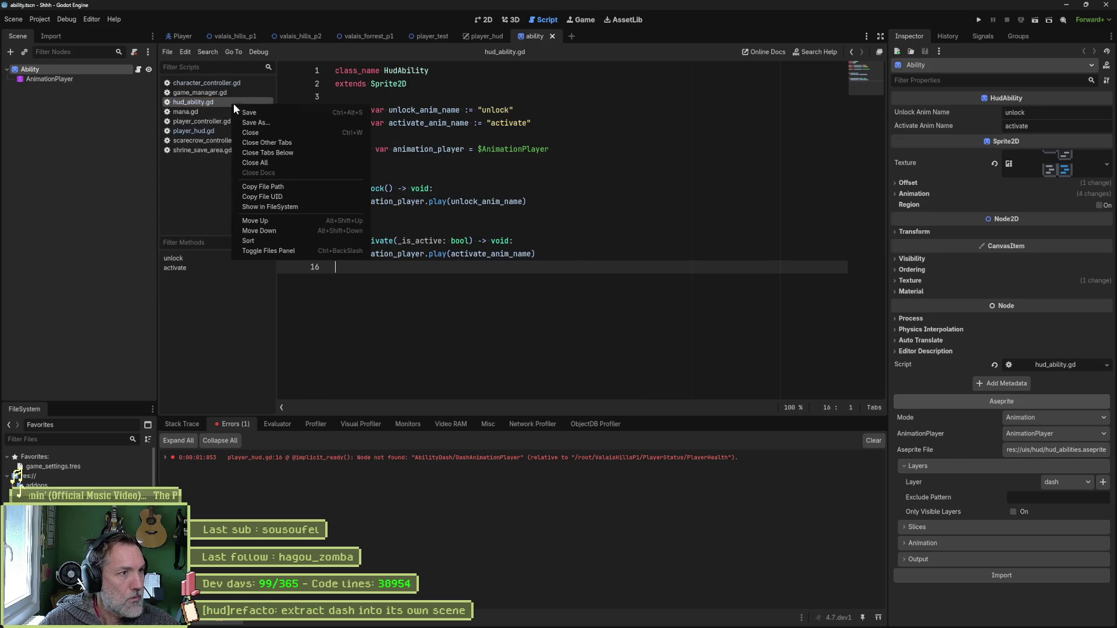
pyautogui.click(312, 142)
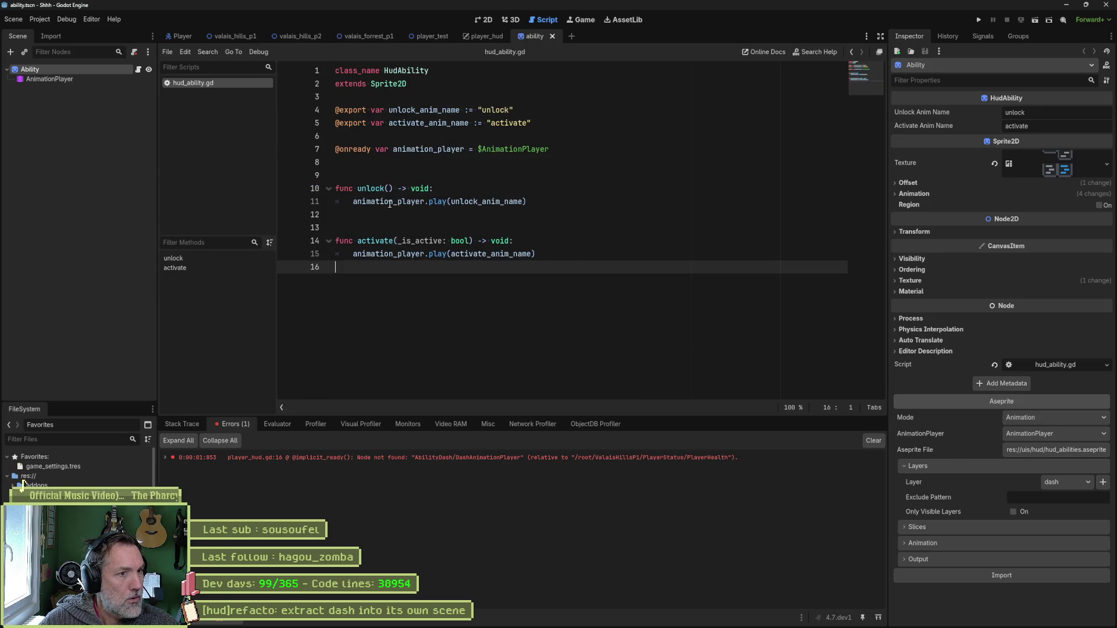
# Add a _ready() function to hud_ability.gd that plays an animation.
pyautogui.moveTo(391, 203)
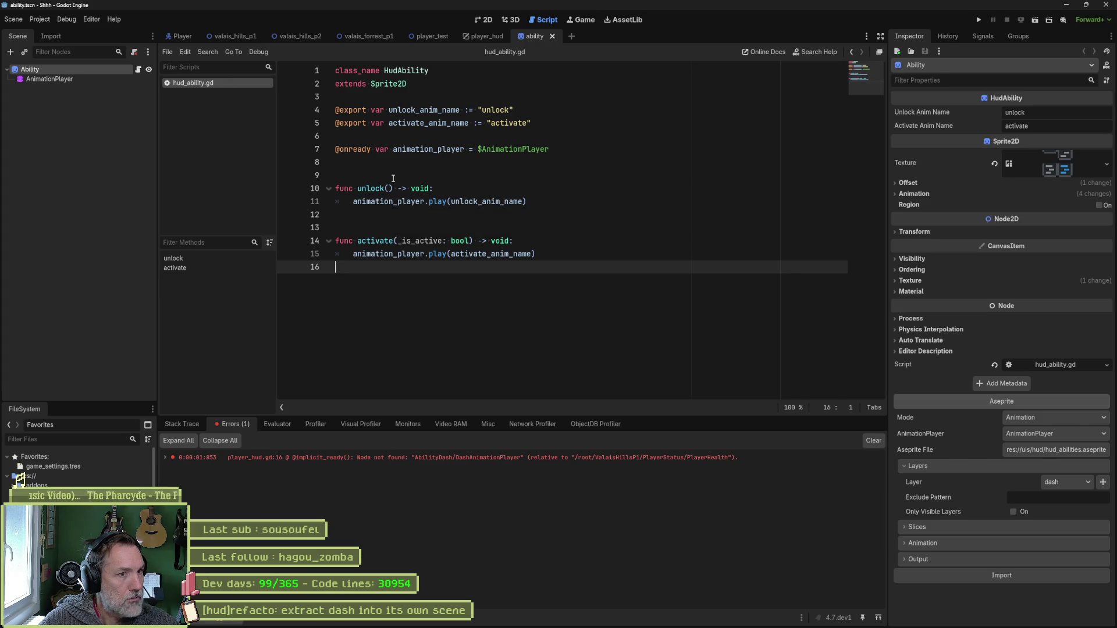
pyautogui.click(391, 177)
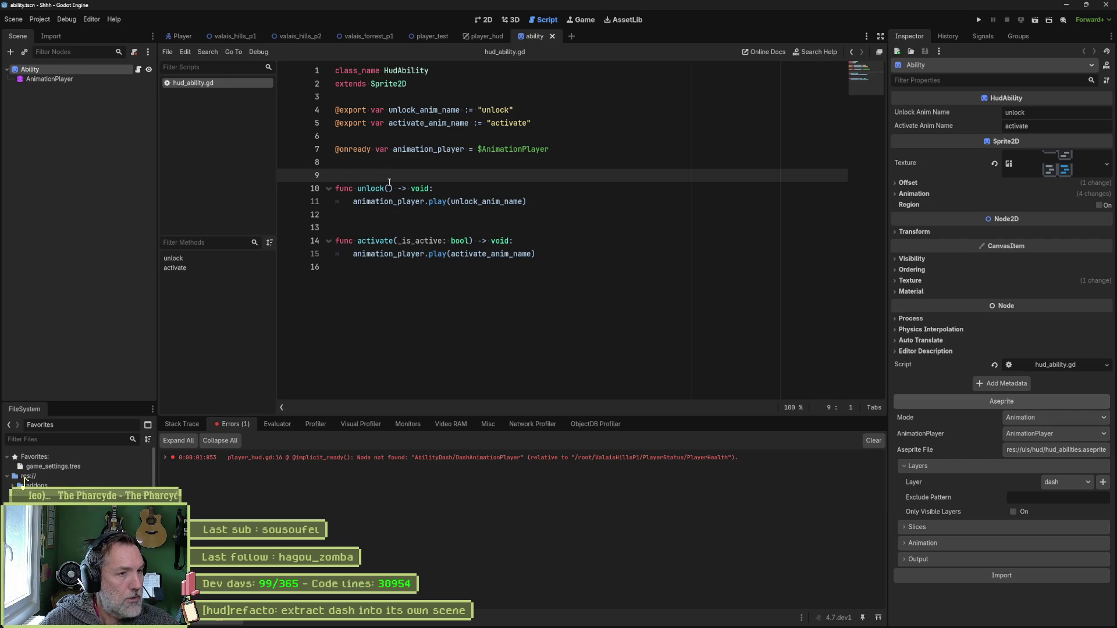
pyautogui.press('Return')
pyautogui.press('Return')
pyautogui.press('Up')
pyautogui.write('func _rea')
pyautogui.press('Return')
pyautogui.press('Return')
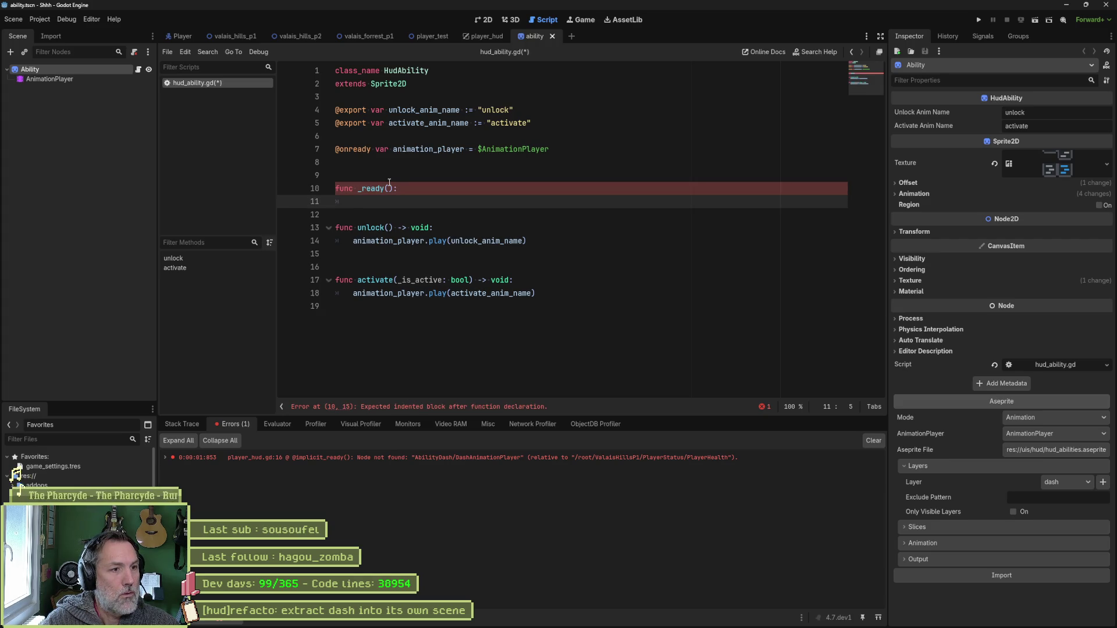
pyautogui.press('Down')
pyautogui.press('Down')
pyautogui.press('Down')
pyautogui.hotkey('ctrl', 'c')
pyautogui.press('Up')
pyautogui.press('Up')
pyautogui.press('Up')
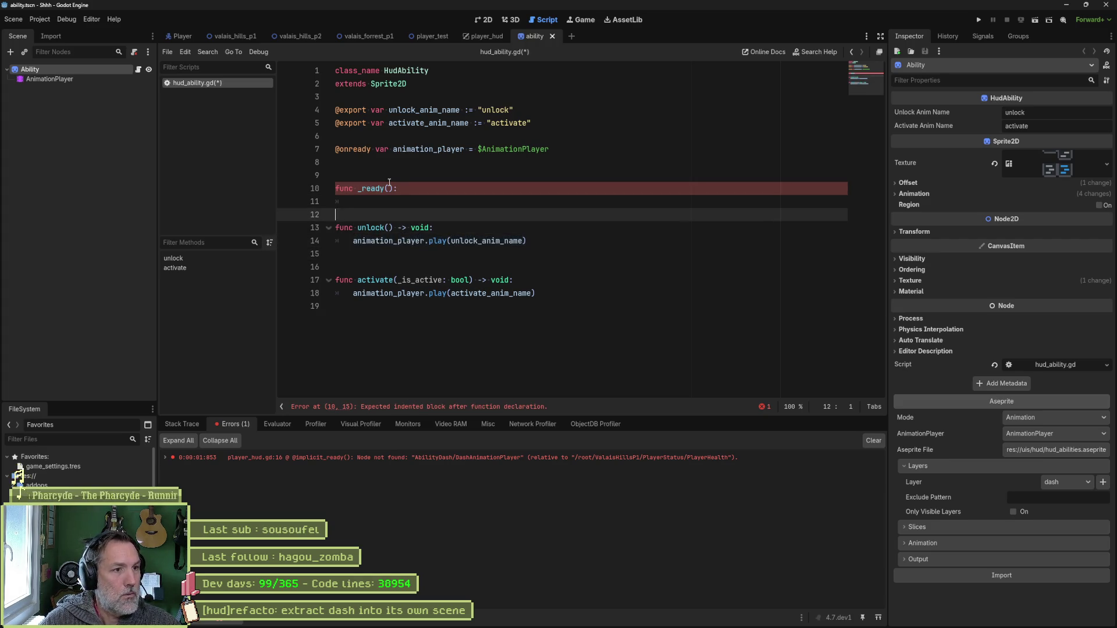
pyautogui.hotkey('ctrl', 'v')
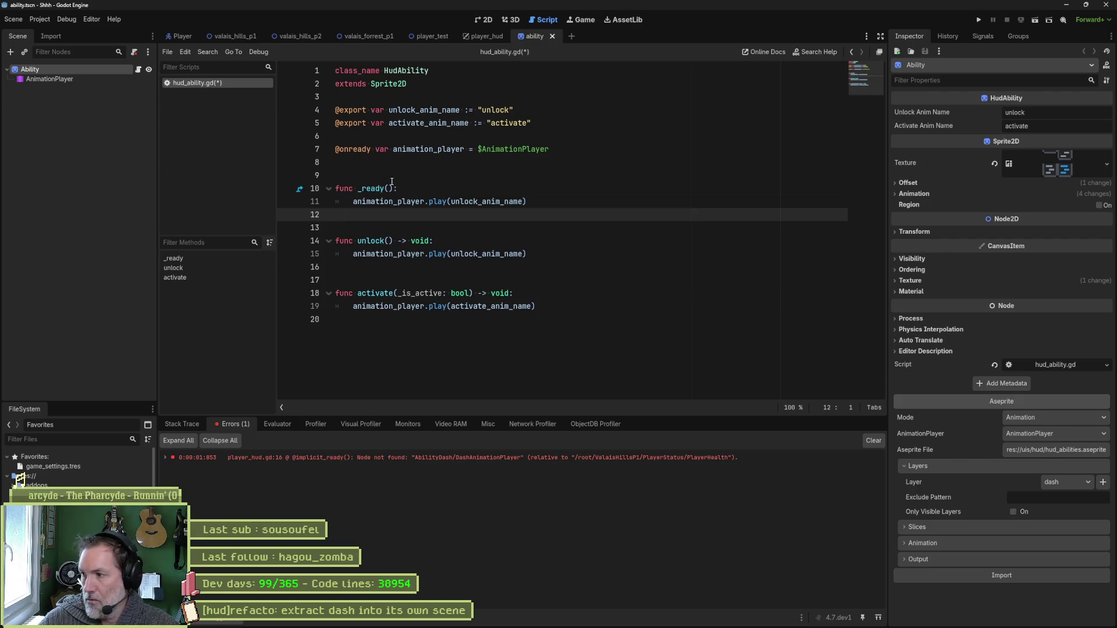
# Duplicate the unlock animation export line as ide_anim_name with default "idle".
pyautogui.click(532, 109)
pyautogui.hotkey('ctrl', 'shift', 'd')
pyautogui.moveTo(415, 110); pyautogui.dragTo(389, 110)
pyautogui.write('ide')
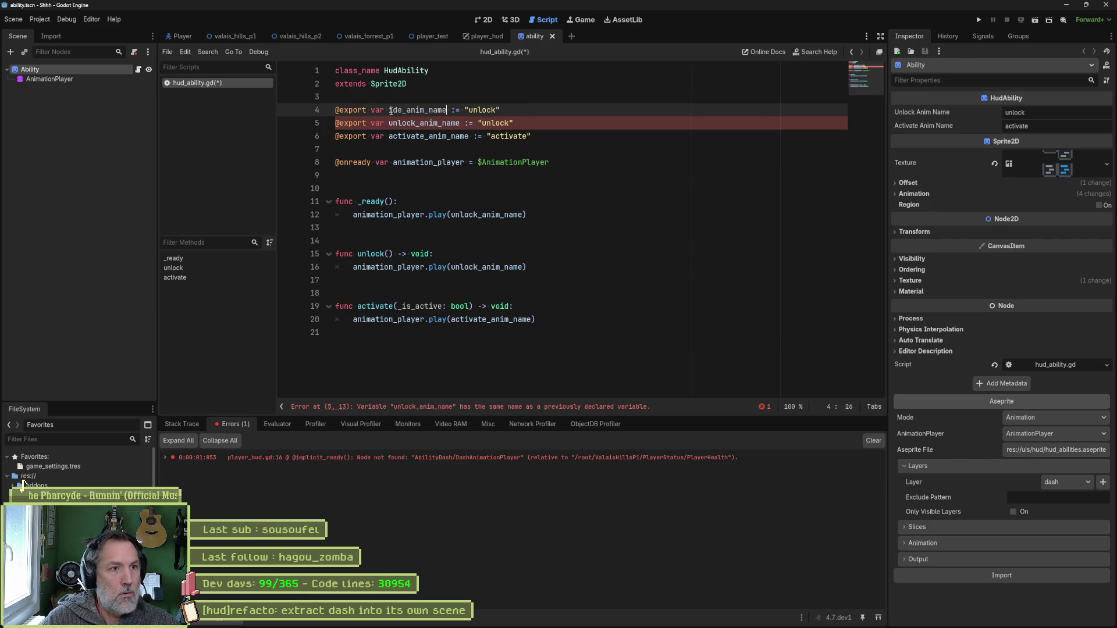
pyautogui.press('End')
pyautogui.press('Left')
pyautogui.hotkey('ctrl', 'shift', 'Left')
pyautogui.write('idle')
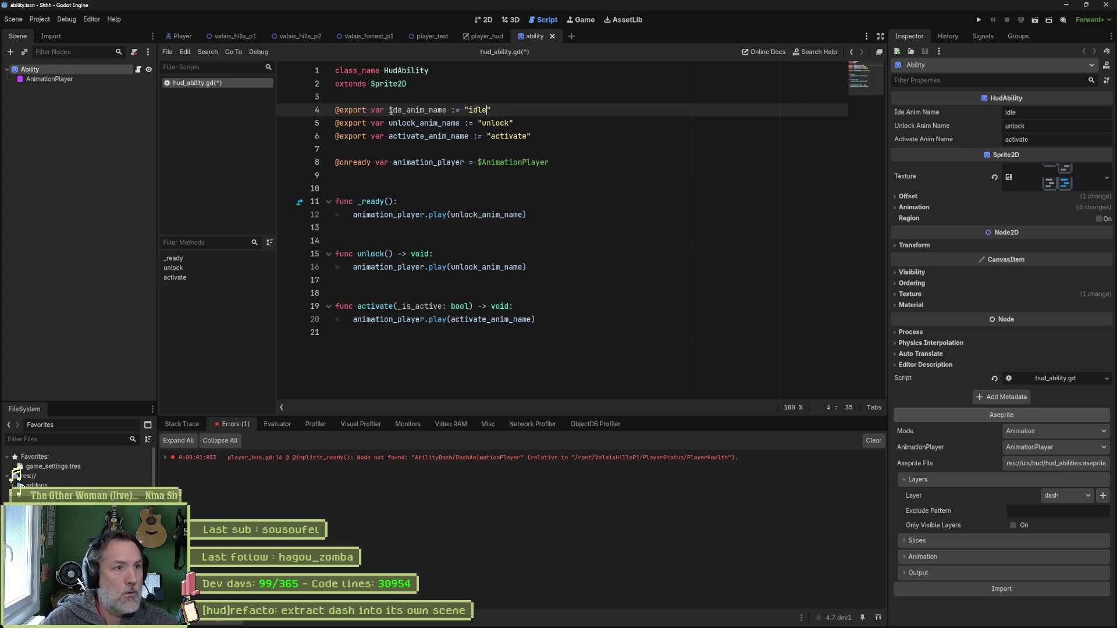
# Make _ready() play ide_anim_name and save hud_ability.gd.
pyautogui.doubleClick(433, 110)
pyautogui.hotkey('ctrl', 'c')
pyautogui.doubleClick(500, 214)
pyautogui.hotkey('ctrl', 'v')
pyautogui.hotkey('ctrl', 's')
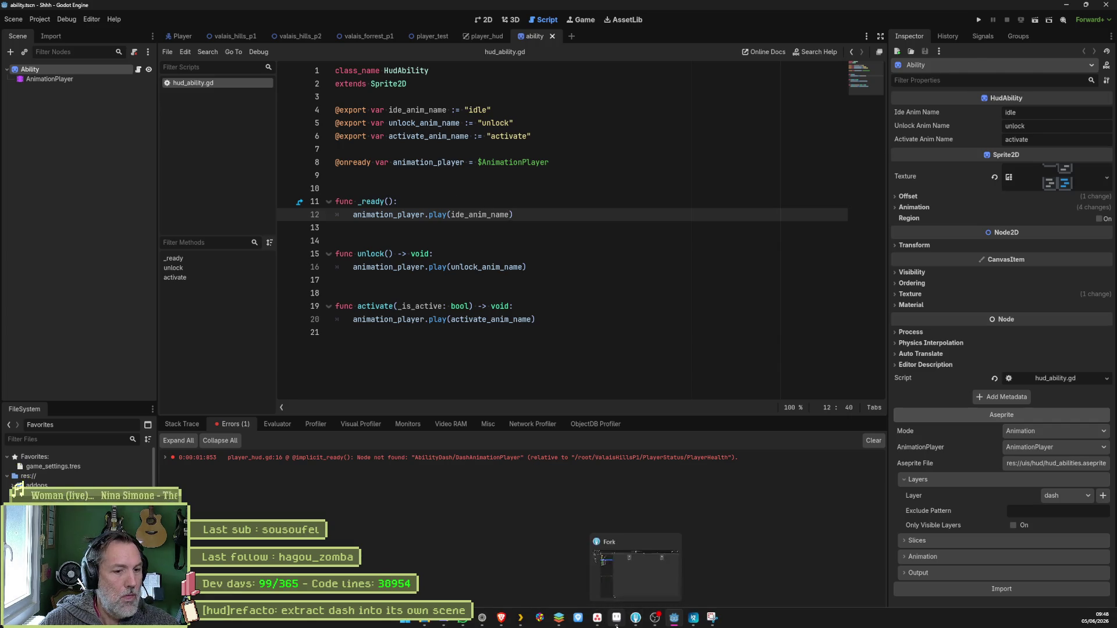
pyautogui.click(616, 617)
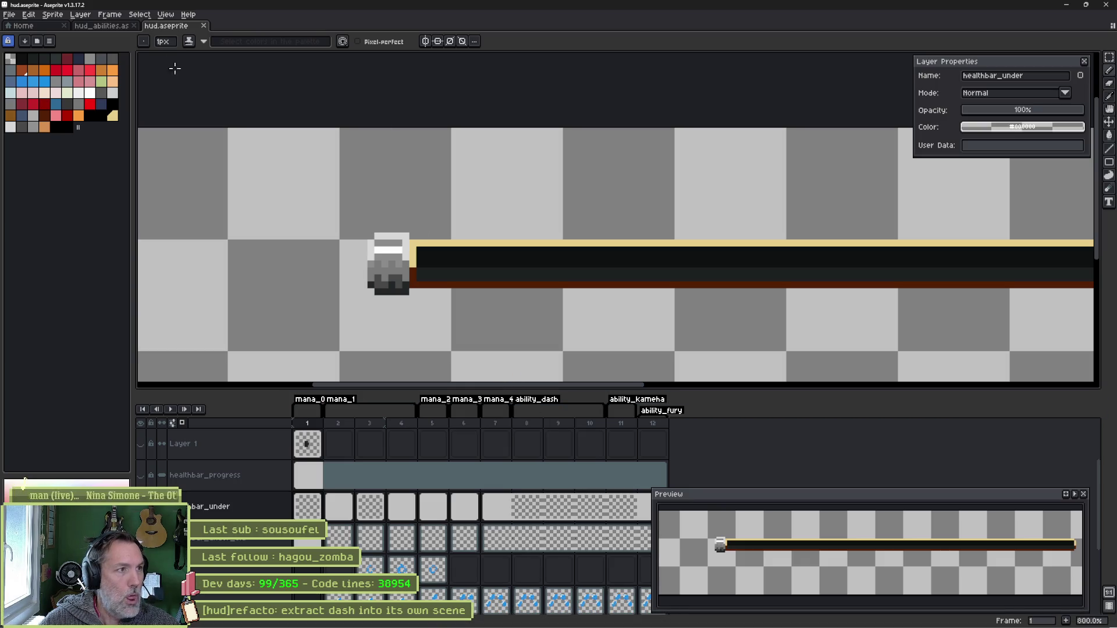
# Inspect the idle, unlock and active tags in hud_abilities.aseprite, then return to Godot.
pyautogui.click(102, 25)
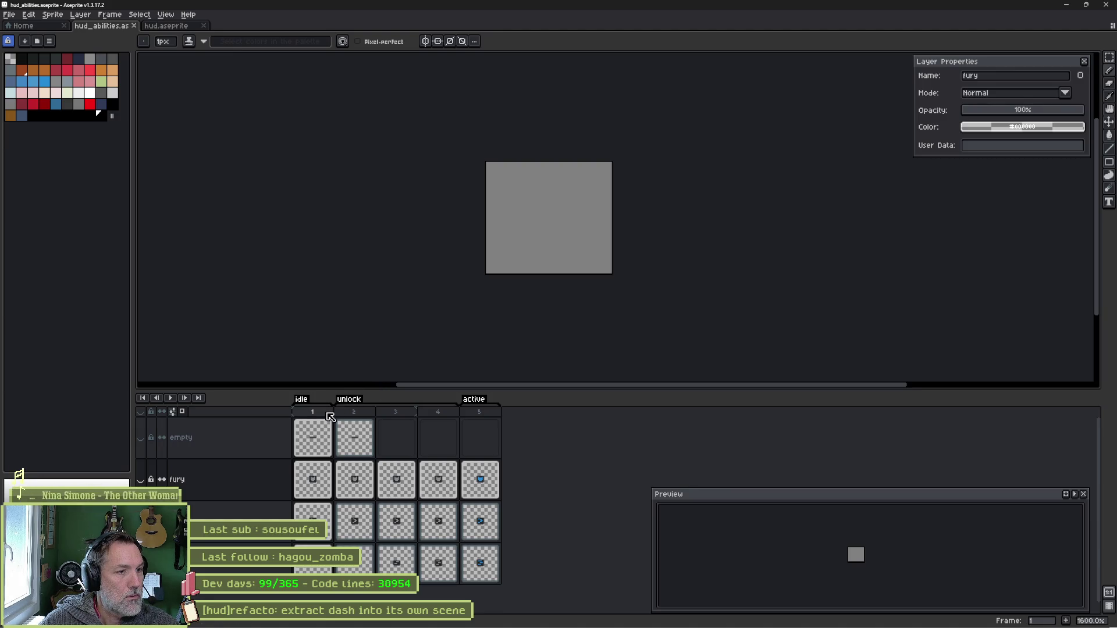
pyautogui.hotkey('alt', 'Tab')
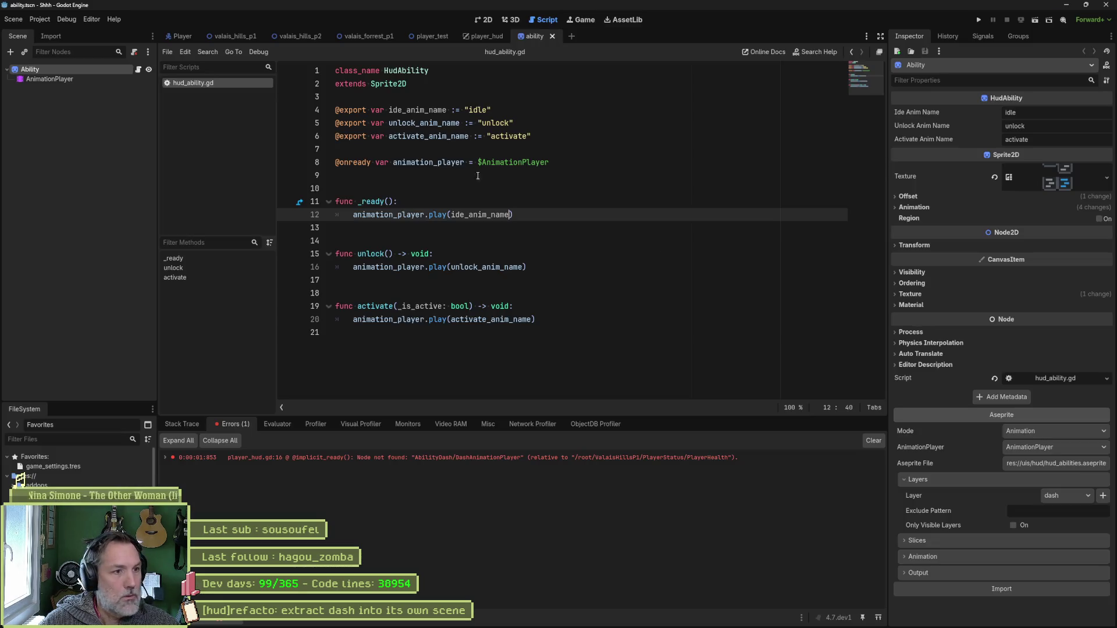
# Reimport the ability sprite from Aseprite and preview its new idle animation in the AnimationPlayer.
pyautogui.click(478, 19)
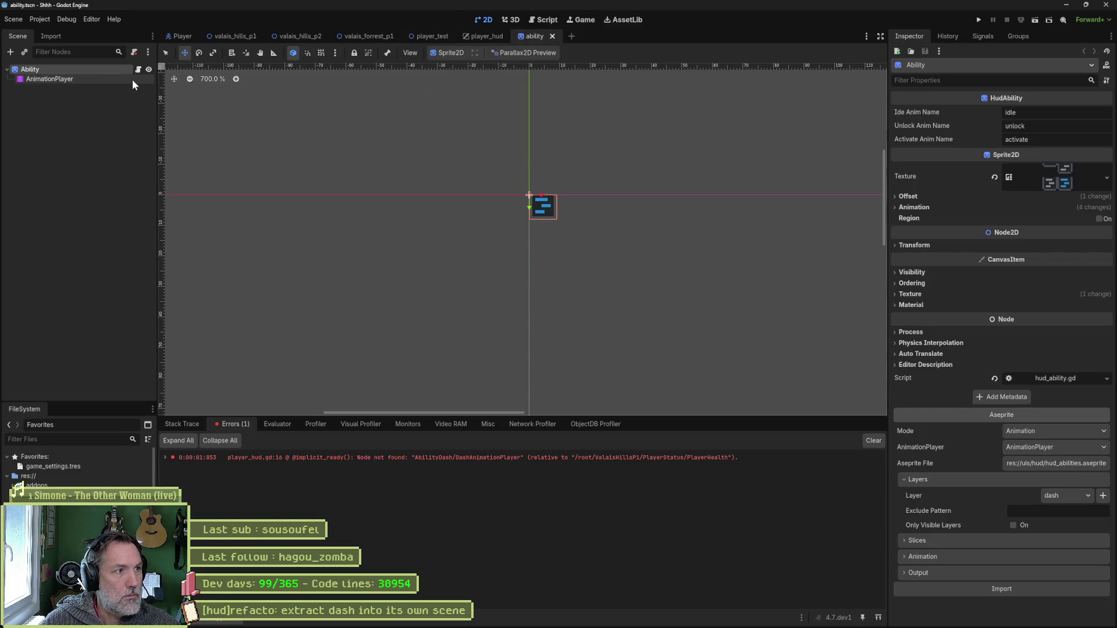
pyautogui.click(996, 587)
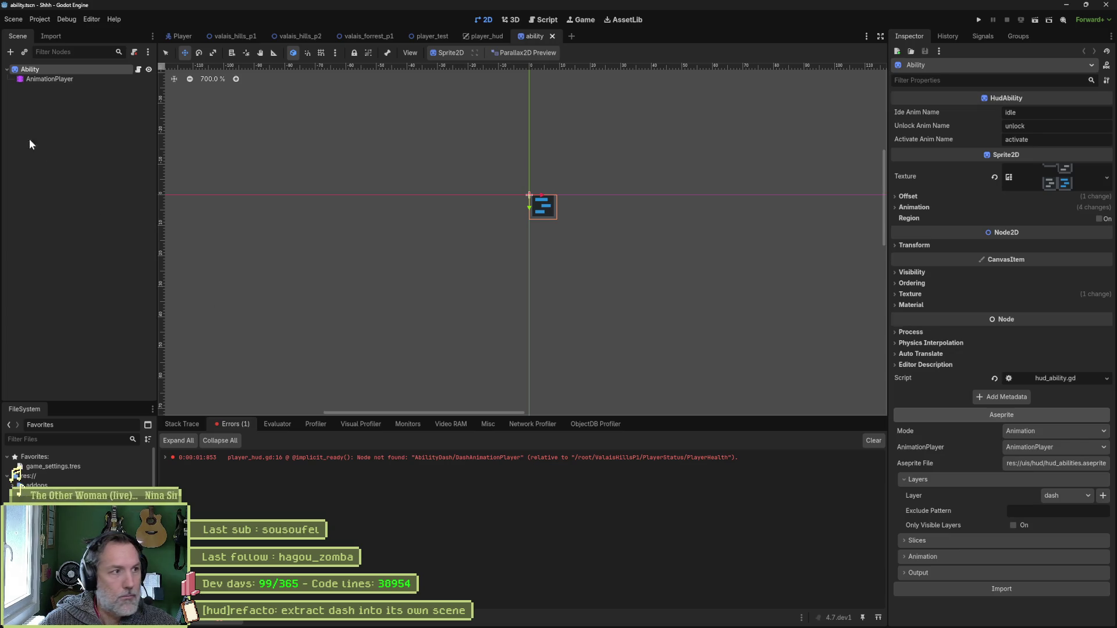
pyautogui.click(49, 79)
pyautogui.click(387, 432)
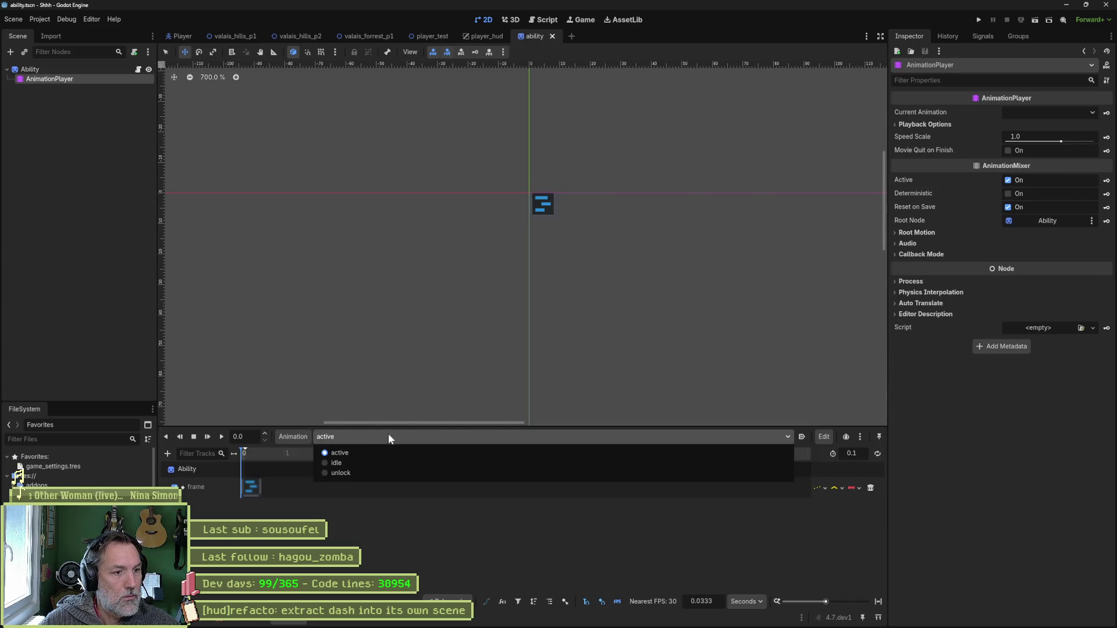
pyautogui.click(385, 463)
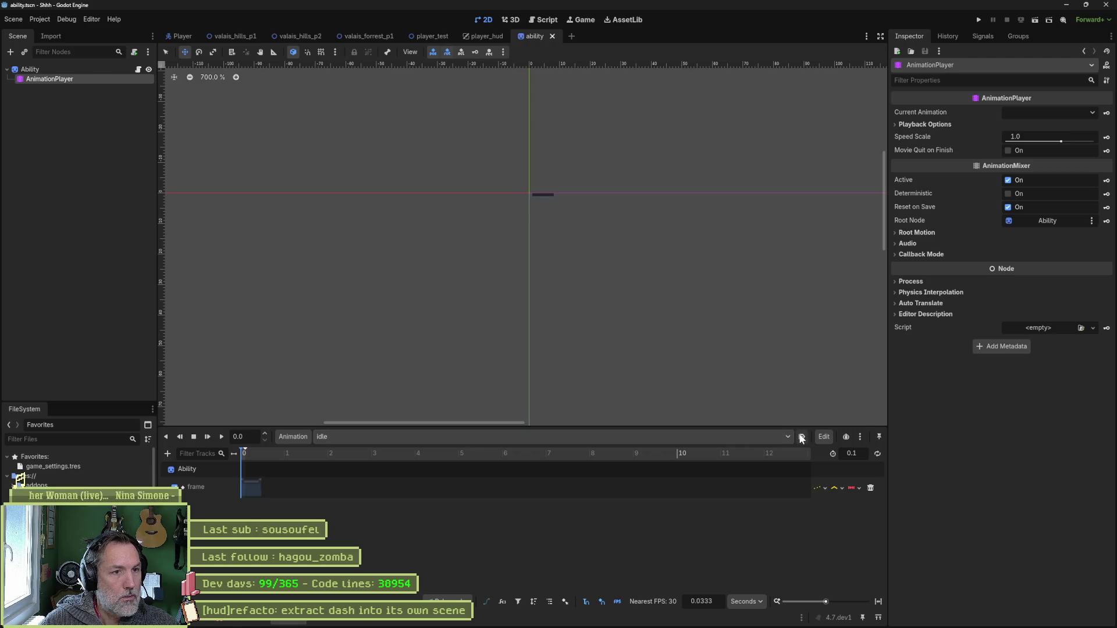
# Save the ability scene and run the game with F5.
pyautogui.scroll(2, 630, 232)
pyautogui.hotkey('ctrl', 's')
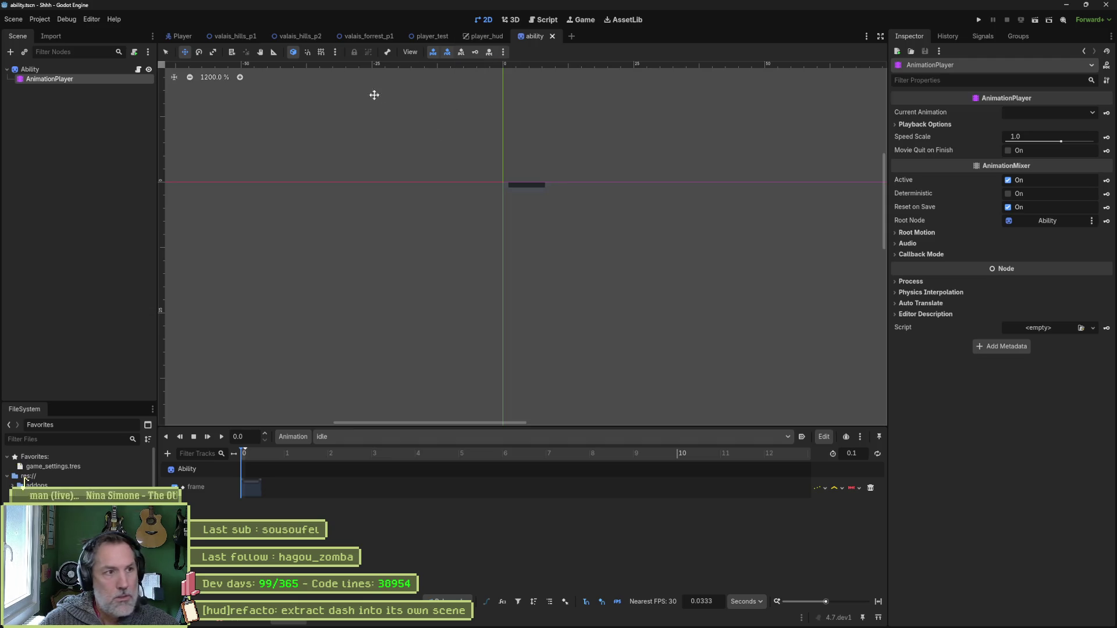
pyautogui.press('F5')
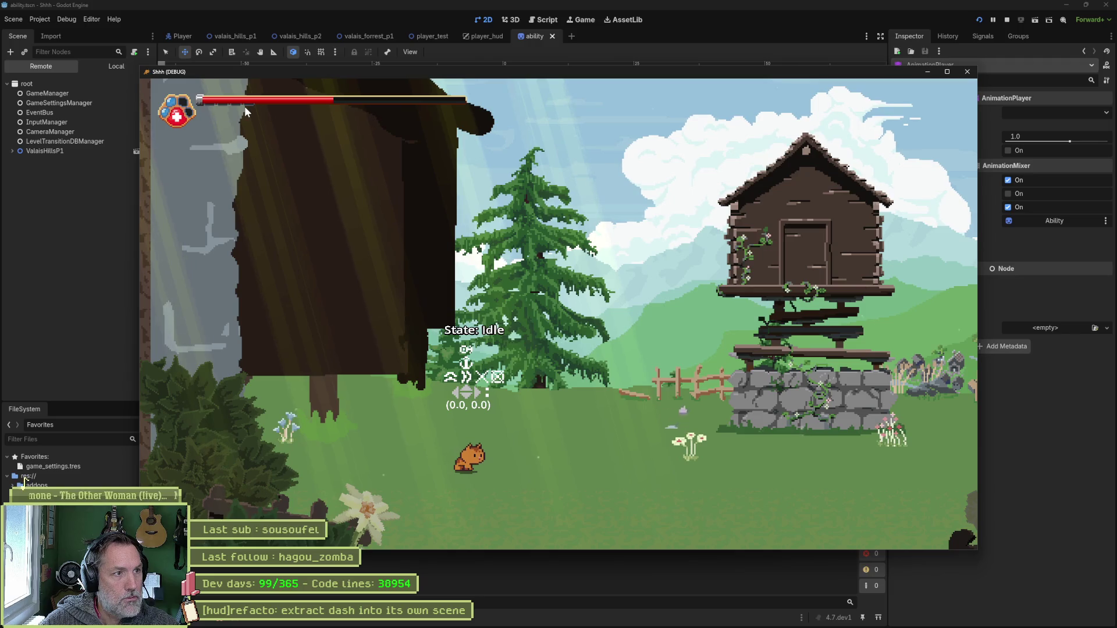
# Run the valais_hills_p2 level with F6, move the cat left to check the HUD, then stop.
pyautogui.press('F8')
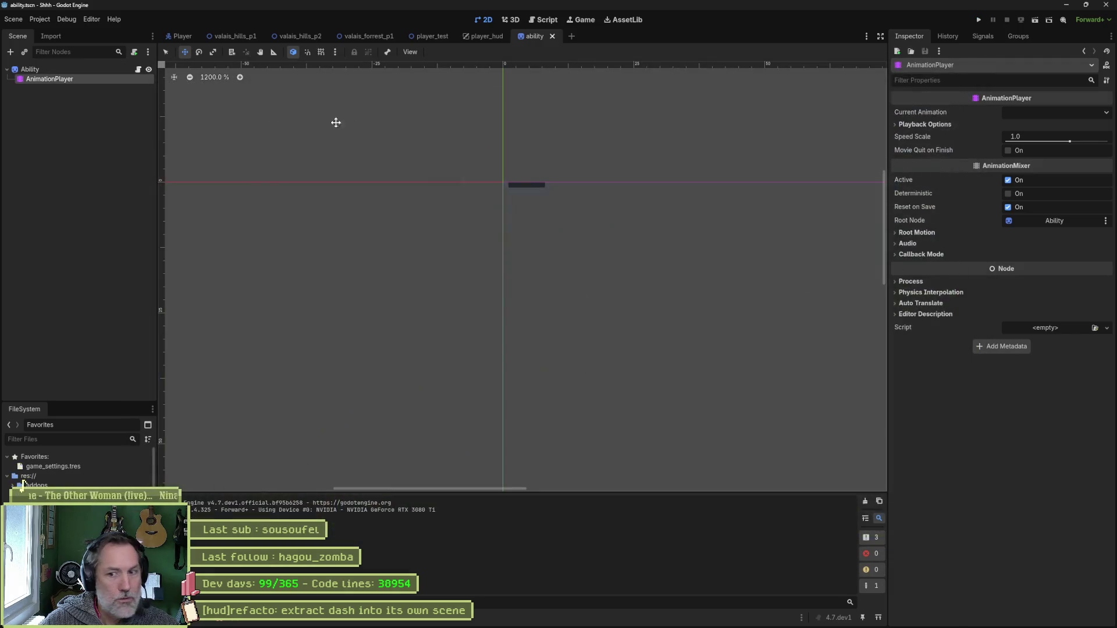
pyautogui.click(302, 37)
pyautogui.press('F6')
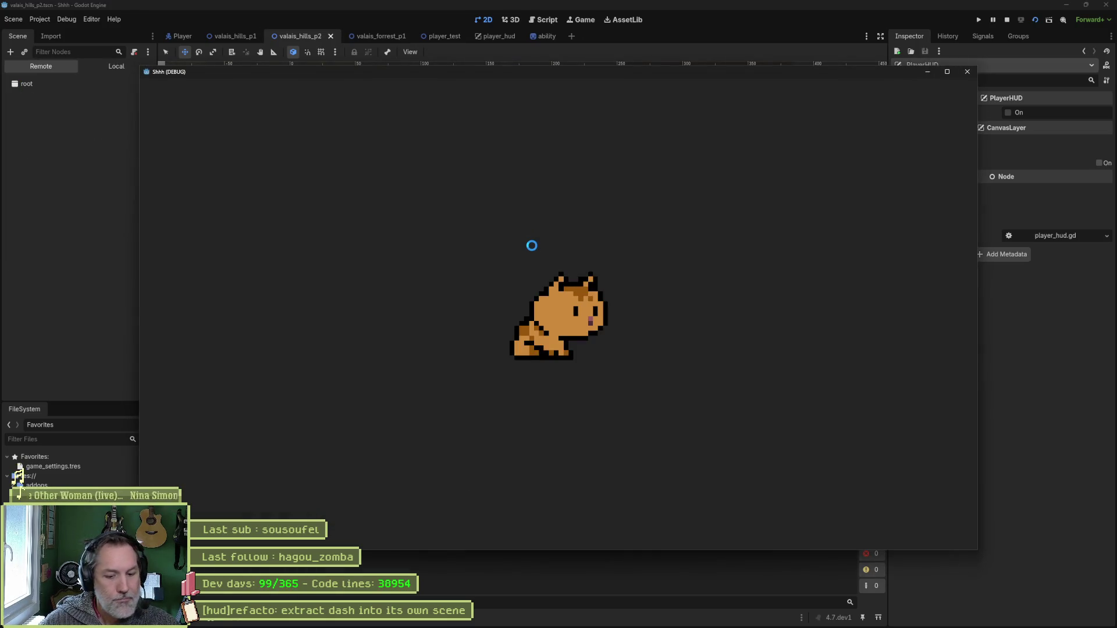
pyautogui.press('Left')
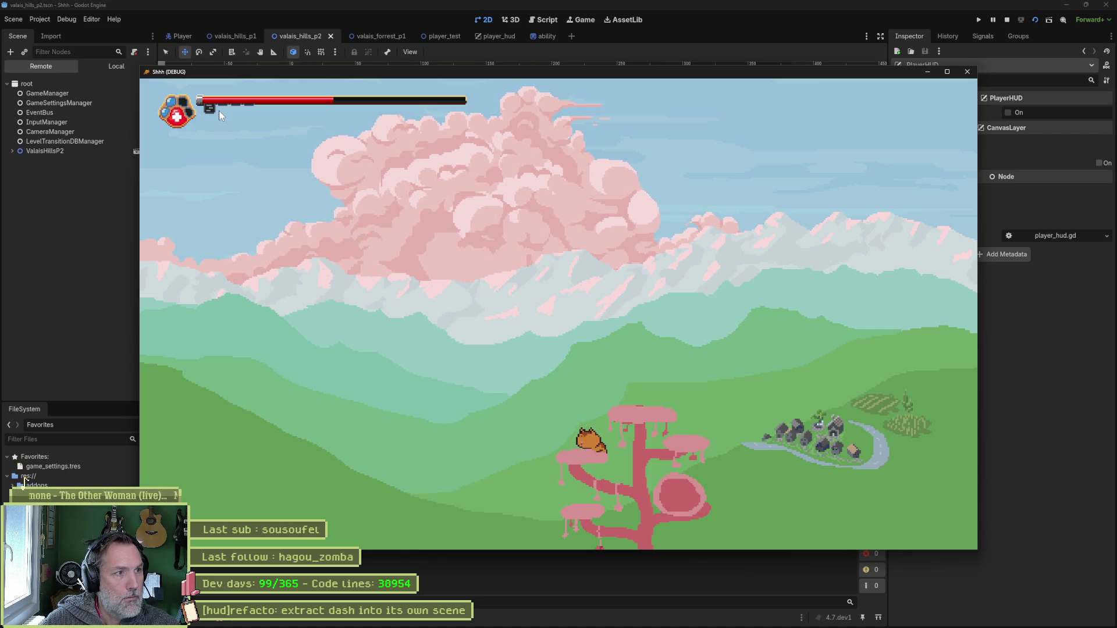
pyautogui.press('F8')
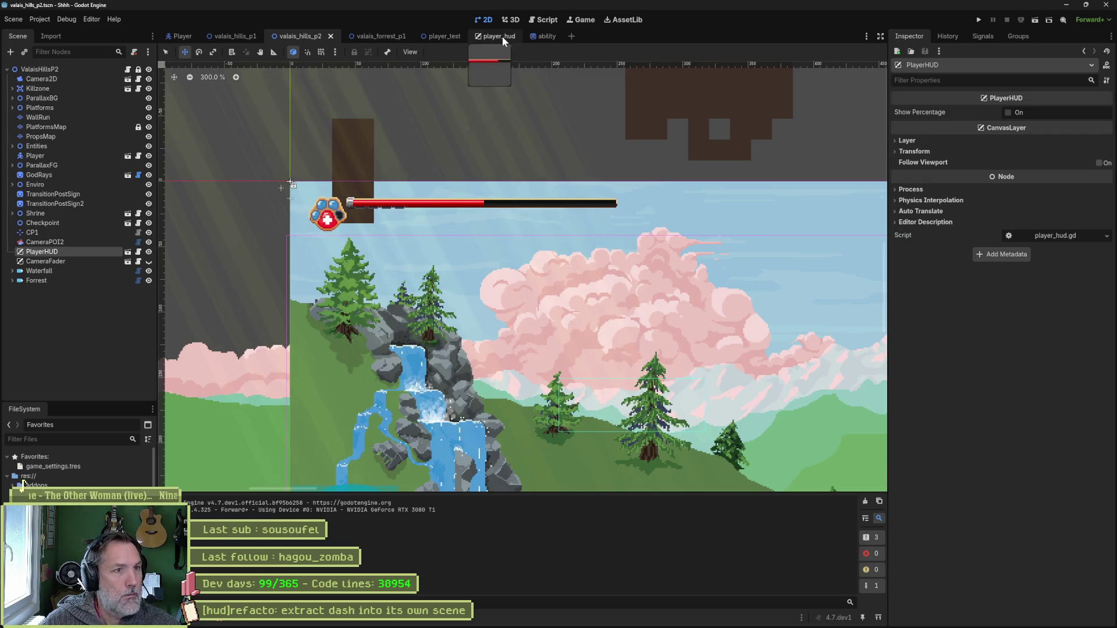
# Nudge the four ability slots down one pixel, then jump from the node-not-found error to player_hud.gd line 16.
pyautogui.click(500, 36)
pyautogui.scroll(3, 344, 267)
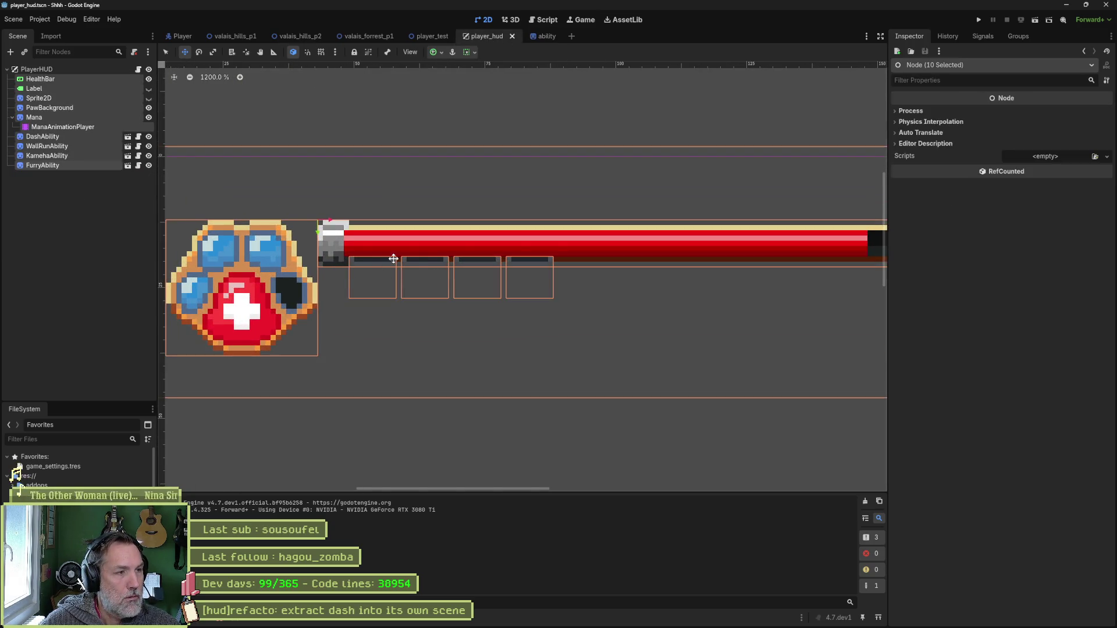
pyautogui.click(53, 137)
pyautogui.keyDown('shift'); pyautogui.click(51, 164); pyautogui.keyUp('shift')
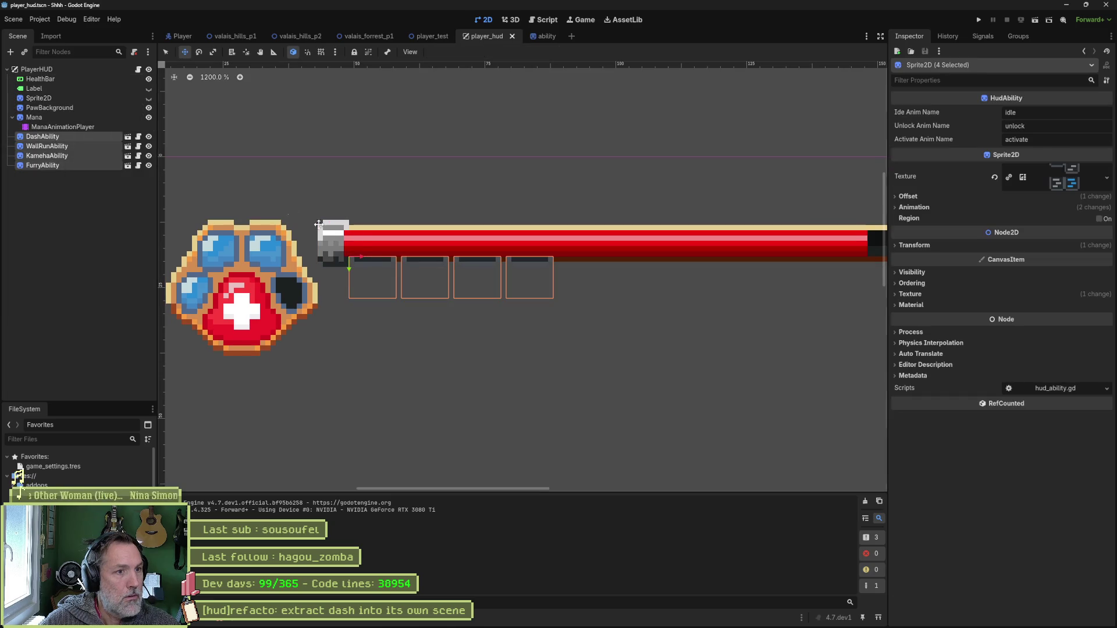
pyautogui.moveTo(349, 270); pyautogui.dragTo(349, 273)
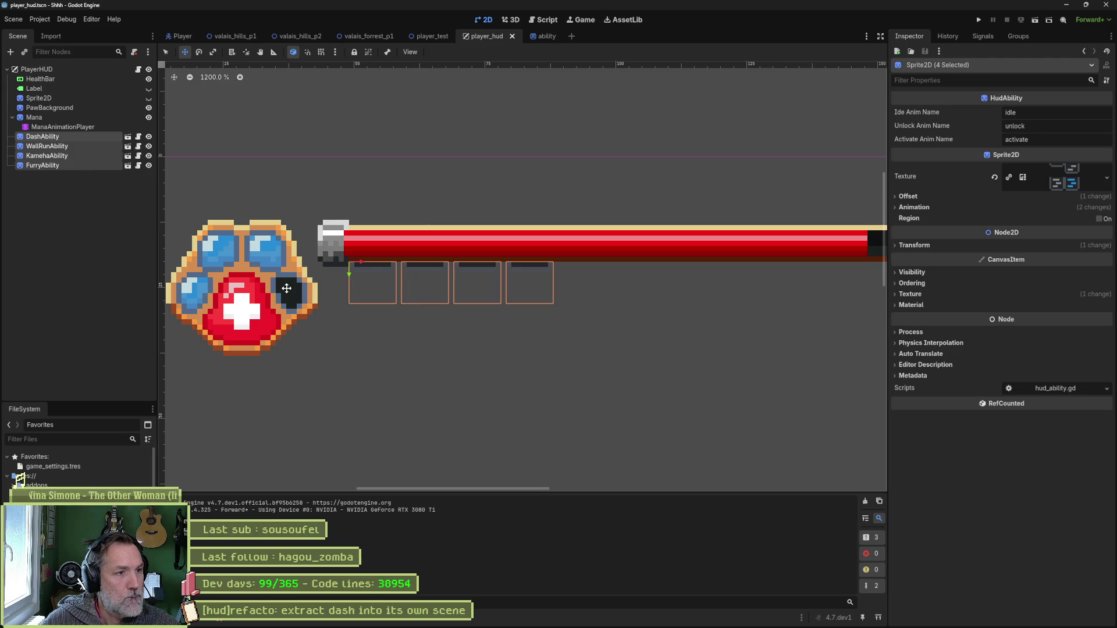
pyautogui.click(238, 622)
pyautogui.click(428, 459)
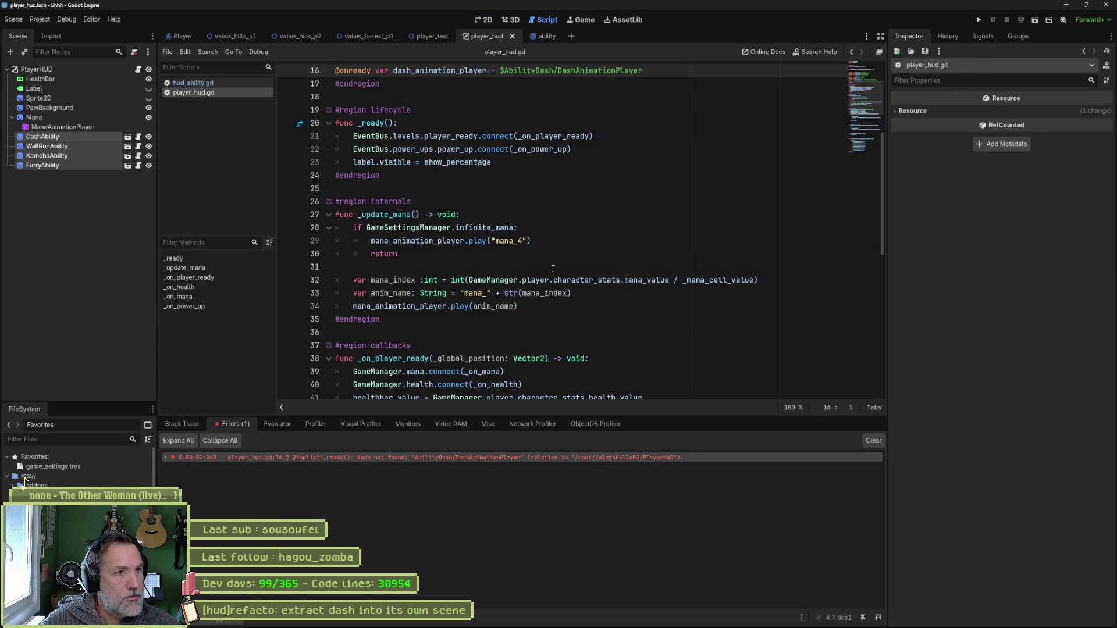
pyautogui.scroll(5, 535, 280)
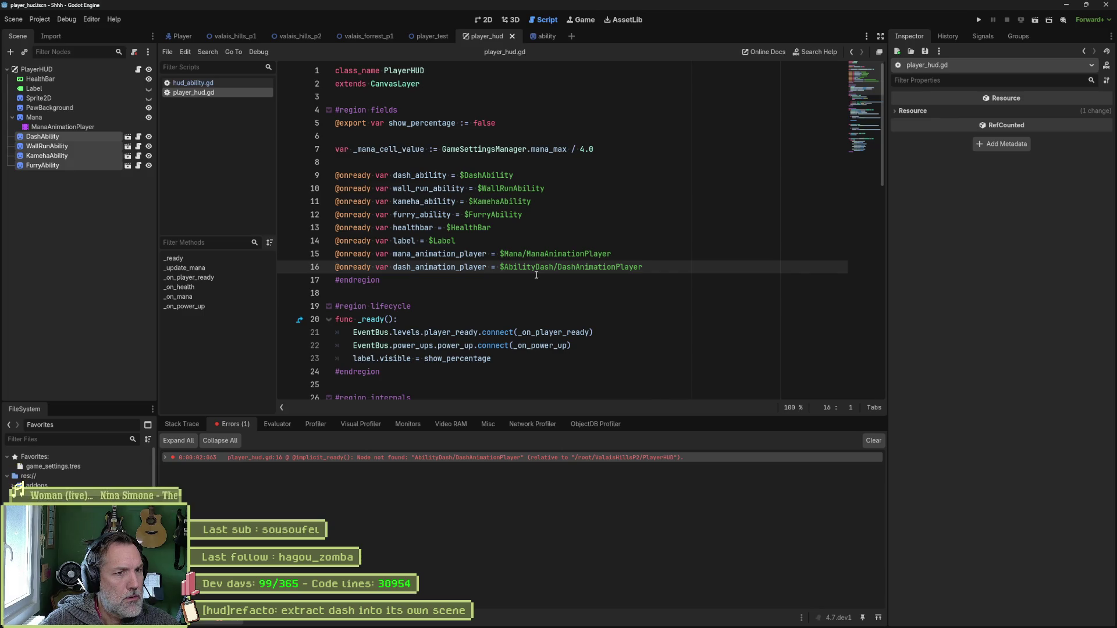
pyautogui.doubleClick(469, 267)
pyautogui.scroll(-10, 565, 310)
pyautogui.scroll(10, 565, 310)
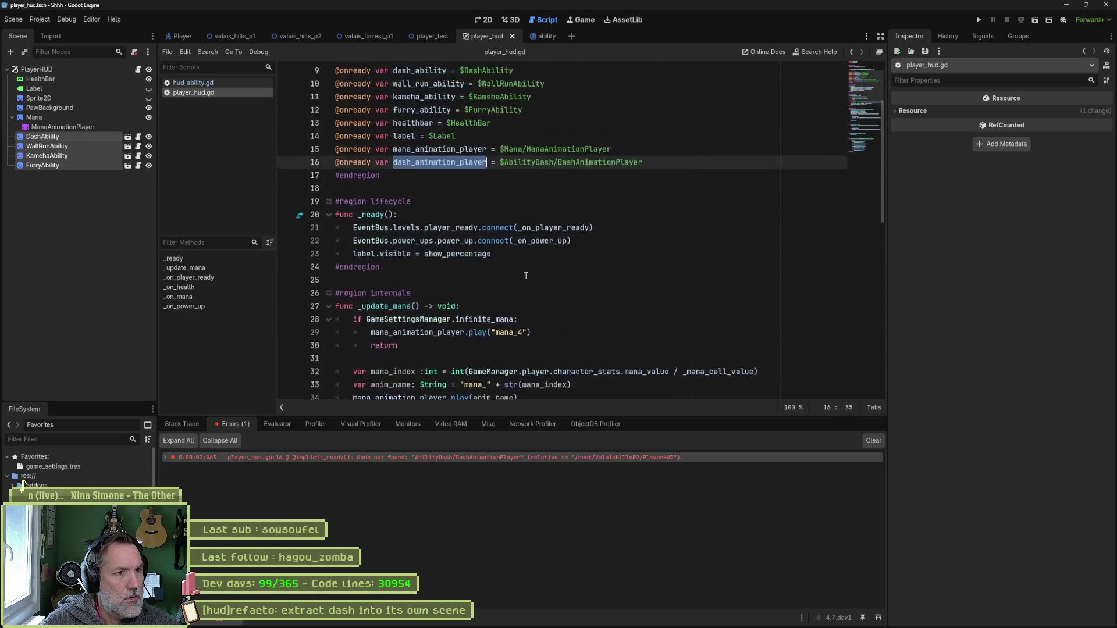
pyautogui.click(457, 267)
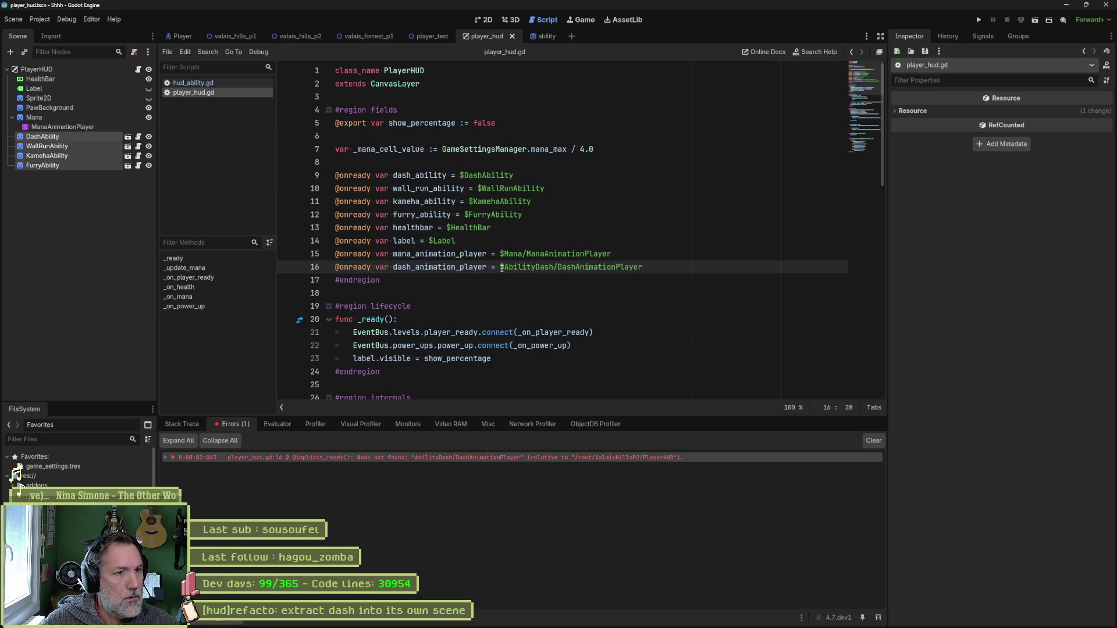
pyautogui.hotkey('ctrl', 'shift', 'k')
pyautogui.scroll(-4, 533, 260)
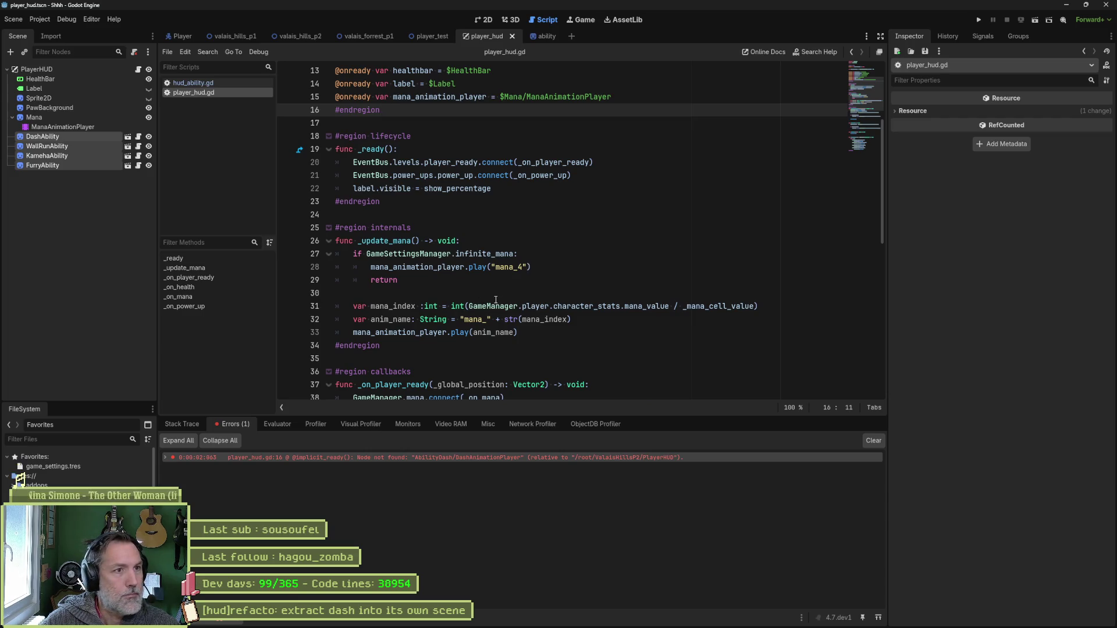
pyautogui.press('F5')
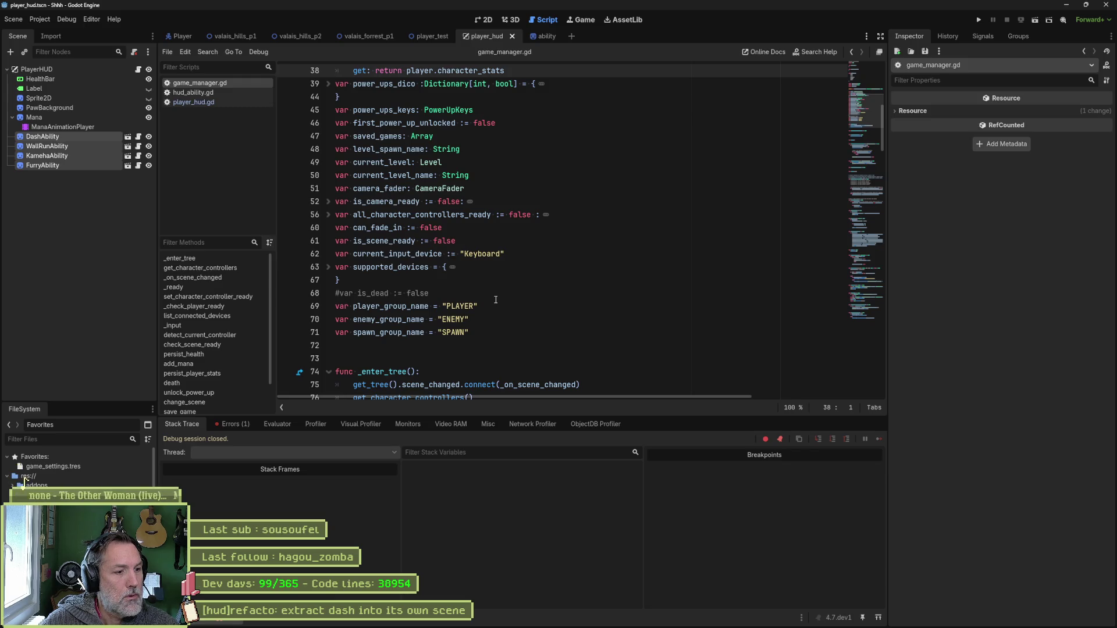
# Relaunch the game, then run the valais_hills_p2 scene with F6.
pyautogui.press('F5')
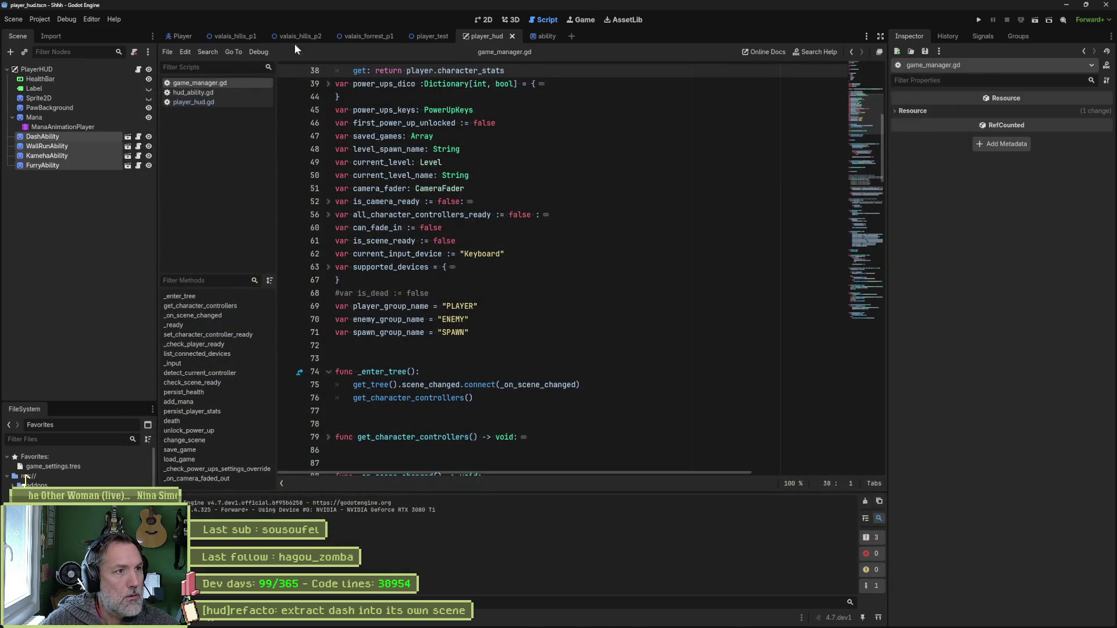
pyautogui.click(298, 38)
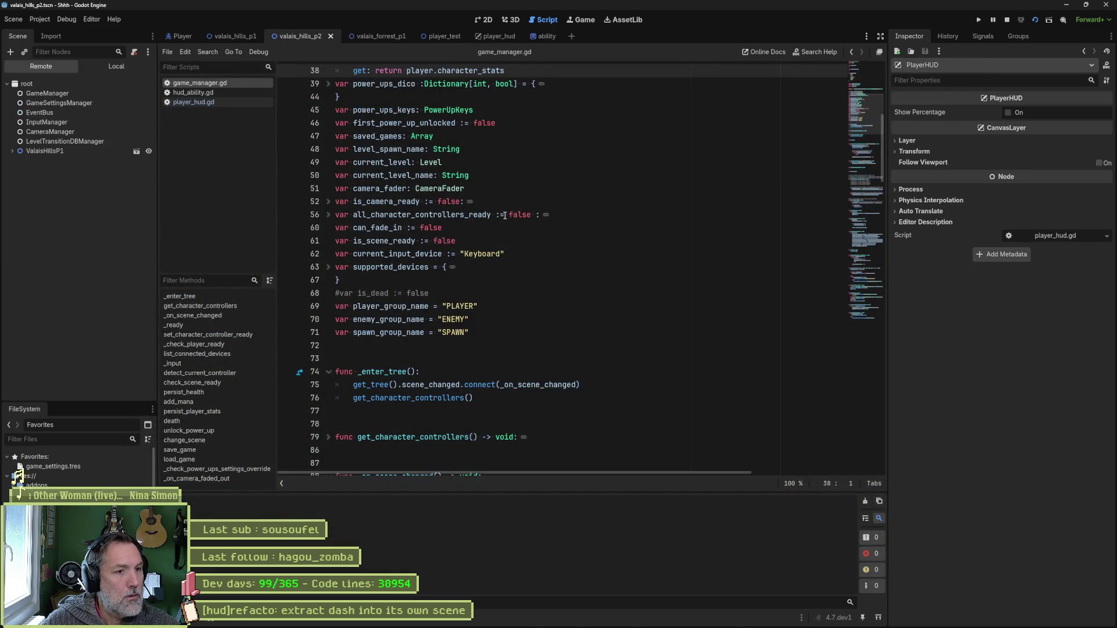
pyautogui.press('F6')
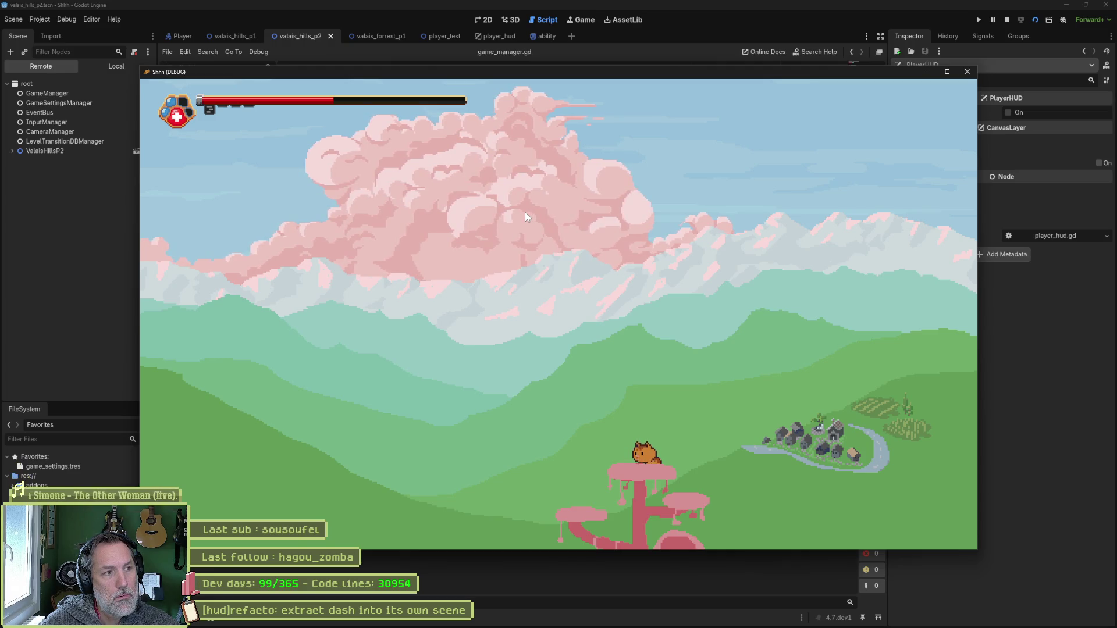
# Stop the running game with F8 and close game_manager.gd from the script list.
pyautogui.press('F8')
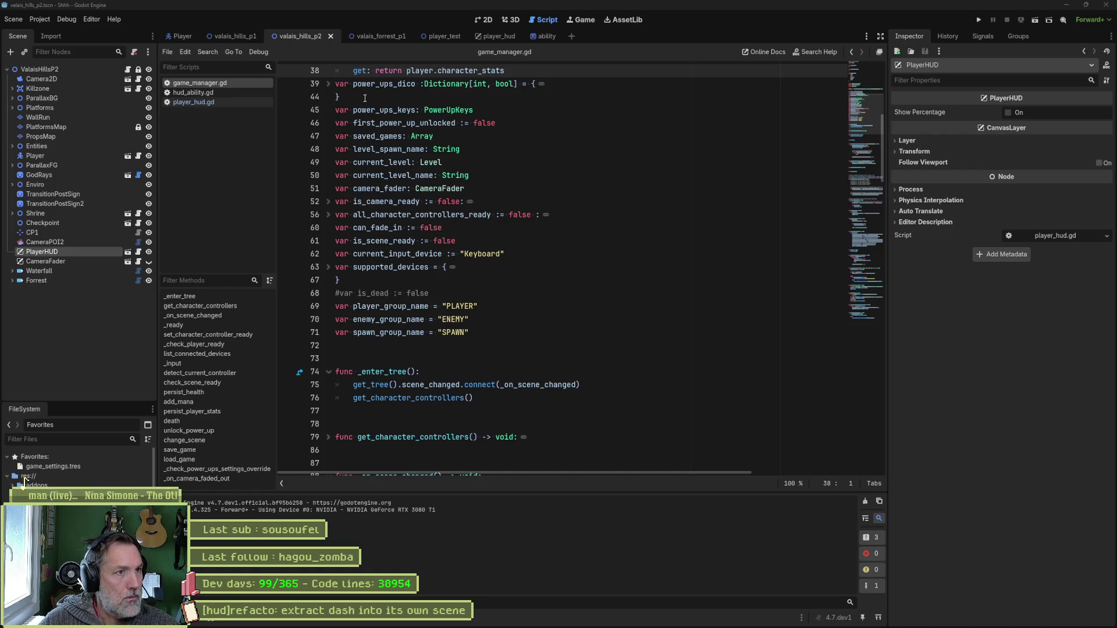
pyautogui.middleClick(208, 85)
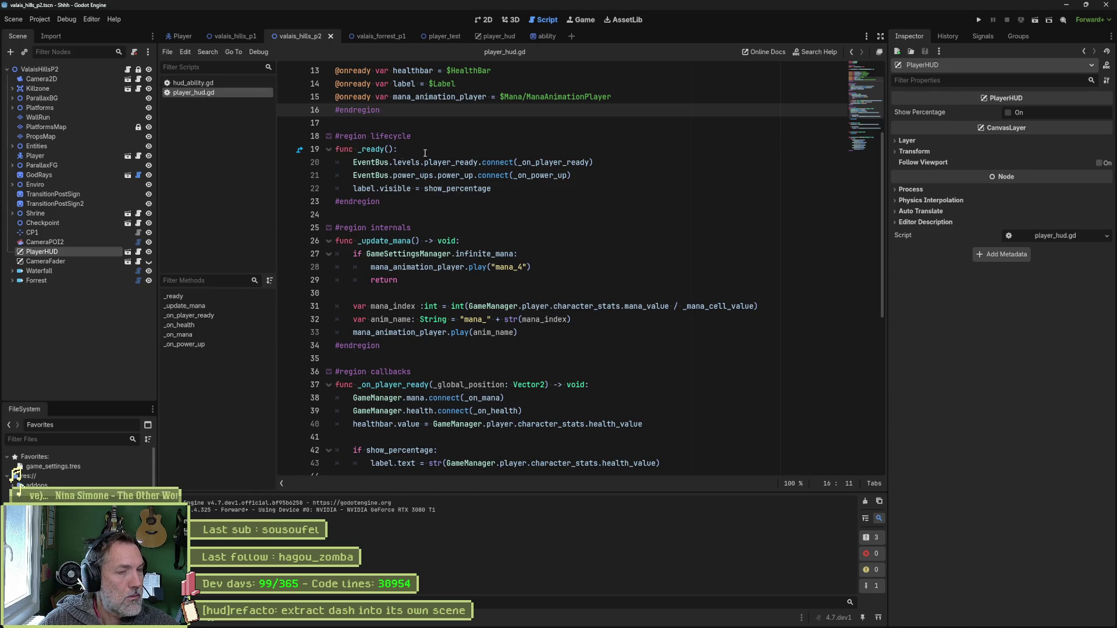
# Place the caret in player_hud.gd's _ready function, then switch to the player_hud scene.
pyautogui.click(494, 150)
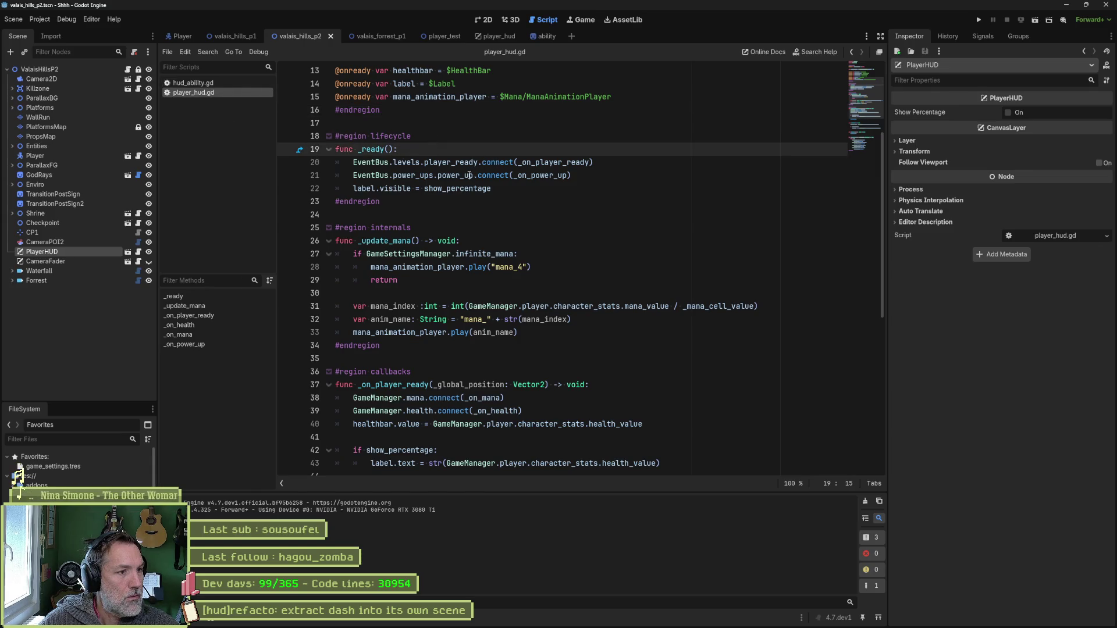
pyautogui.moveTo(552, 624)
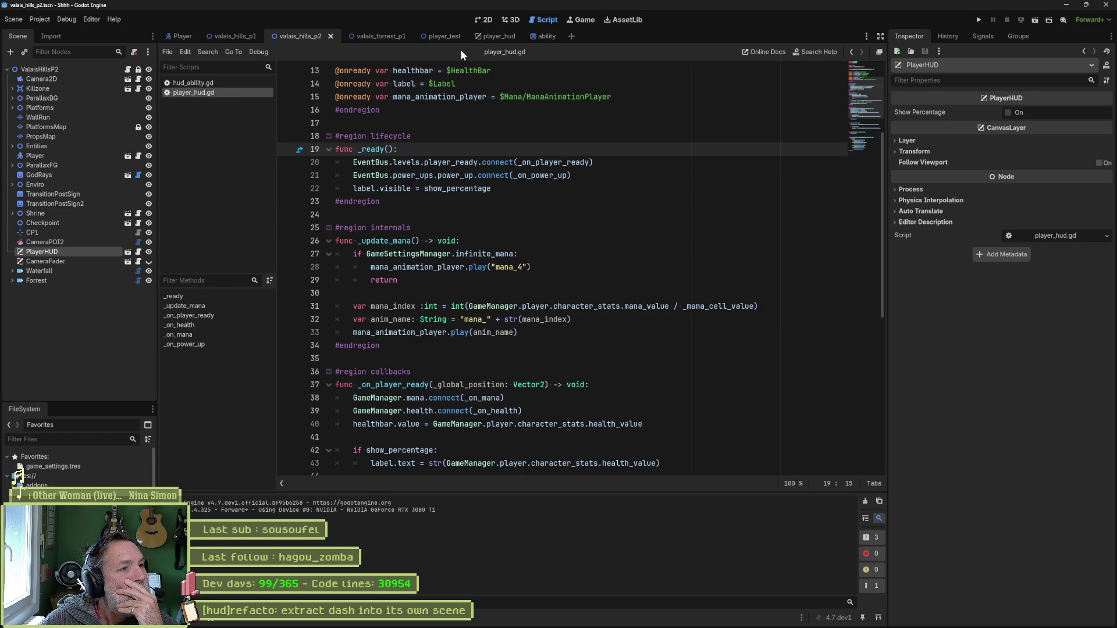
pyautogui.click(491, 37)
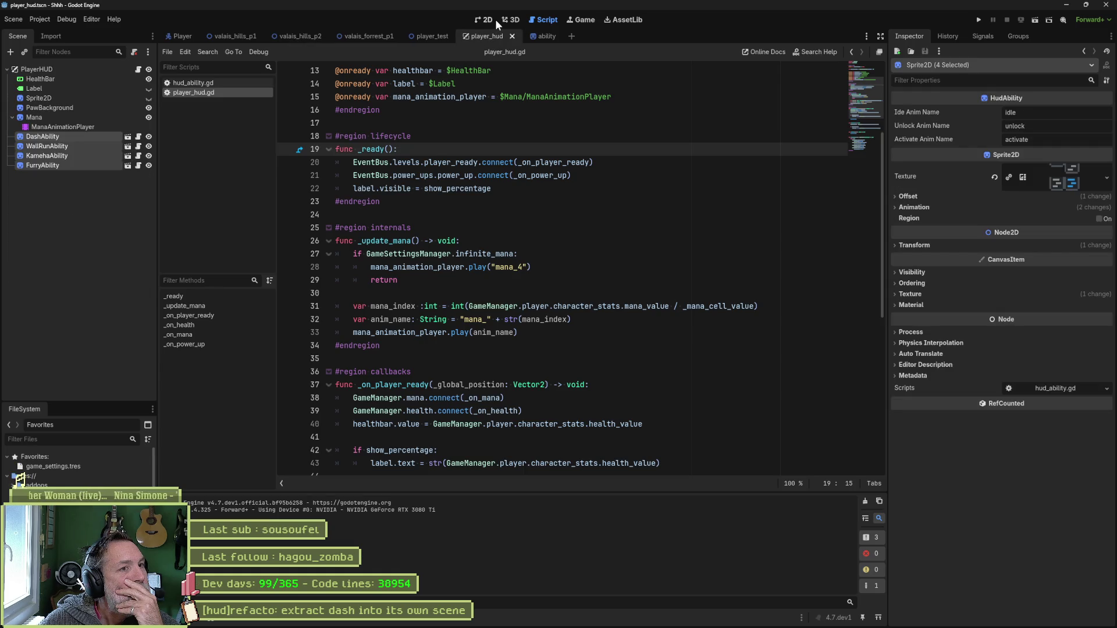
pyautogui.click(488, 19)
pyautogui.scroll(2, 325, 183)
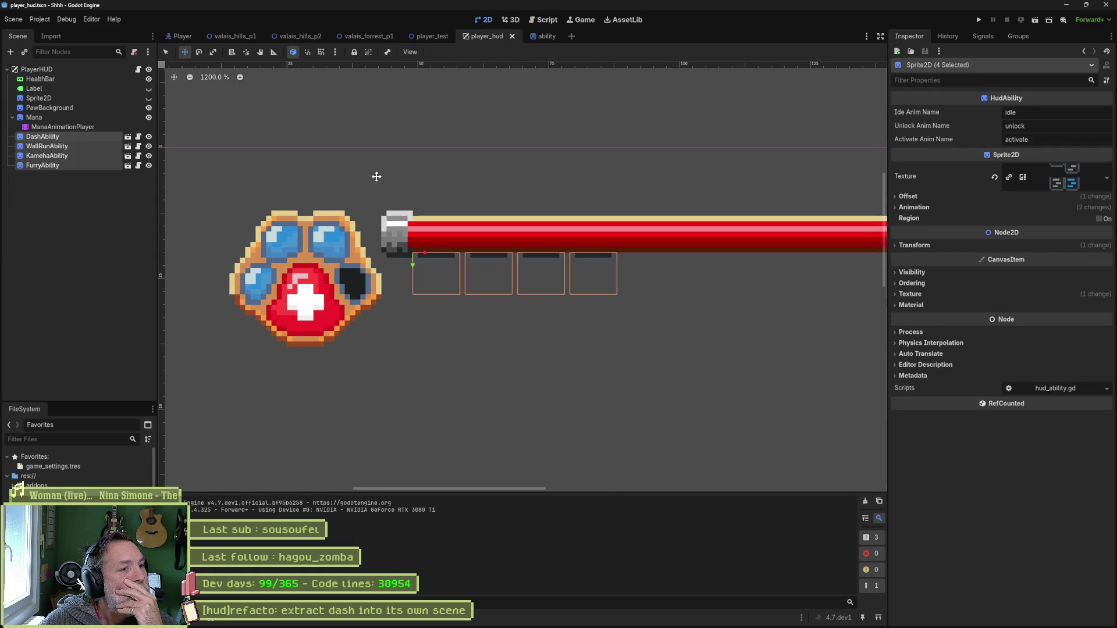
pyautogui.click(49, 116)
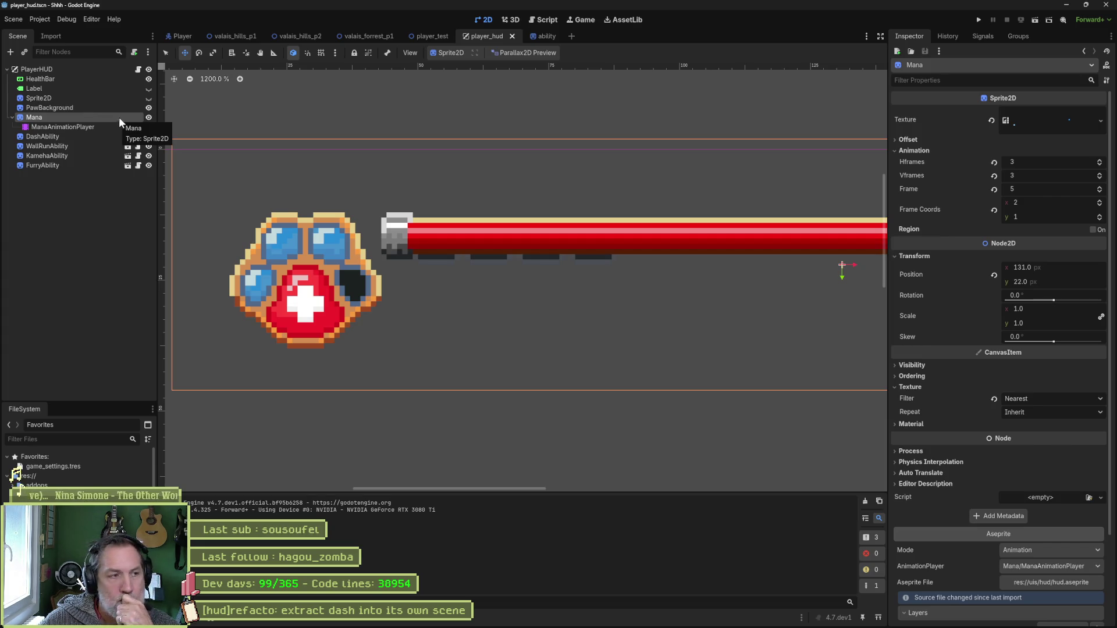
pyautogui.click(138, 69)
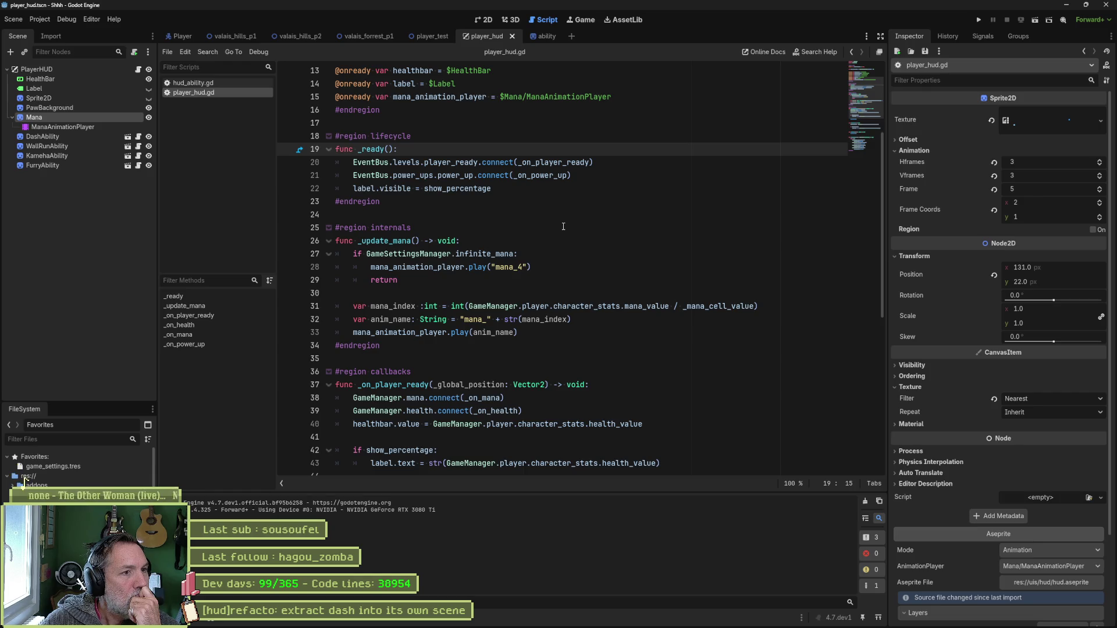
# Review _on_power_up, highlighting the dash_ability.unlock() call and the _update_mana call.
pyautogui.click(232, 344)
pyautogui.moveTo(482, 362)
pyautogui.mouseDown()
pyautogui.moveTo(373, 362)
pyautogui.moveTo(388, 362)
pyautogui.mouseUp()
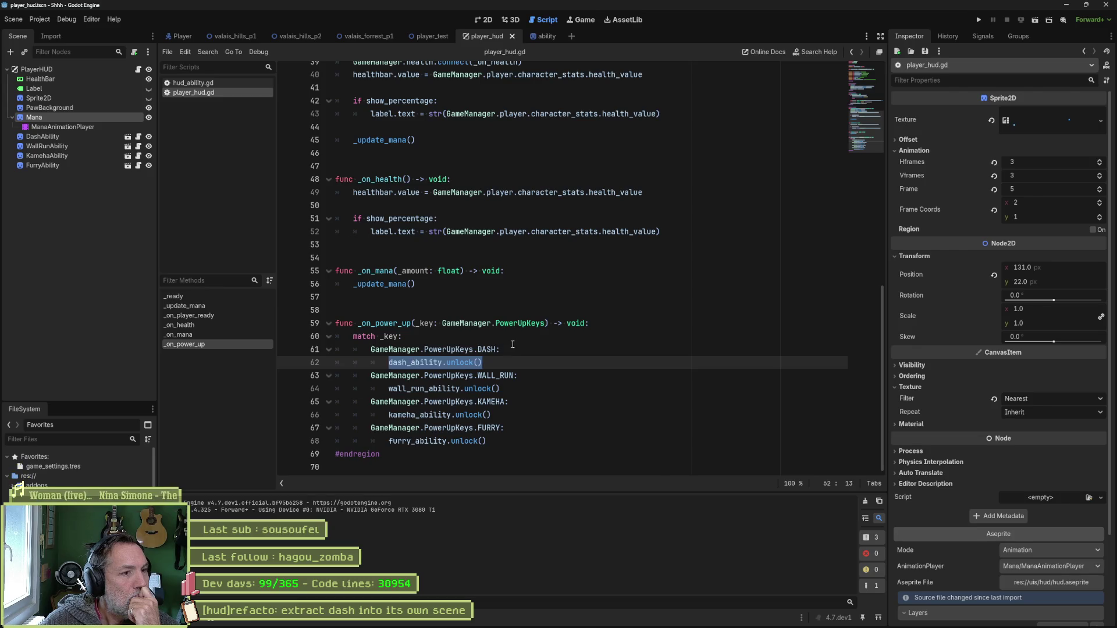
pyautogui.moveTo(392, 285)
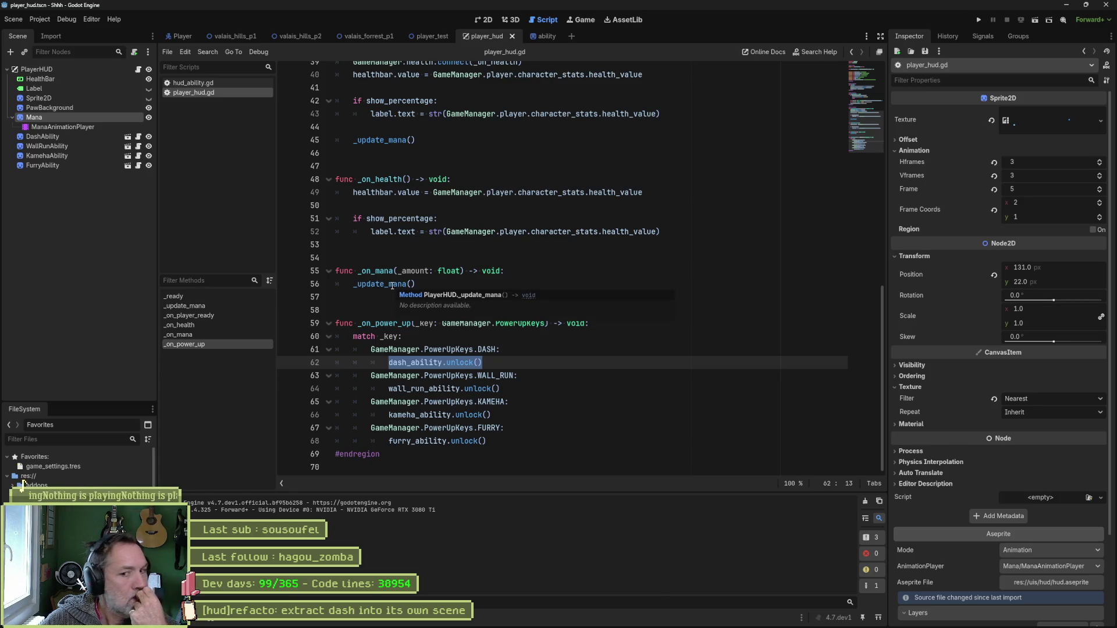
pyautogui.doubleClick(392, 286)
# Inspect _update_mana's mana_4 animation line and anim_name argument, then return to the 2D canvas.
pyautogui.scroll(3, 397, 278)
pyautogui.scroll(4, 397, 278)
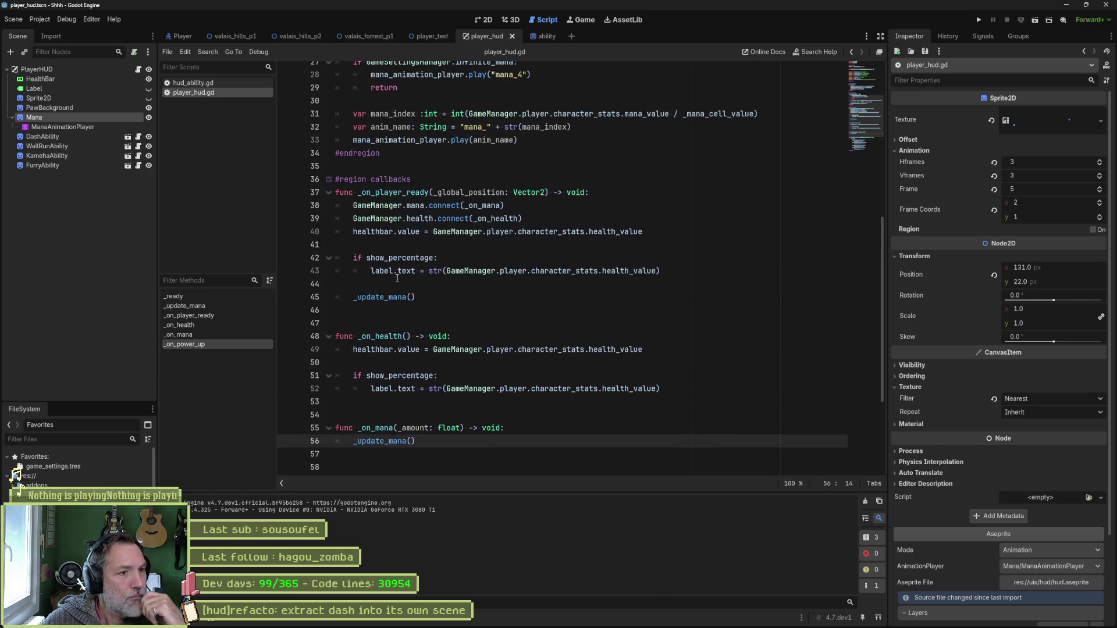
pyautogui.click(245, 306)
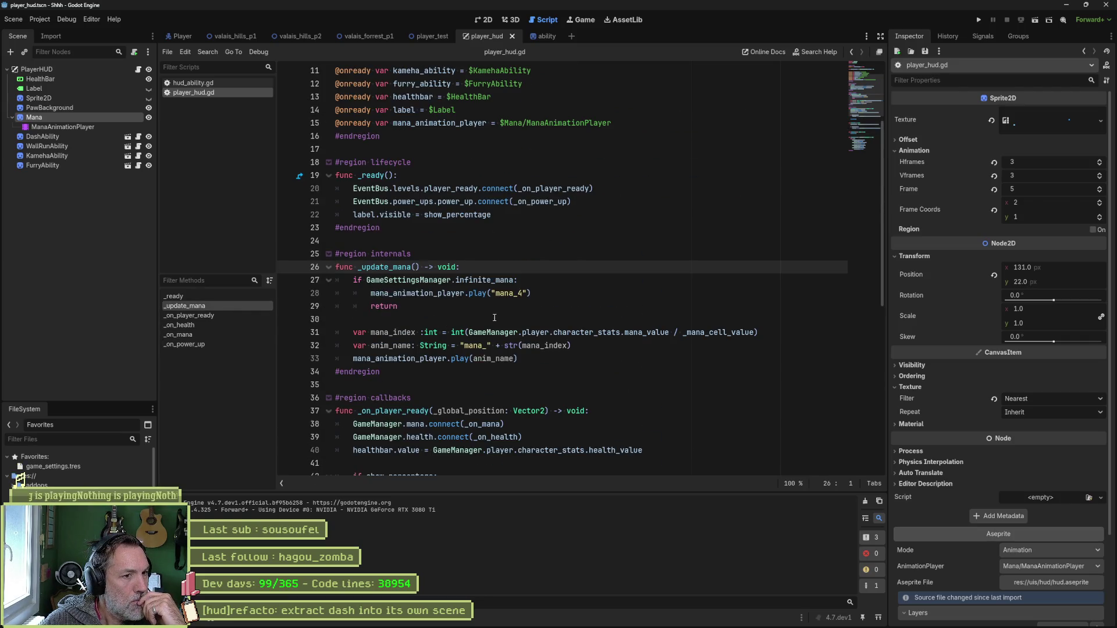
pyautogui.moveTo(533, 294); pyautogui.dragTo(359, 295)
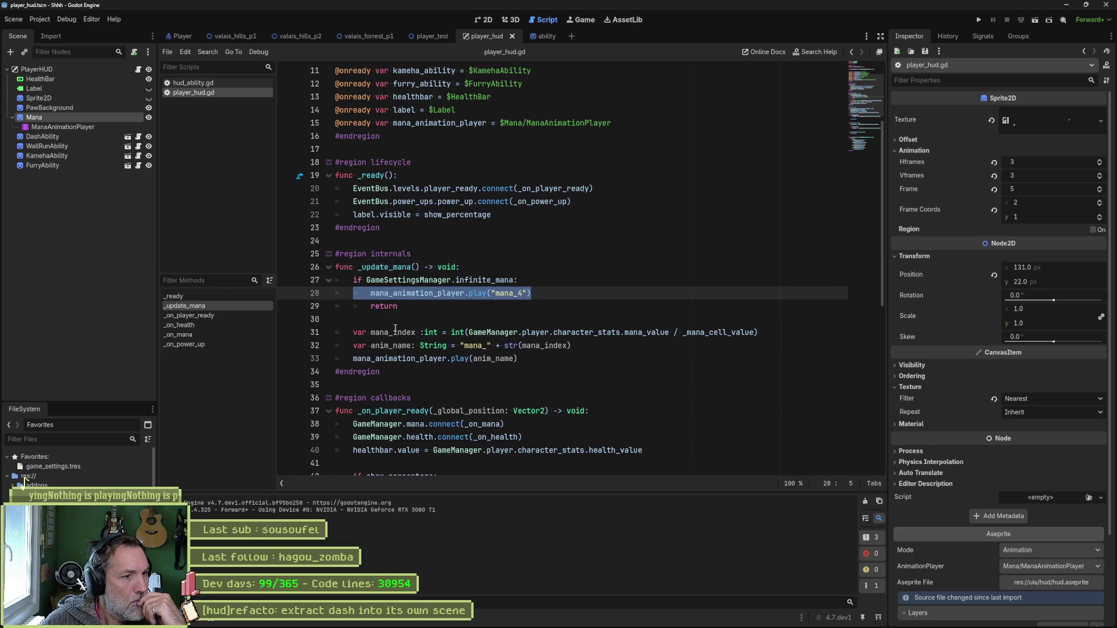
pyautogui.click(482, 332)
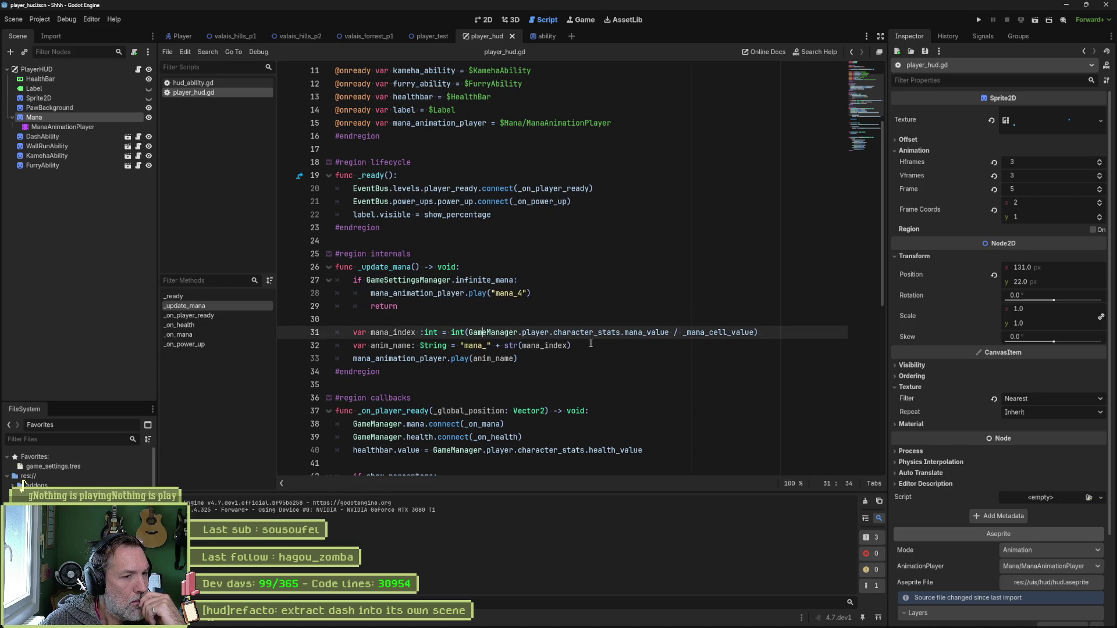
pyautogui.moveTo(514, 359); pyautogui.dragTo(473, 360)
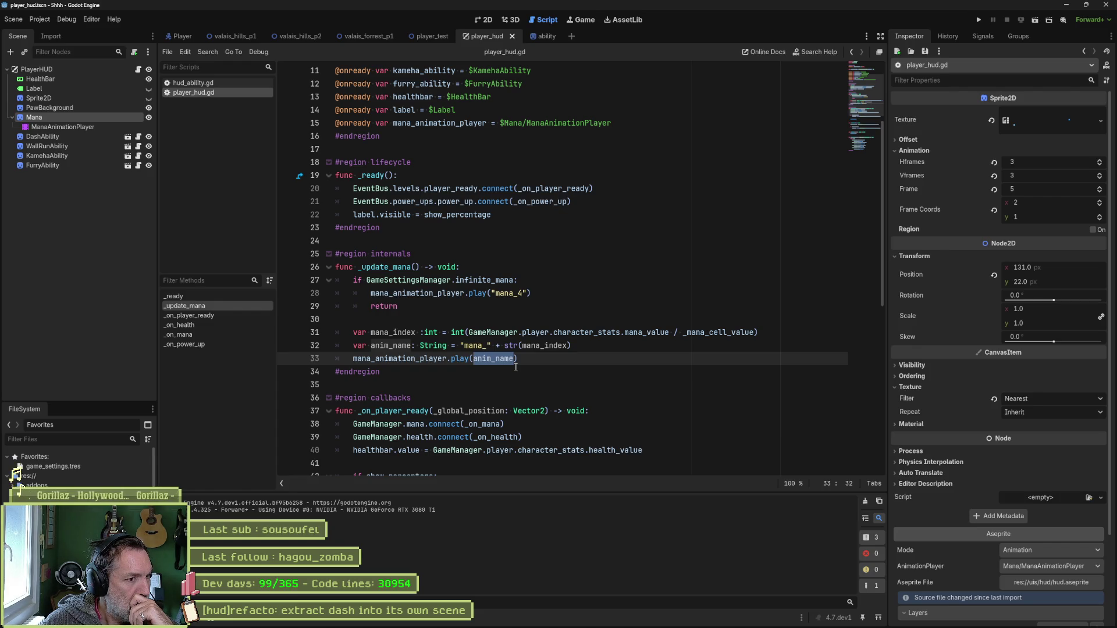
pyautogui.click(484, 19)
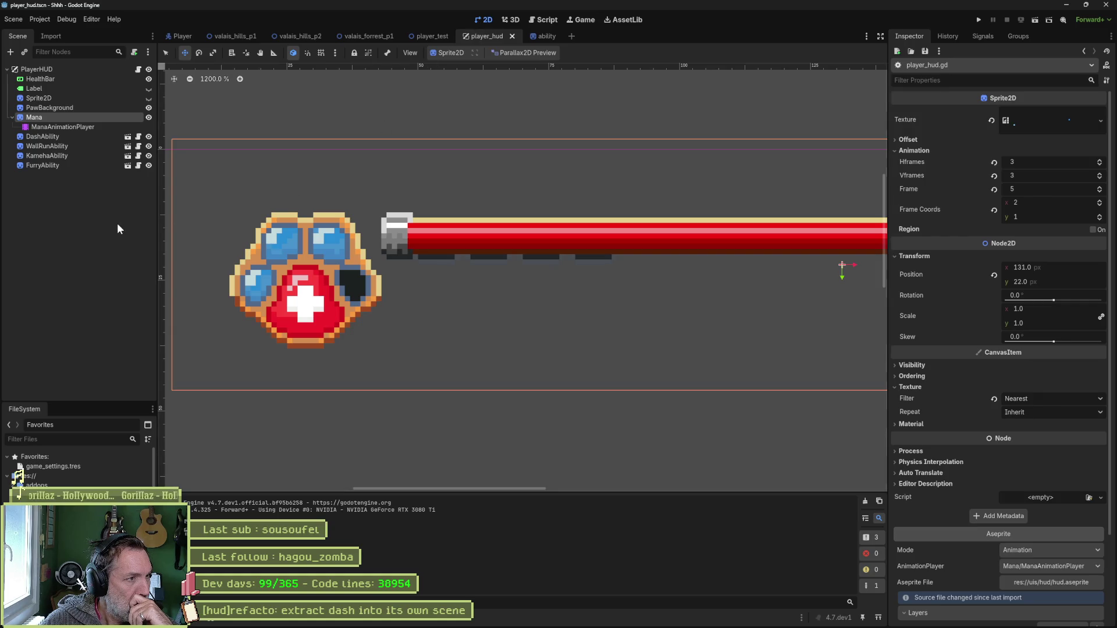
pyautogui.click(82, 203)
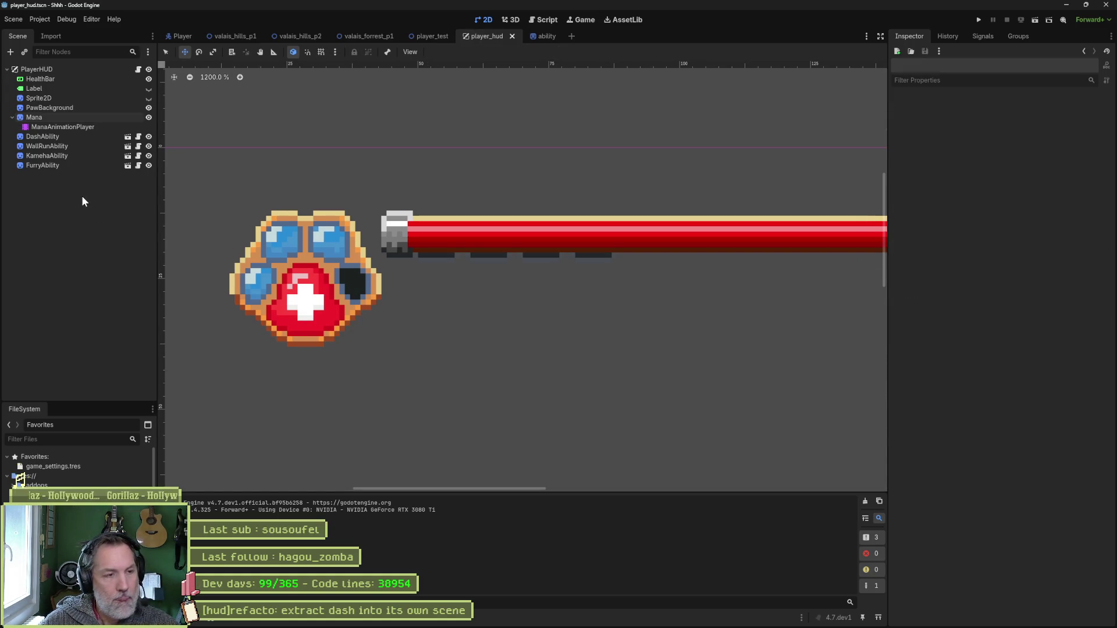
pyautogui.hotkey('ctrl', 'a')
pyautogui.write('light')
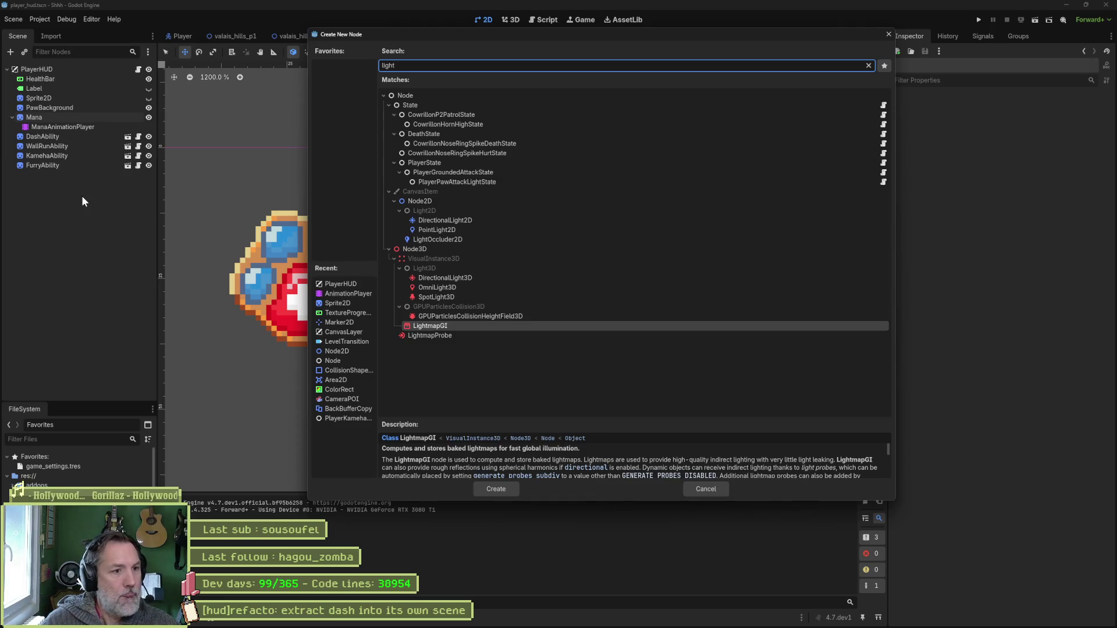
pyautogui.press('Up')
pyautogui.press('Up')
pyautogui.press('Up')
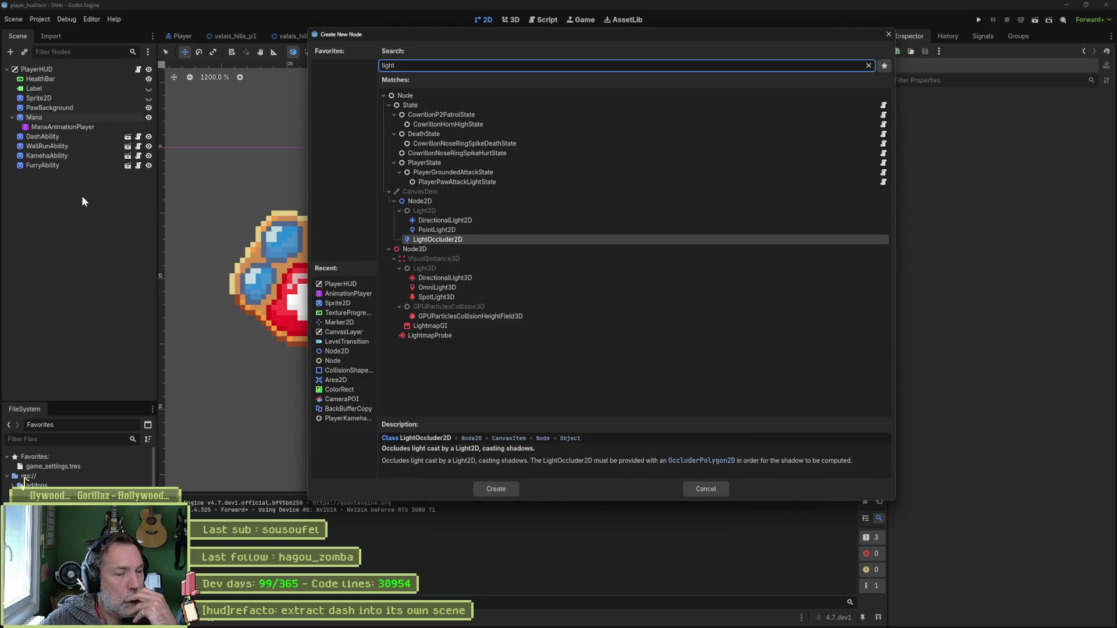
pyautogui.press('Up')
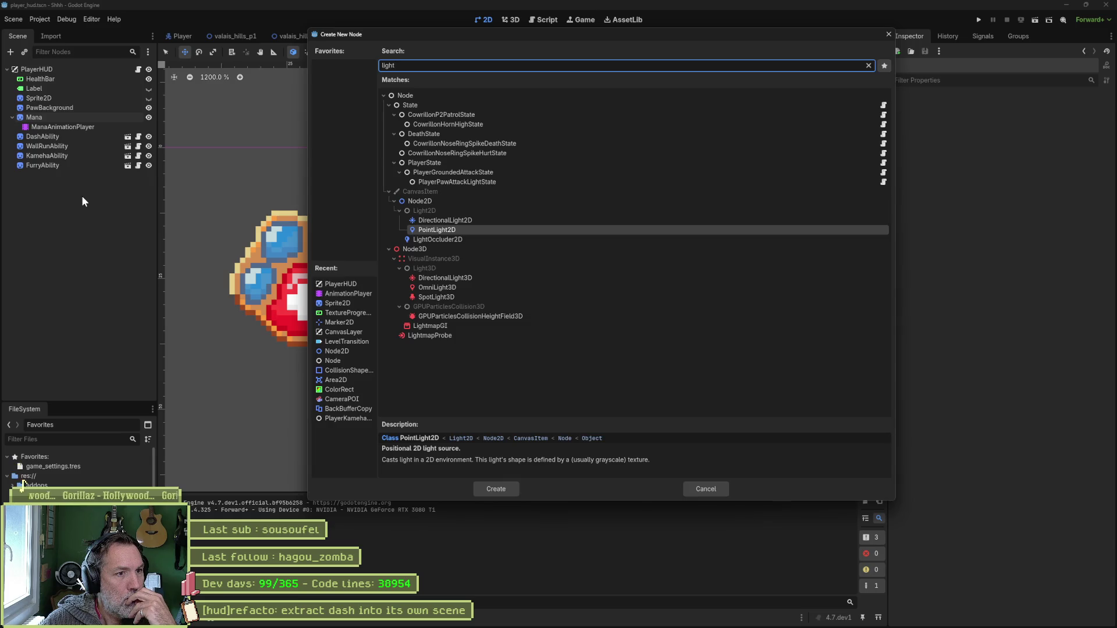
pyautogui.press('Return')
pyautogui.moveTo(207, 167); pyautogui.dragTo(333, 257)
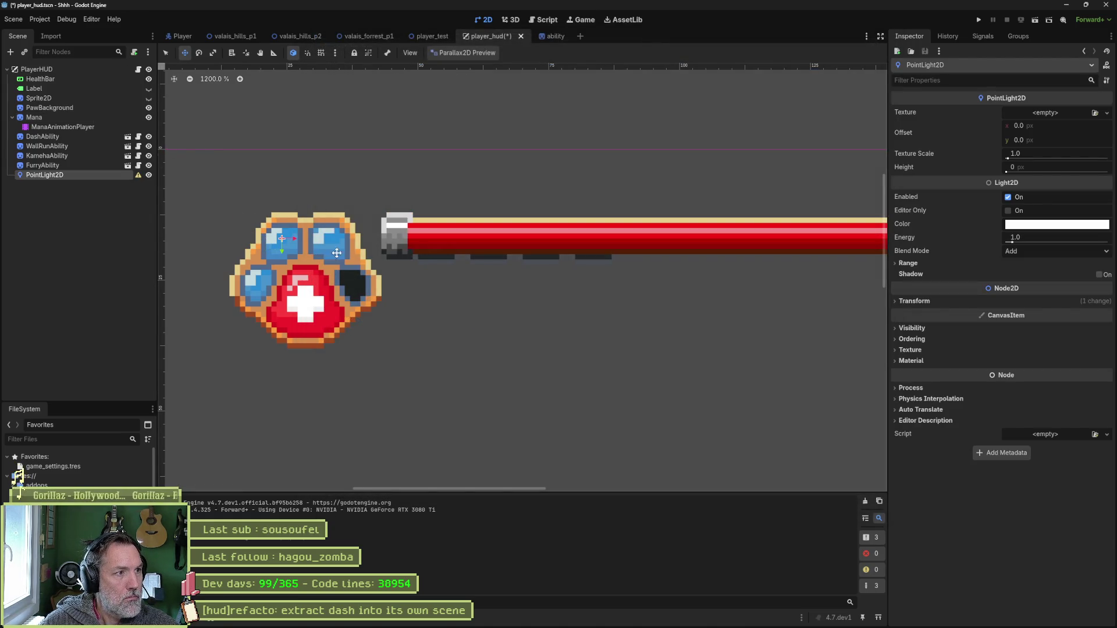
# Give the PointLight2D a PlaceholderTexture2D sized 50×50.
pyautogui.click(1041, 114)
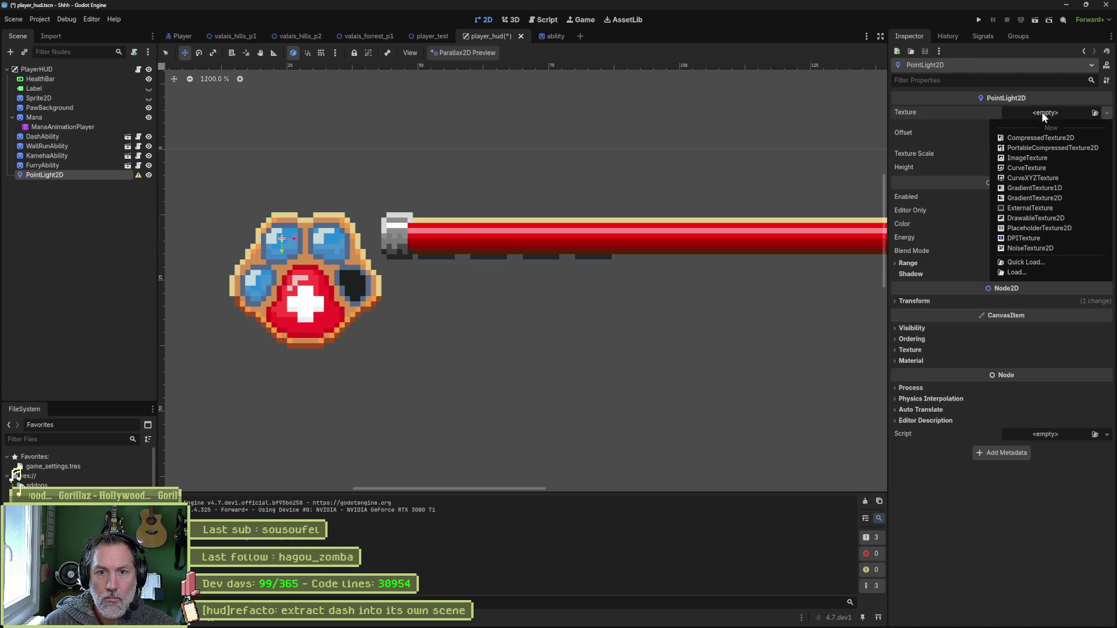
pyautogui.click(1039, 228)
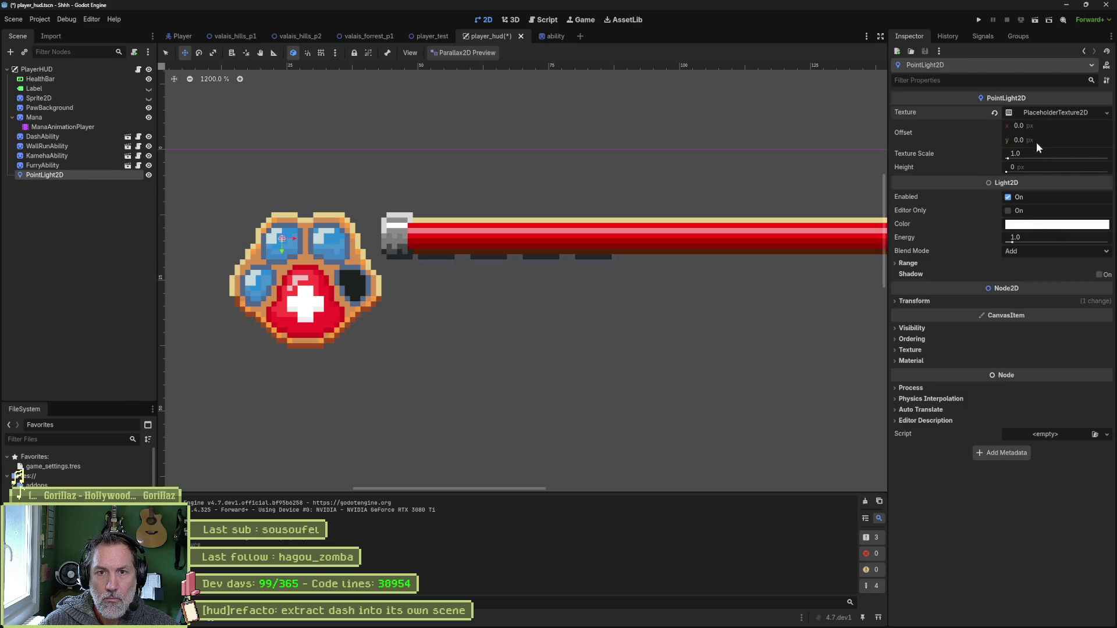
pyautogui.click(1045, 113)
pyautogui.click(1050, 126)
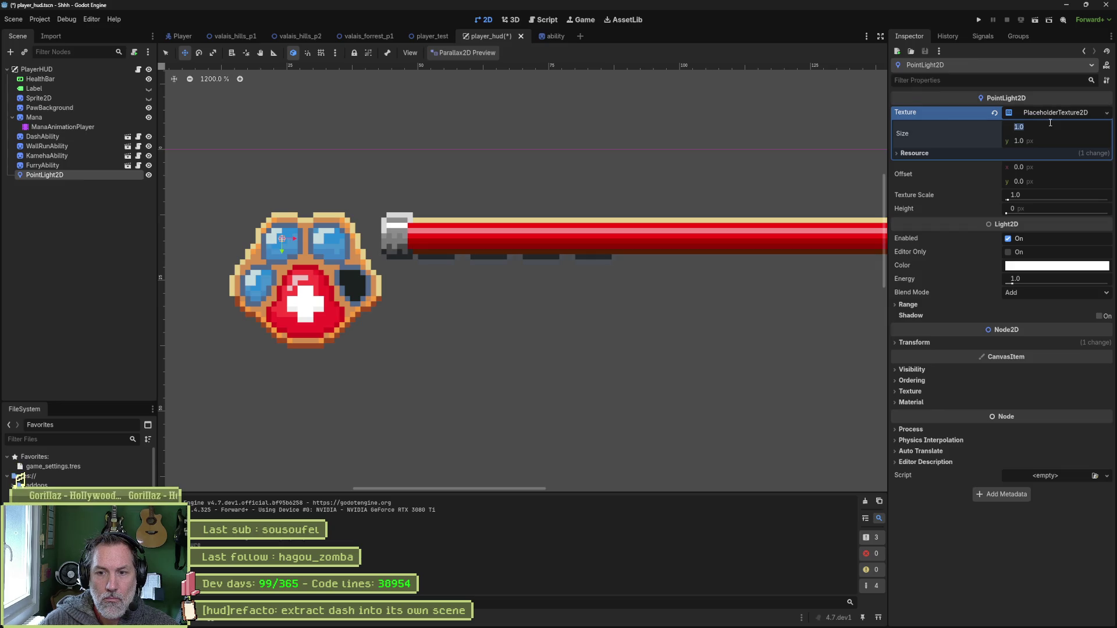
pyautogui.write('50')
pyautogui.press('Tab')
pyautogui.write('50')
pyautogui.press('Return')
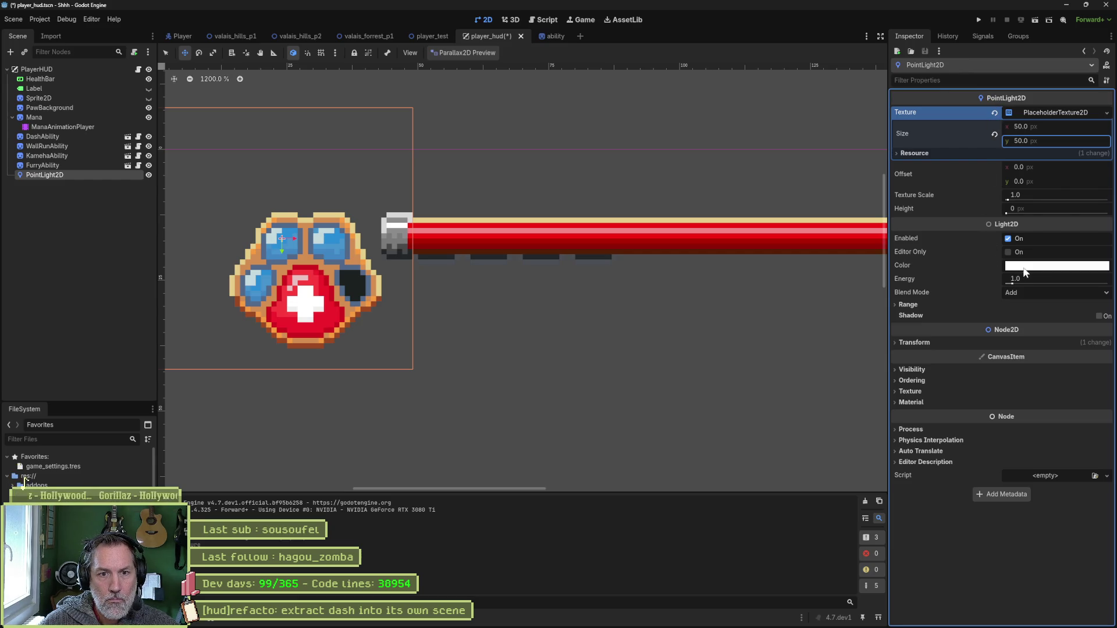
# Make the light saturated red and set its energy to about 4.96.
pyautogui.click(1033, 267)
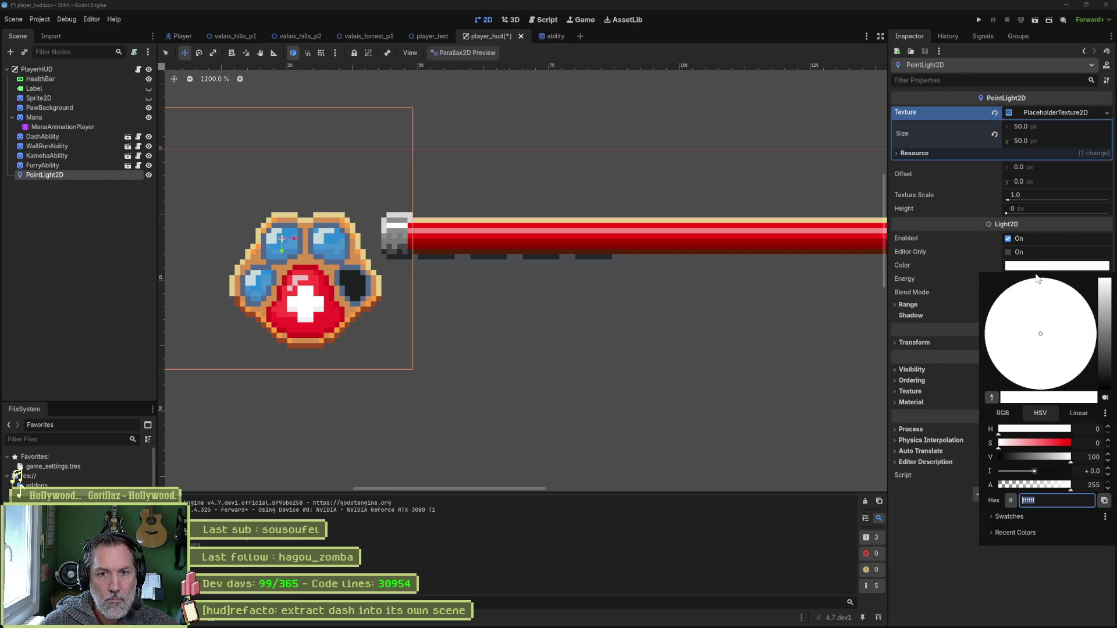
pyautogui.click(1066, 444)
pyautogui.click(930, 321)
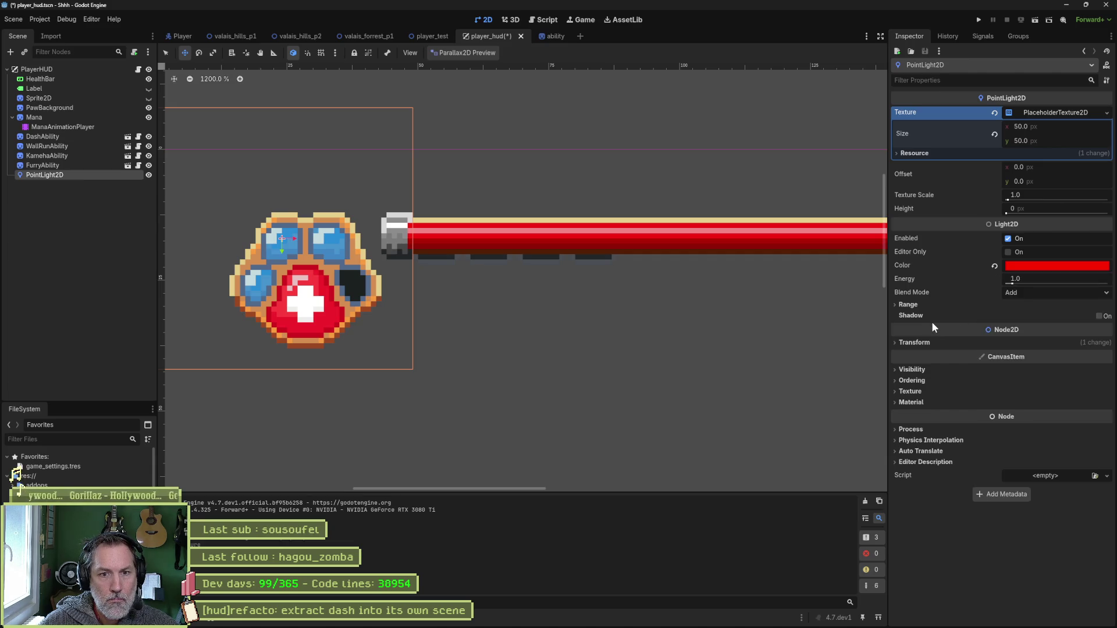
pyautogui.moveTo(1025, 284)
pyautogui.mouseDown()
pyautogui.moveTo(1090, 284)
pyautogui.moveTo(1022, 284)
pyautogui.mouseUp()
pyautogui.moveTo(347, 302); pyautogui.dragTo(394, 328)
pyautogui.hotkey('ctrl', 'z')
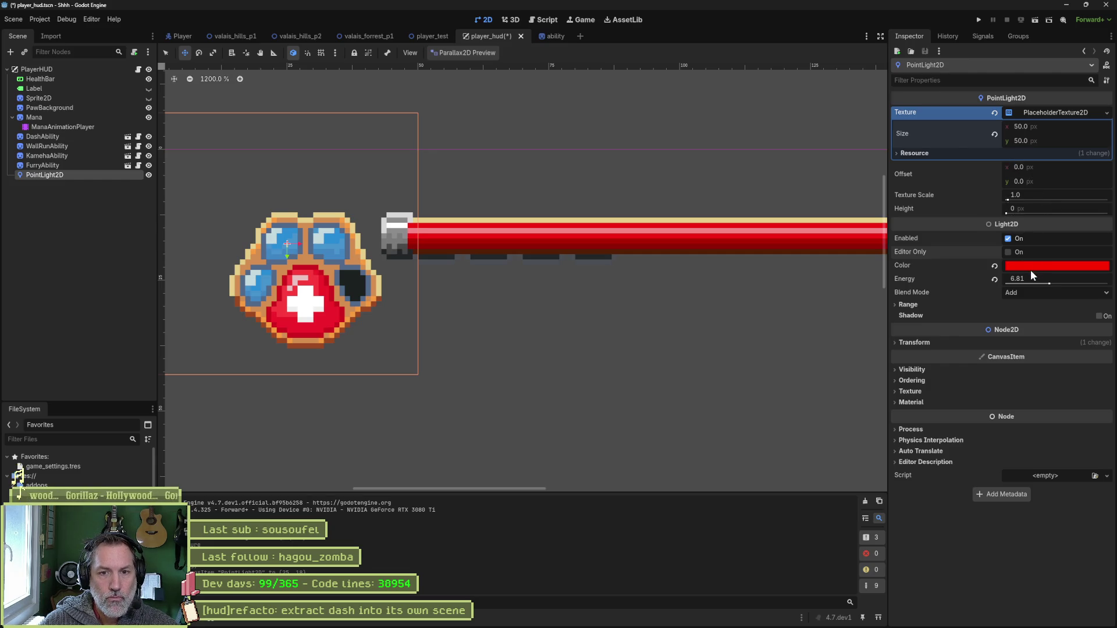
pyautogui.moveTo(1055, 283)
pyautogui.mouseDown()
pyautogui.moveTo(1077, 283)
pyautogui.moveTo(1038, 281)
pyautogui.mouseUp()
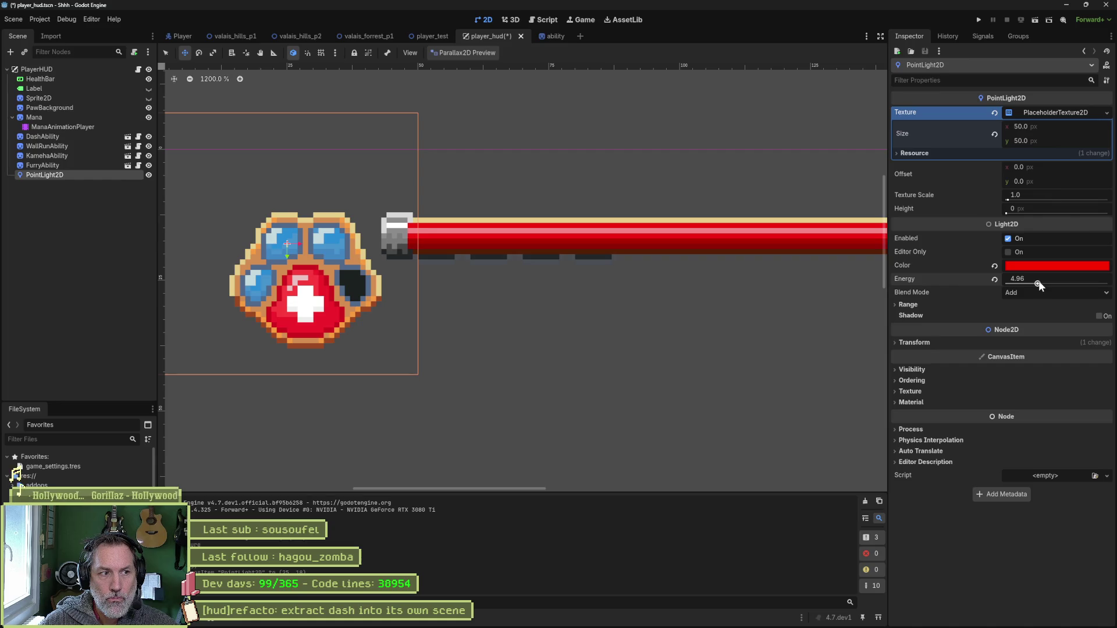
pyautogui.click(1045, 115)
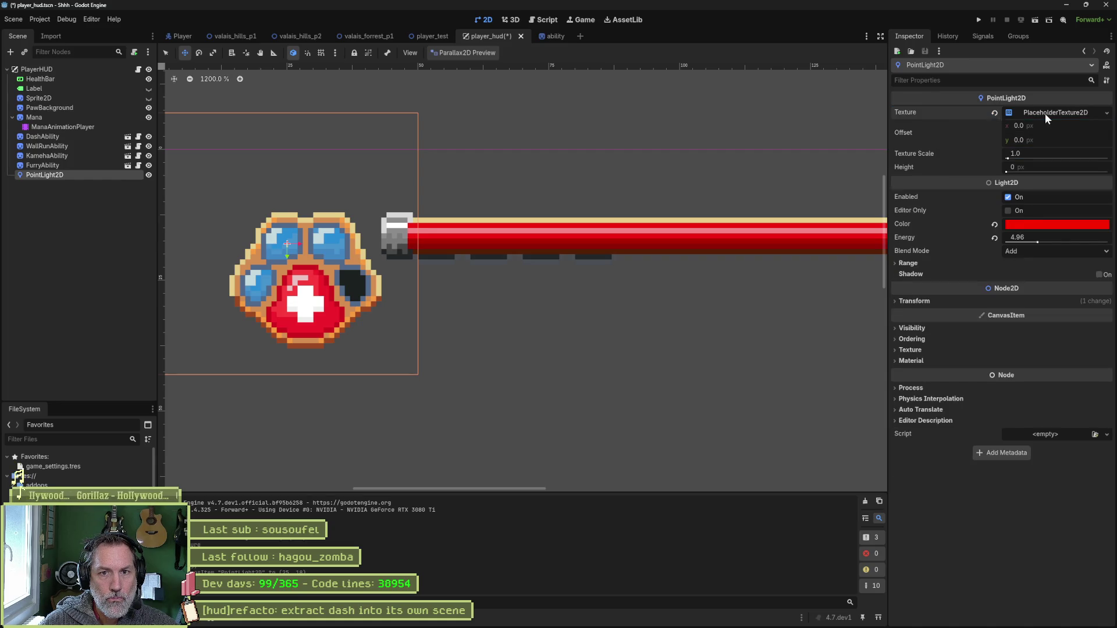
# Clear the light's texture, try an ImageTexture, then undo it.
pyautogui.click(1076, 110)
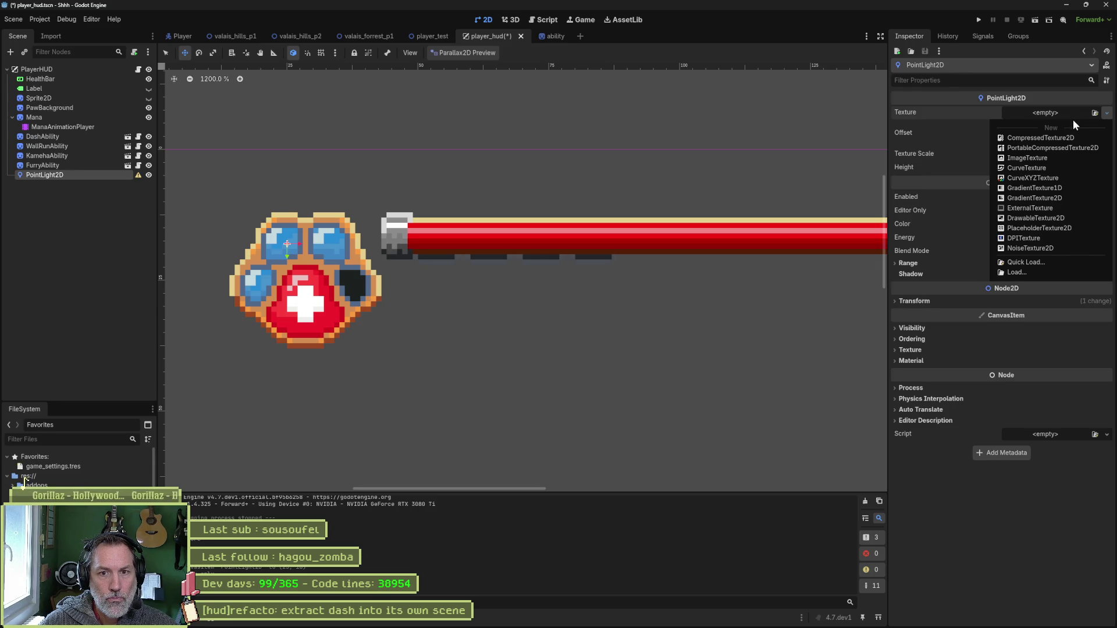
pyautogui.click(1044, 158)
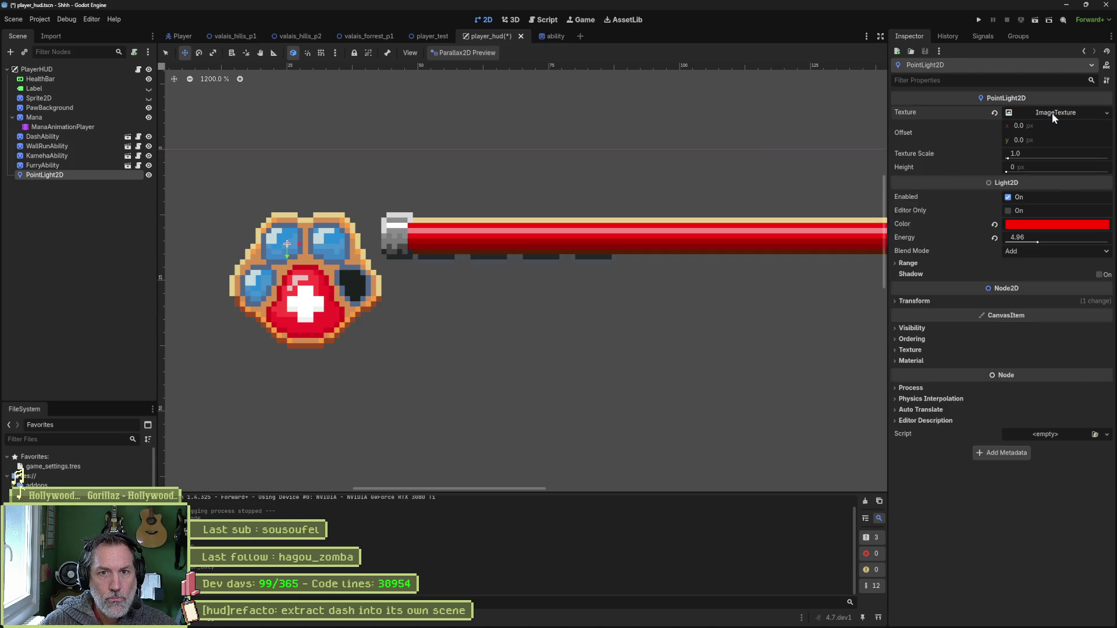
pyautogui.hotkey('ctrl', 'z')
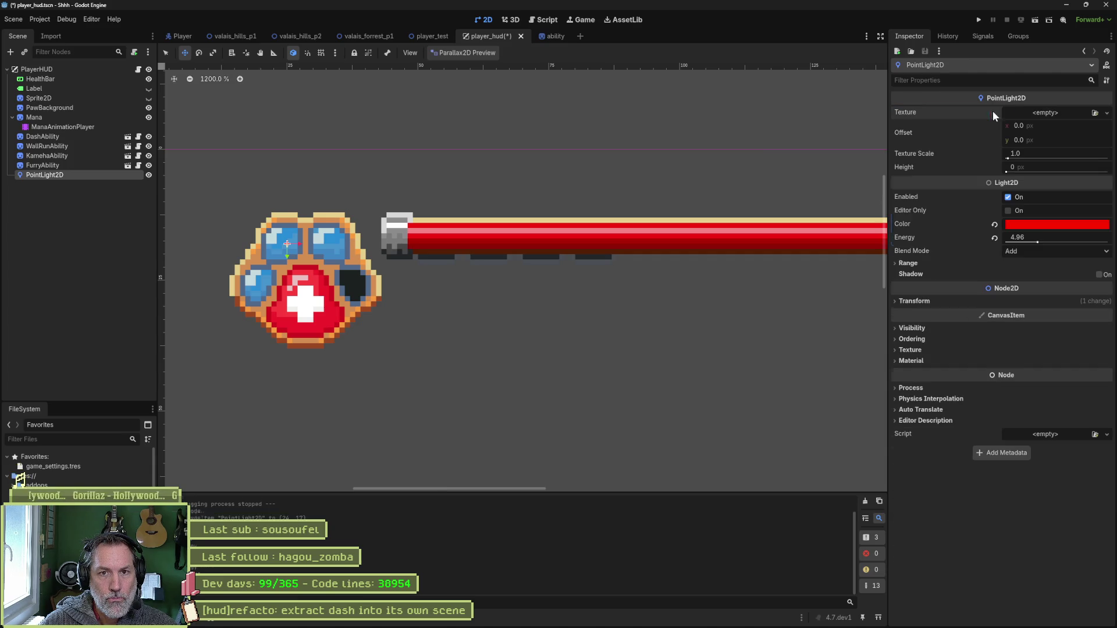
# Try a GradientTexture1D on the light with width 30.
pyautogui.click(1049, 115)
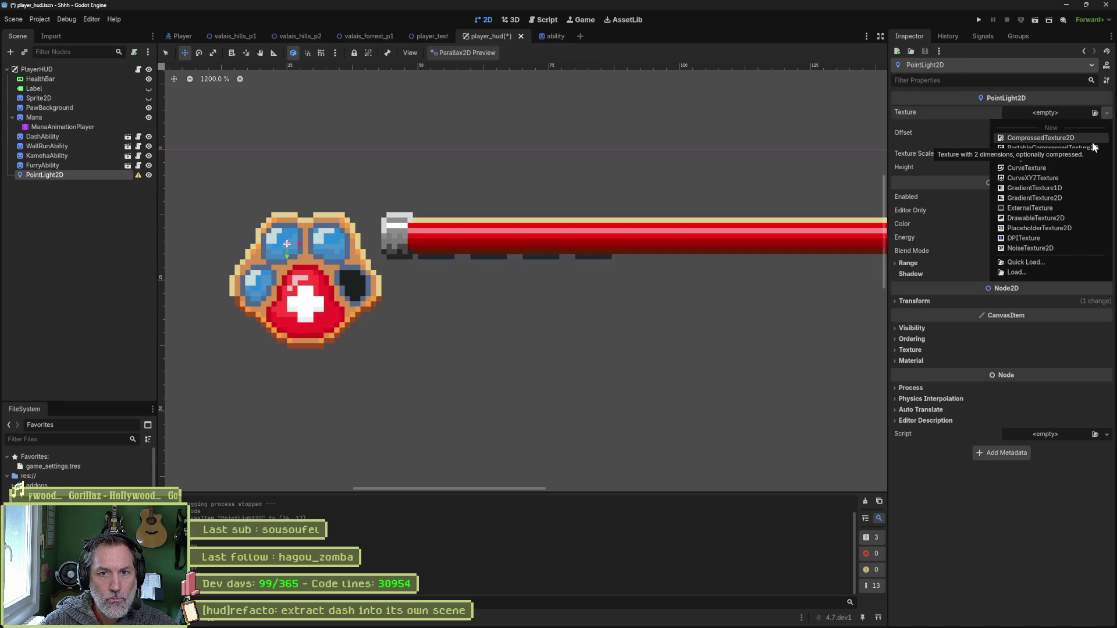
pyautogui.click(1083, 187)
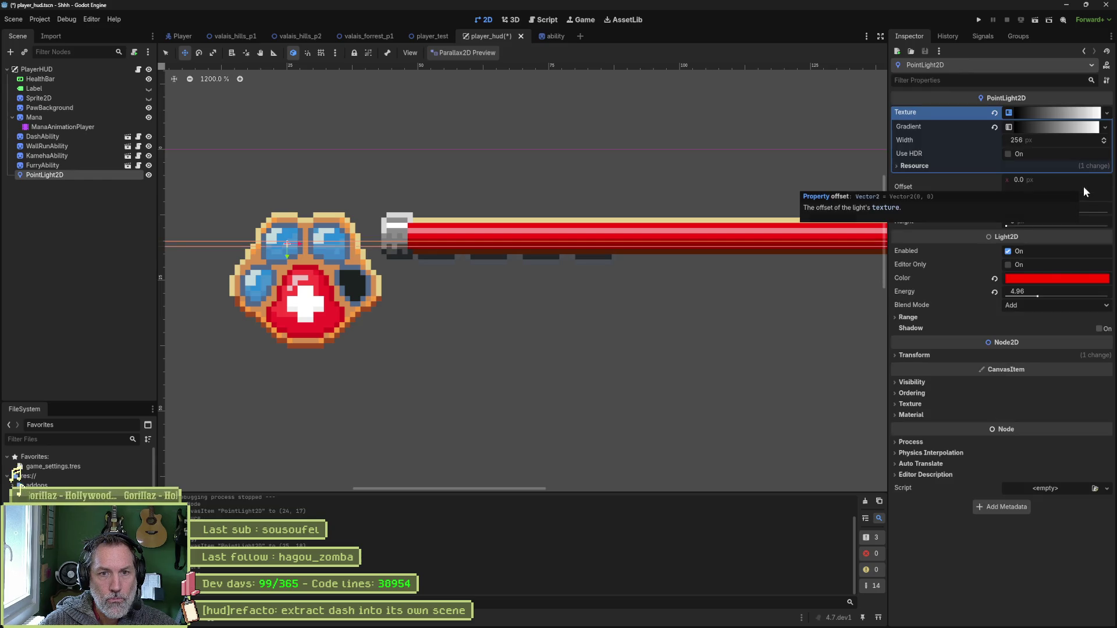
pyautogui.click(1050, 140)
pyautogui.write('30')
pyautogui.press('Return')
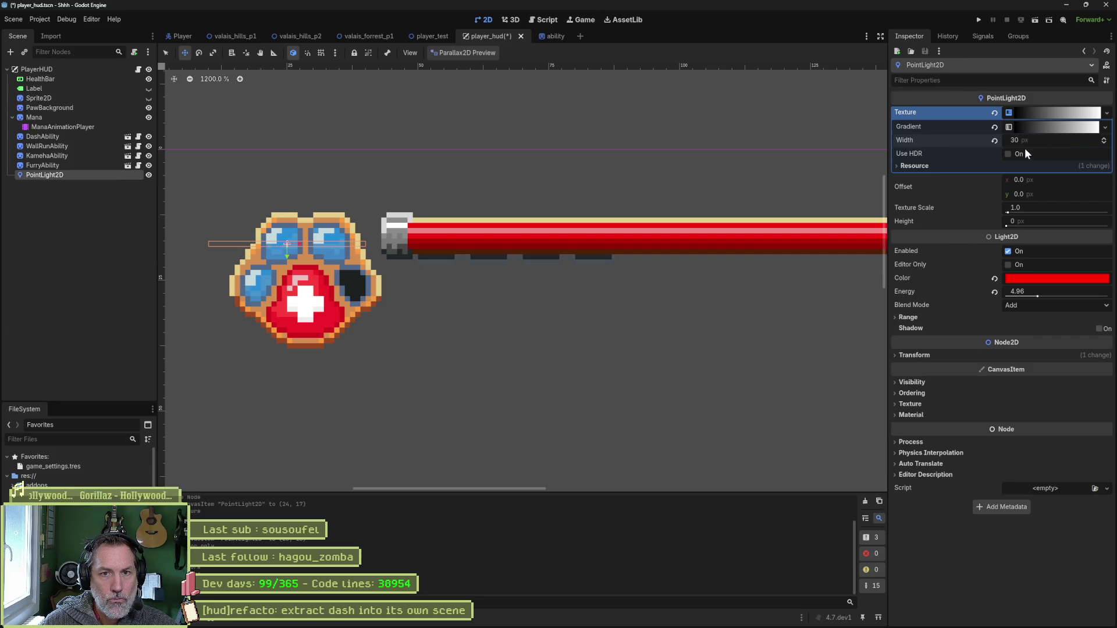
# Clear the gradient, try and remove a CompressedTexture2D, then assign a NoiseTexture2D.
pyautogui.click(1047, 113)
pyautogui.click(1055, 112)
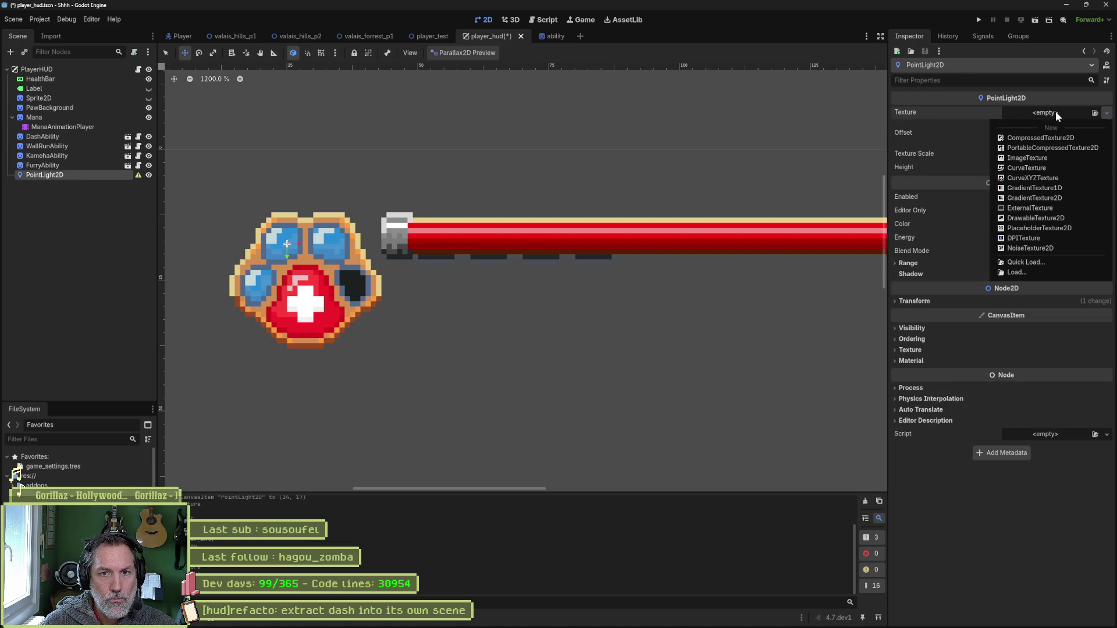
pyautogui.click(1053, 138)
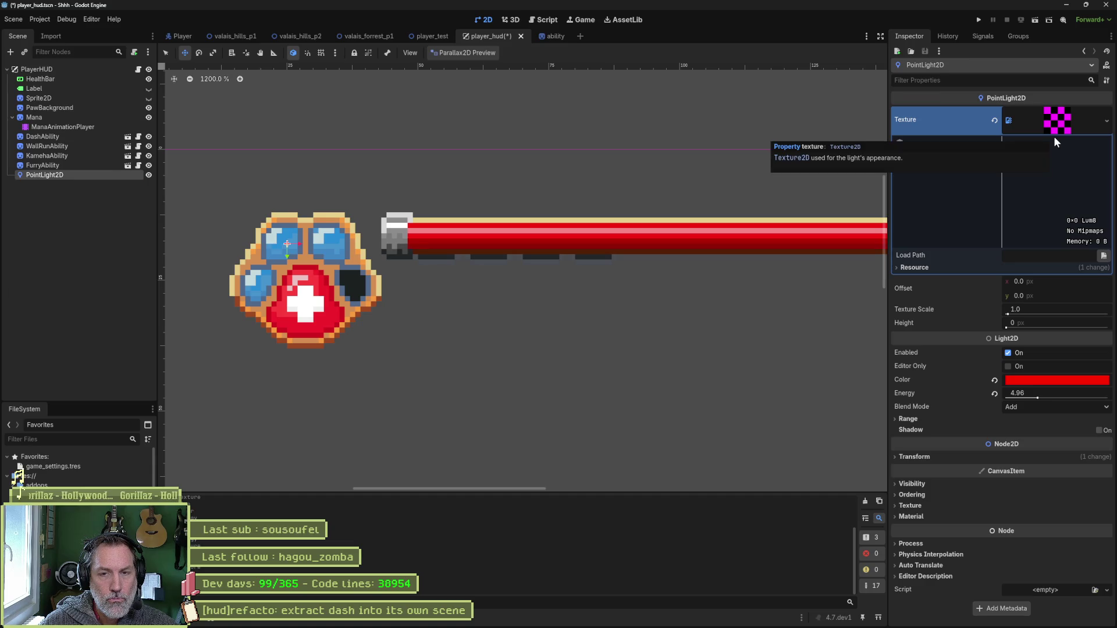
pyautogui.click(995, 120)
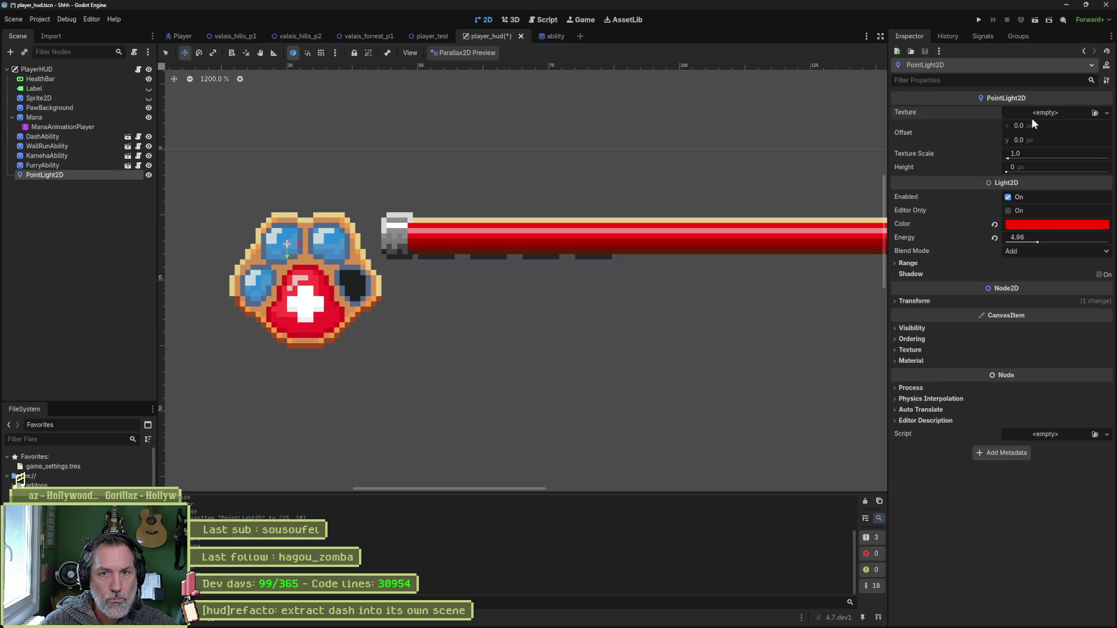
pyautogui.click(1039, 117)
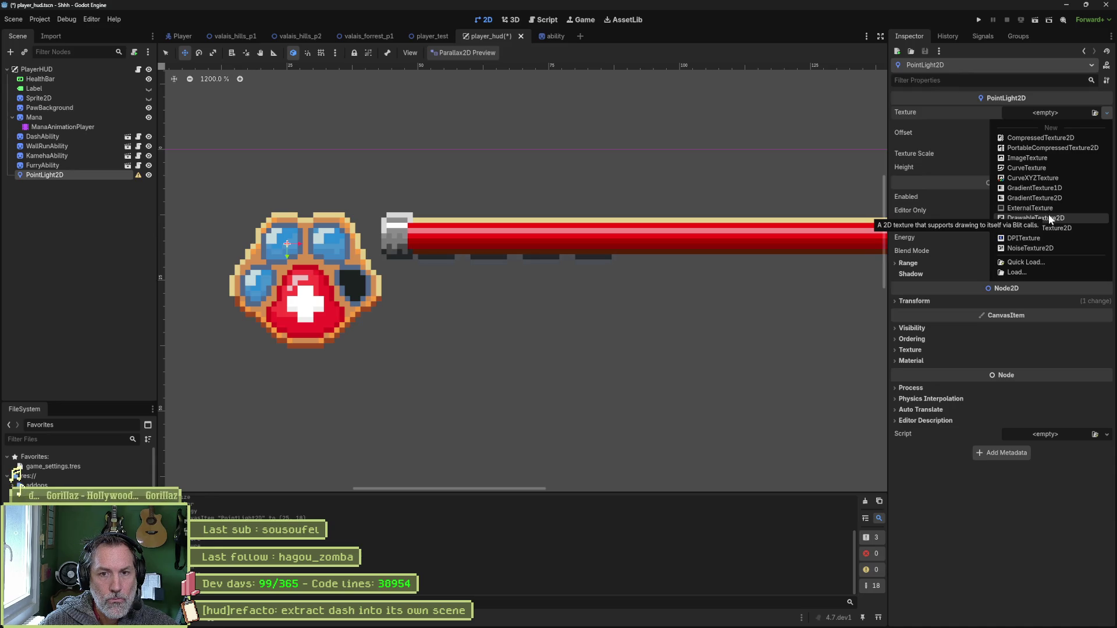
pyautogui.click(1044, 248)
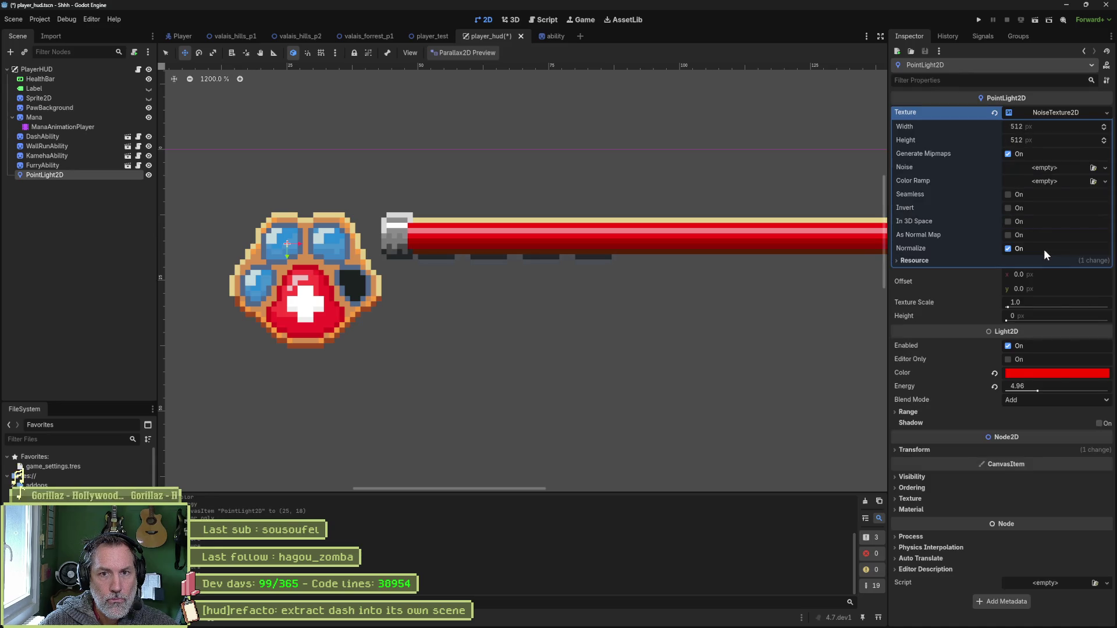
# Size the noise texture 30×30, lower light energy to 3.73, and run the game with F5.
pyautogui.click(1058, 126)
pyautogui.write('30')
pyautogui.click(1055, 139)
pyautogui.write('30')
pyautogui.press('Return')
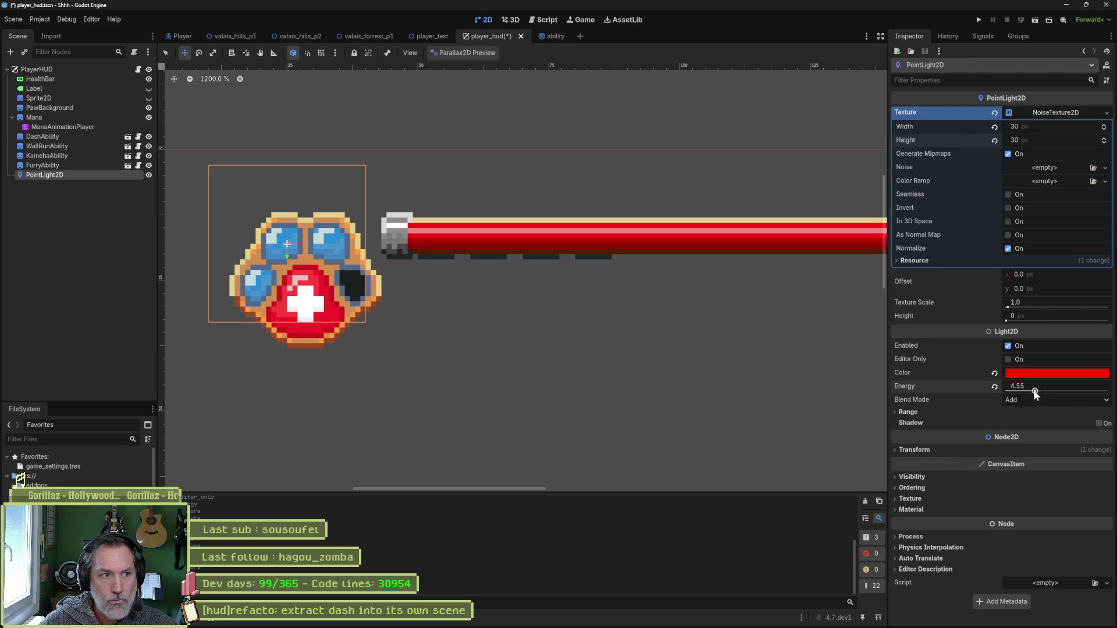
pyautogui.moveTo(1039, 388); pyautogui.dragTo(1028, 388)
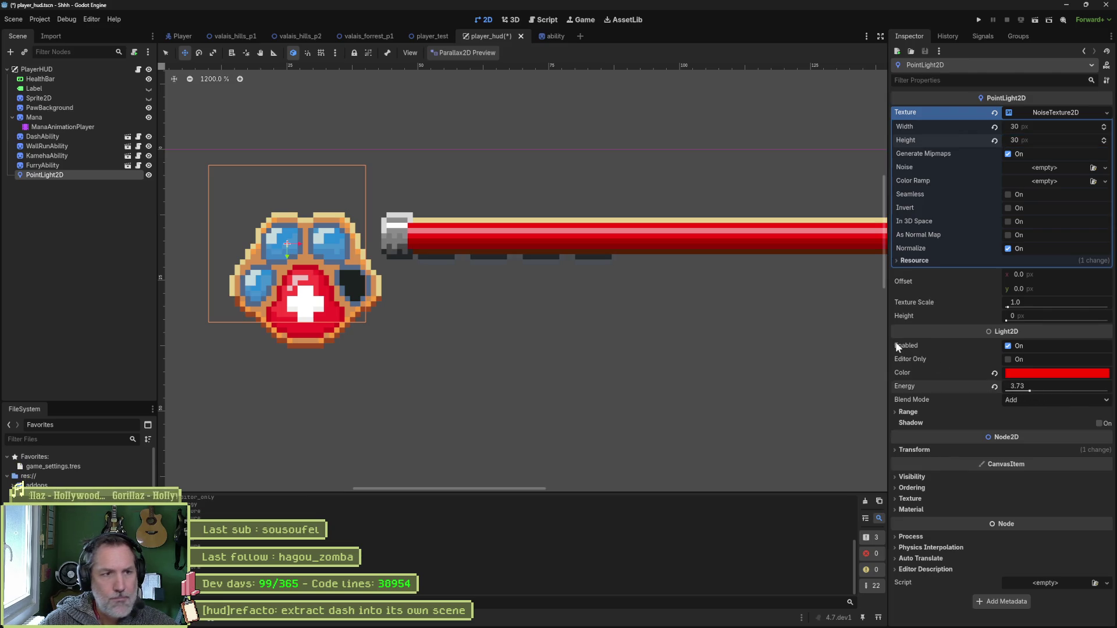
pyautogui.press('F5')
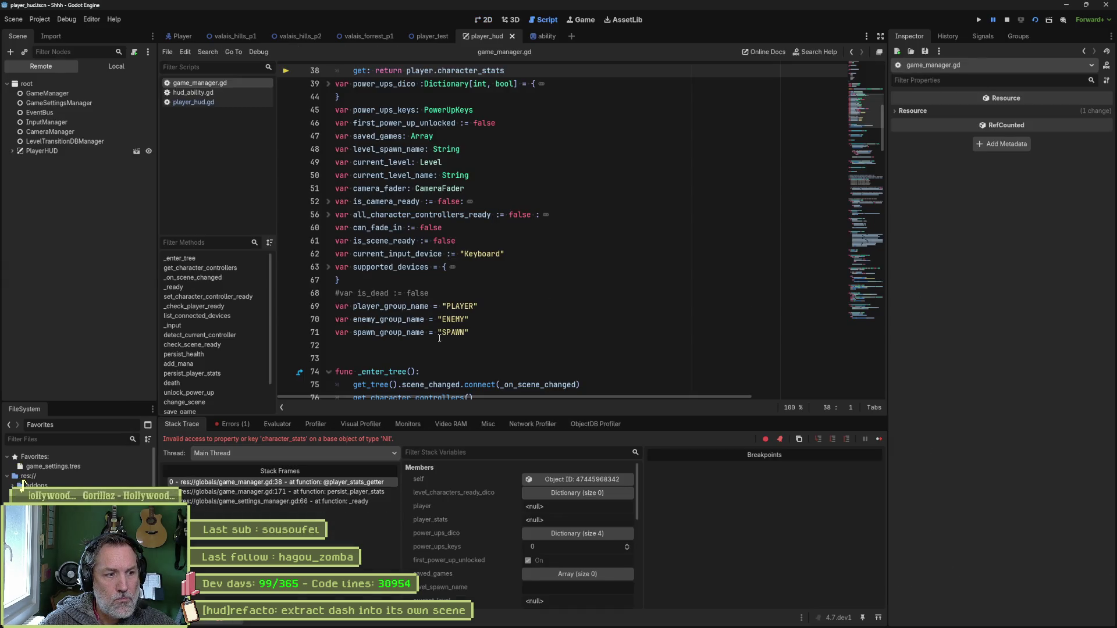
# Stop the halted debugger, inspect the player_stats getter on line 38, and open player_test.
pyautogui.scroll(5, 379, 274)
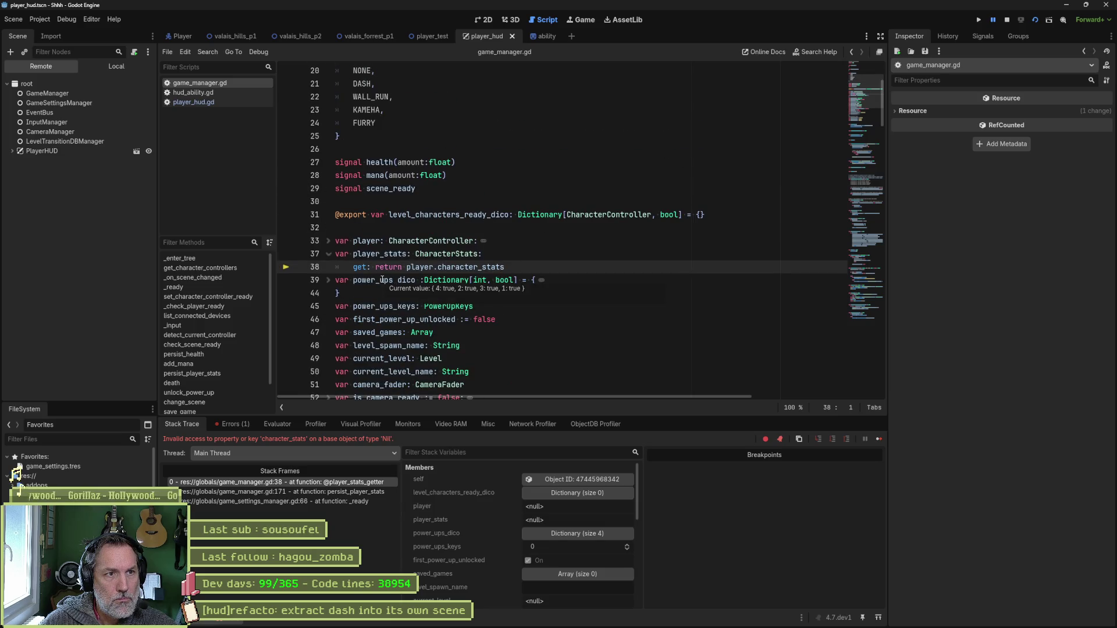
pyautogui.press('F8')
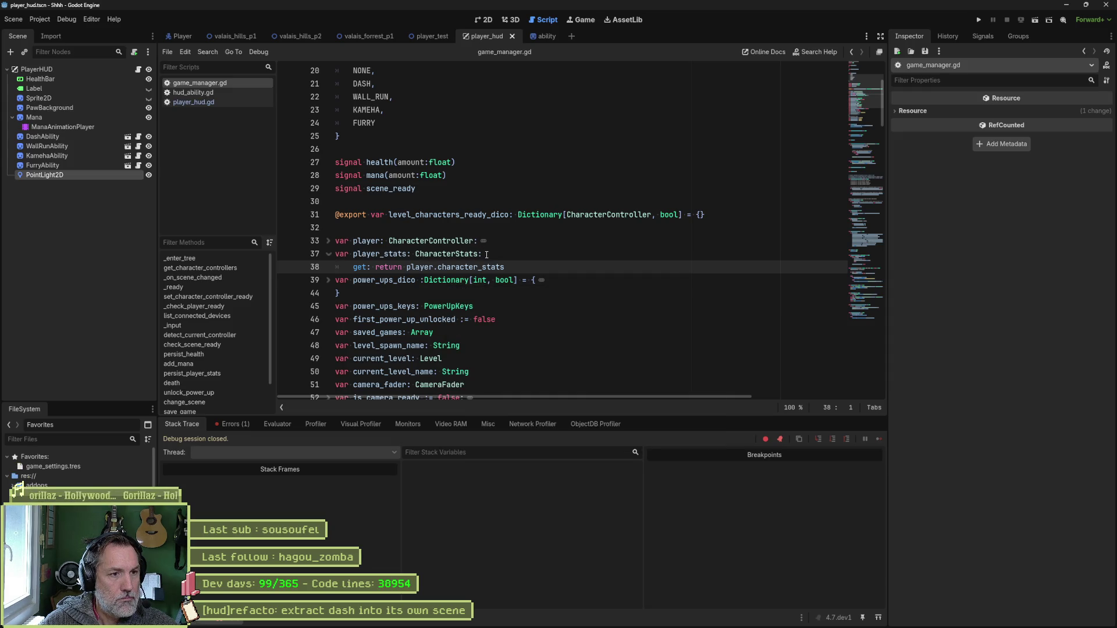
pyautogui.click(569, 257)
pyautogui.press('Down')
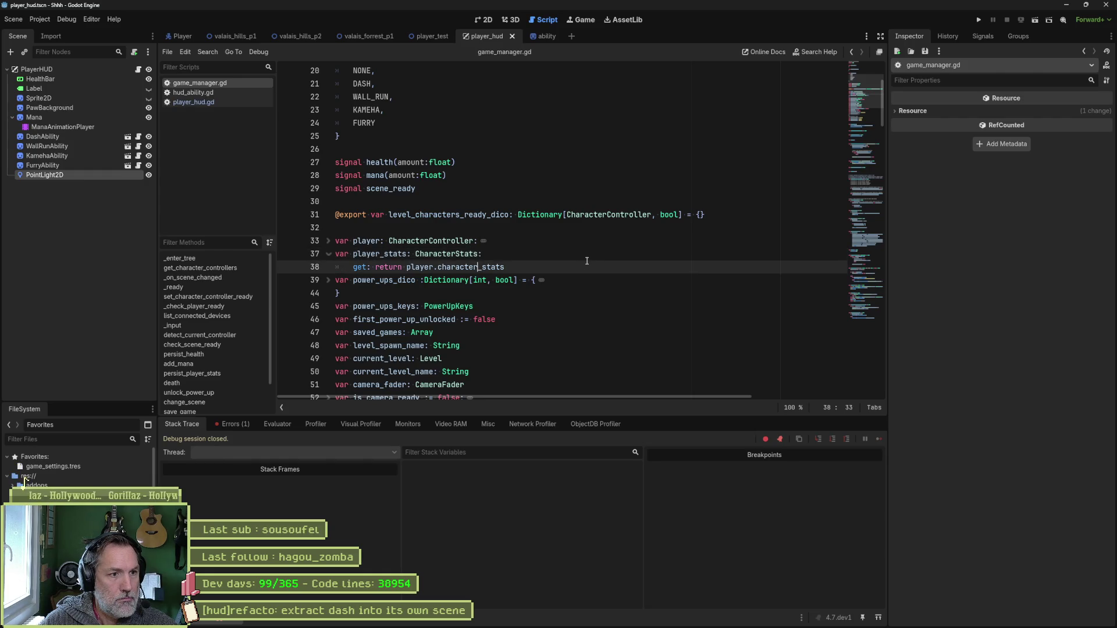
pyautogui.press('Left')
pyautogui.press('Left')
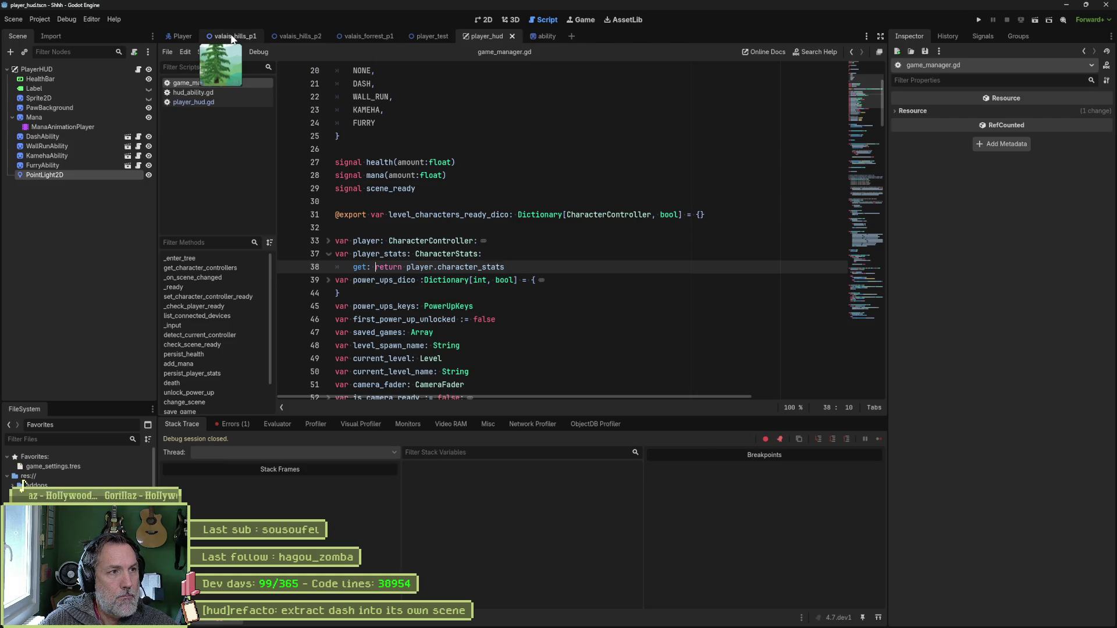
pyautogui.click(425, 36)
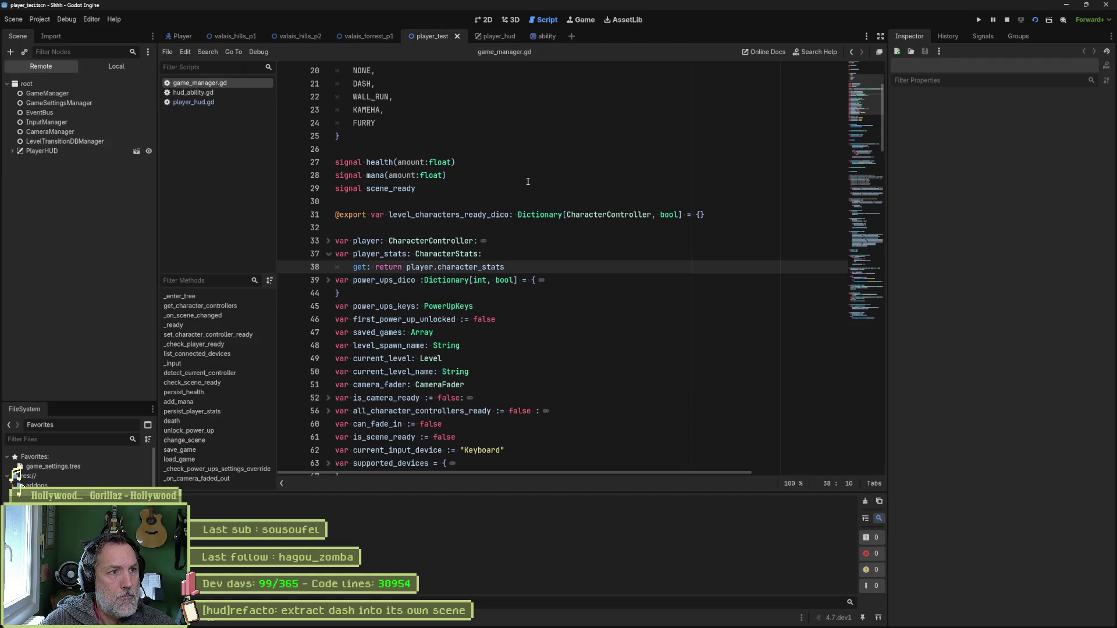
# Run the game, walk the cat right to the green power-up, then stop it.
pyautogui.press('F5')
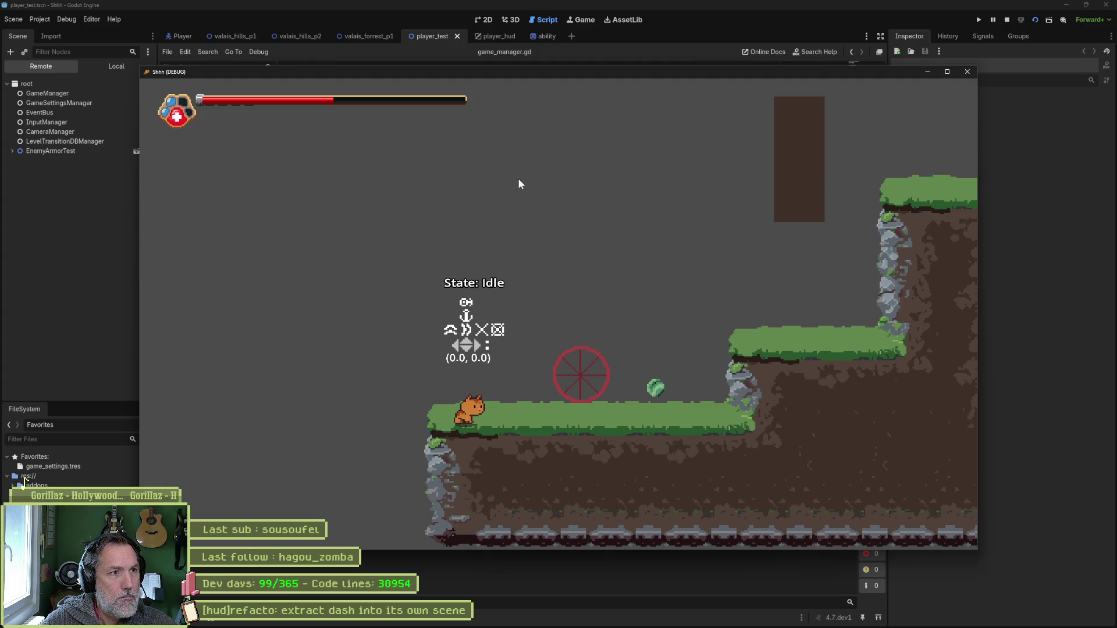
pyautogui.press('Right')
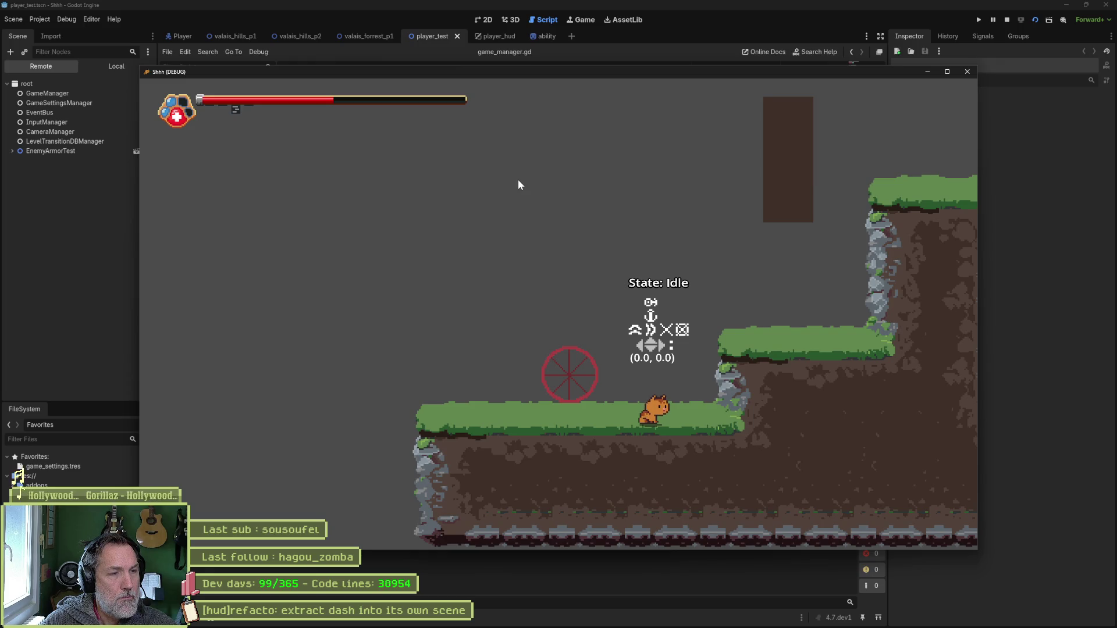
pyautogui.press('F8')
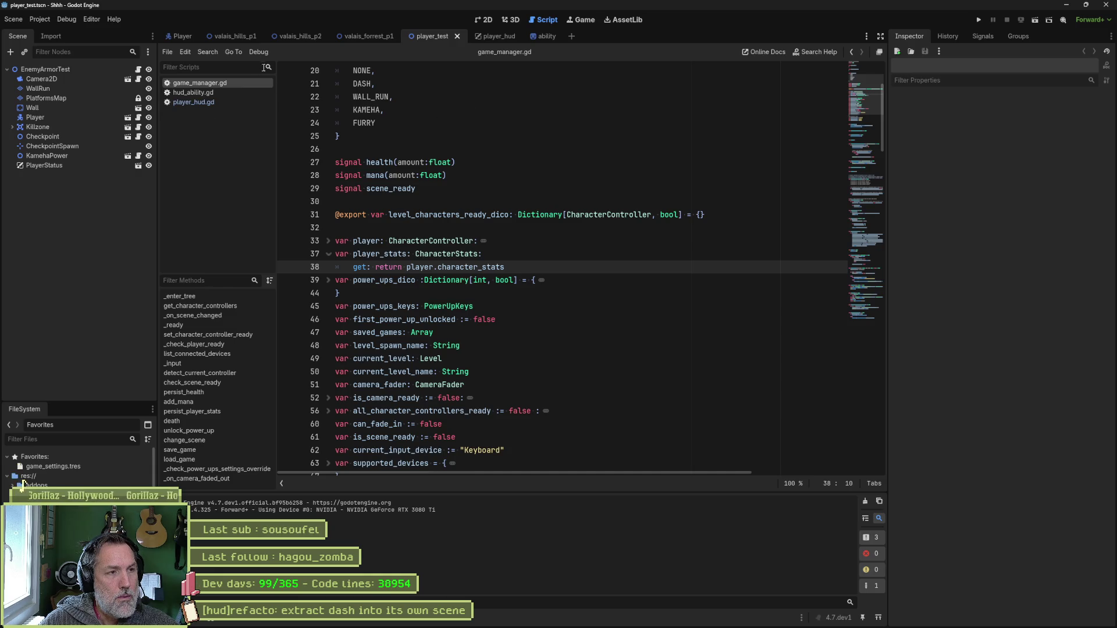
# In player_hud, check DashAbility and WallRunAbility's Aseprite layer options, then switch to hud_abilities in Aseprite.
pyautogui.click(506, 36)
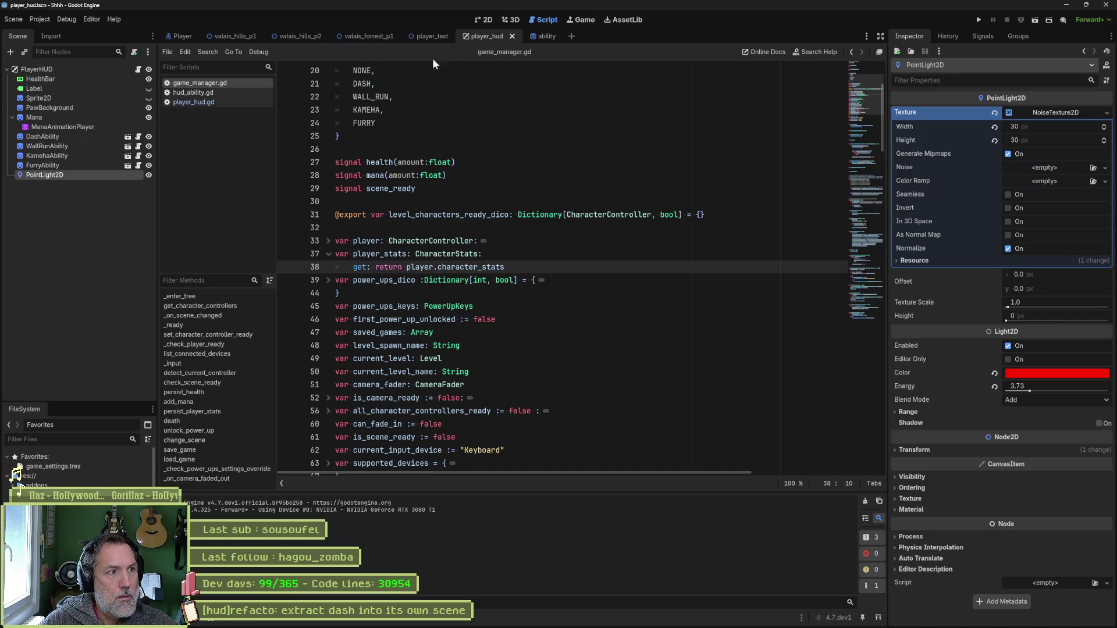
pyautogui.click(100, 138)
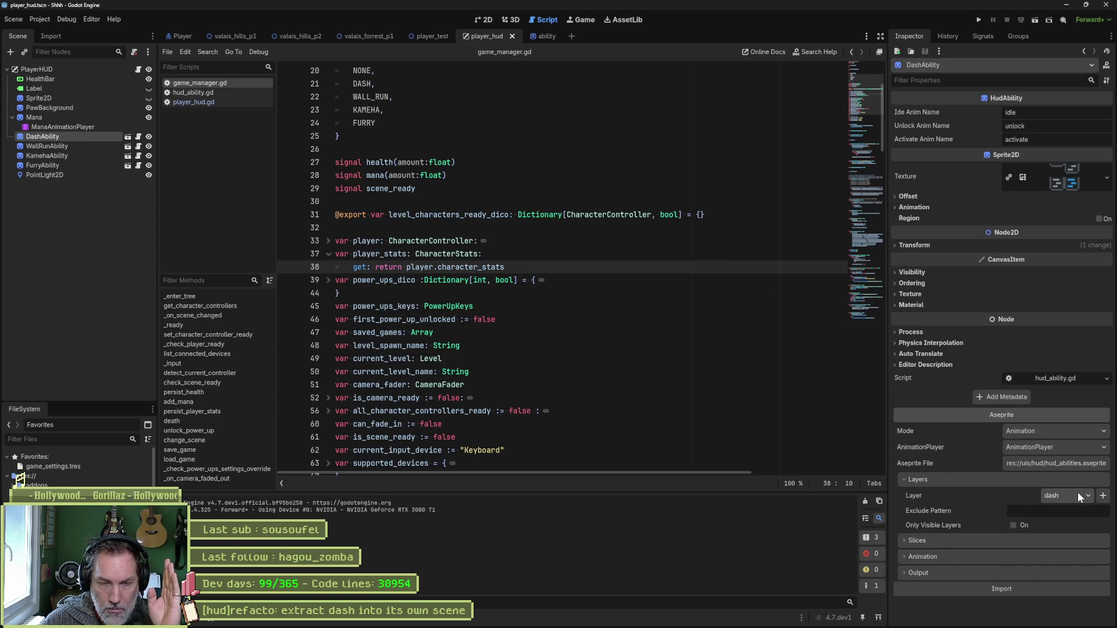
pyautogui.click(59, 146)
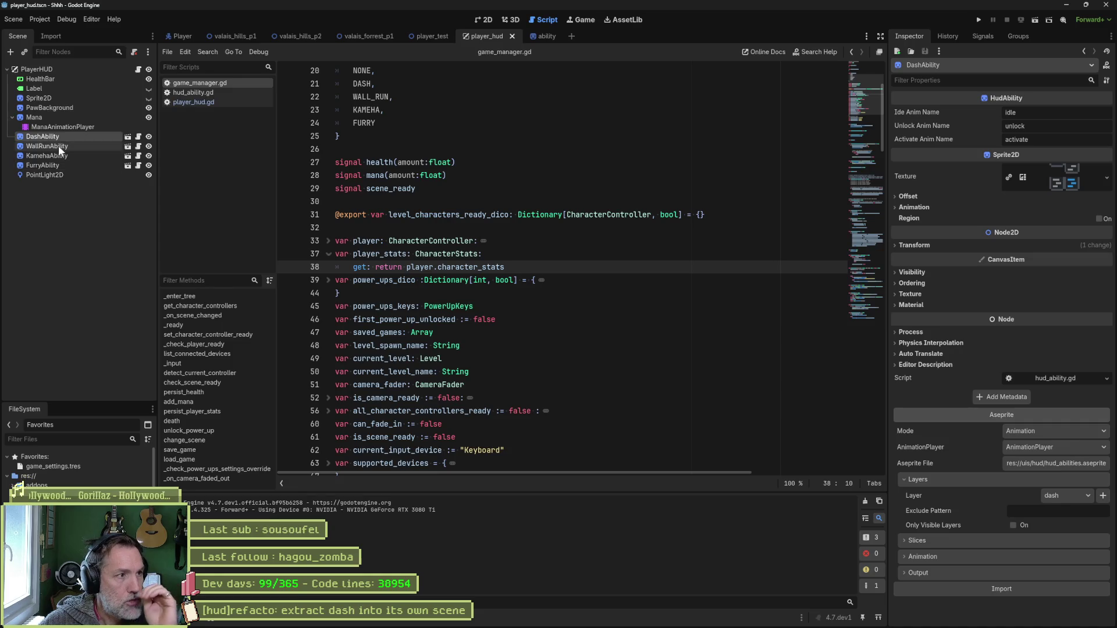
pyautogui.click(1059, 495)
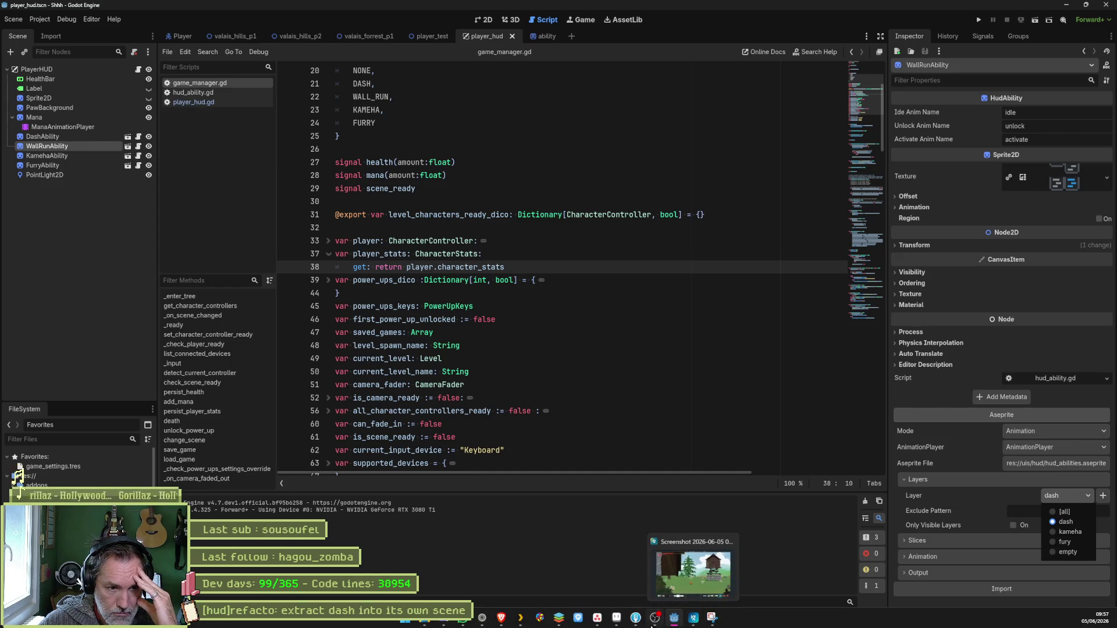
pyautogui.click(648, 620)
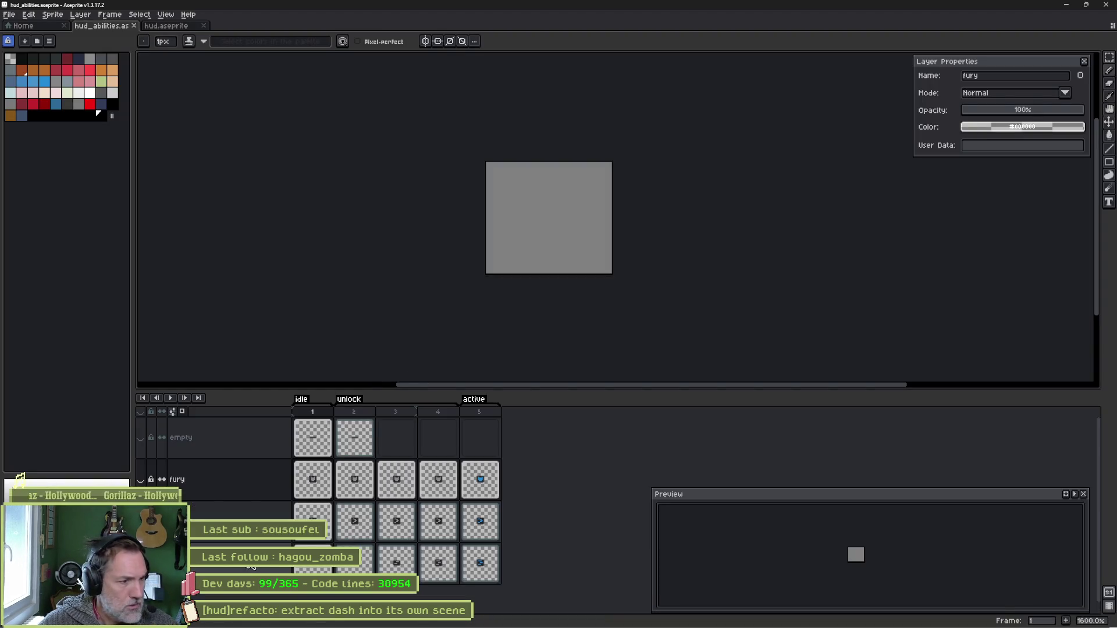
# Rename the empty layer to wall_run and paste fury's frame-1 cel into its frame 2.
pyautogui.doubleClick(191, 439)
pyautogui.write('wall_run')
pyautogui.press('Return')
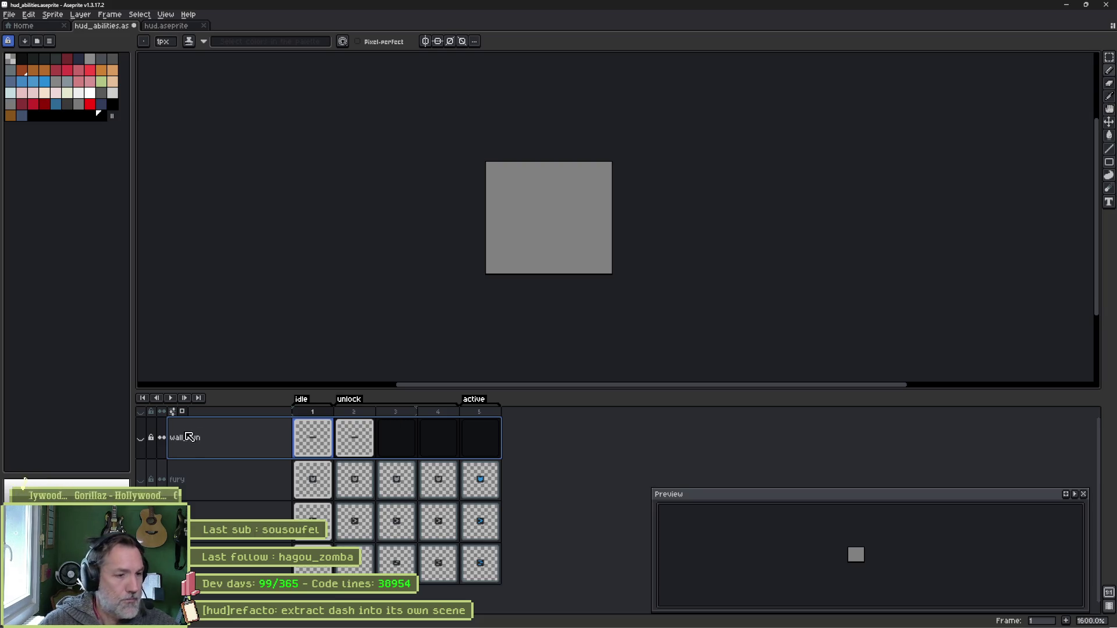
pyautogui.click(314, 477)
pyautogui.hotkey('ctrl', 'c')
pyautogui.click(364, 436)
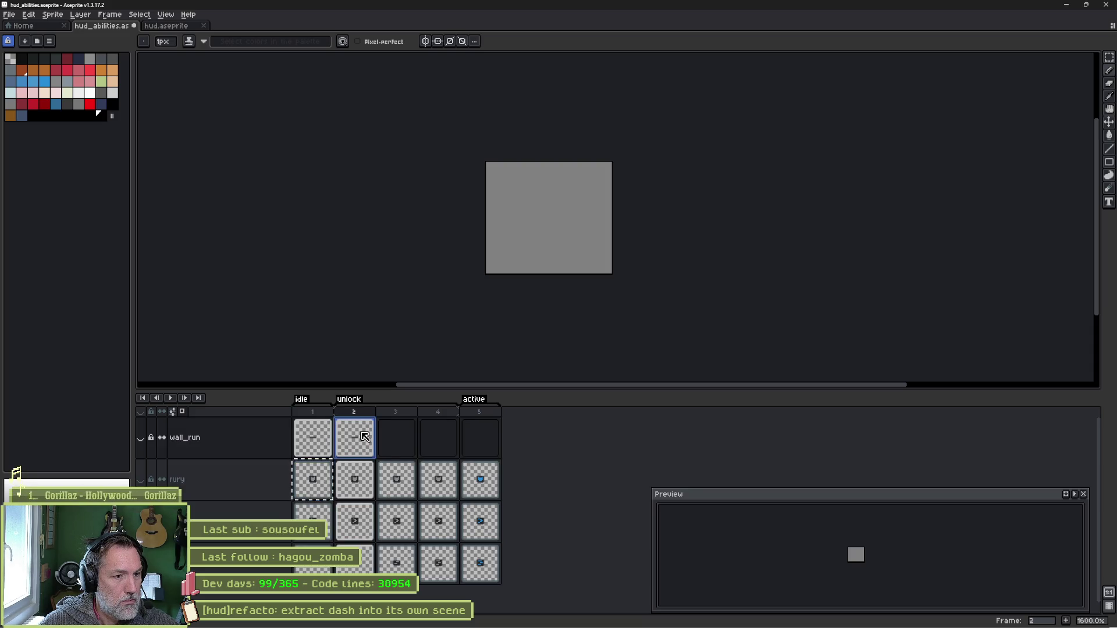
pyautogui.hotkey('ctrl', 'v')
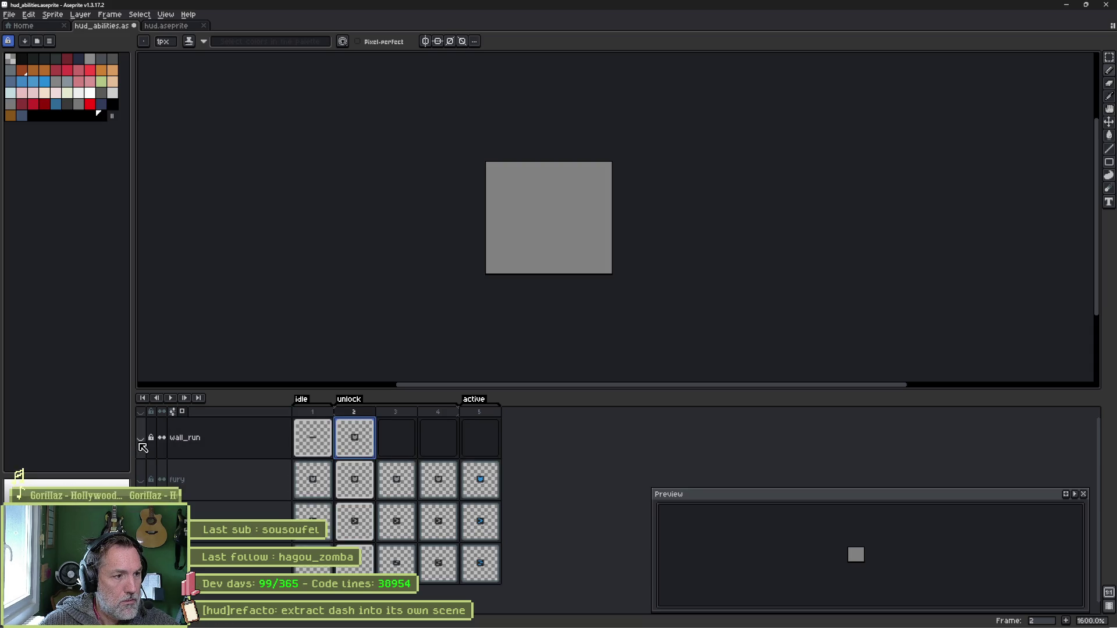
# Show wall_run, compare against fury's frame 4, and copy wall_run frame 2 into frame 3.
pyautogui.click(142, 438)
pyautogui.click(348, 415)
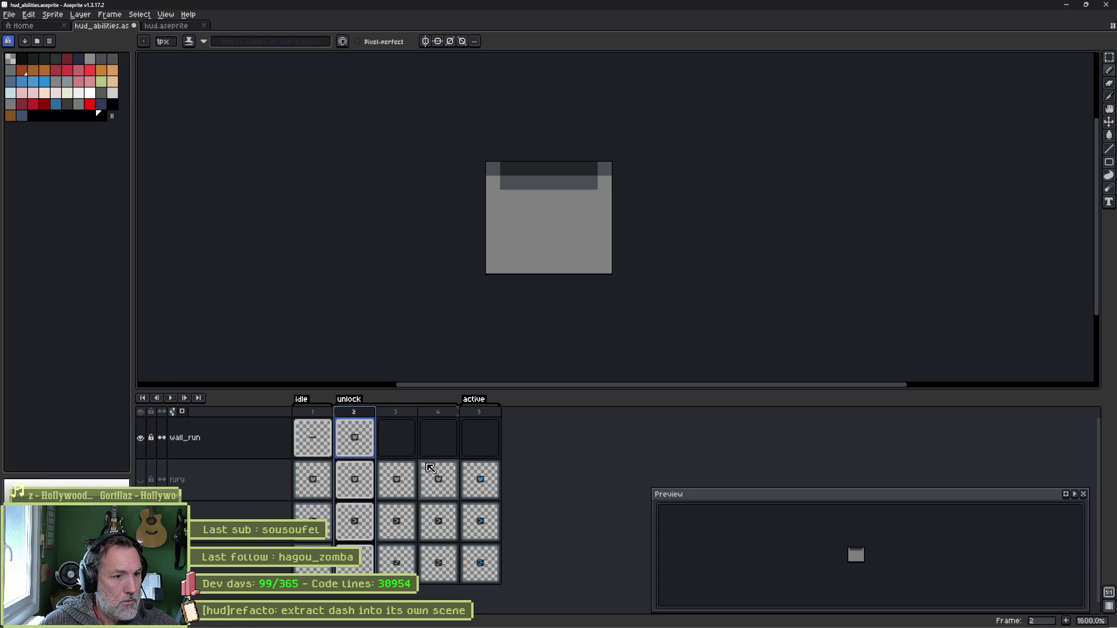
pyautogui.click(439, 481)
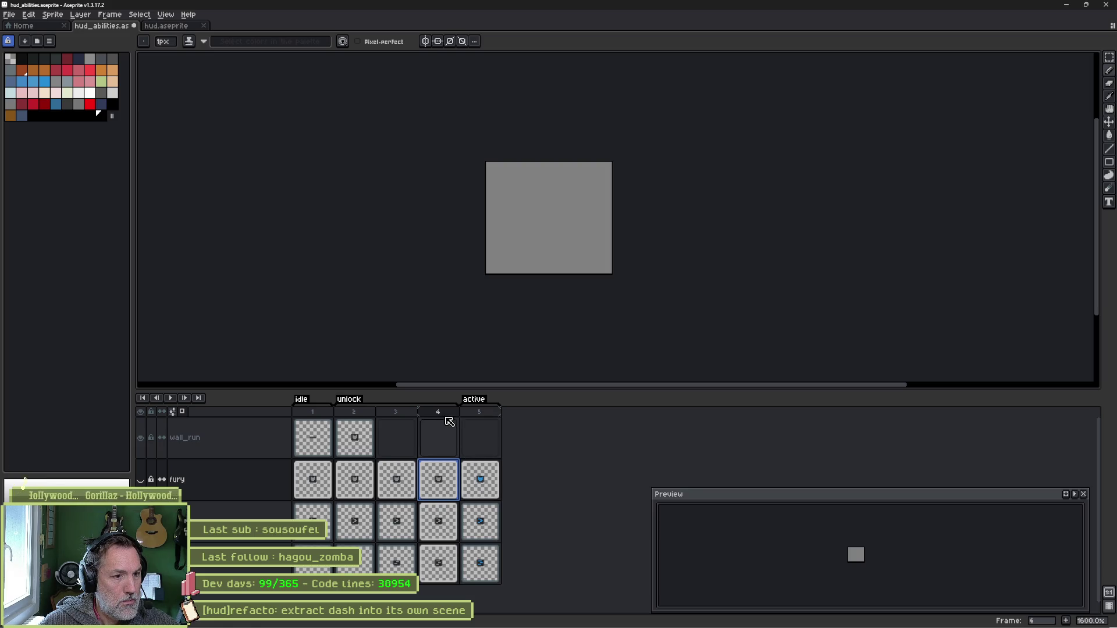
pyautogui.click(369, 437)
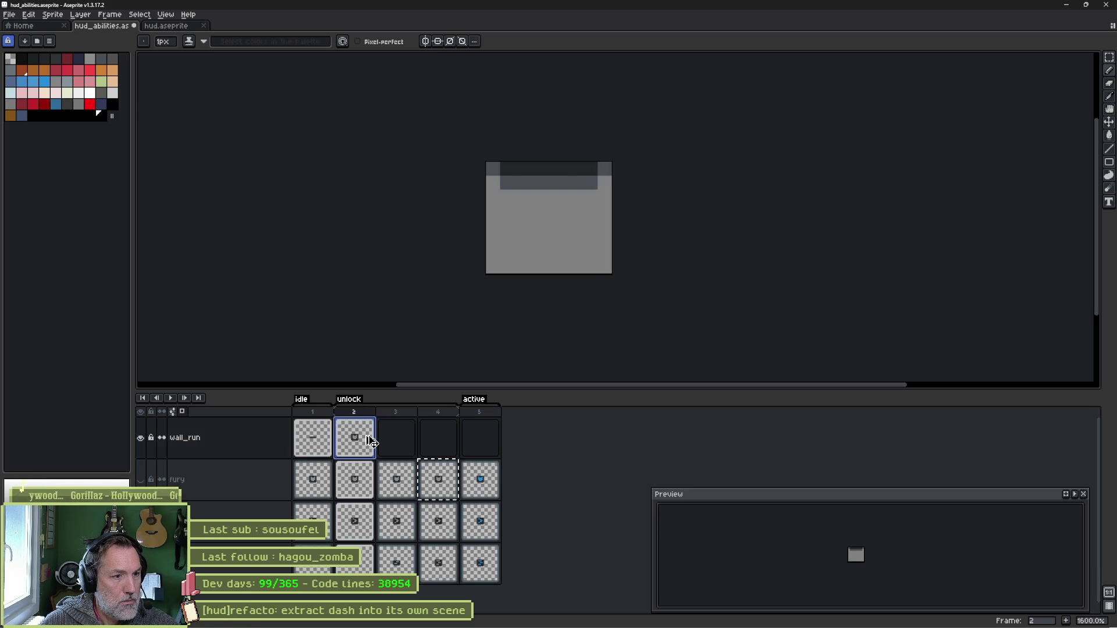
pyautogui.moveTo(375, 440); pyautogui.dragTo(397, 440)
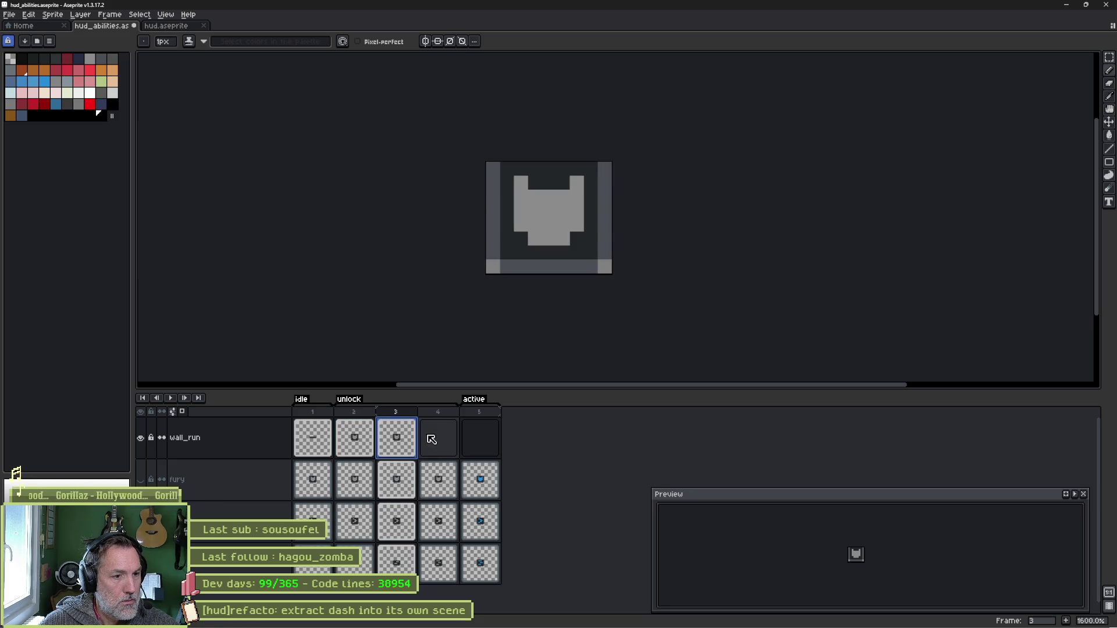
pyautogui.click(358, 438)
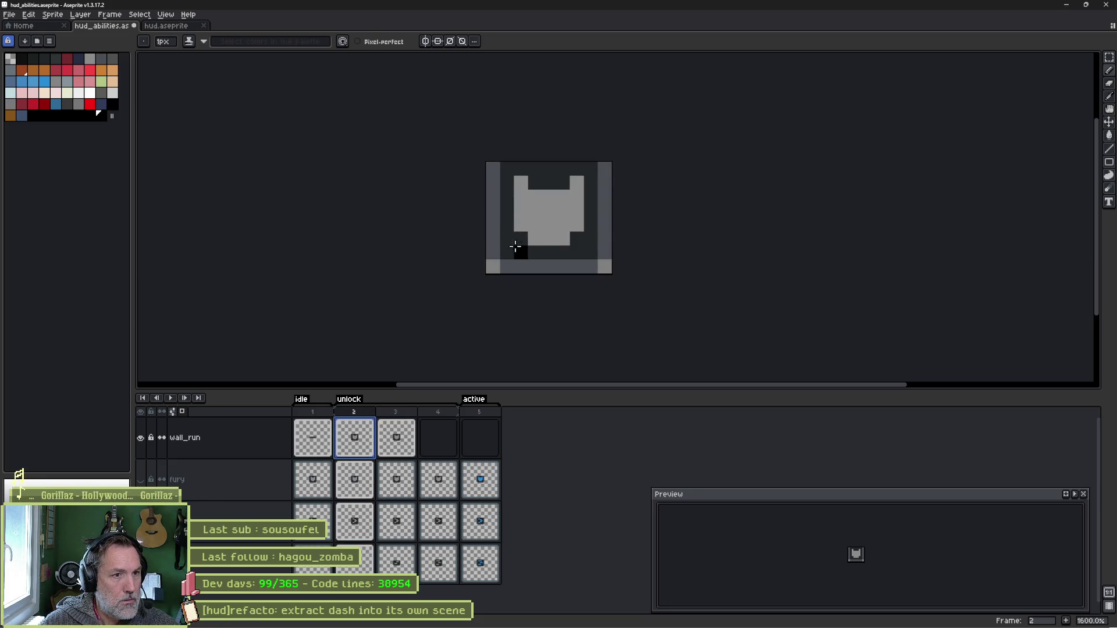
# Redraw the frame-2 icon, erasing the grey block and painting a grey diagonal staircase.
pyautogui.click(521, 188)
pyautogui.moveTo(522, 187)
pyautogui.mouseDown()
pyautogui.moveTo(532, 229)
pyautogui.moveTo(548, 187)
pyautogui.moveTo(561, 240)
pyautogui.moveTo(578, 221)
pyautogui.moveTo(559, 204)
pyautogui.mouseUp()
pyautogui.keyDown('alt'); pyautogui.click(576, 226); pyautogui.keyUp('alt')
pyautogui.click(548, 196)
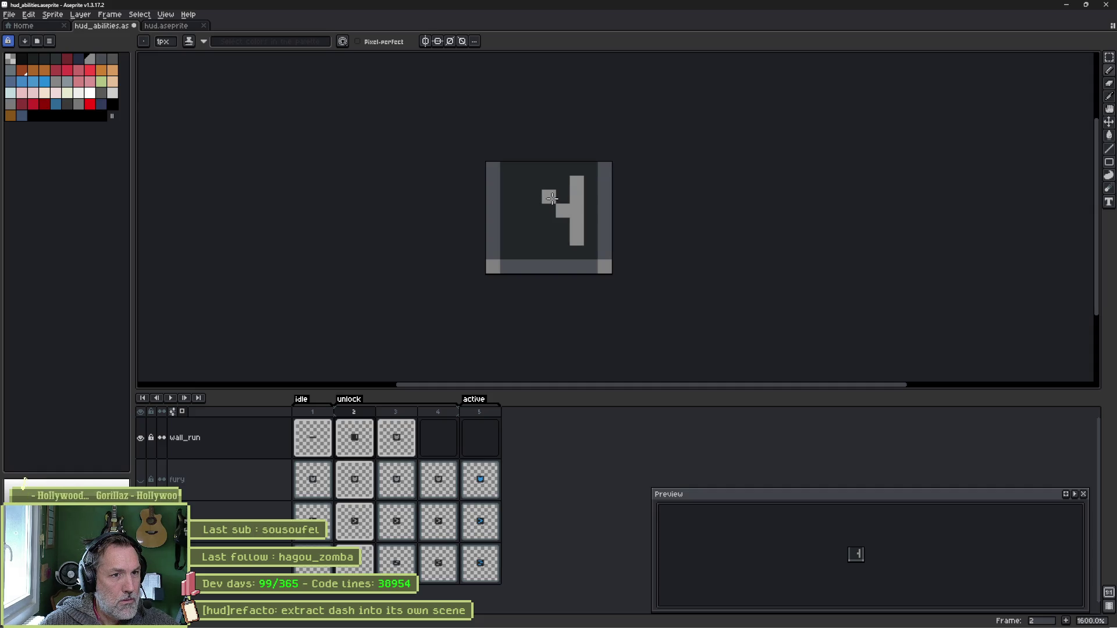
pyautogui.click(534, 183)
pyautogui.click(549, 224)
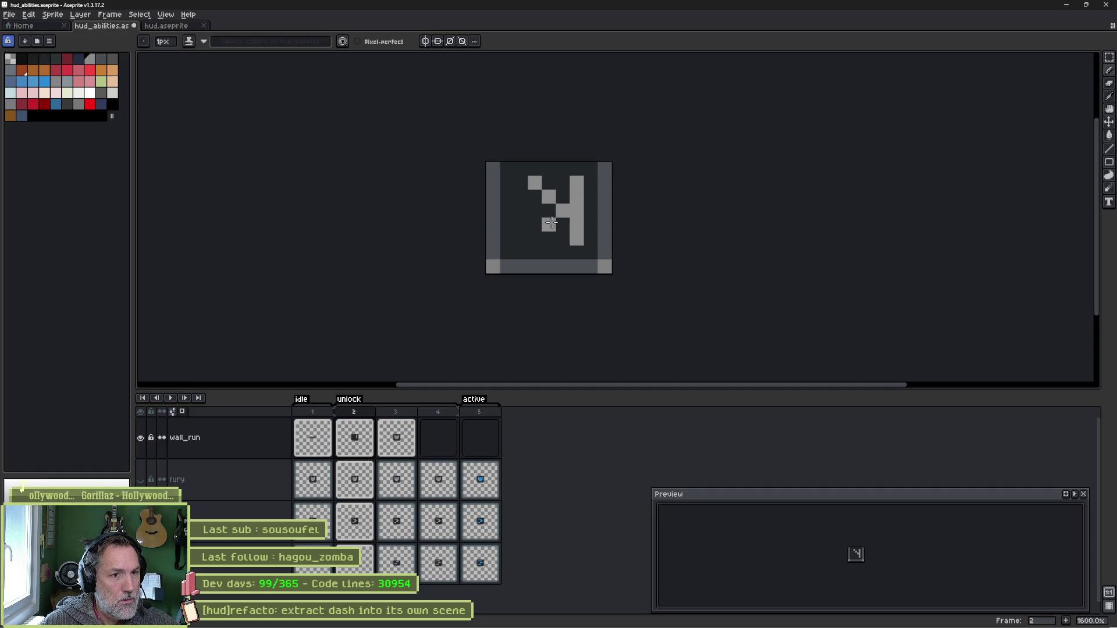
pyautogui.click(534, 238)
pyautogui.click(541, 198)
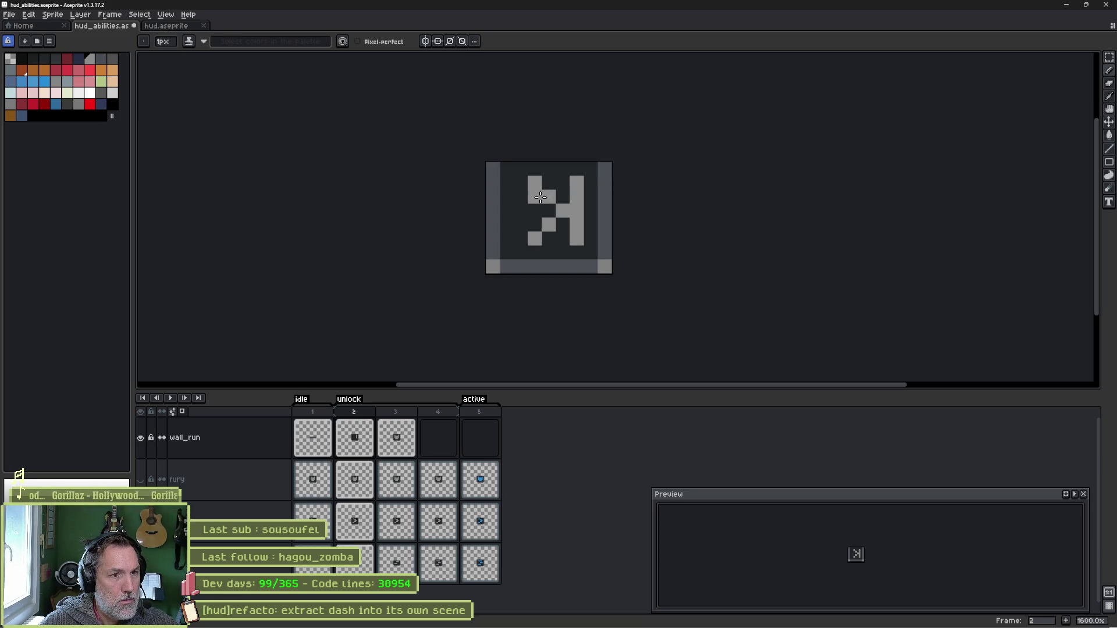
pyautogui.hotkey('ctrl', 'z')
# Copy the new icon into wall_run frames 4 and 5, then hide the layer.
pyautogui.moveTo(367, 444)
pyautogui.mouseDown()
pyautogui.moveTo(357, 433)
pyautogui.moveTo(438, 445)
pyautogui.mouseUp()
pyautogui.click(481, 439)
pyautogui.hotkey('ctrl', 'v')
pyautogui.click(357, 439)
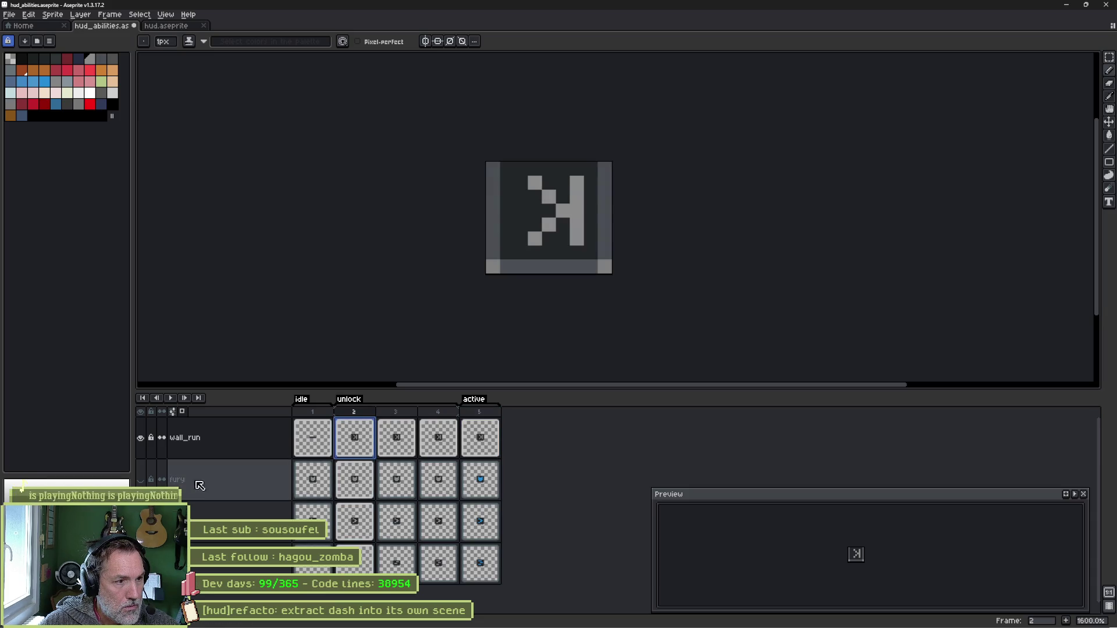
pyautogui.click(141, 439)
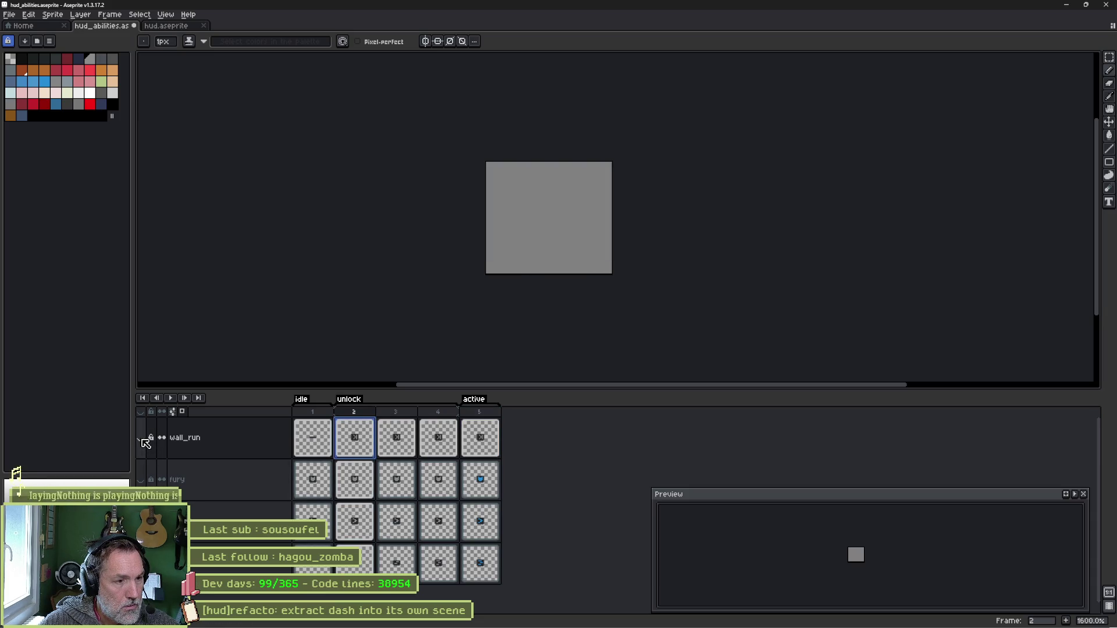
# Compare with the fury layer and shift the wall_run artwork upward.
pyautogui.click(221, 484)
pyautogui.click(141, 480)
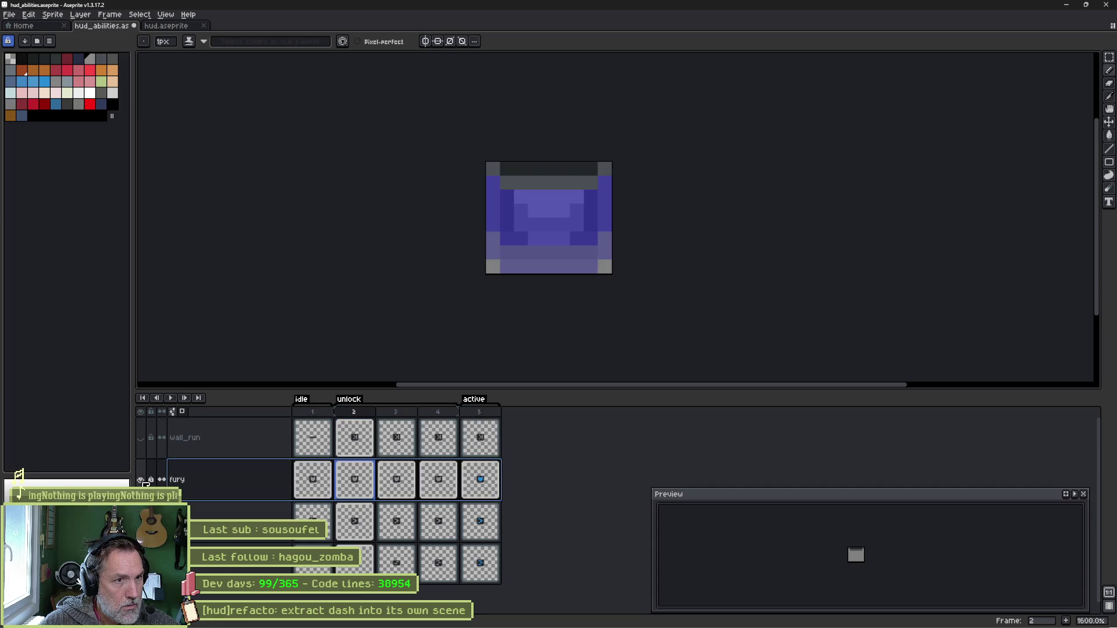
pyautogui.click(141, 479)
pyautogui.click(140, 438)
pyautogui.press('v')
pyautogui.moveTo(531, 249); pyautogui.dragTo(538, 180)
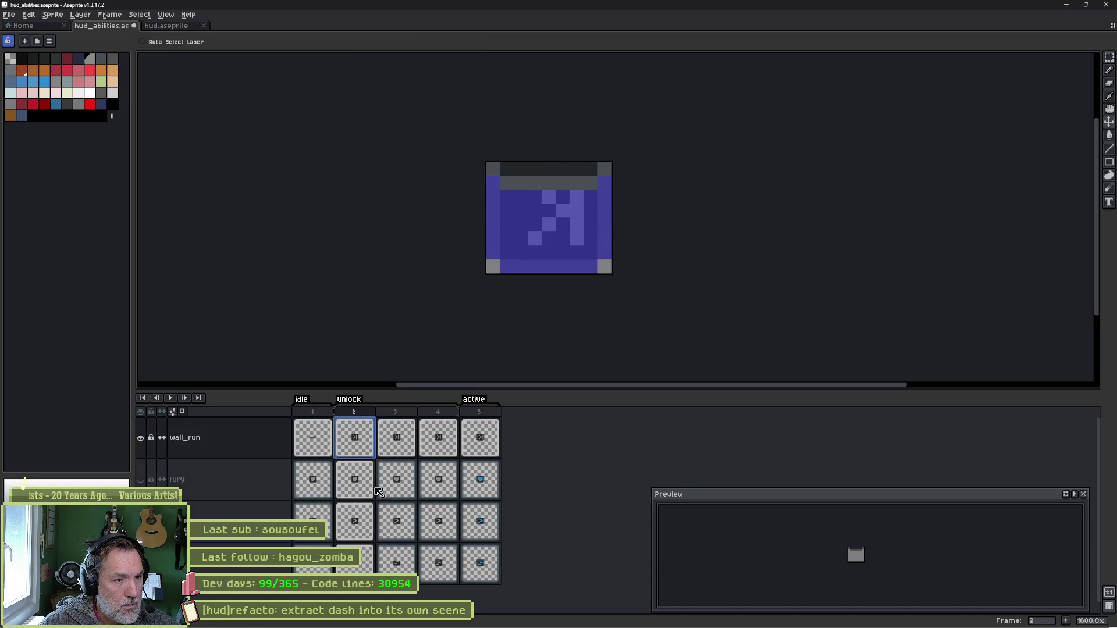
# Check fury's frame 3, move wall_run's frame-3 artwork up two pixels, and save.
pyautogui.click(141, 437)
pyautogui.click(141, 479)
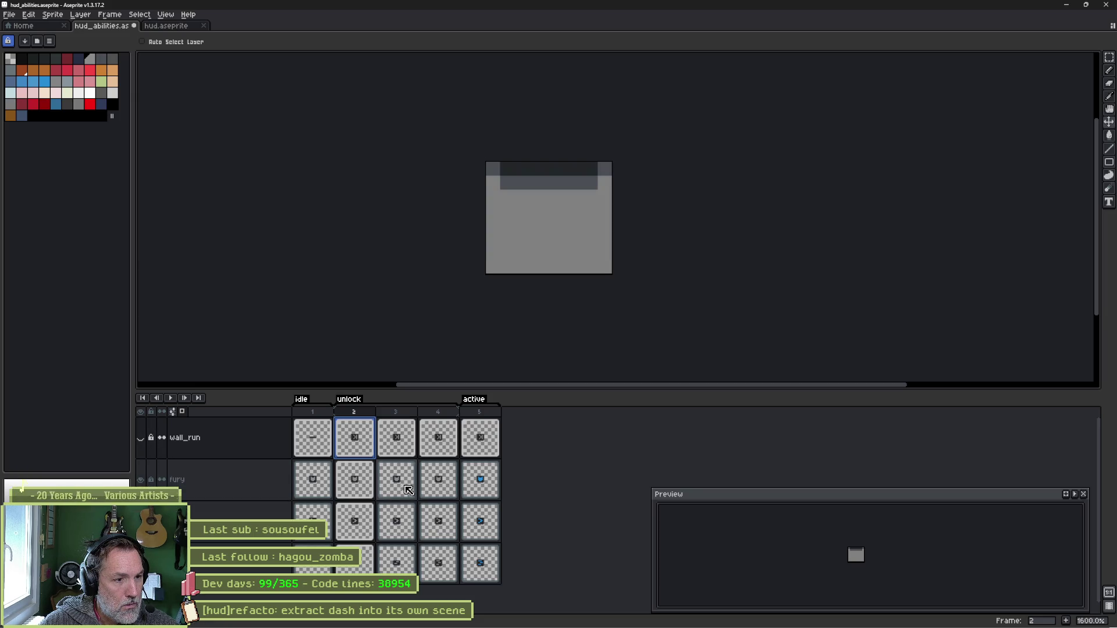
pyautogui.click(411, 488)
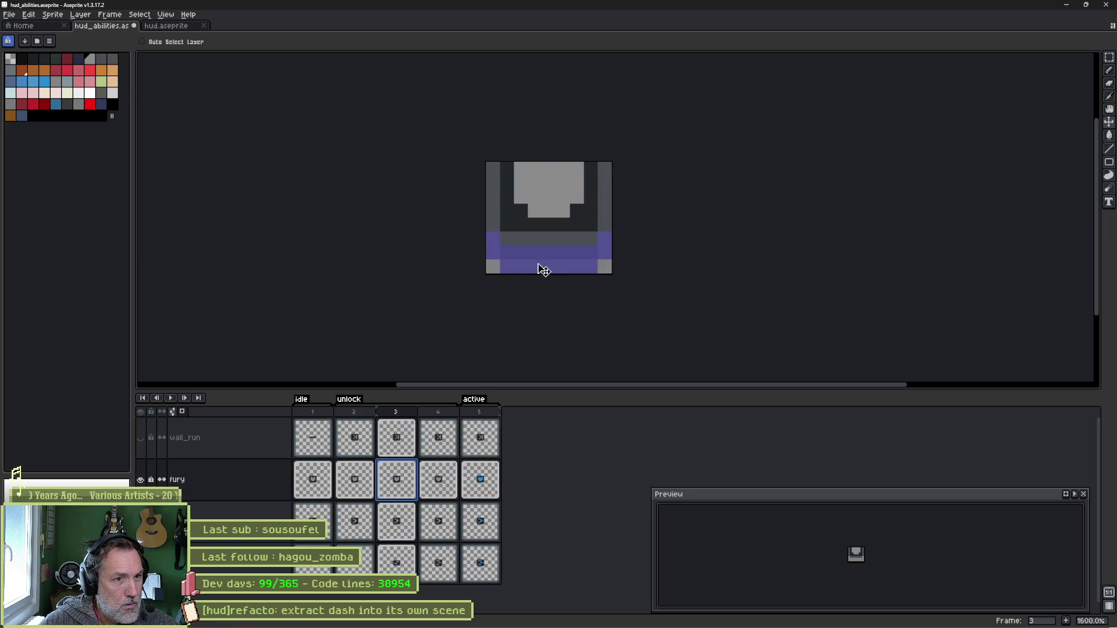
pyautogui.click(140, 479)
pyautogui.click(141, 438)
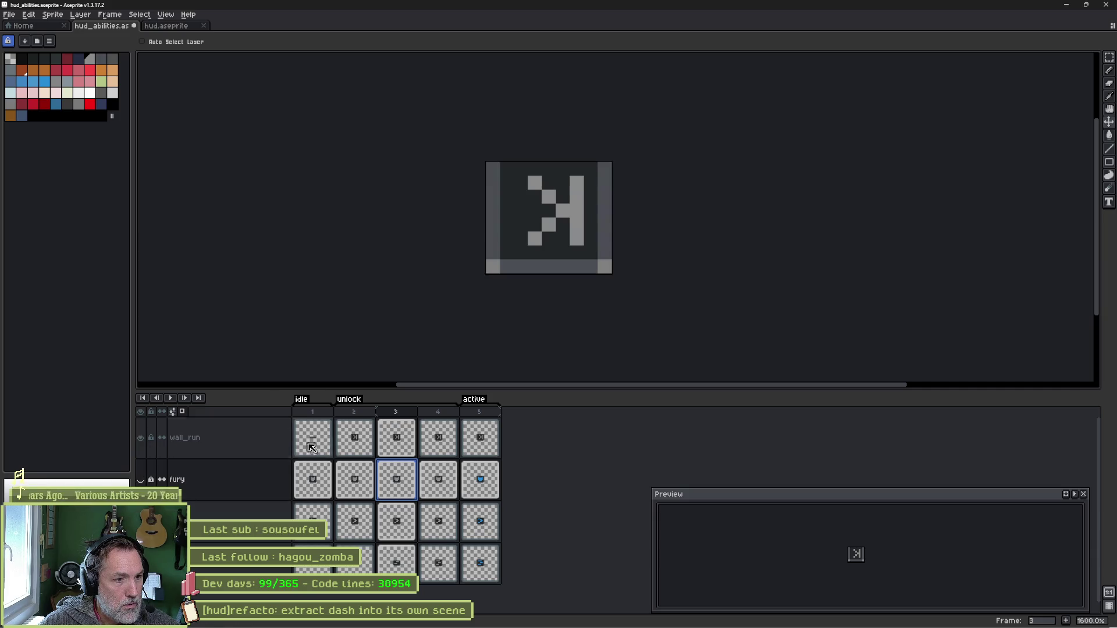
pyautogui.click(192, 438)
pyautogui.moveTo(548, 268); pyautogui.dragTo(546, 241)
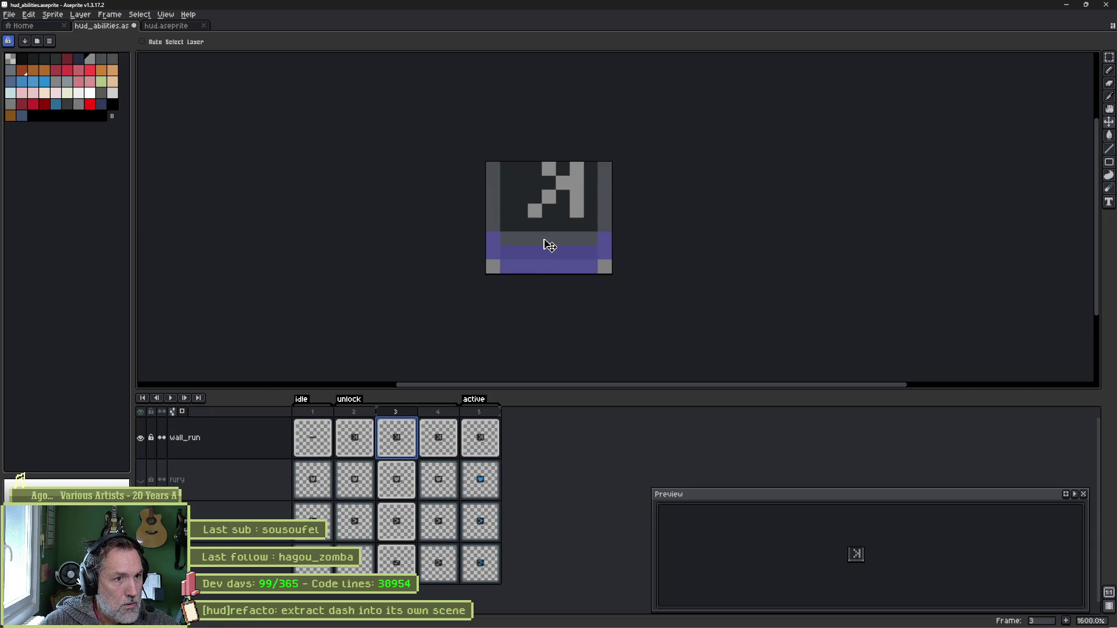
pyautogui.hotkey('ctrl', 's')
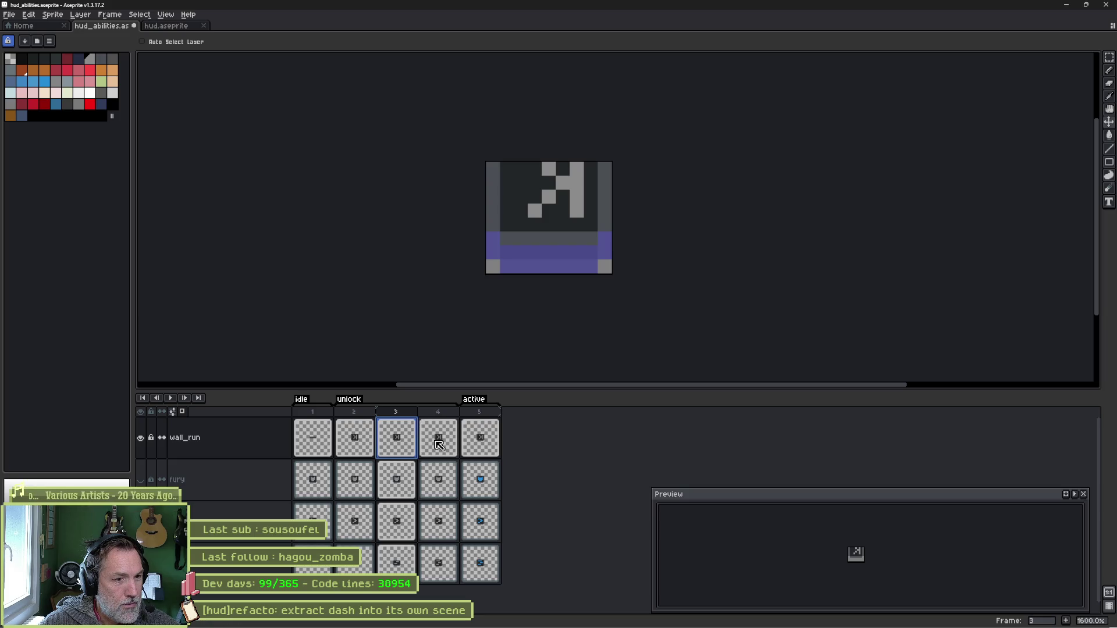
# Compare fury's frame 5 with wall_run's frame 5, leaving wall_run visible.
pyautogui.moveTo(322, 418); pyautogui.dragTo(493, 420)
pyautogui.click(482, 475)
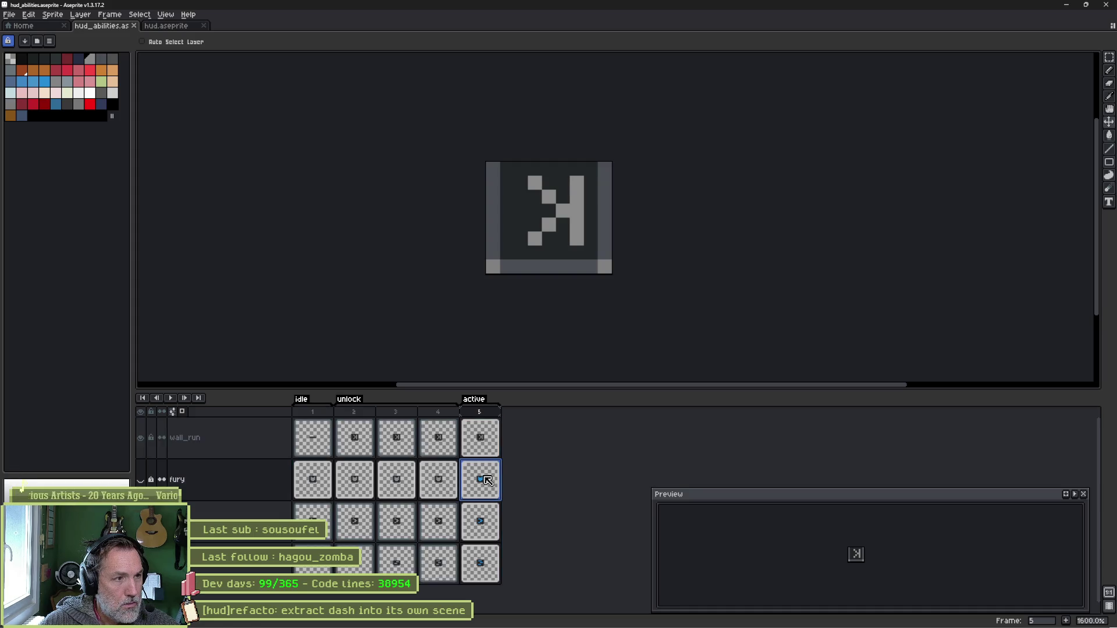
pyautogui.click(140, 479)
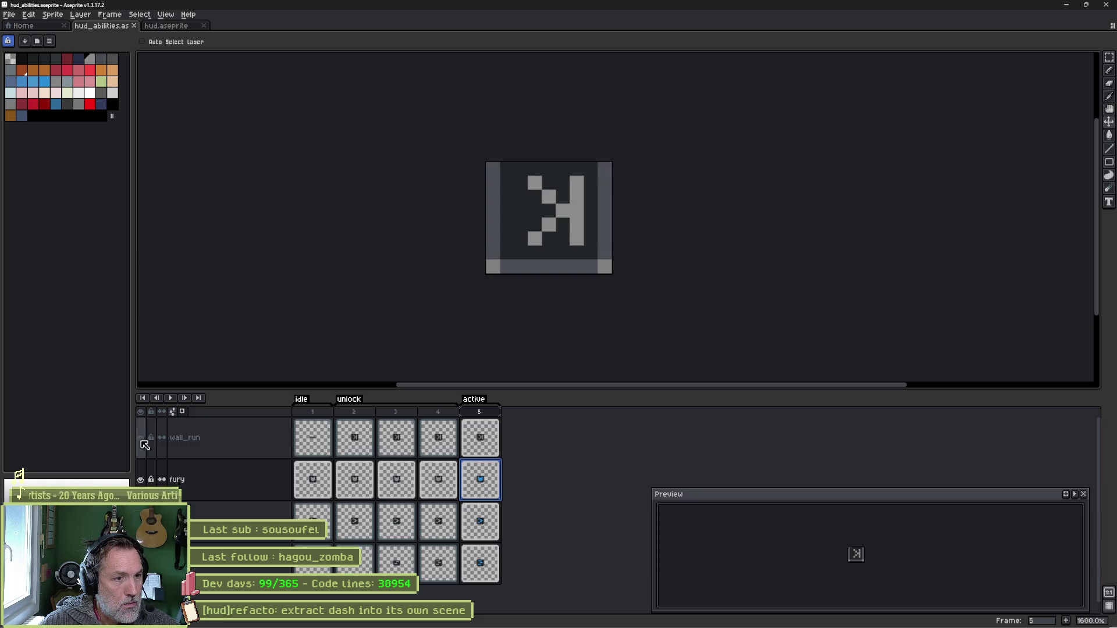
pyautogui.click(140, 440)
pyautogui.click(474, 450)
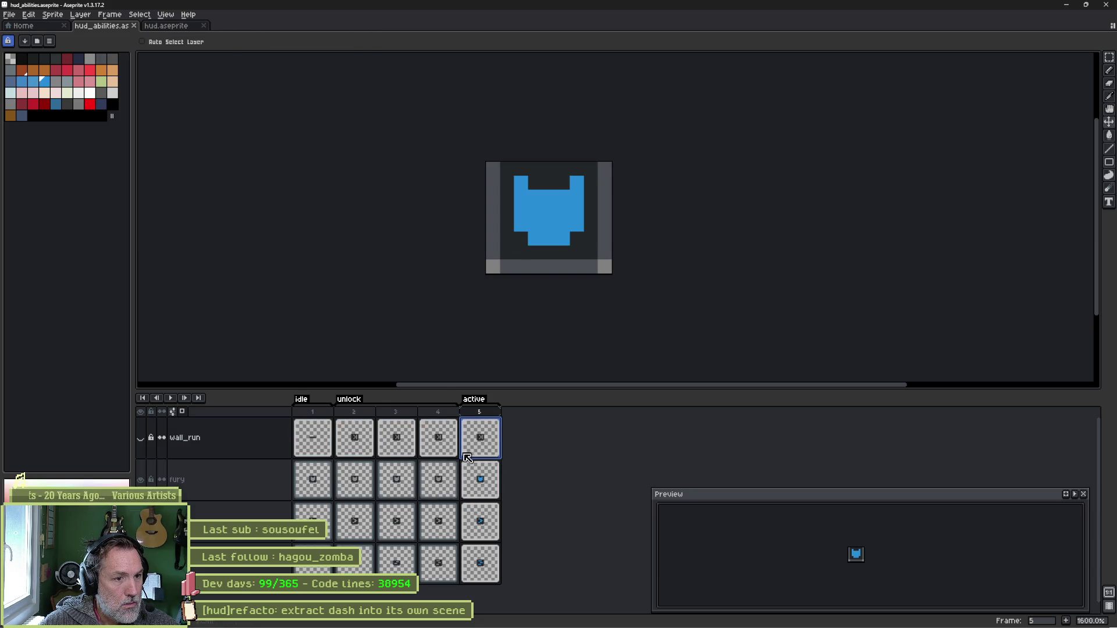
pyautogui.click(141, 438)
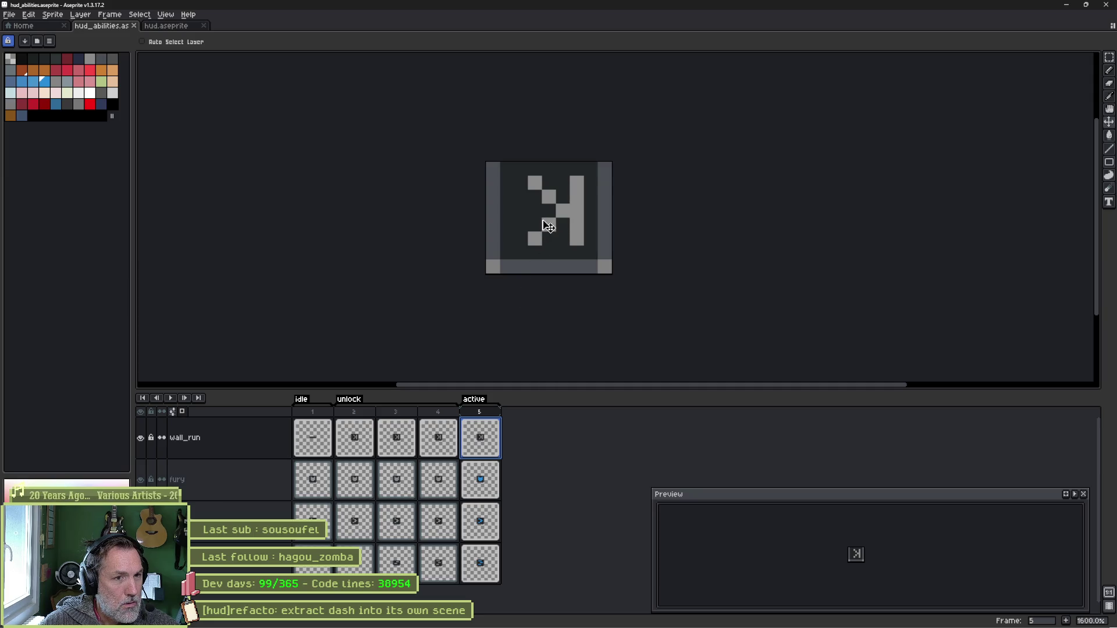
# Fill the grey wall_run icon pixels with blue, save hud_abilities, and return to Godot.
pyautogui.press('g')
pyautogui.click(571, 214)
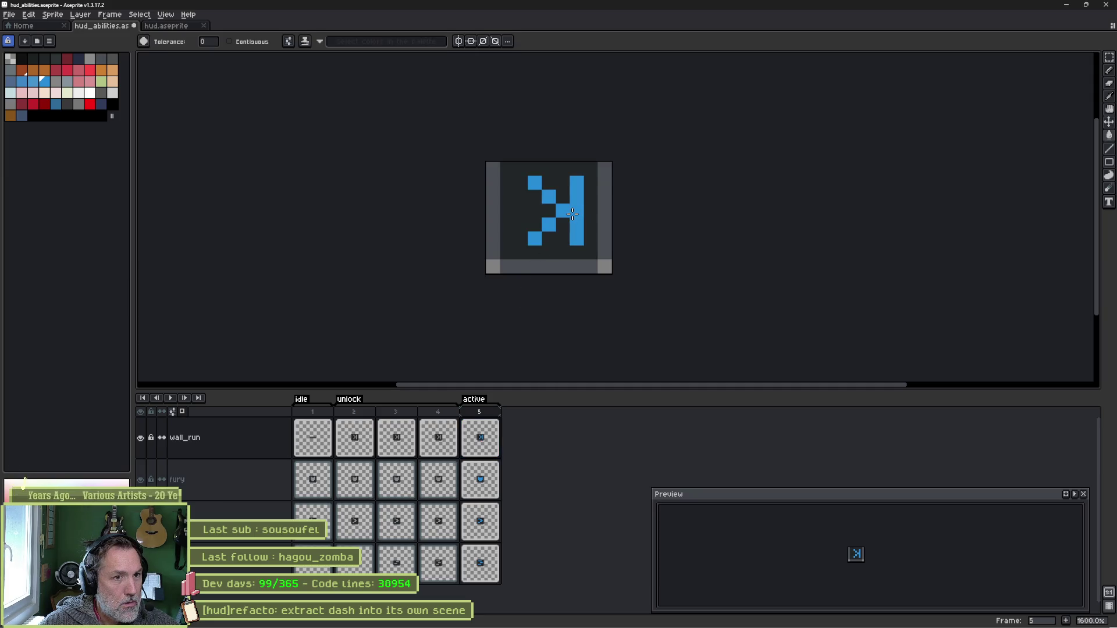
pyautogui.hotkey('ctrl', 's')
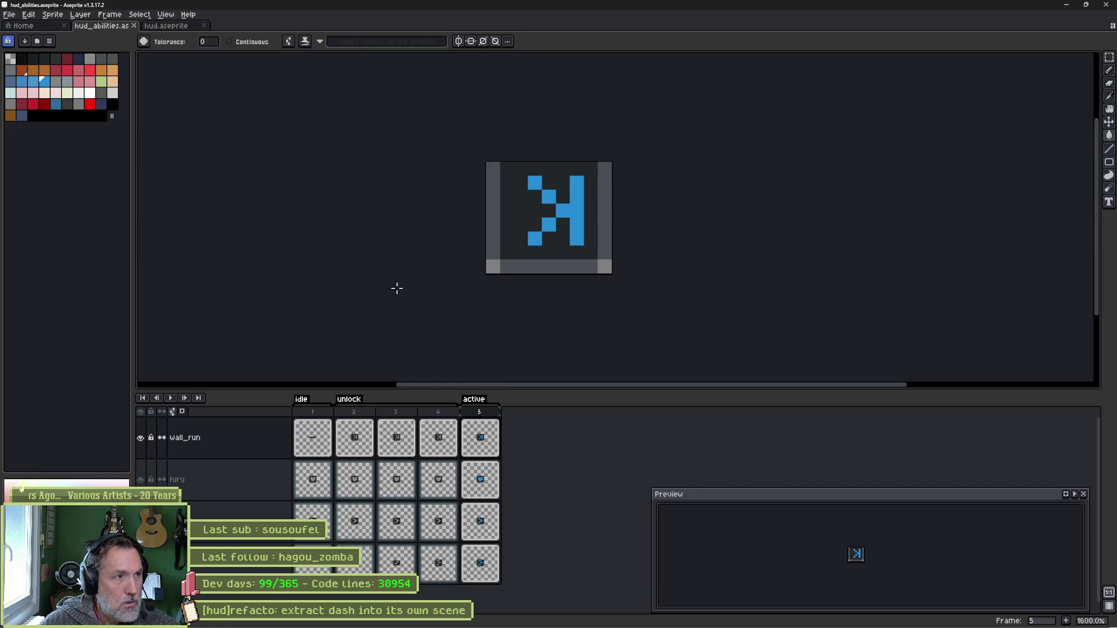
pyautogui.click(1066, 5)
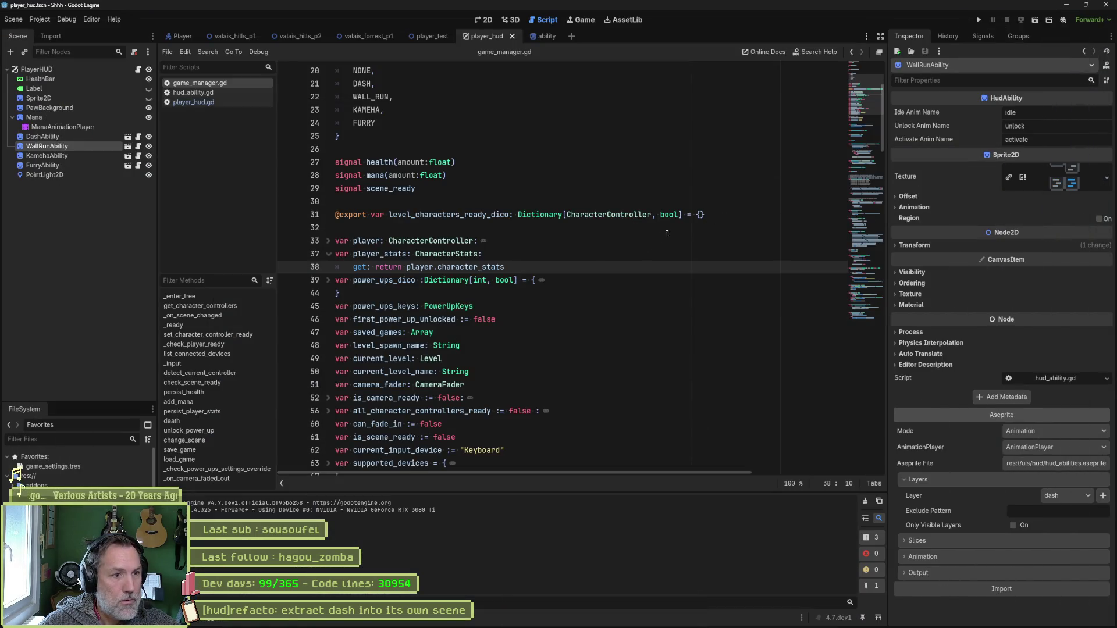
# Re-import the Aseprite sprite on WallRunAbility and dismiss the AnimationPlayer not found alert.
pyautogui.click(483, 25)
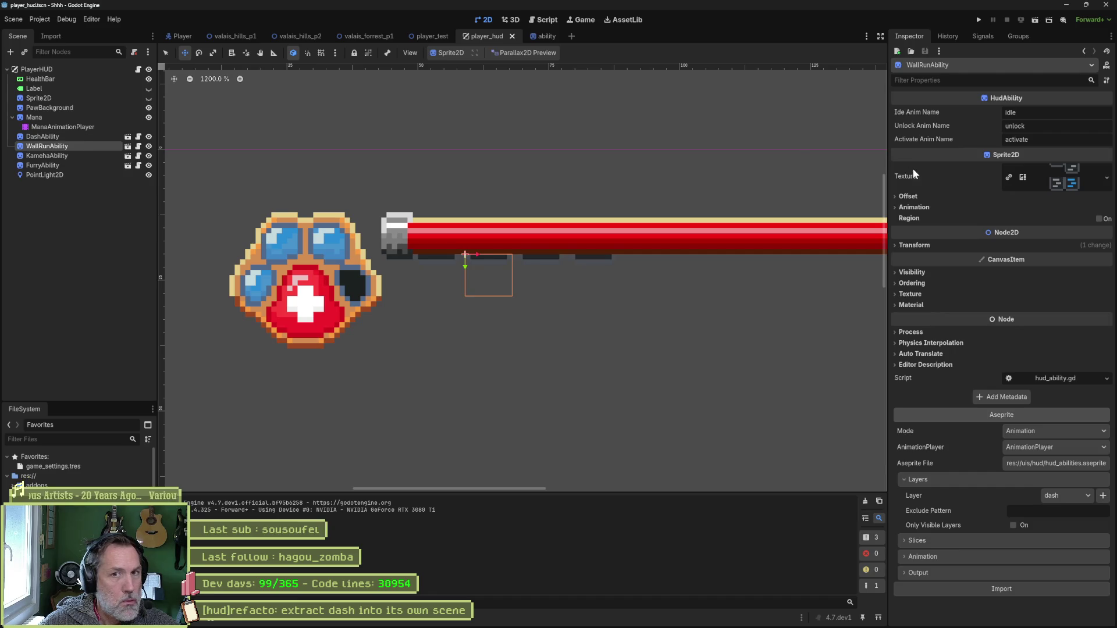
pyautogui.click(1002, 588)
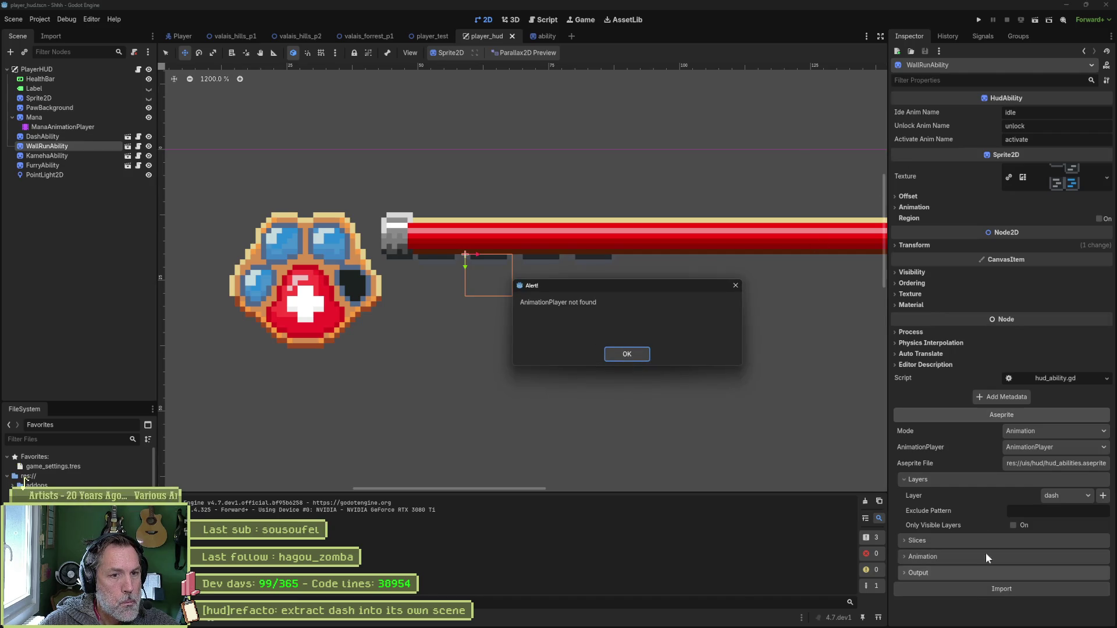
pyautogui.click(647, 356)
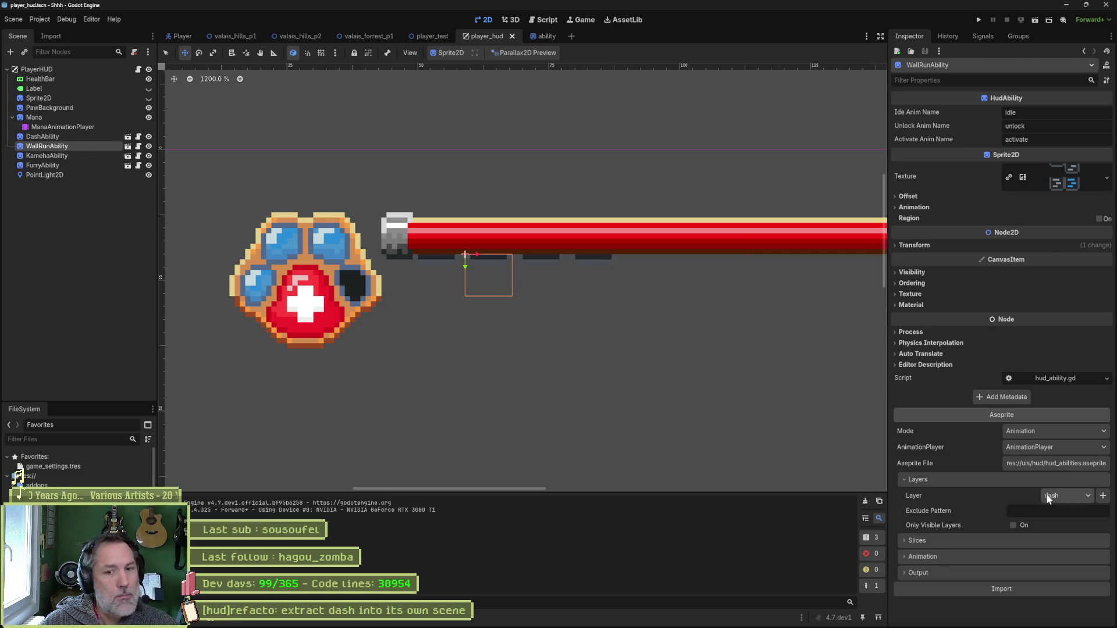
# Open ability.tscn and re-import the Aseprite sprite on its Ability root node.
pyautogui.click(128, 146)
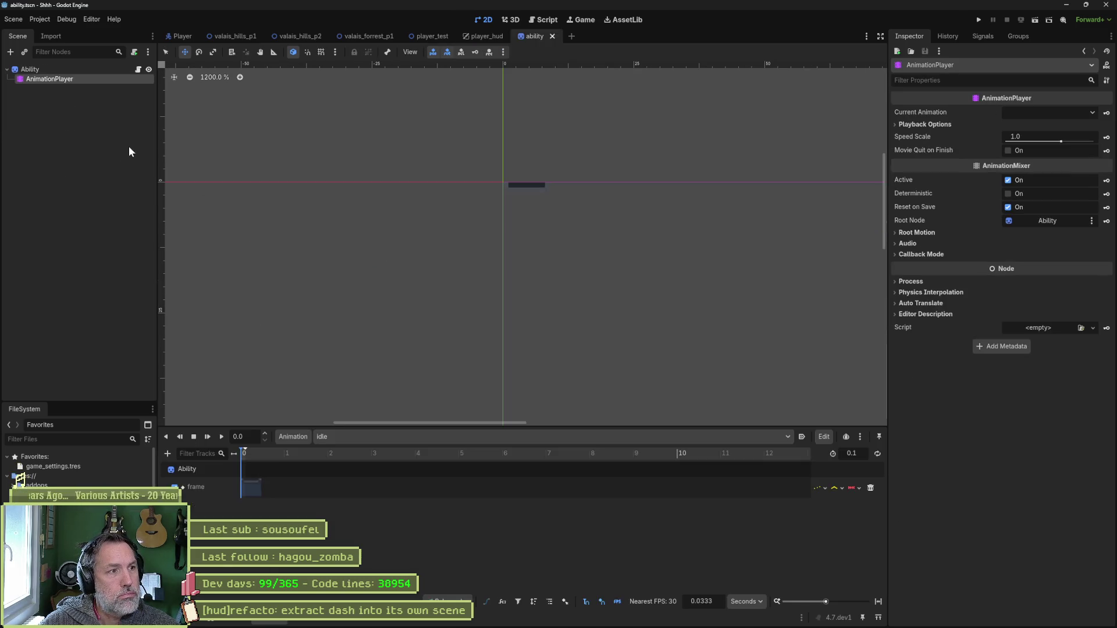
pyautogui.click(102, 70)
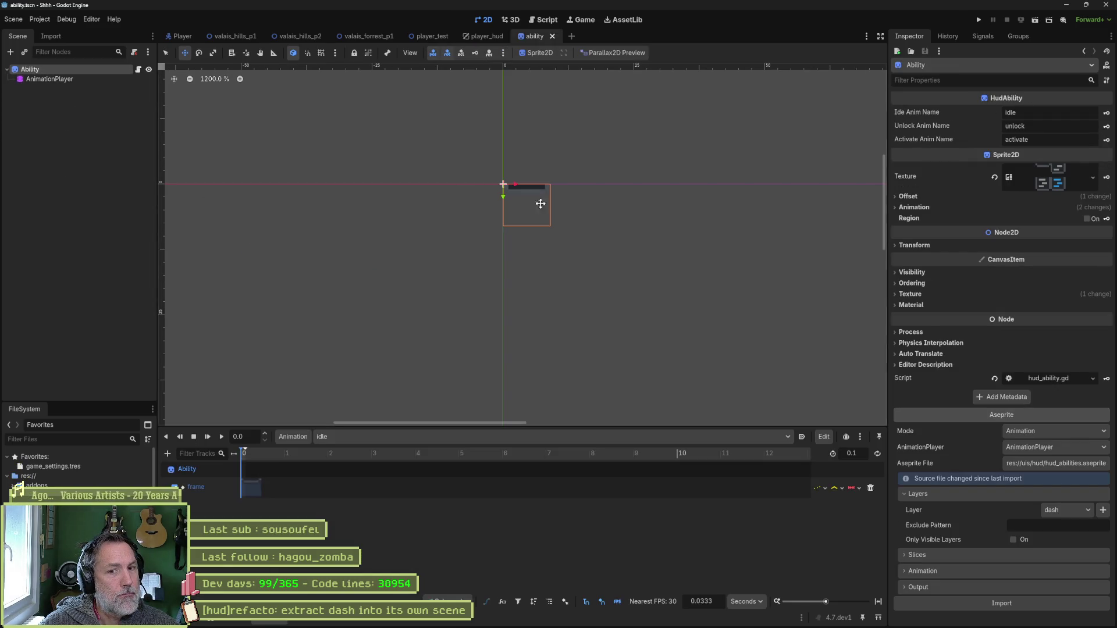
pyautogui.click(999, 606)
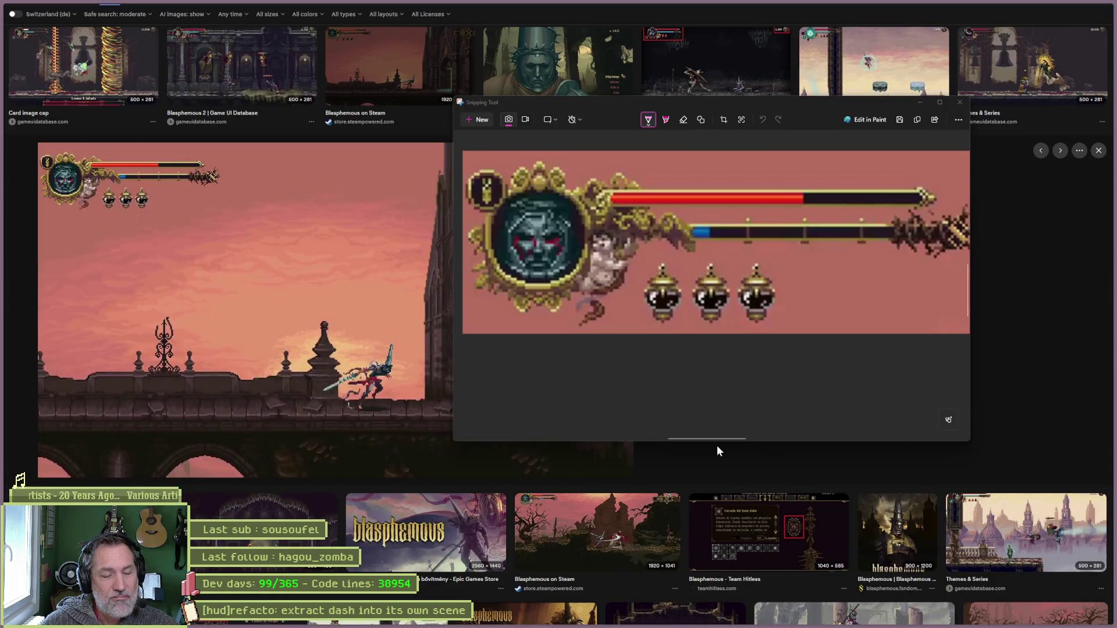
# Bring Godot back up and open the Shhh project from the Project Manager.
pyautogui.moveTo(721, 626)
pyautogui.click(677, 621)
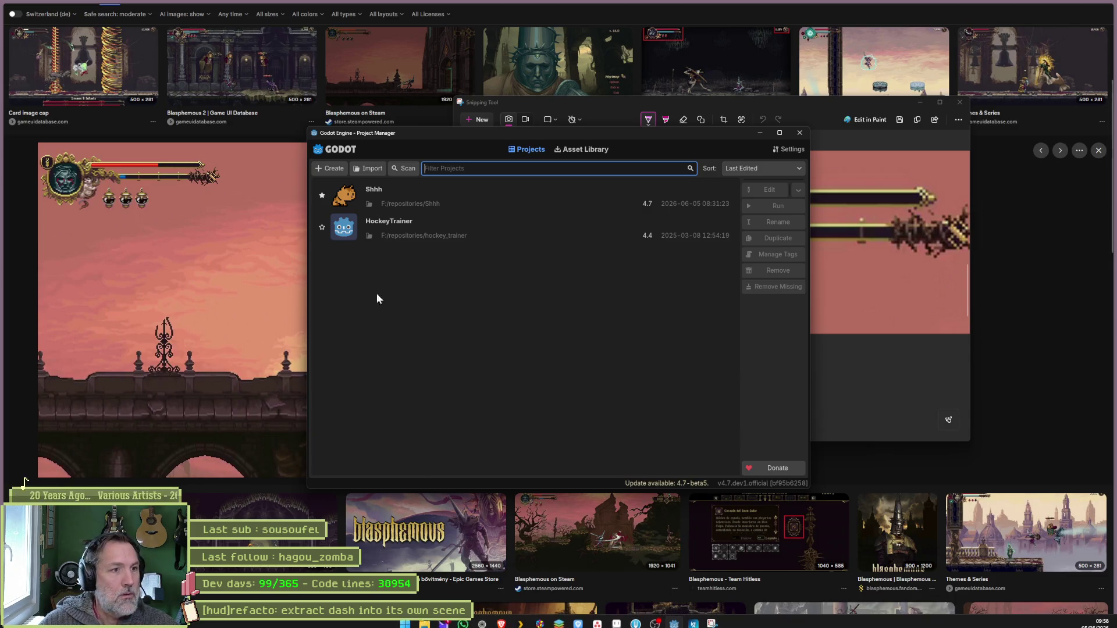
pyautogui.doubleClick(452, 205)
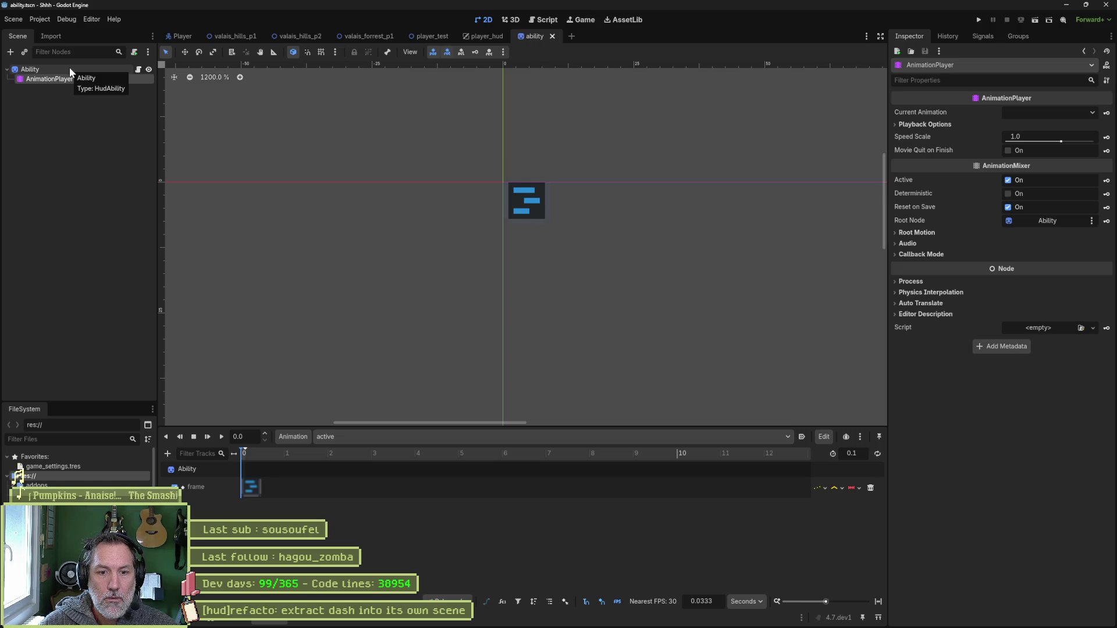
# On the Ability node, review the Aseprite import's AnimationPlayer, animation and layer, keeping dash.
pyautogui.click(68, 68)
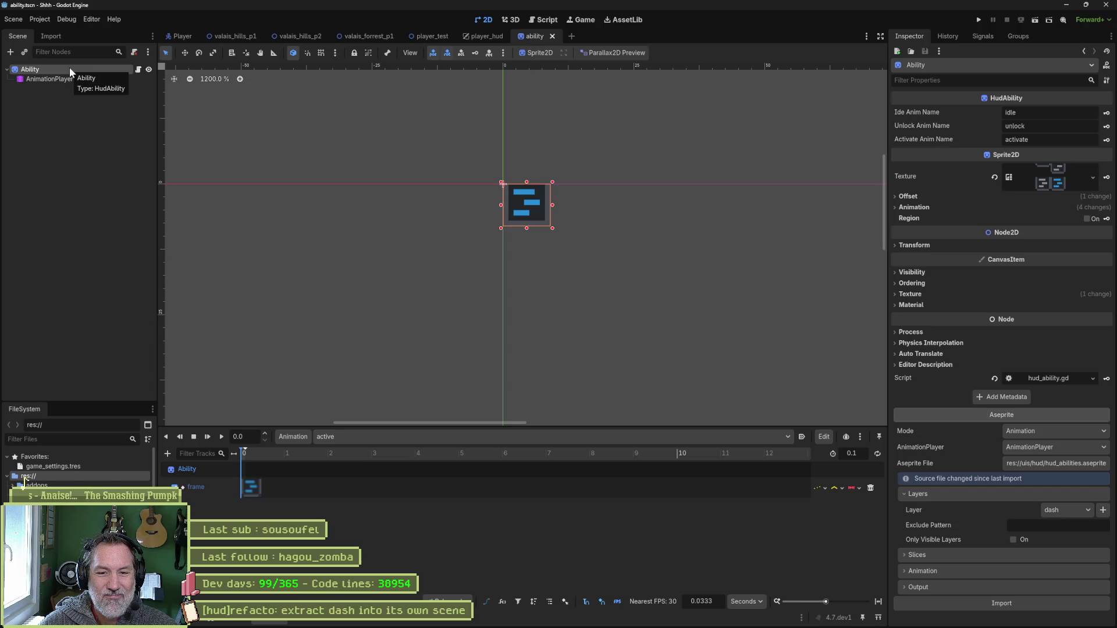
pyautogui.click(1070, 447)
pyautogui.click(1043, 472)
pyautogui.click(1041, 598)
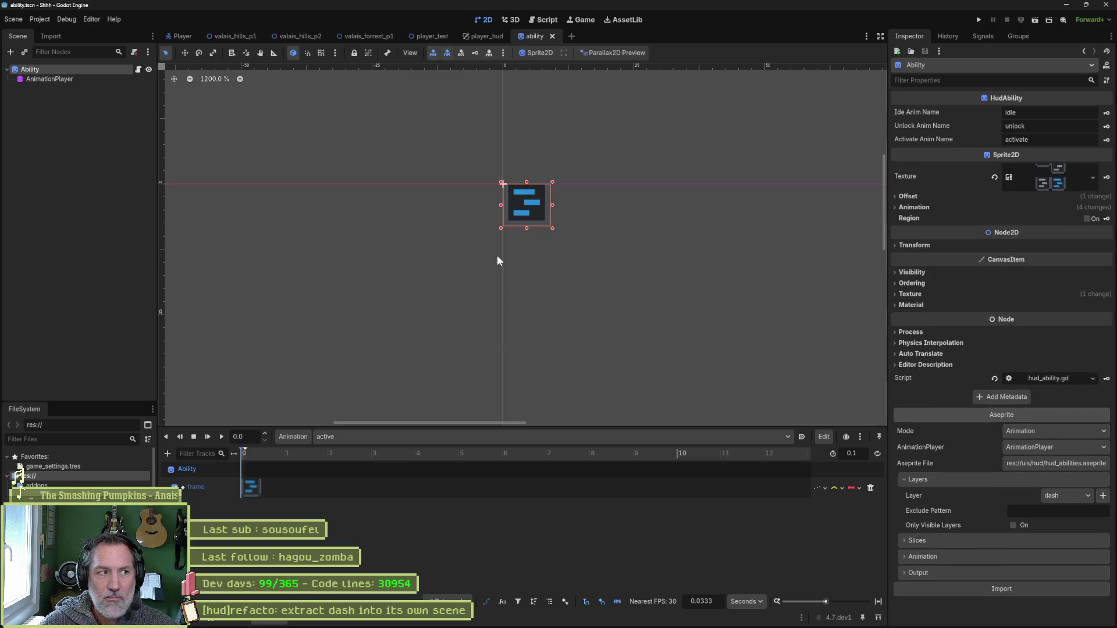
pyautogui.click(357, 435)
pyautogui.click(354, 435)
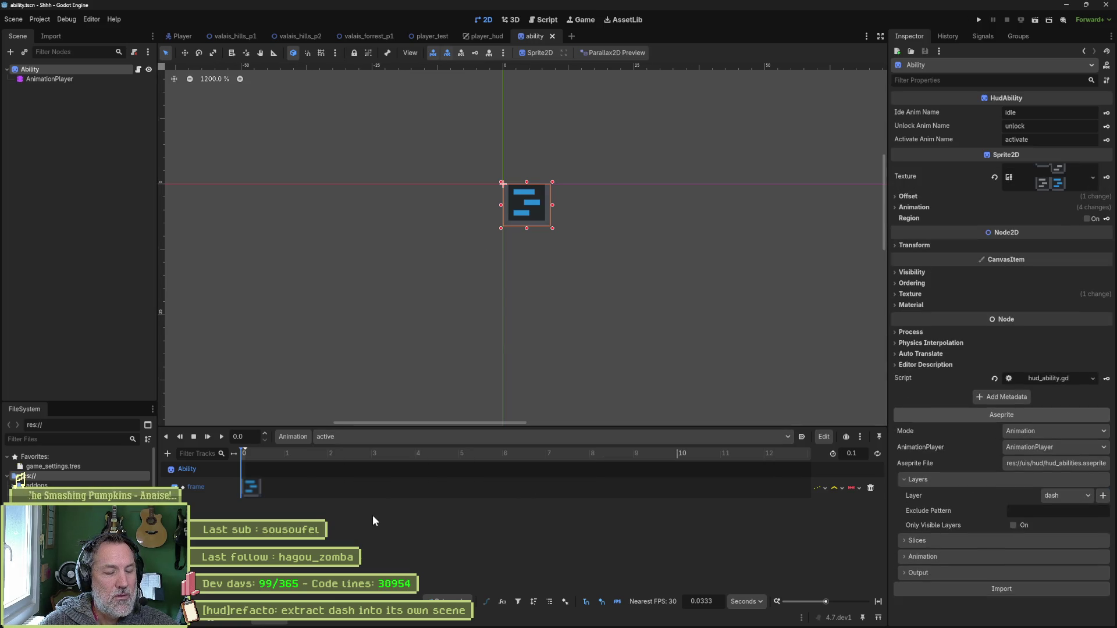
pyautogui.click(1072, 499)
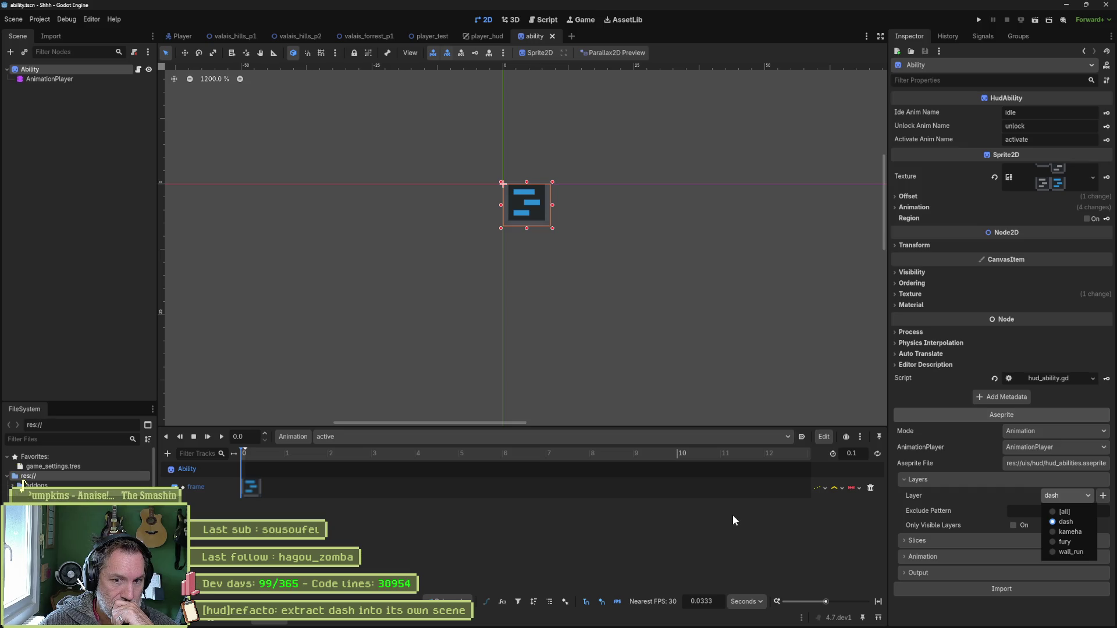
pyautogui.click(920, 218)
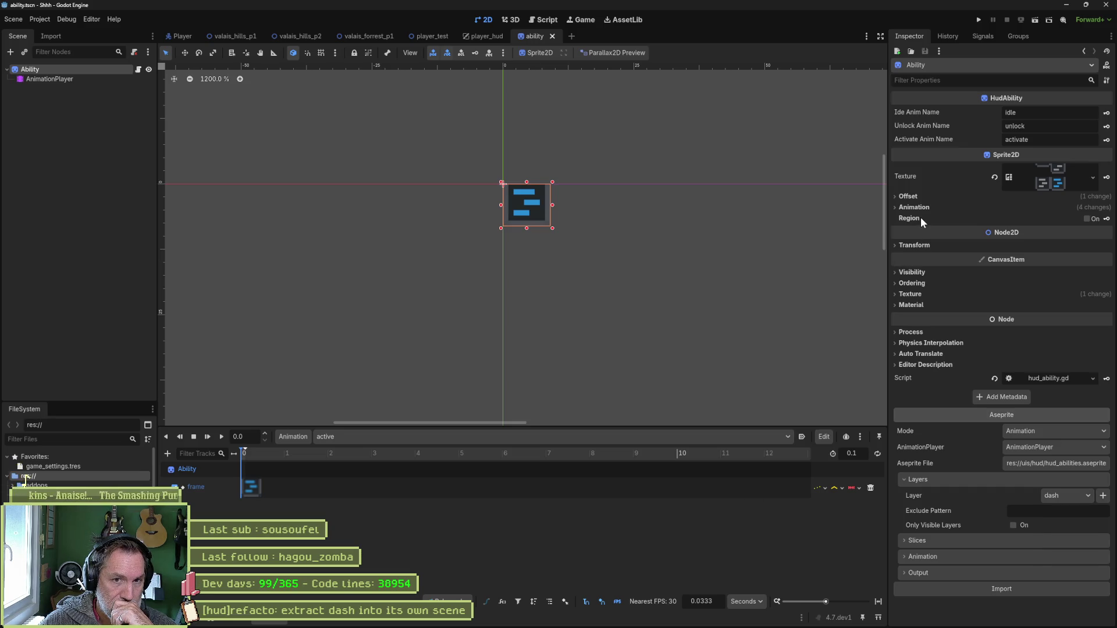
# Try the sprite's texture Region in the region editor, then turn Region back off.
pyautogui.click(1088, 218)
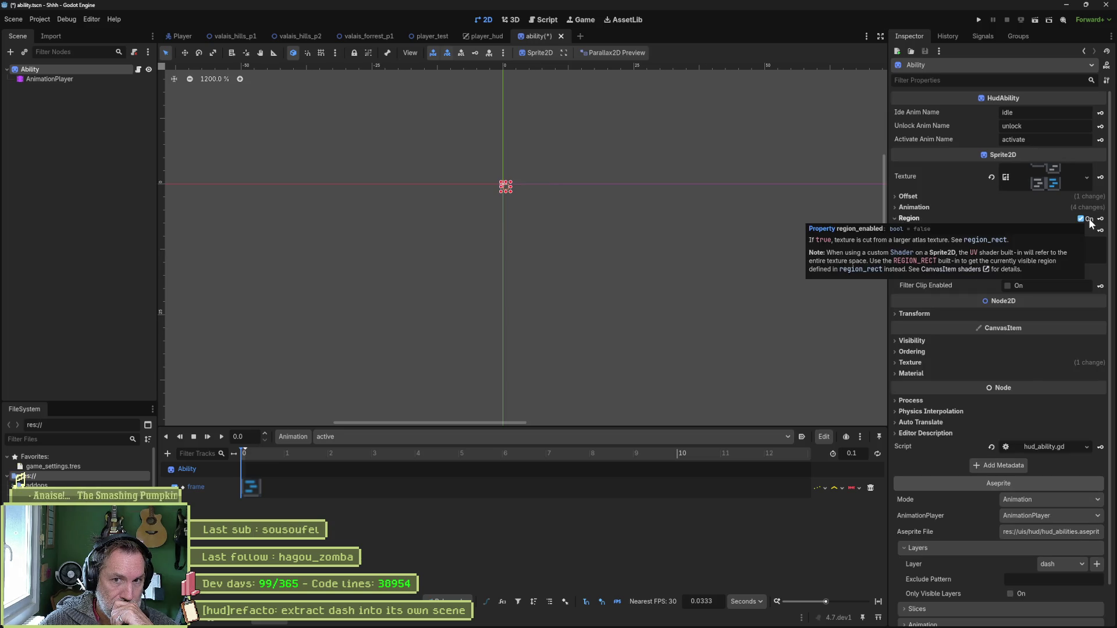
pyautogui.click(1011, 271)
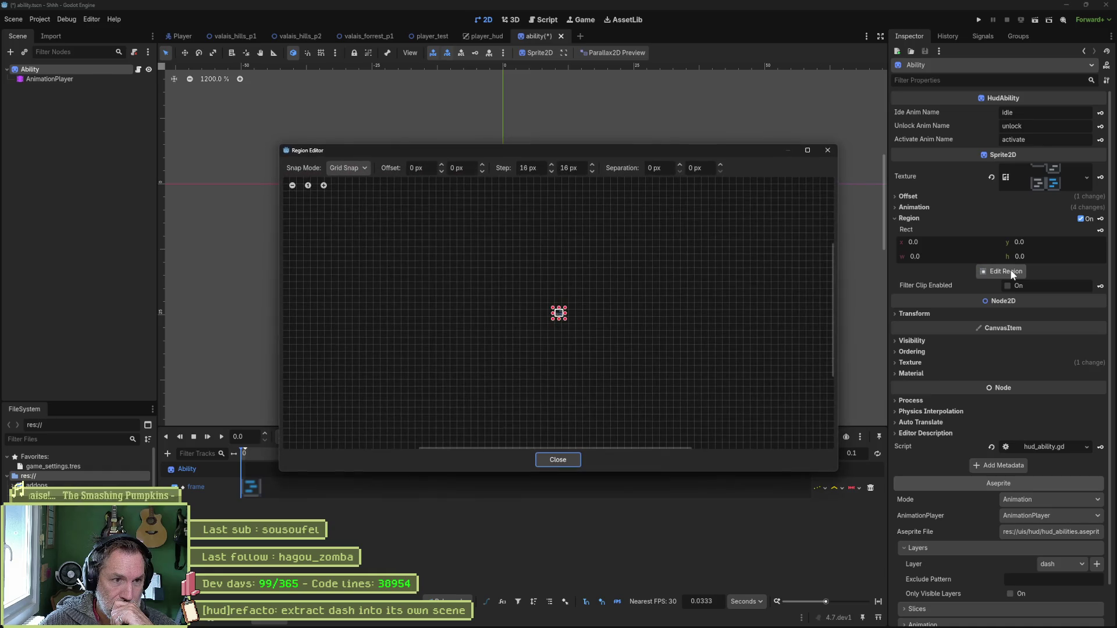
pyautogui.scroll(3, 557, 323)
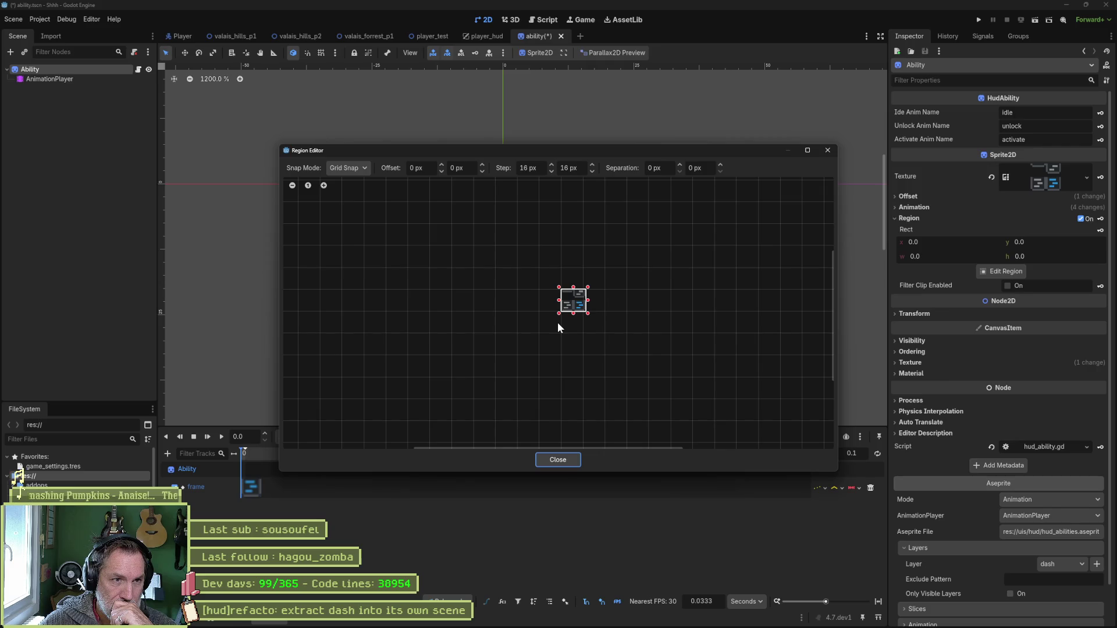
pyautogui.scroll(3, 558, 327)
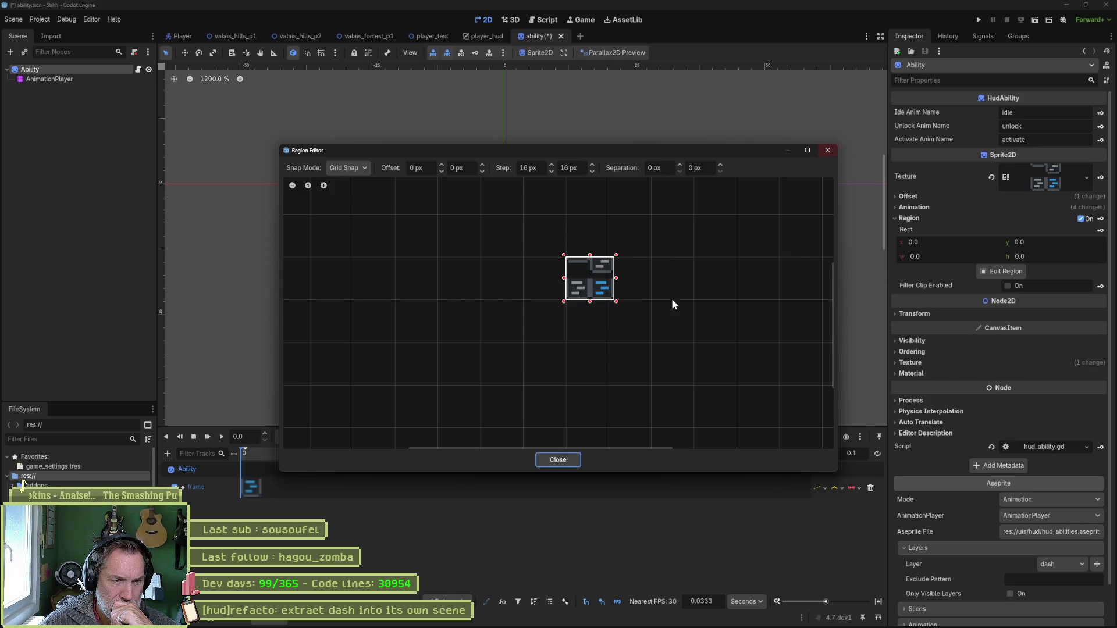
pyautogui.click(574, 459)
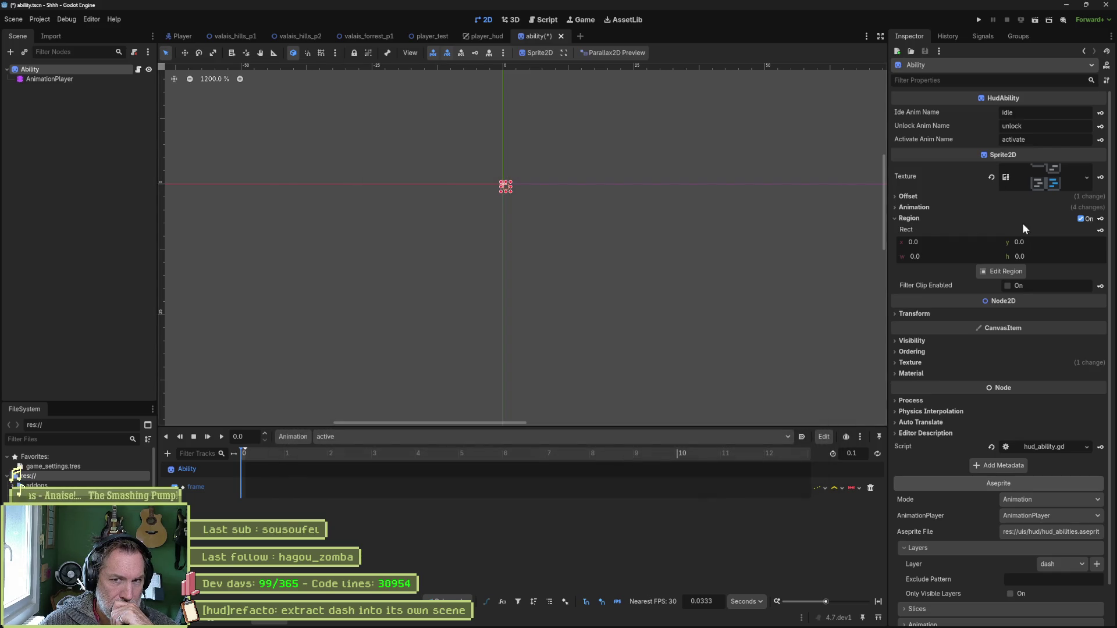
pyautogui.click(1080, 219)
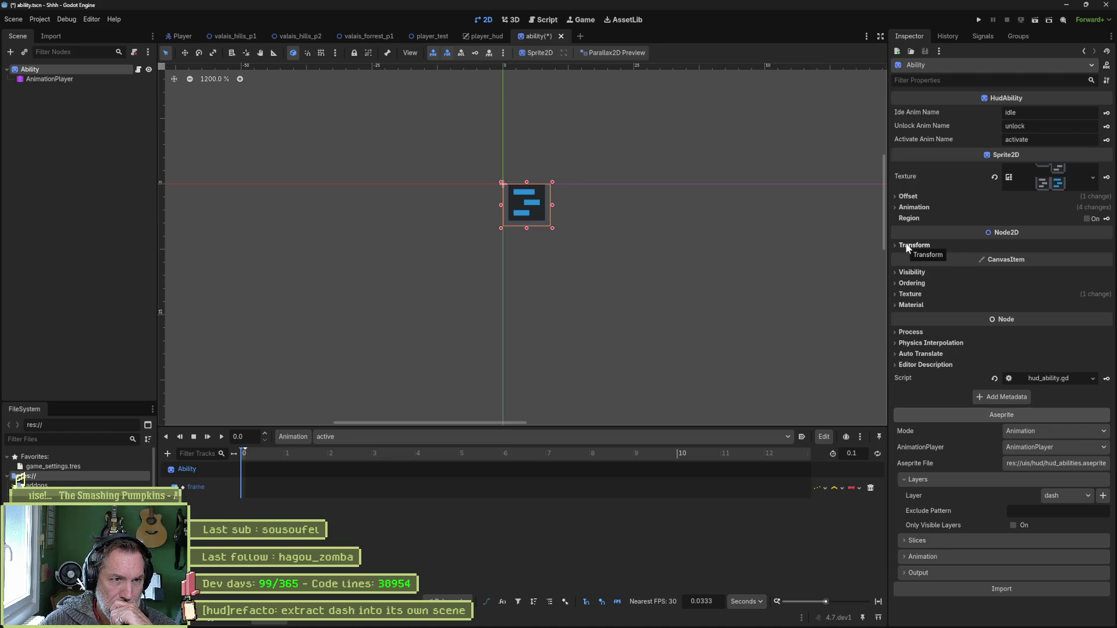
# Check the sprite's Offset and Transform settings, then return to the player_hud scene.
pyautogui.click(908, 196)
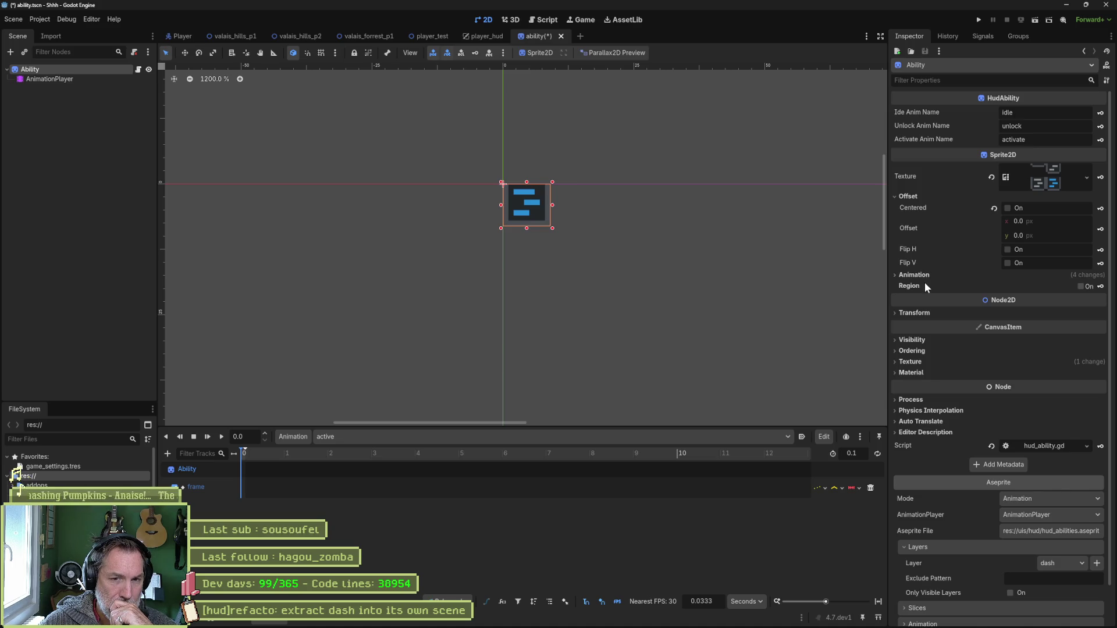
pyautogui.click(921, 315)
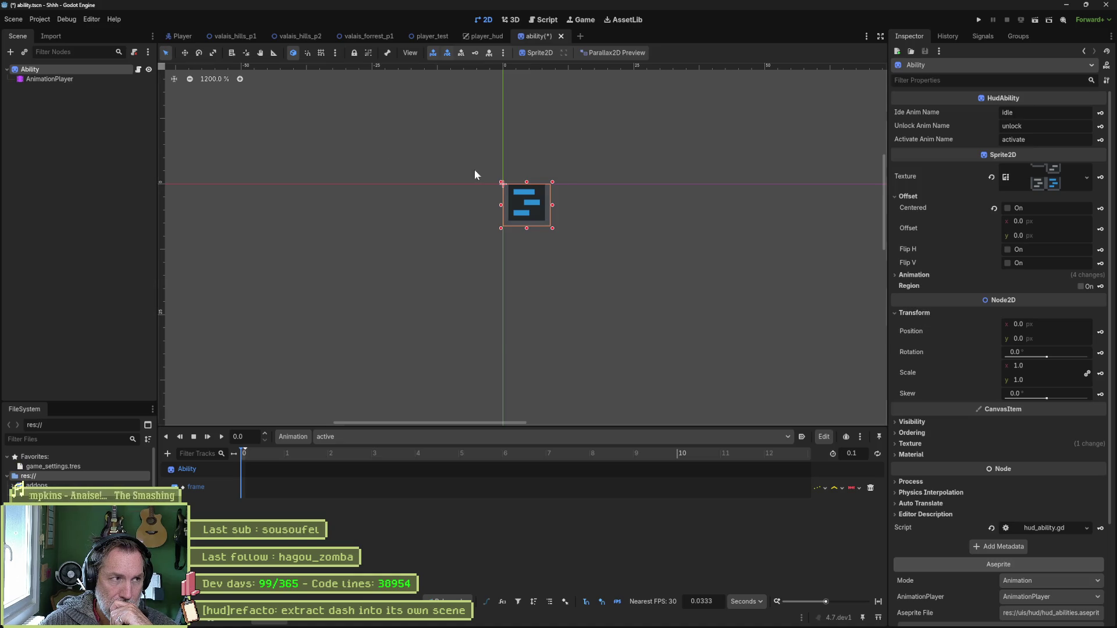
pyautogui.click(480, 36)
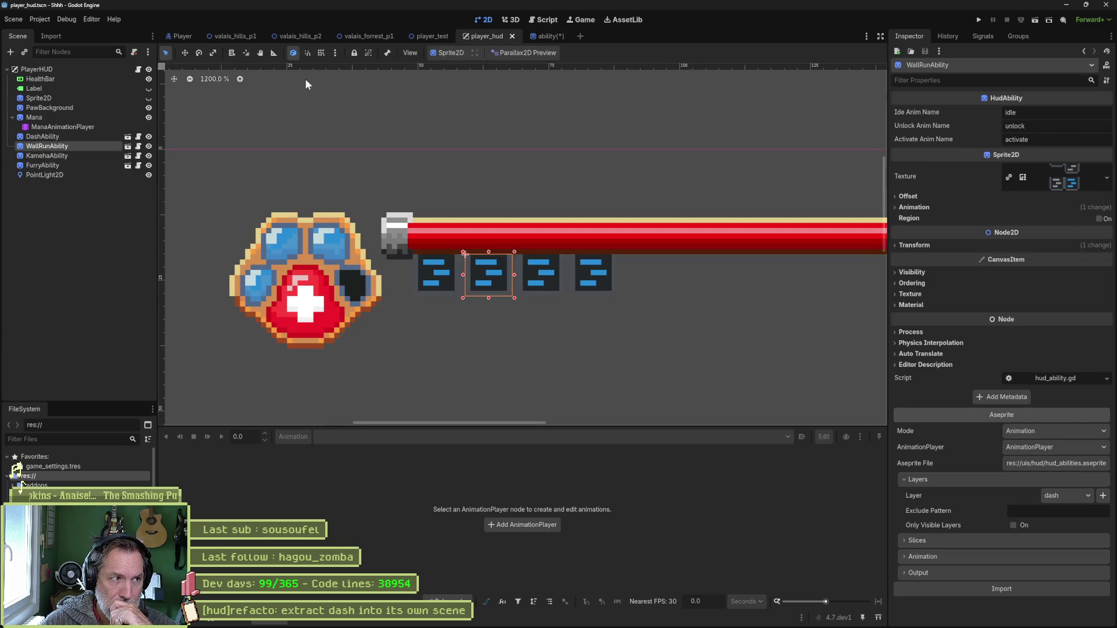
# Select WallRunAbility, pick its Aseprite layer and try a reimport, dismissing the AnimationPlayer-not-found alert.
pyautogui.click(62, 135)
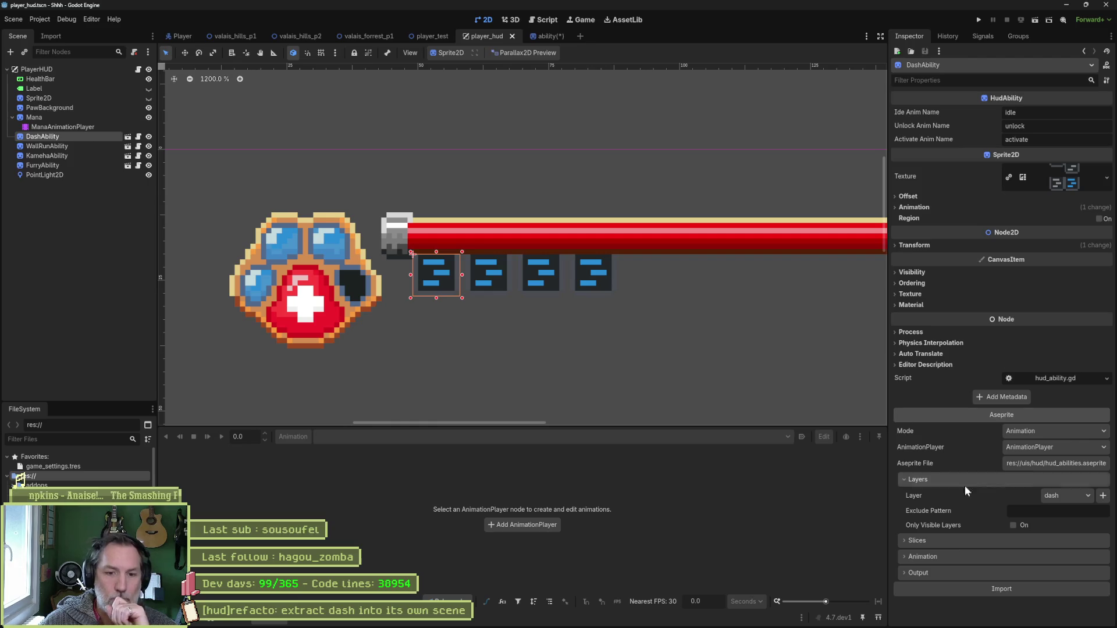
pyautogui.click(61, 146)
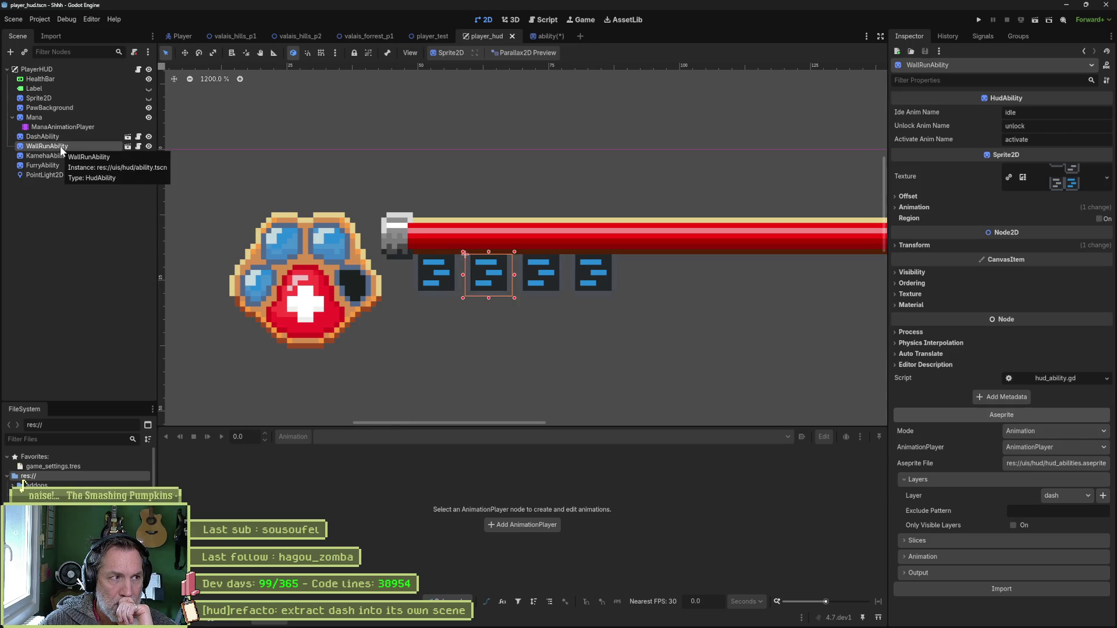
pyautogui.click(1062, 497)
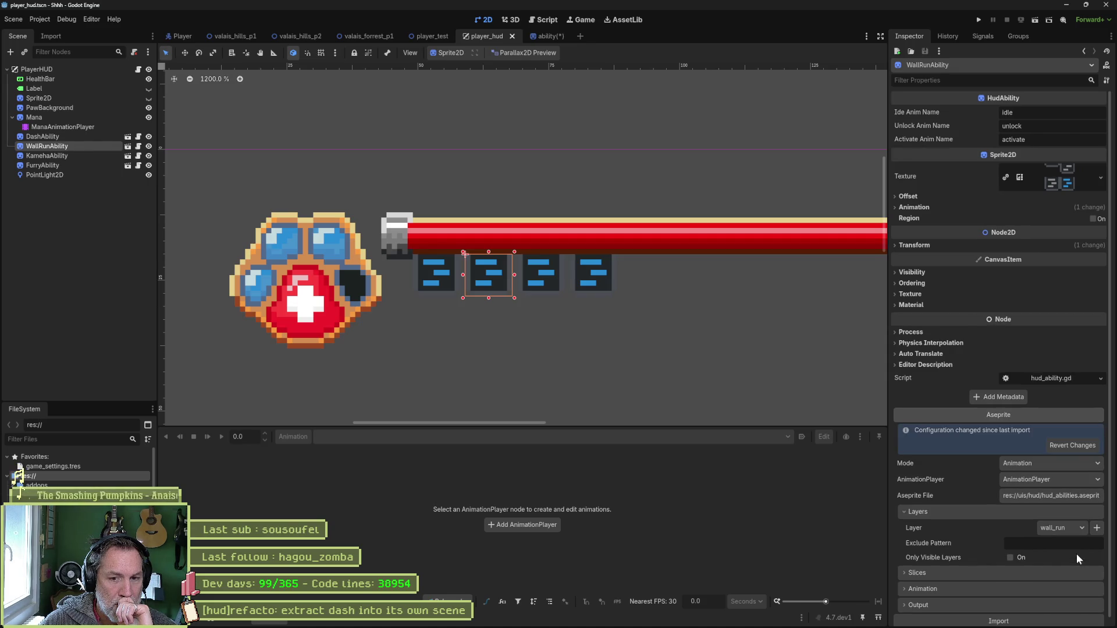
pyautogui.scroll(-1, 1075, 554)
pyautogui.click(1057, 617)
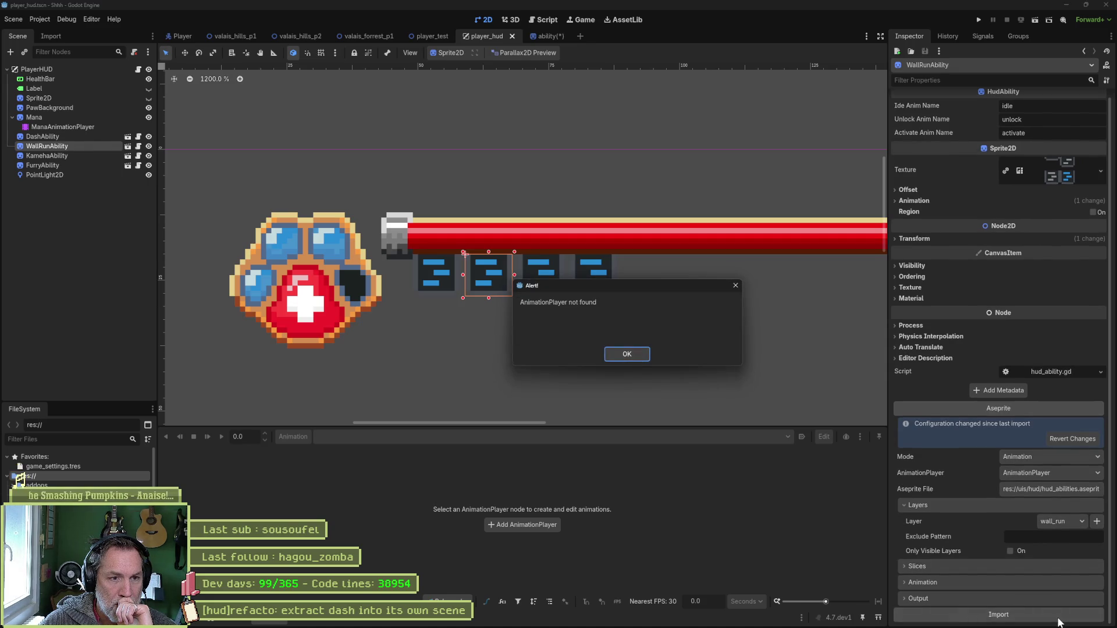
pyautogui.click(626, 354)
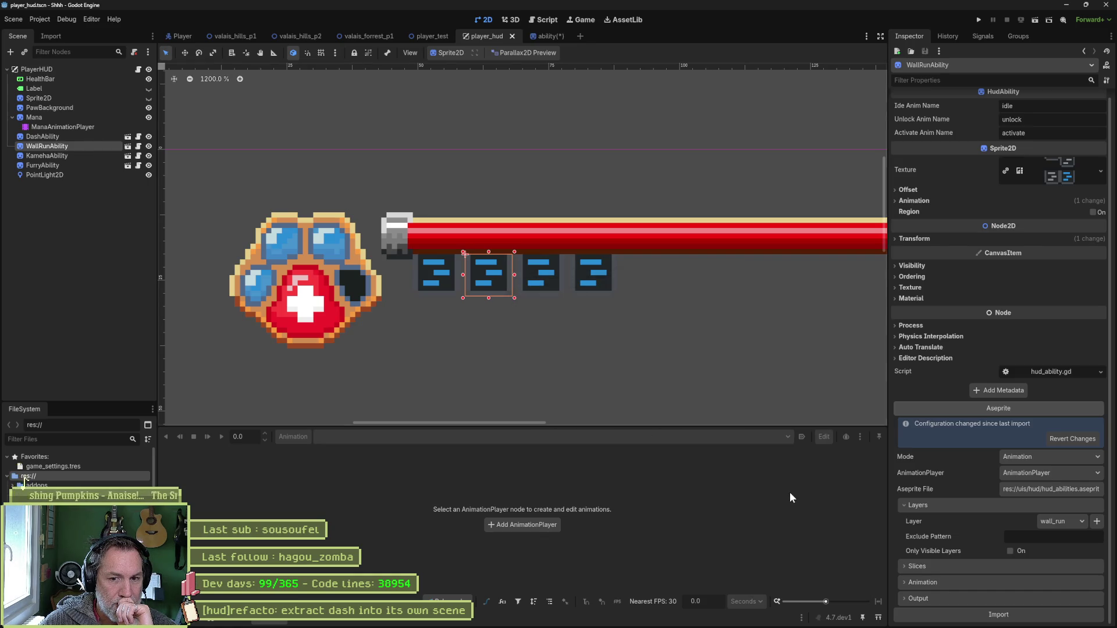
# Set WallRunAbility's Aseprite import target to WallRunAbility/AnimationPlayer.
pyautogui.click(902, 505)
pyautogui.click(907, 512)
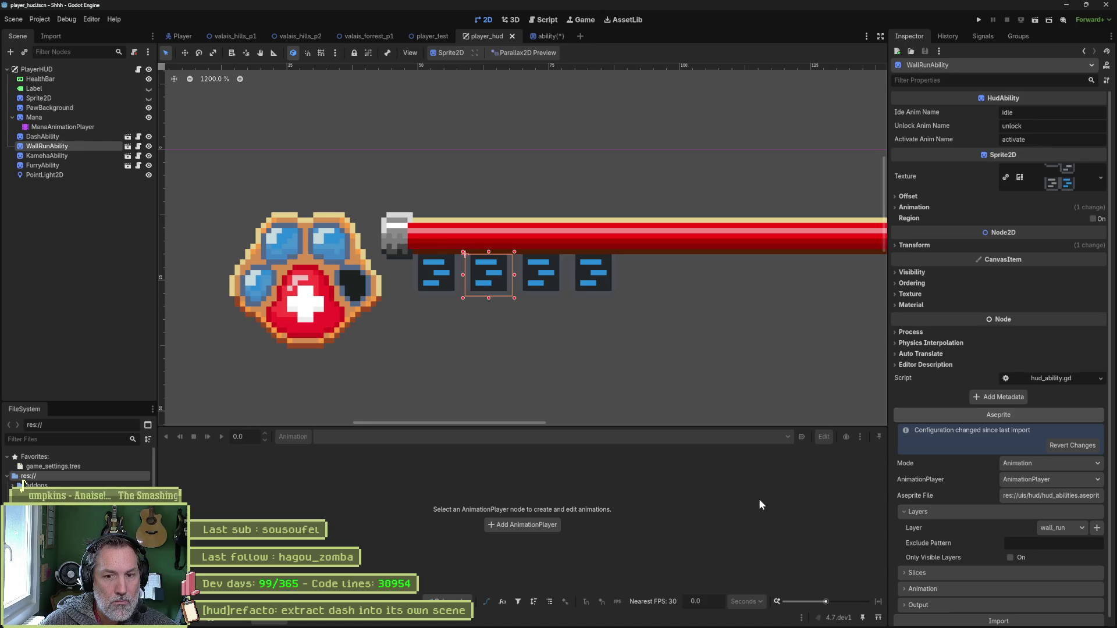
pyautogui.click(1023, 483)
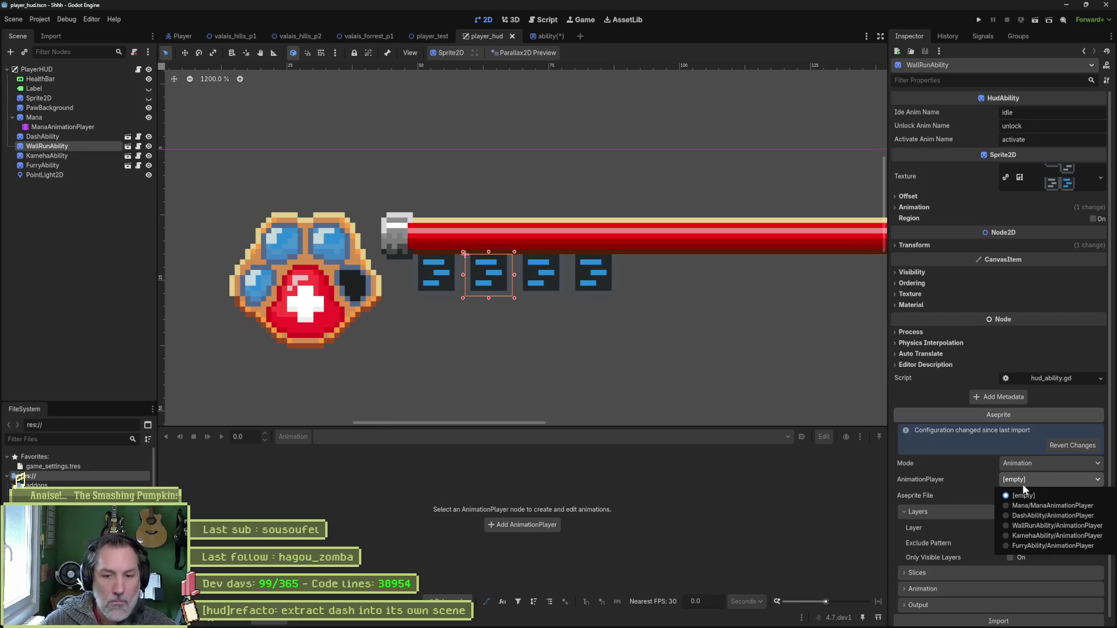
pyautogui.click(1041, 524)
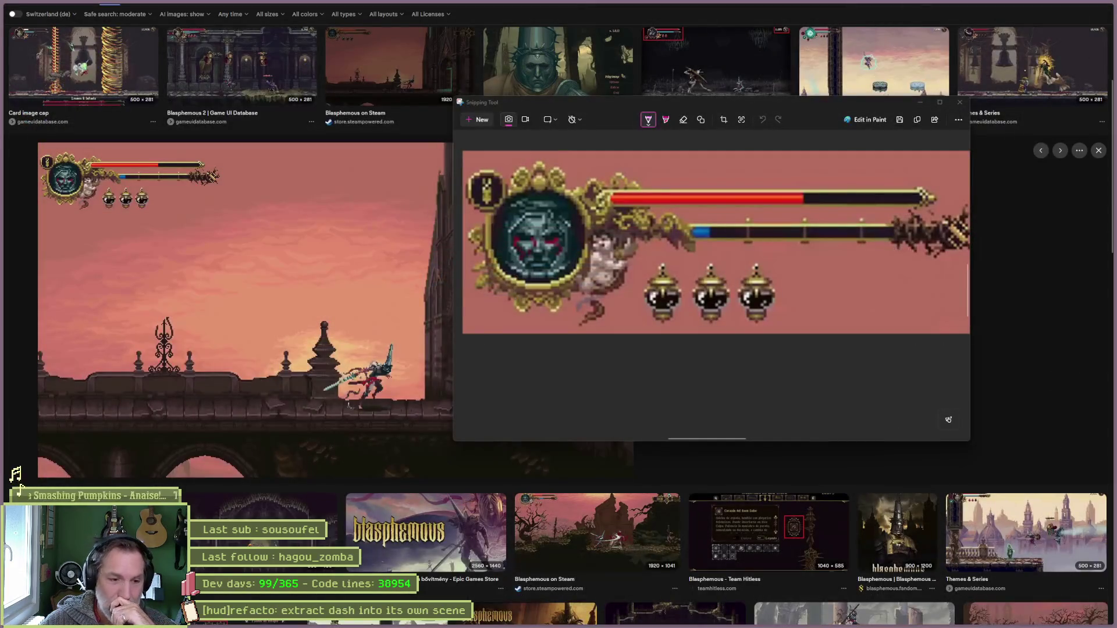
# Relaunch Godot and open the Shhh project to the ability scene.
pyautogui.click(673, 619)
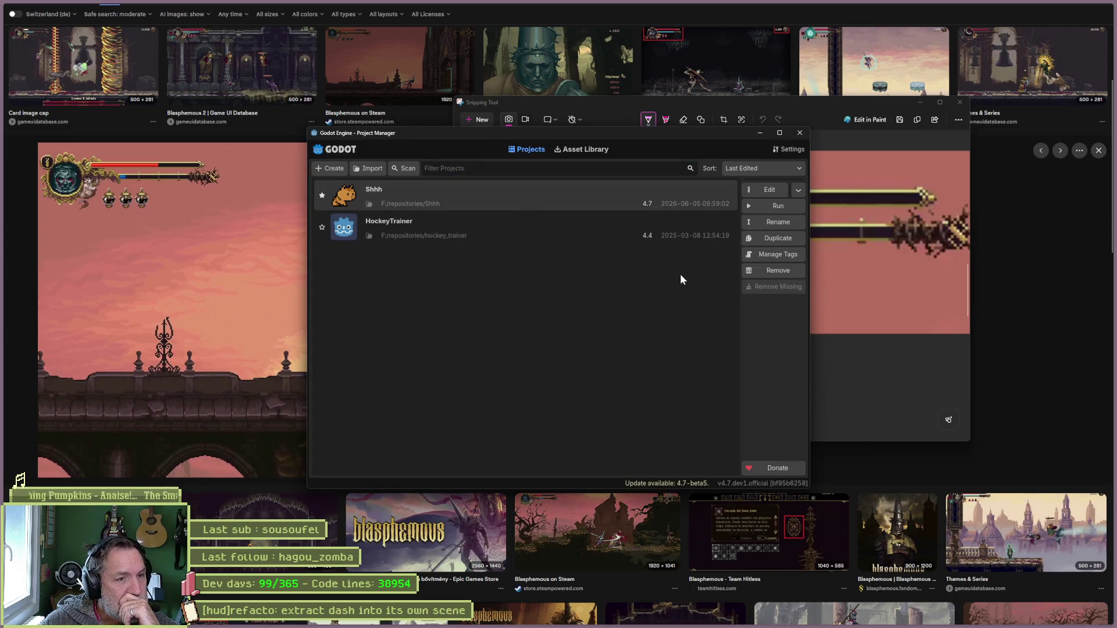
pyautogui.doubleClick(533, 198)
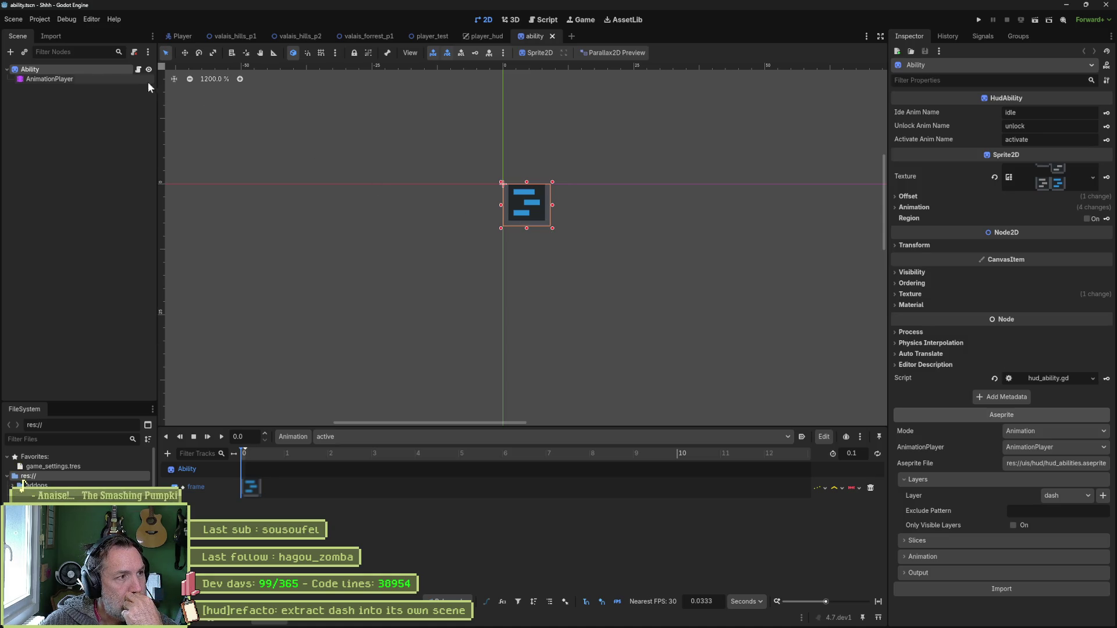
# Open the Ability node's hud_ability.gd script, then switch to hud_abilities.aseprite in Aseprite.
pyautogui.click(139, 70)
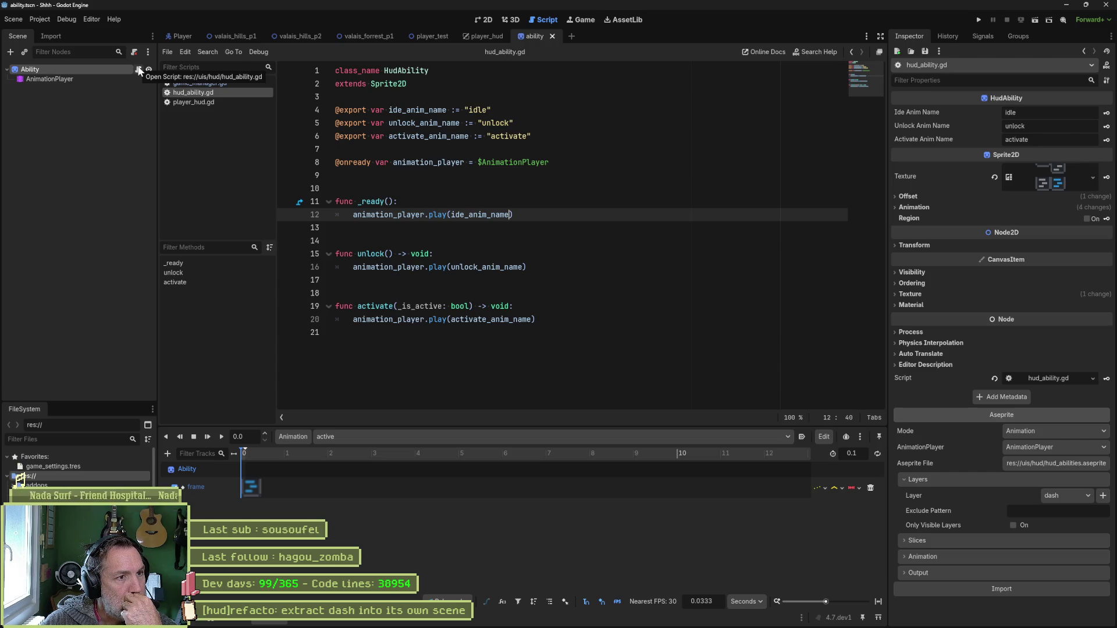
pyautogui.moveTo(505, 160)
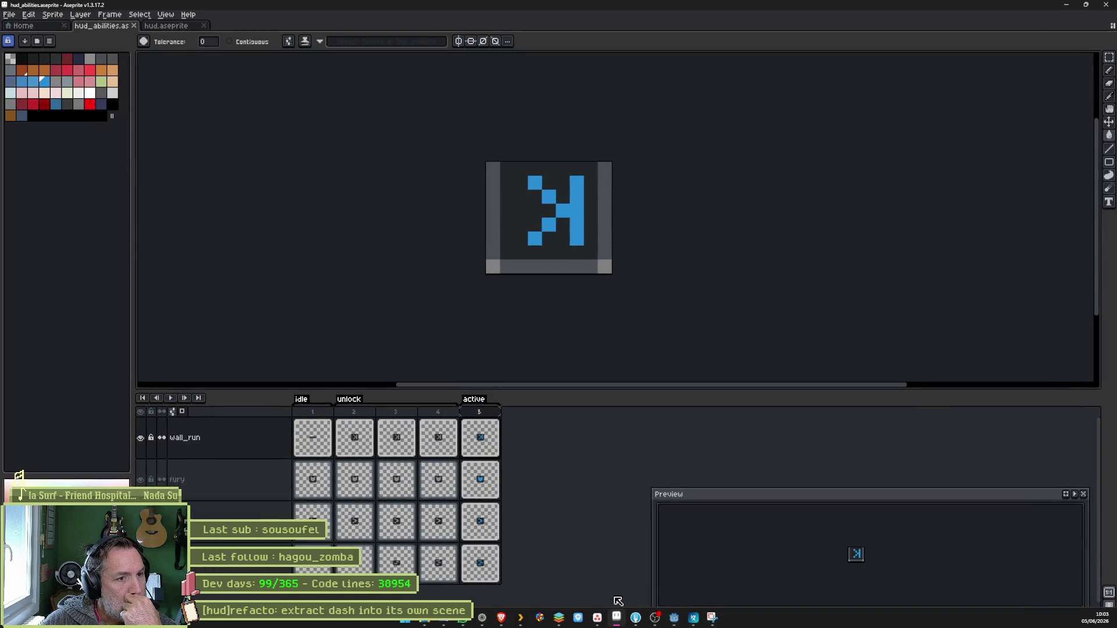
pyautogui.click(616, 619)
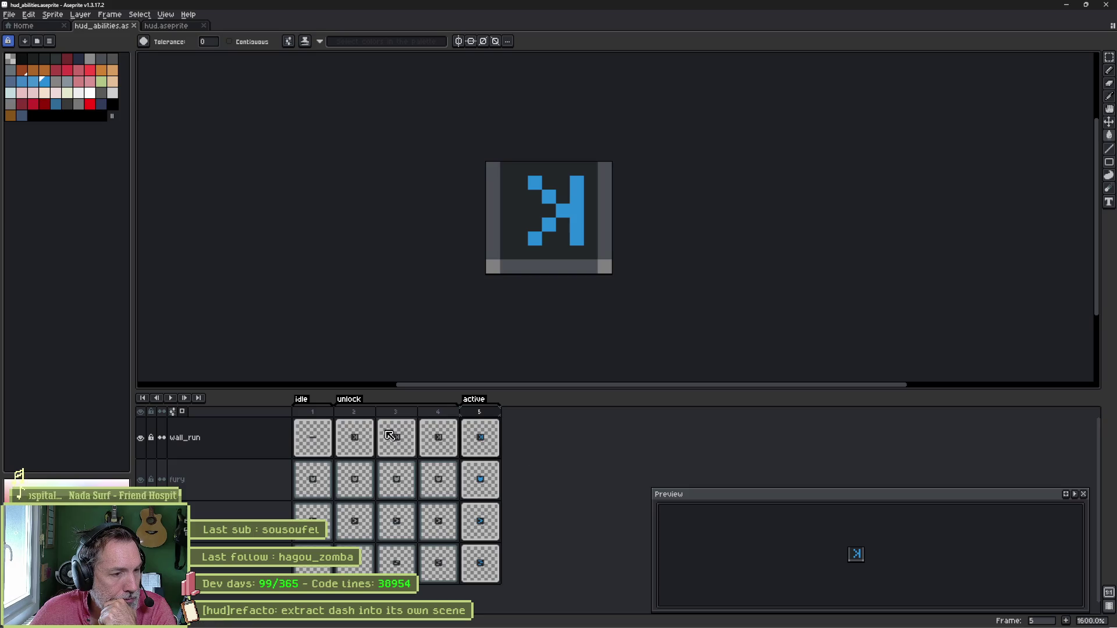
# Select wall_run frames 2–3 in the Aseprite timeline, then return to Godot.
pyautogui.moveTo(355, 415); pyautogui.dragTo(487, 414)
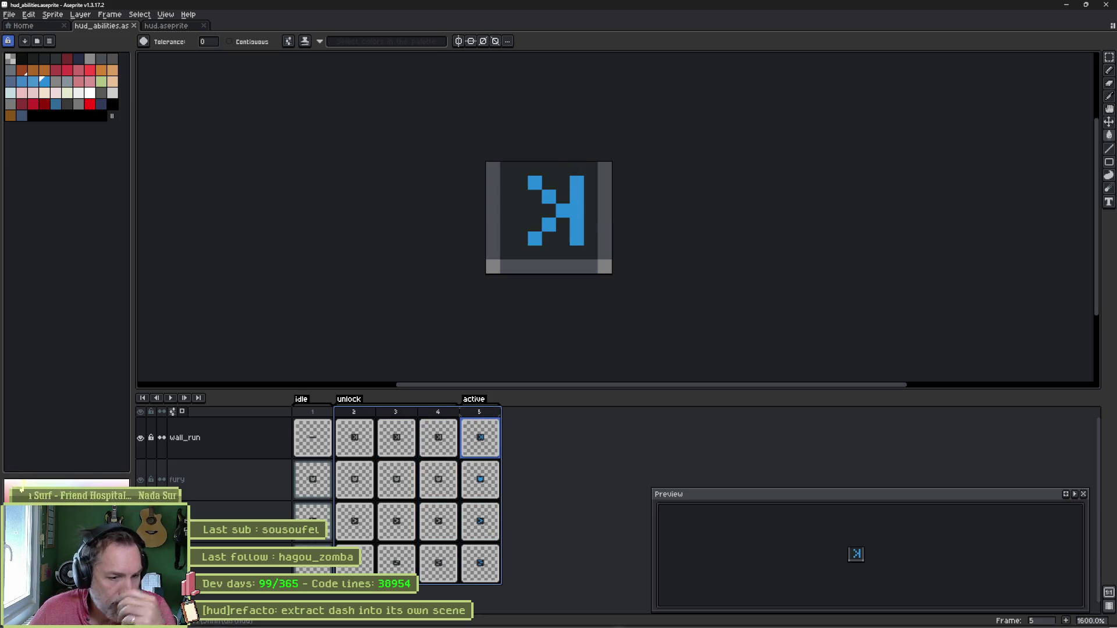
pyautogui.click(674, 622)
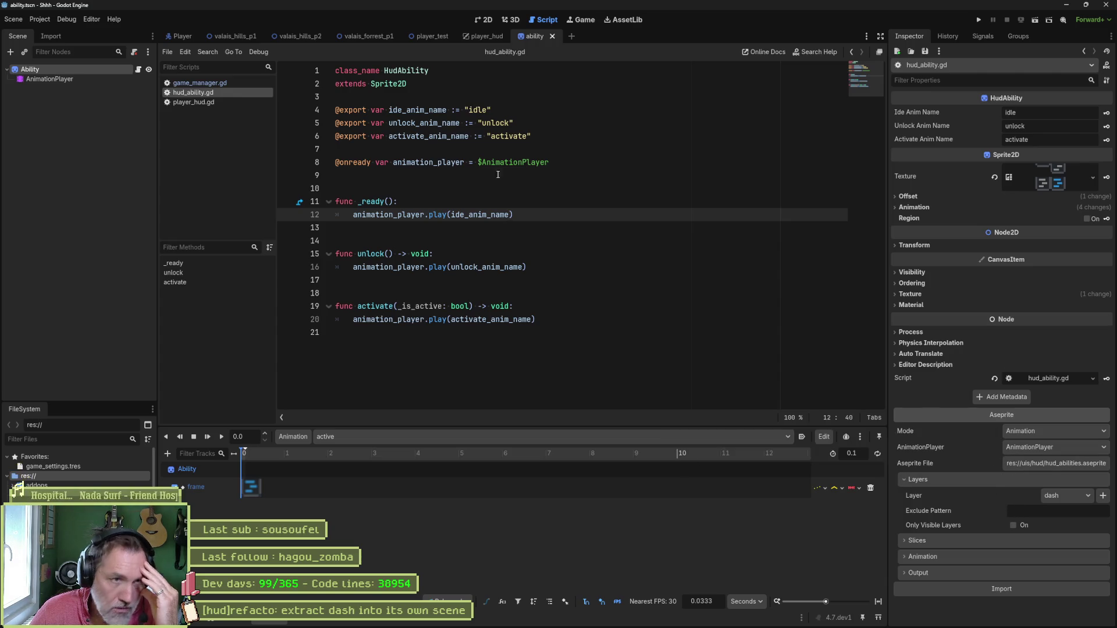
# Switch to player_hud, look over DashAbility's context menu, then clear the selection.
pyautogui.click(483, 36)
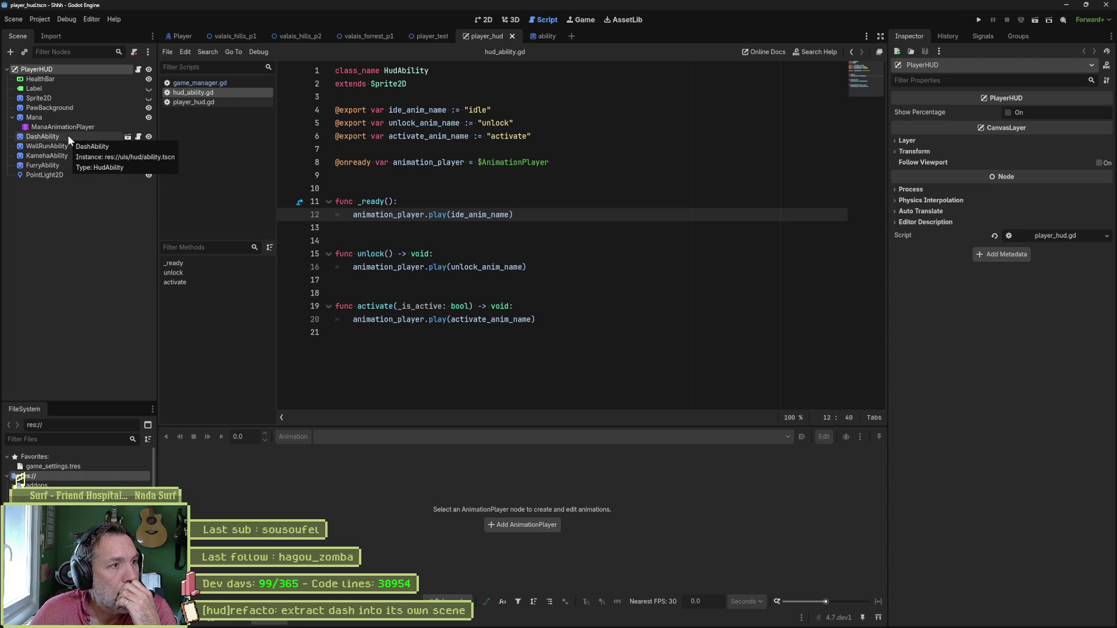
pyautogui.click(68, 135)
pyautogui.rightClick(67, 134)
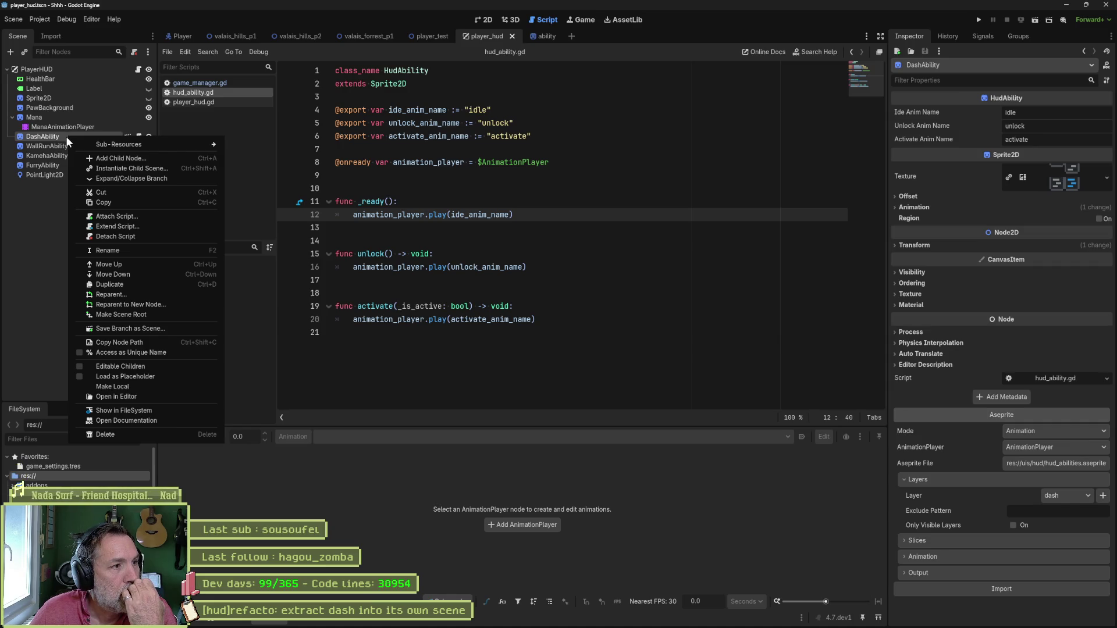
pyautogui.click(43, 187)
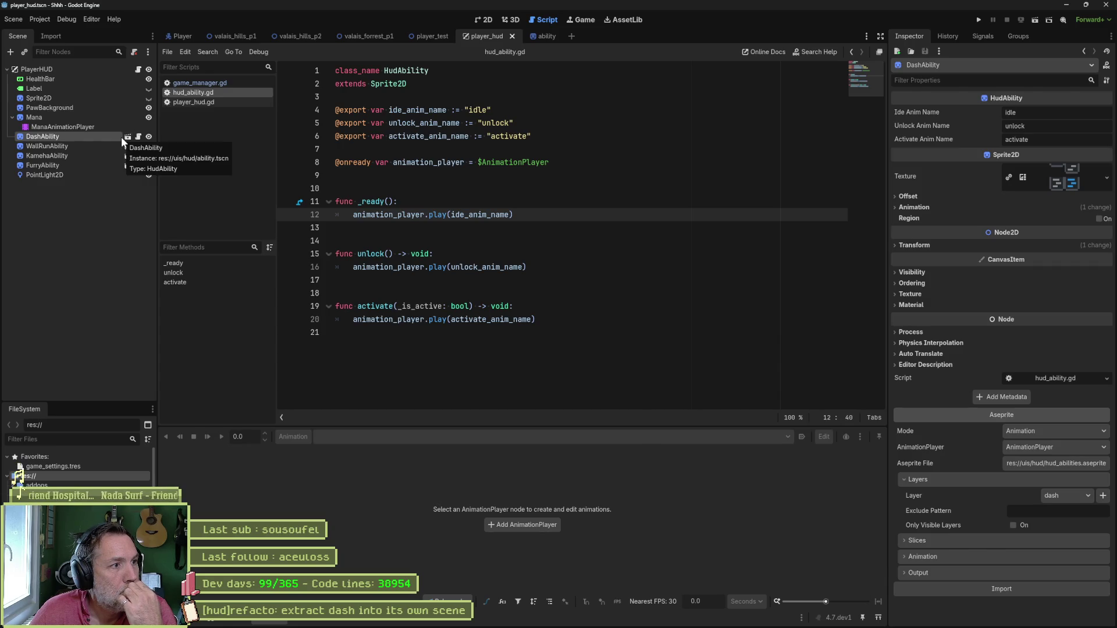
pyautogui.click(86, 200)
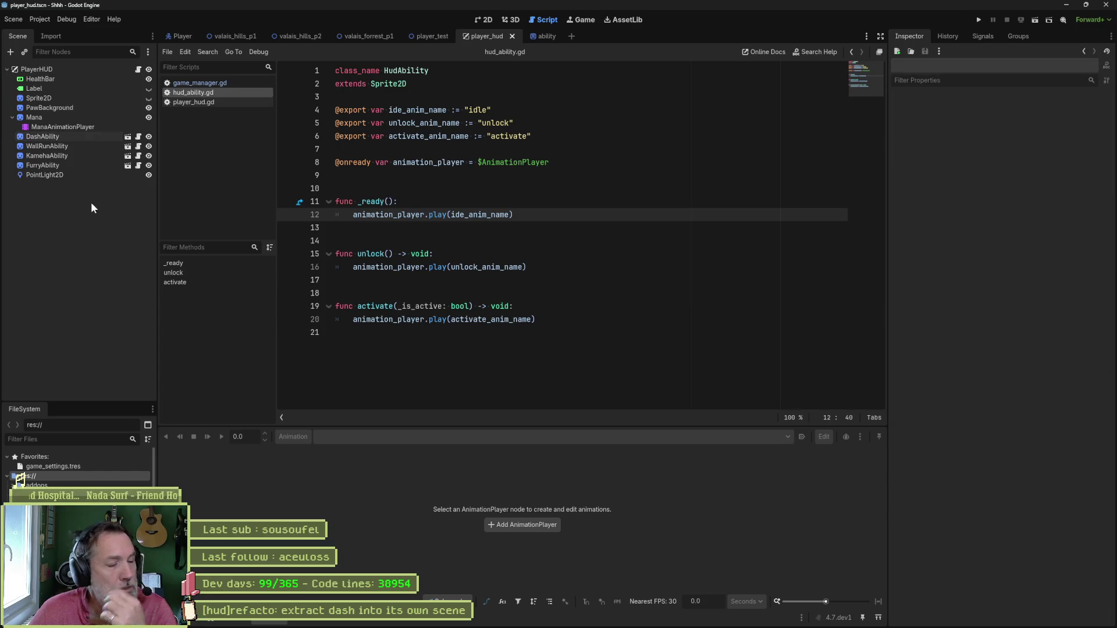
# Add a Sprite2D named Dash with an AnimationPlayer child.
pyautogui.hotkey('ctrl', 'a')
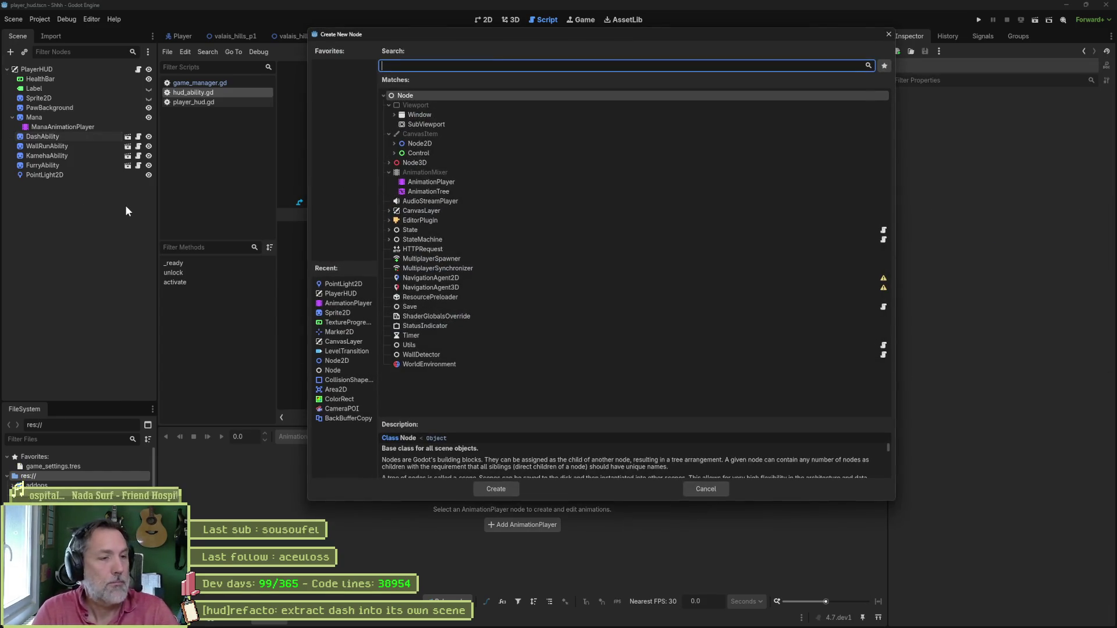
pyautogui.write('sprite')
pyautogui.press('Return')
pyautogui.press('F2')
pyautogui.write('Dash')
pyautogui.press('Return')
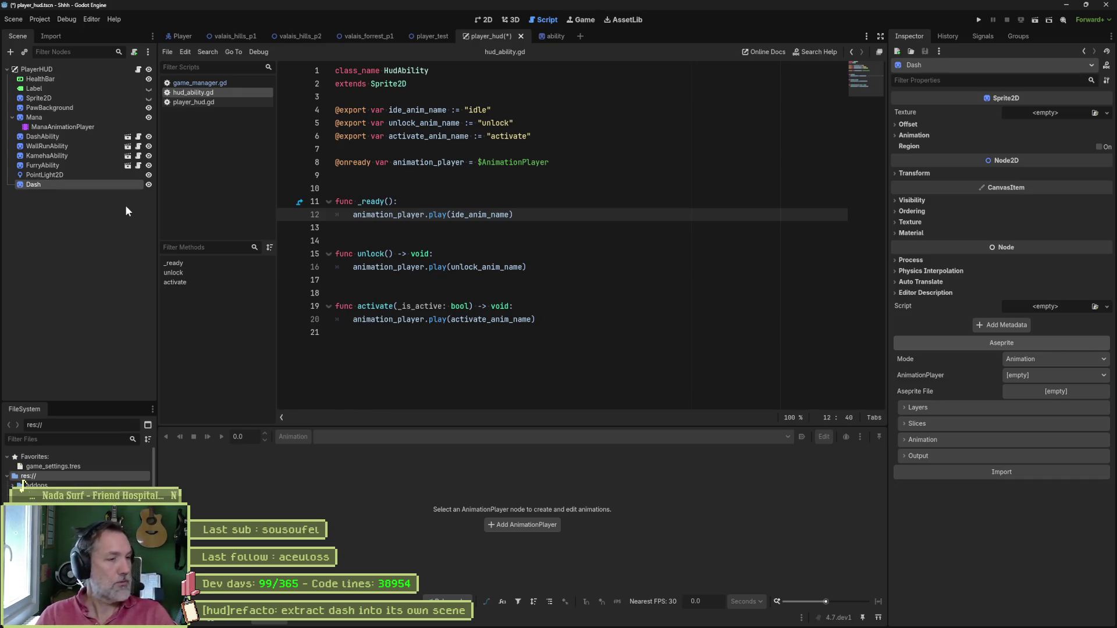
pyautogui.hotkey('ctrl', 'a')
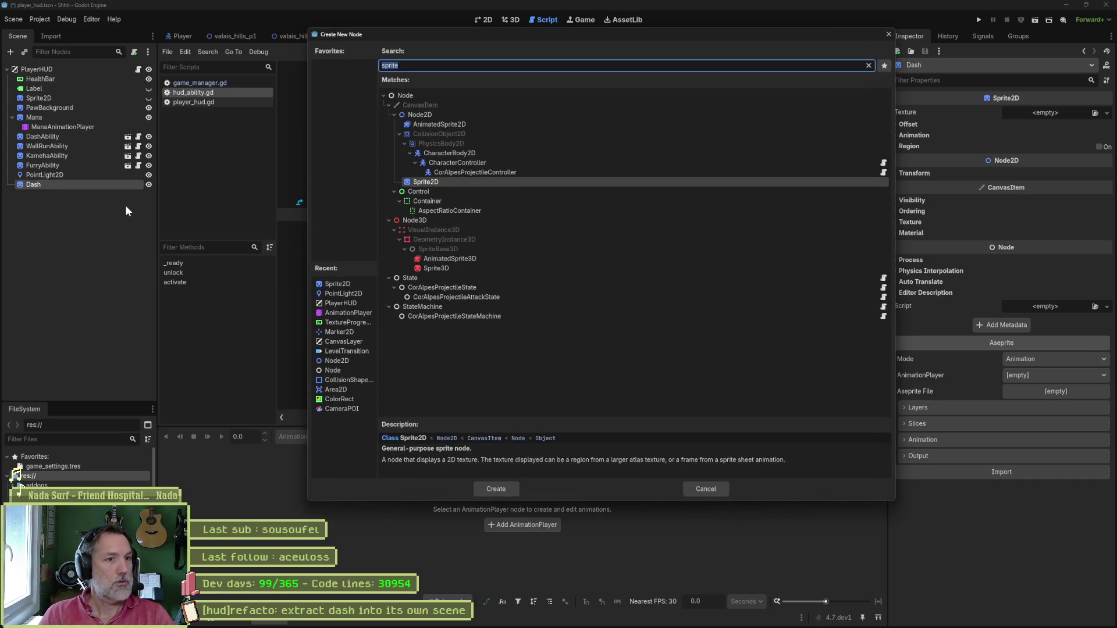
pyautogui.write('animation_player')
pyautogui.press('Return')
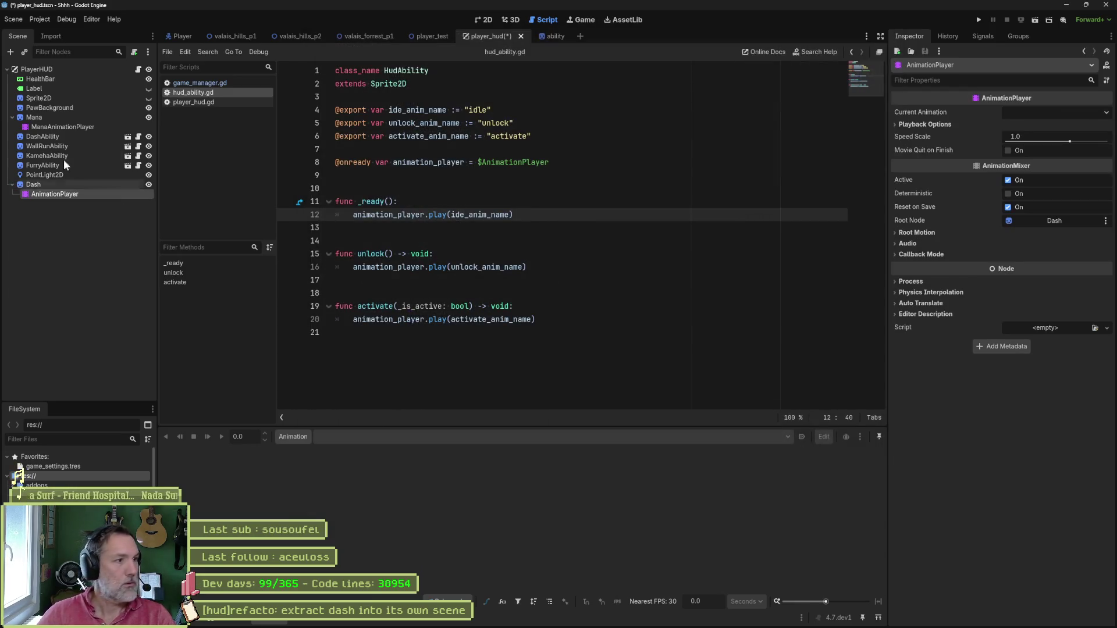
# Import uis/hud/hud_abilities.aseprite into Dash/AnimationPlayer.
pyautogui.click(121, 185)
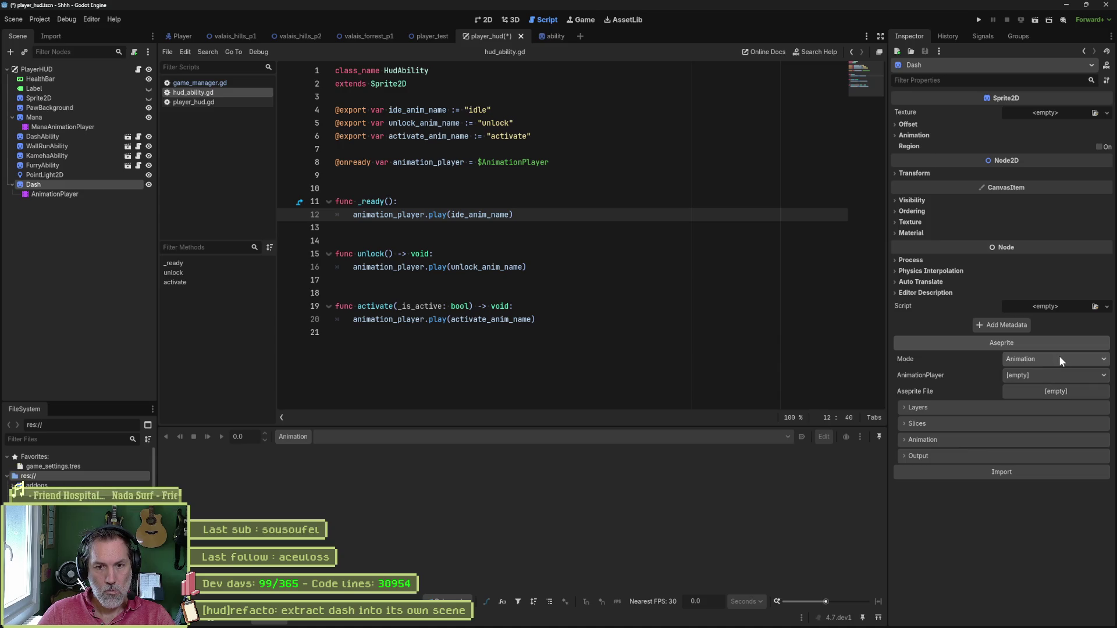
pyautogui.click(1059, 375)
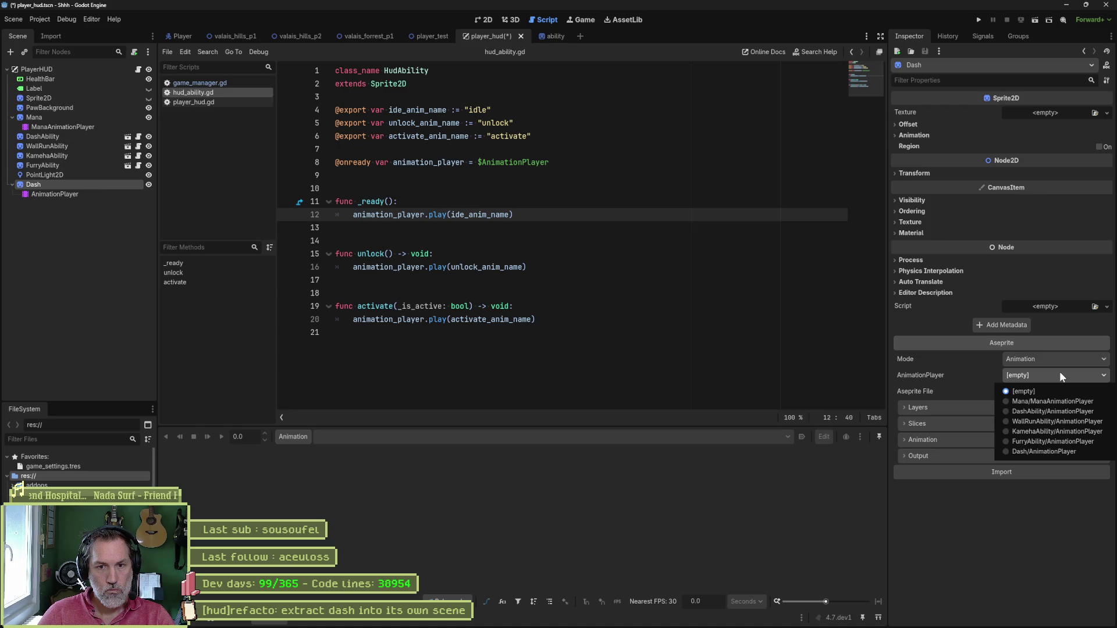
pyautogui.click(1052, 449)
pyautogui.click(1032, 471)
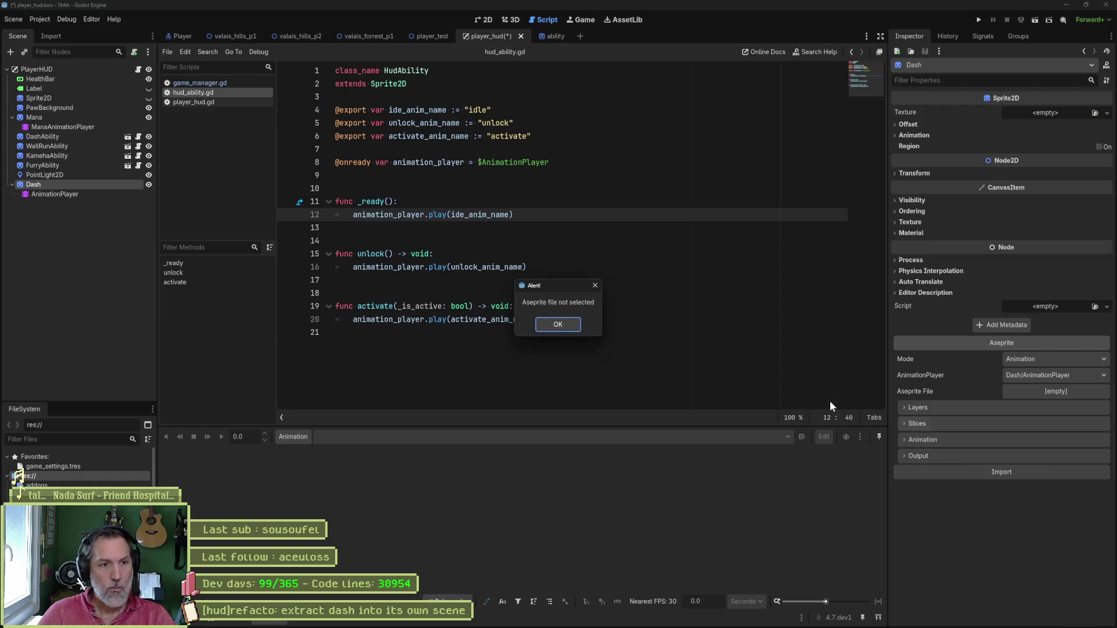
pyautogui.click(557, 324)
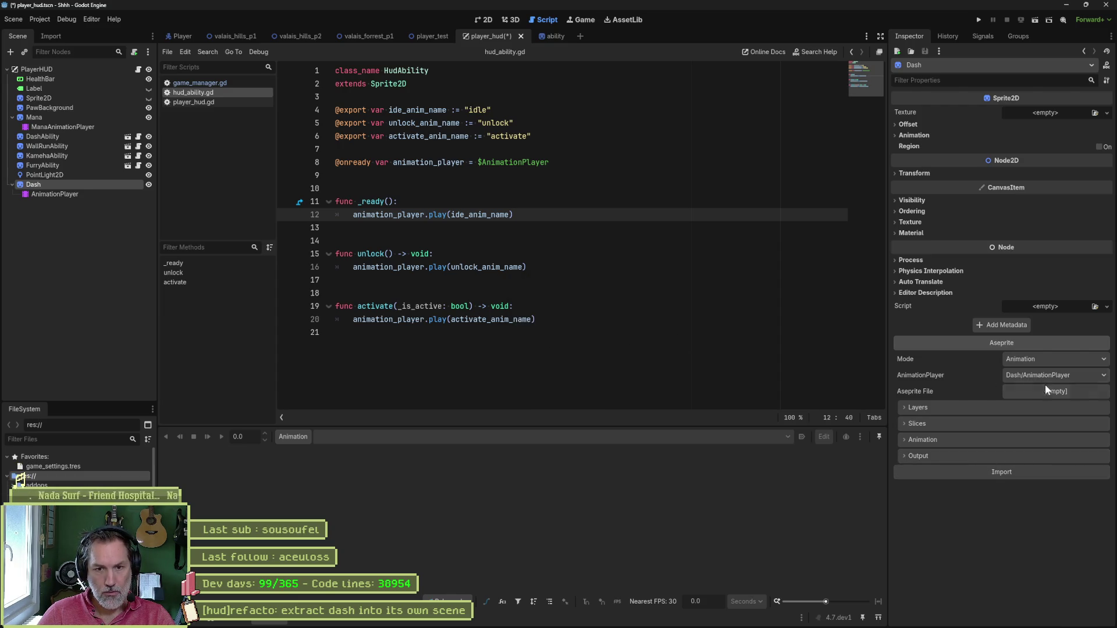
pyautogui.click(1044, 390)
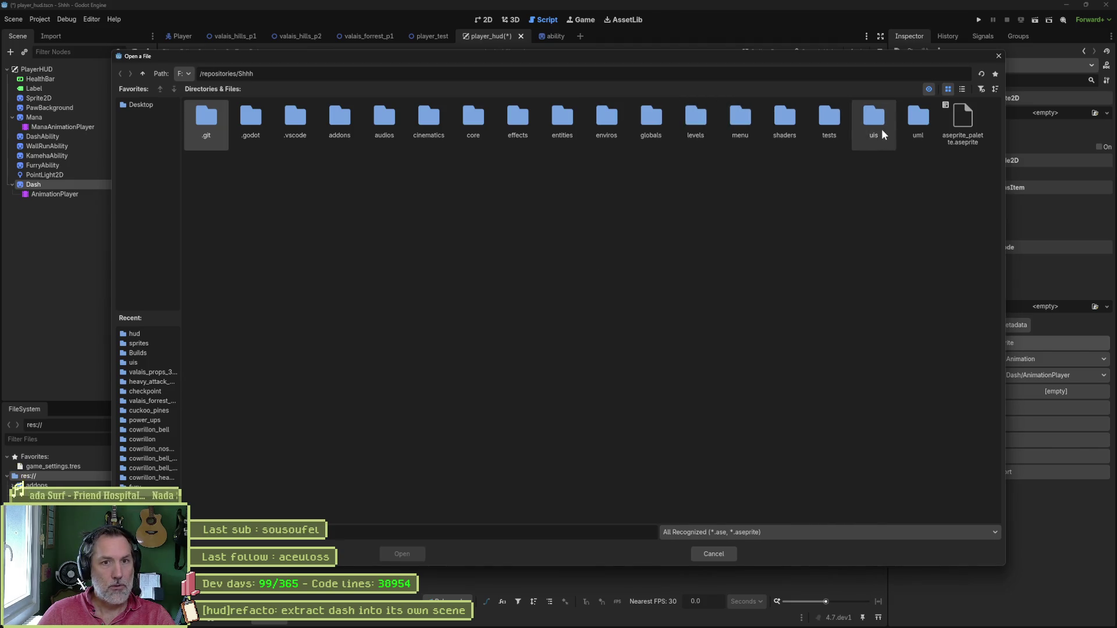
pyautogui.doubleClick(874, 123)
pyautogui.doubleClick(252, 119)
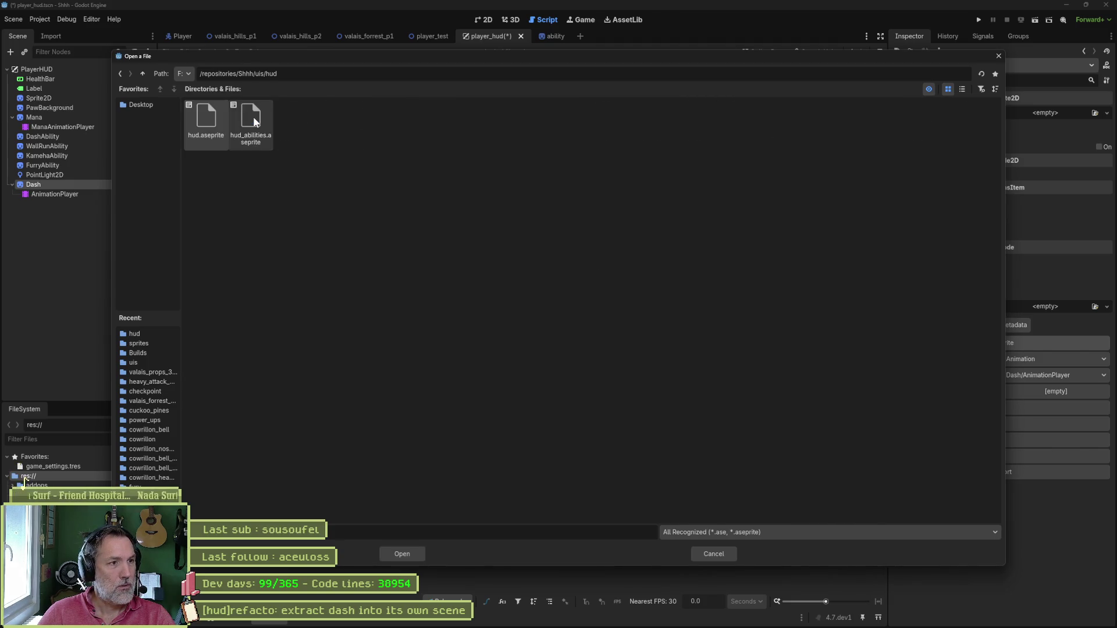
pyautogui.doubleClick(253, 117)
pyautogui.click(978, 473)
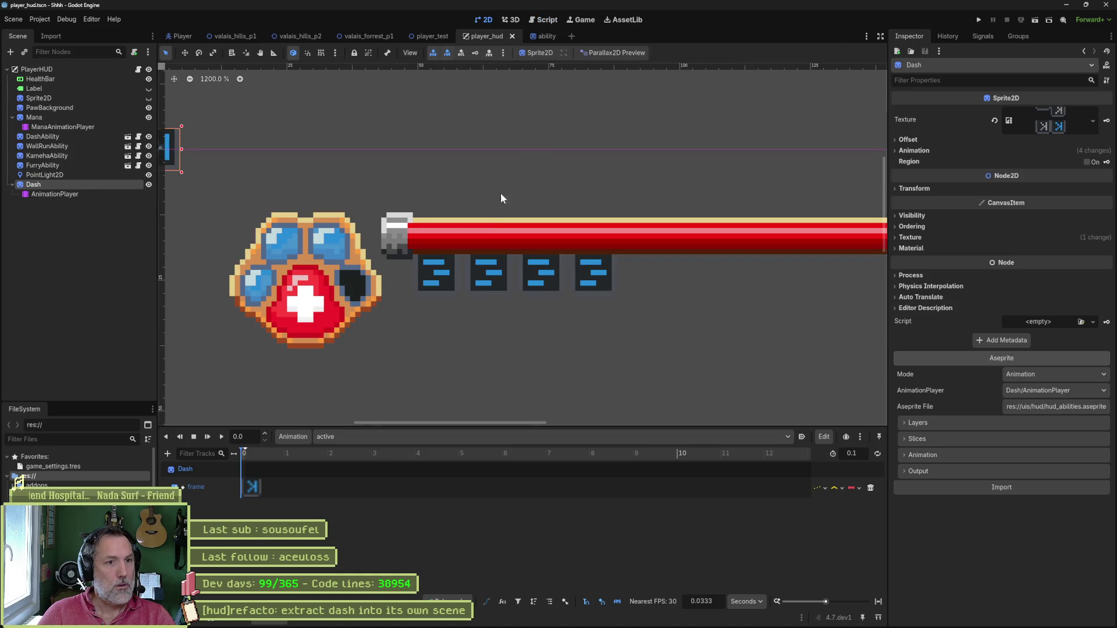
pyautogui.click(484, 20)
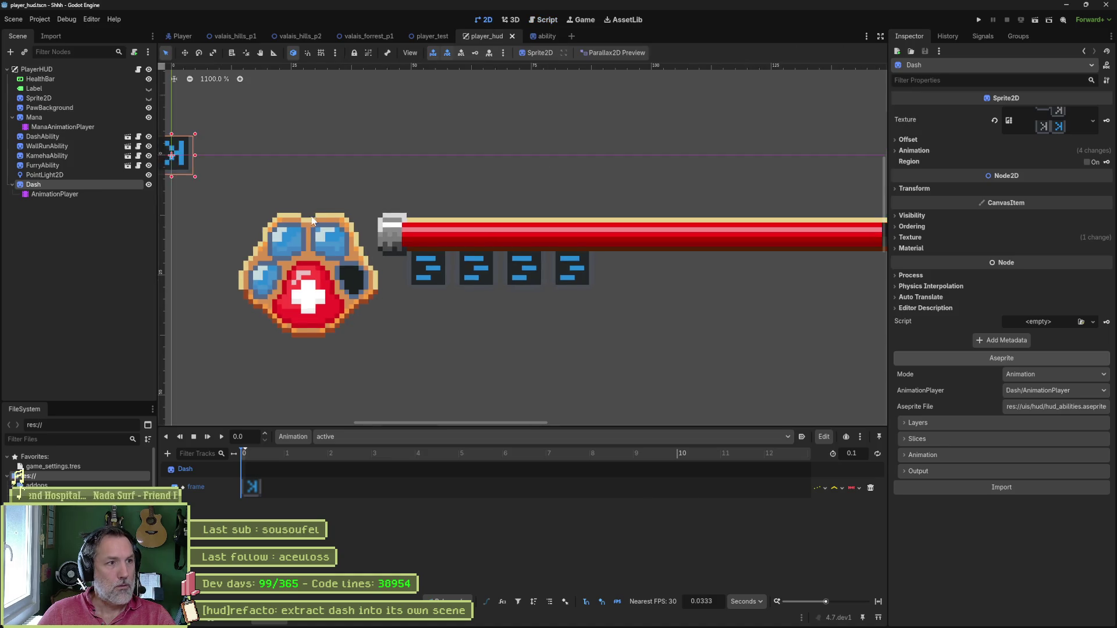
# Frame the Dash sprite, turn off its Centered offset, and save player_hud.
pyautogui.press('f')
pyautogui.scroll(1, 603, 260)
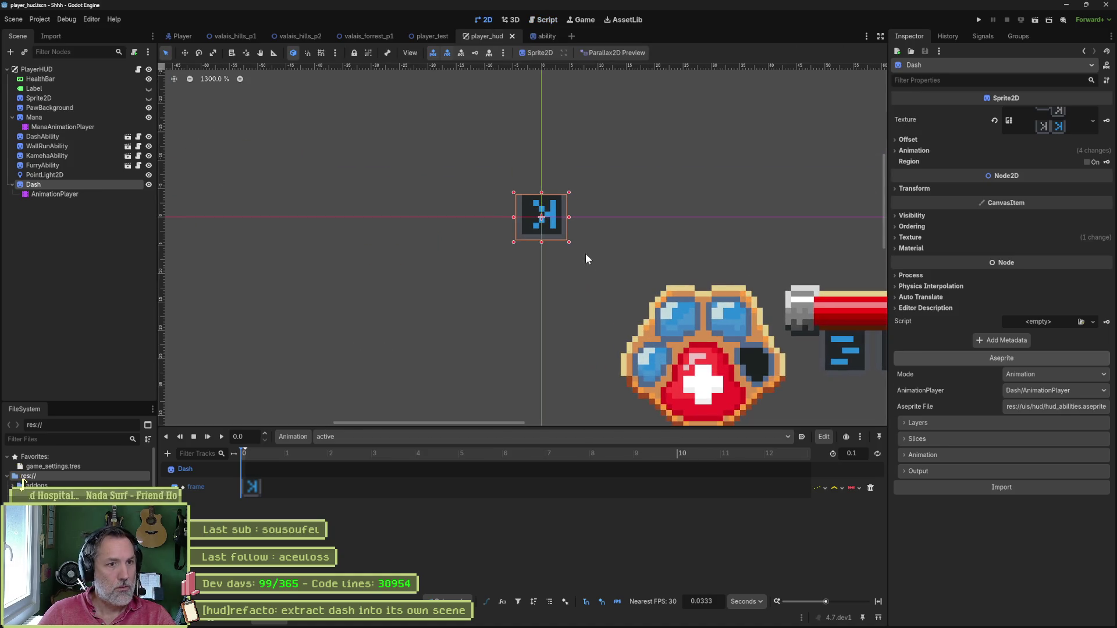
pyautogui.click(918, 138)
pyautogui.click(1012, 152)
pyautogui.hotkey('ctrl', 's')
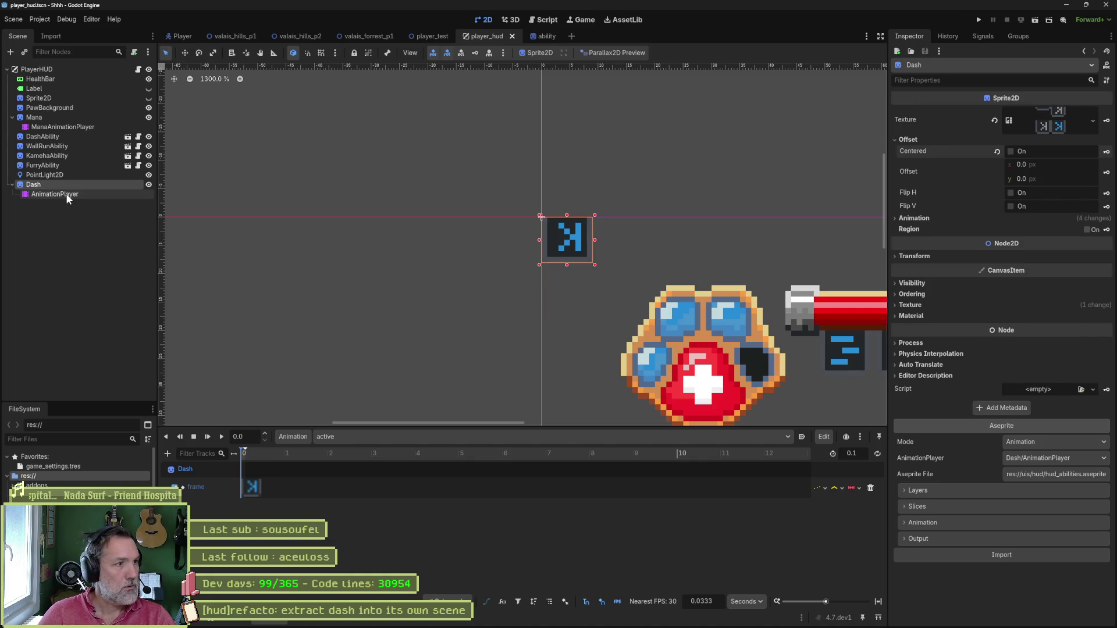
# Limit the Dash sprite's import to the dash layer and reimport from the Aseprite file.
pyautogui.click(988, 491)
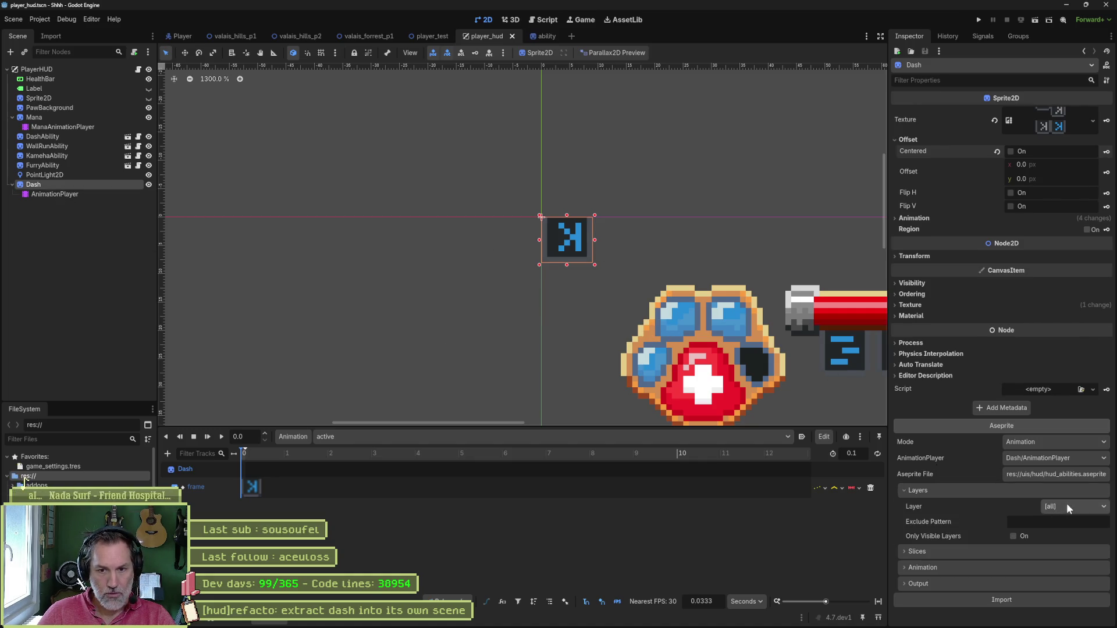
pyautogui.click(1066, 504)
pyautogui.click(1079, 532)
pyautogui.scroll(-2, 989, 559)
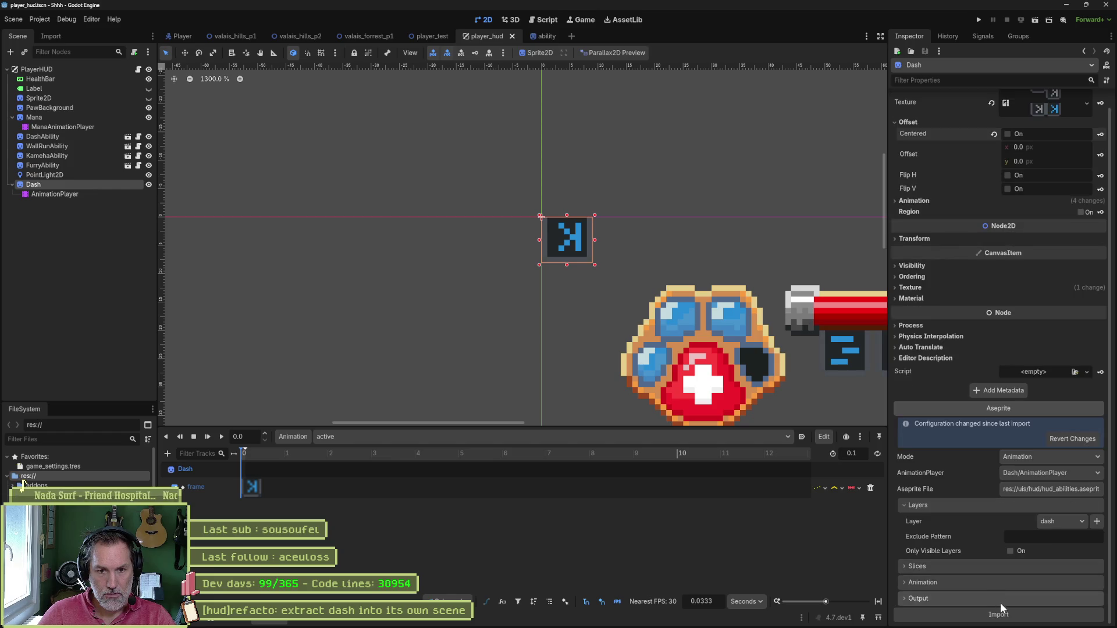
pyautogui.click(1032, 610)
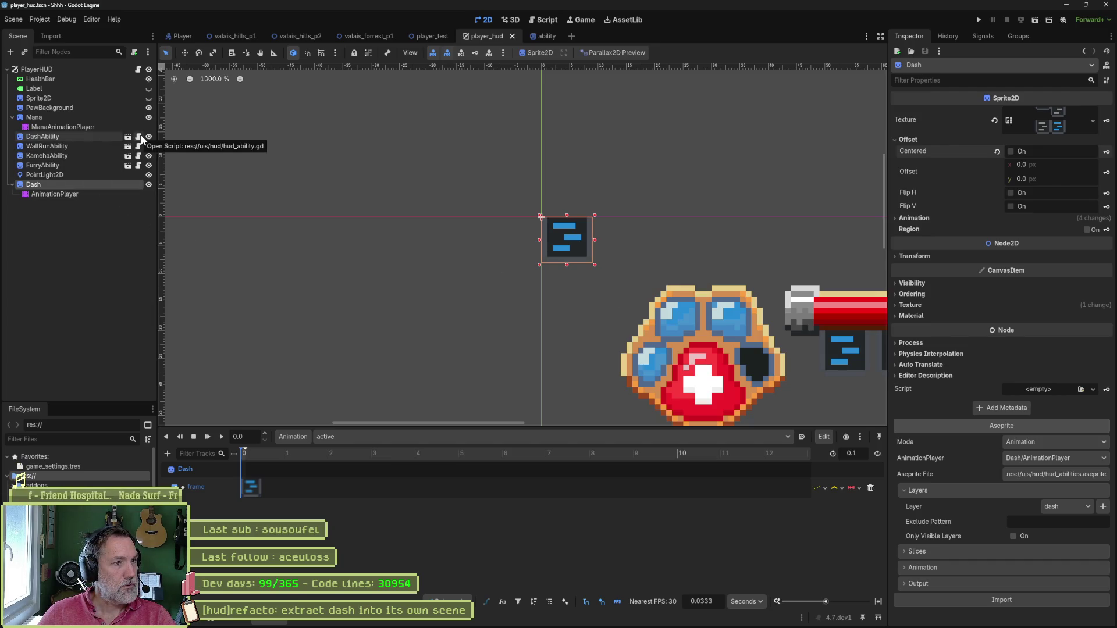
pyautogui.click(134, 52)
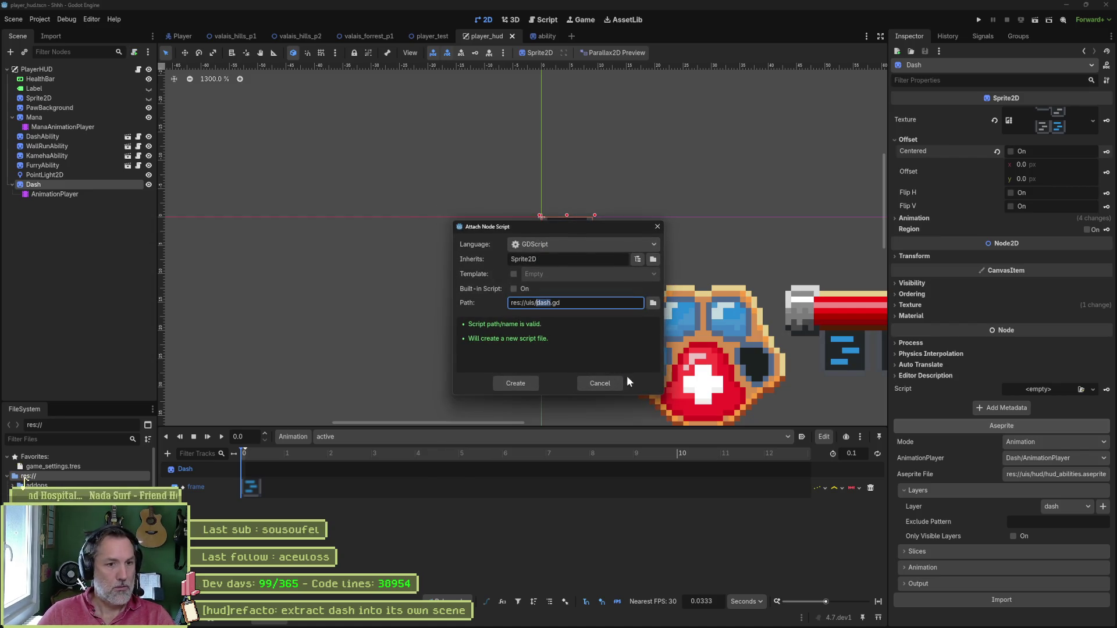
# Cancel the new script and drag the existing hud_ability.gd onto the Dash node.
pyautogui.click(599, 382)
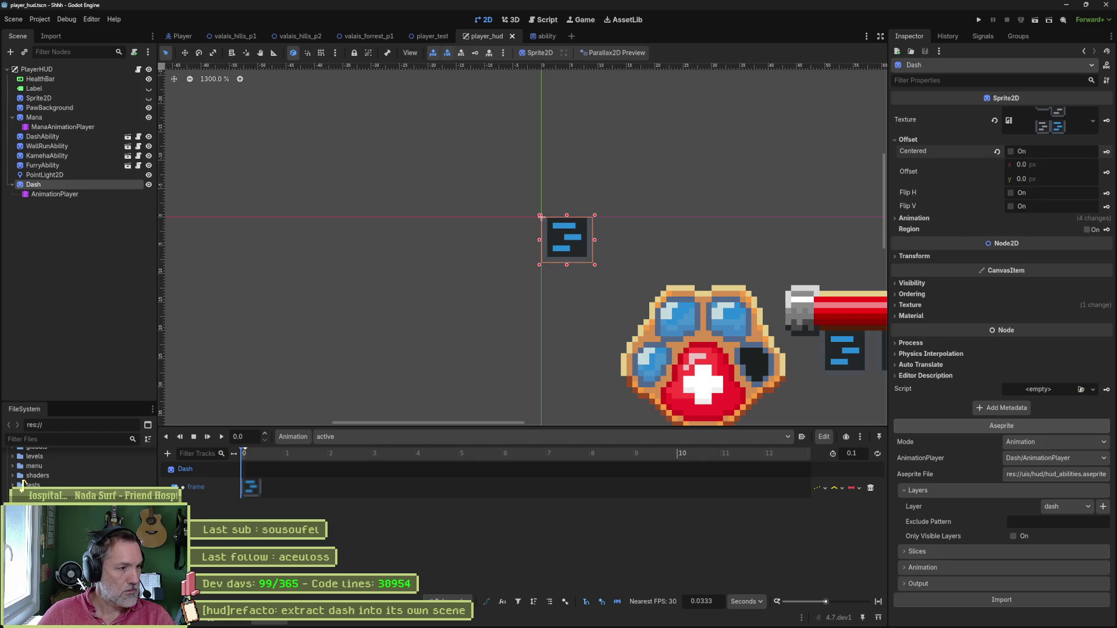
pyautogui.moveTo(52, 523)
pyautogui.mouseDown()
pyautogui.moveTo(64, 466)
pyautogui.moveTo(58, 207)
pyautogui.moveTo(41, 185)
pyautogui.moveTo(68, 183)
pyautogui.mouseUp()
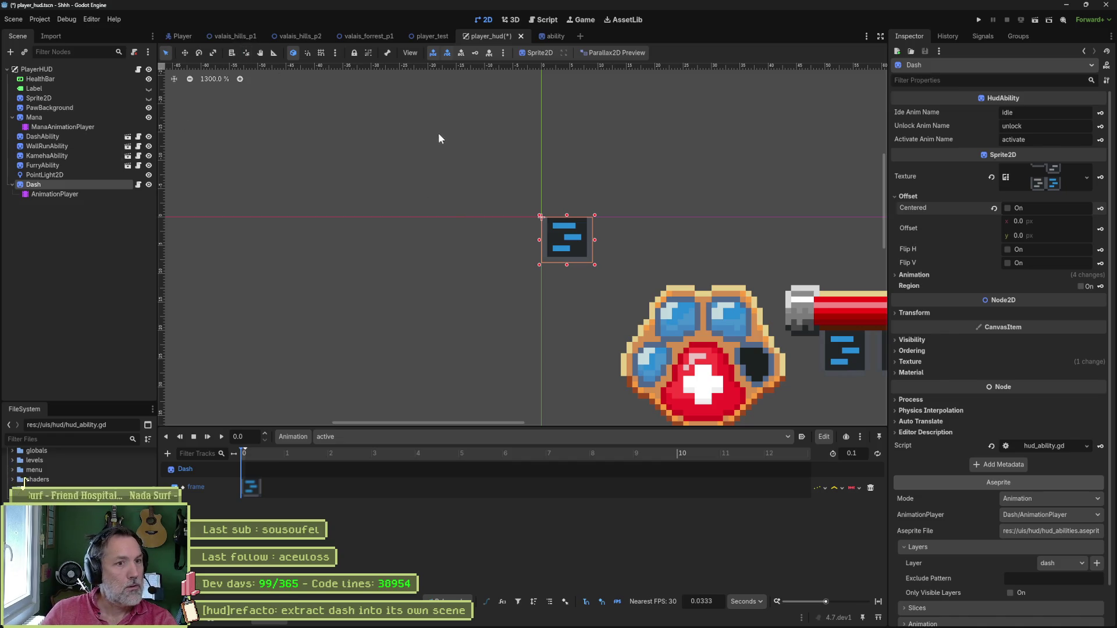
pyautogui.click(422, 36)
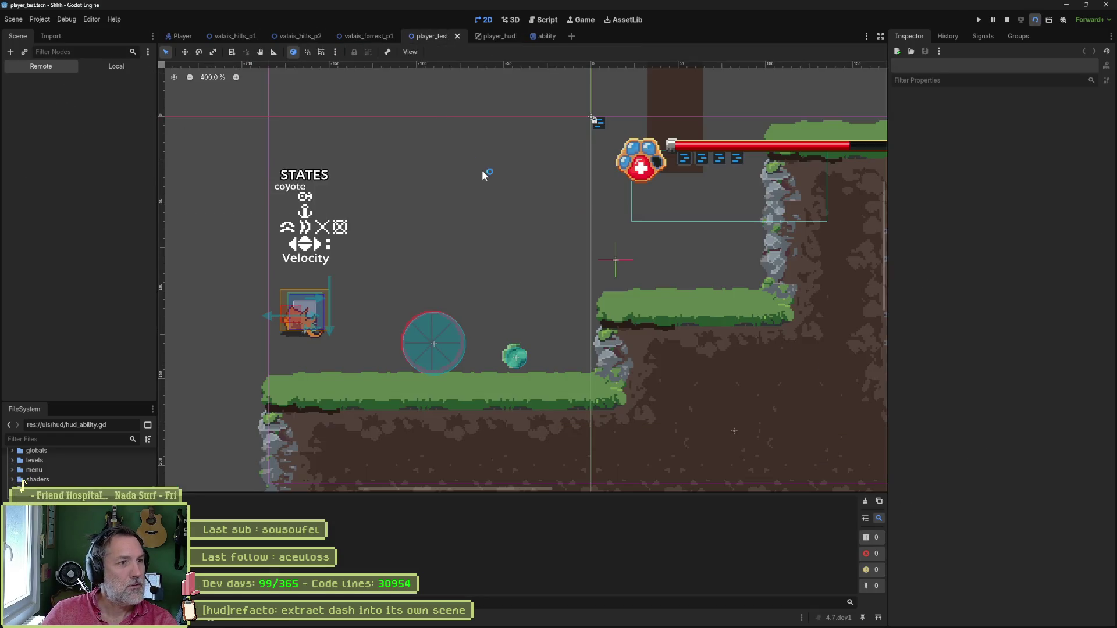
# Test-run player_test, then save and test-run valais_hills_p2 to check the HUD.
pyautogui.press('F6')
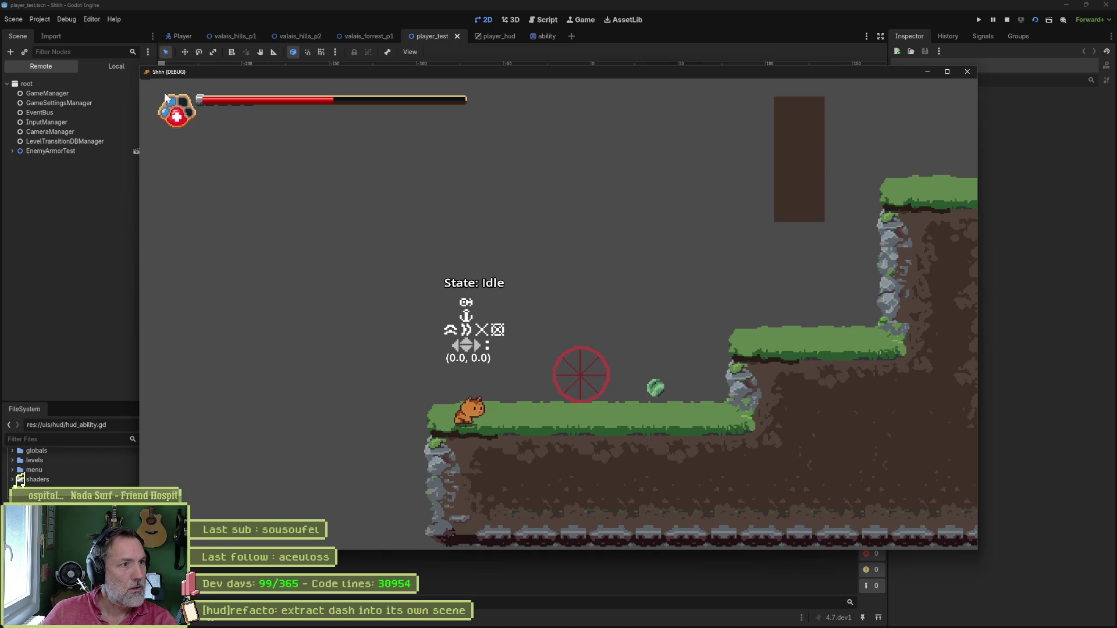
pyautogui.press('F8')
pyautogui.click(287, 37)
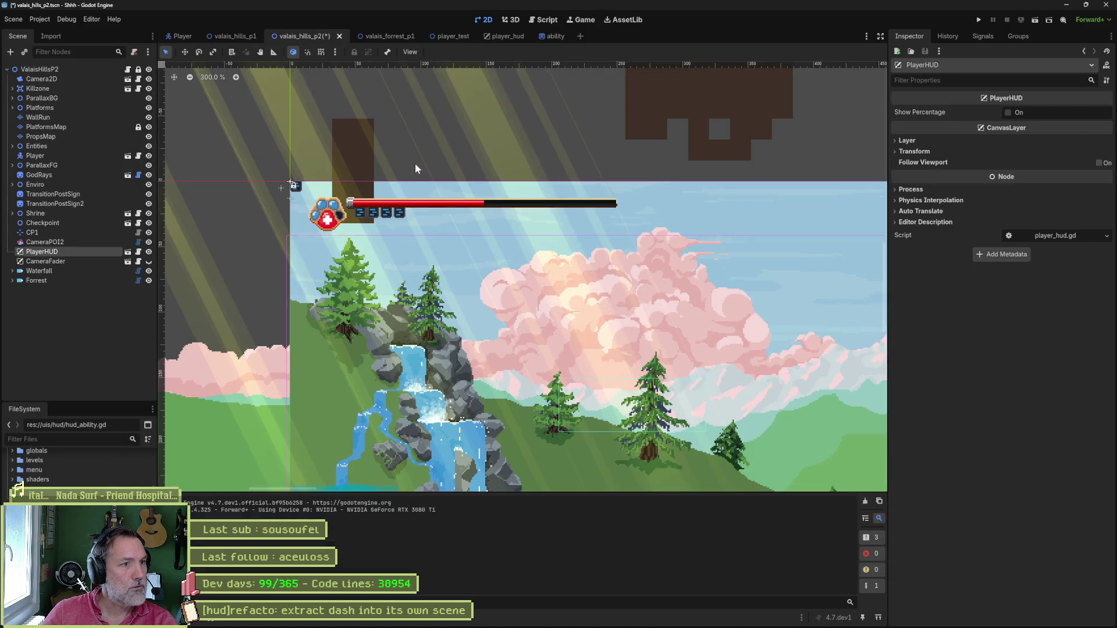
pyautogui.hotkey('ctrl', 's')
pyautogui.press('F6')
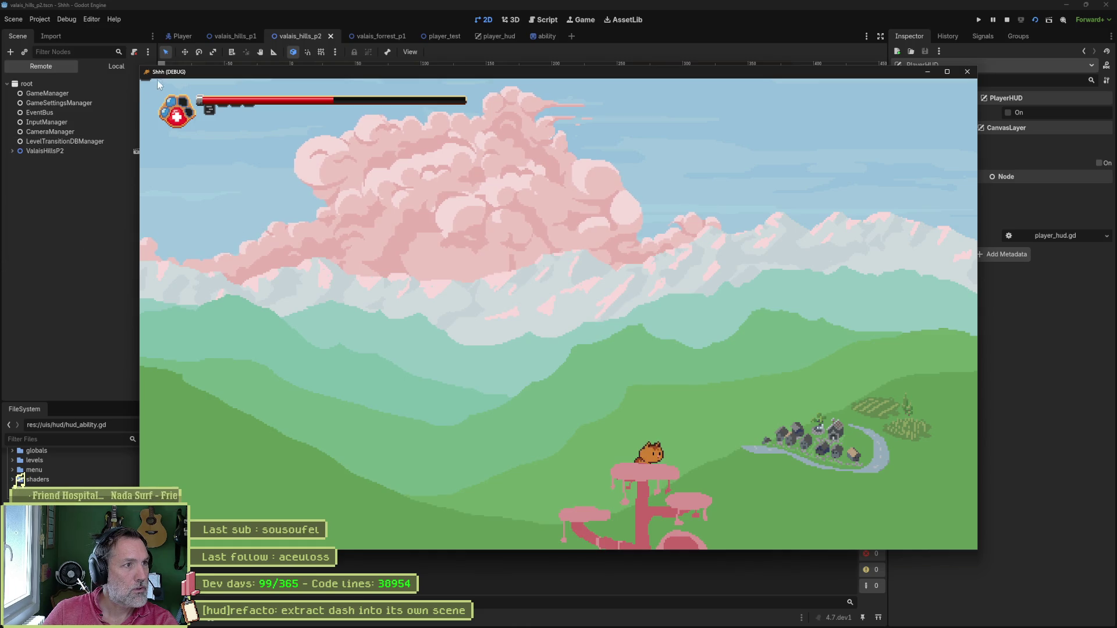
pyautogui.press('F8')
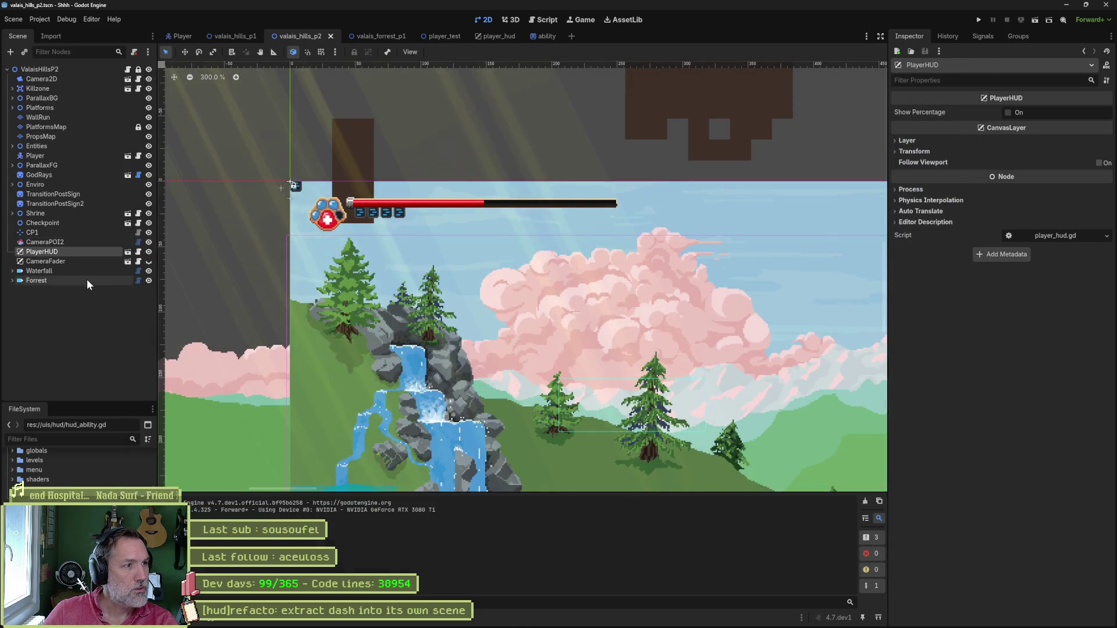
pyautogui.click(499, 36)
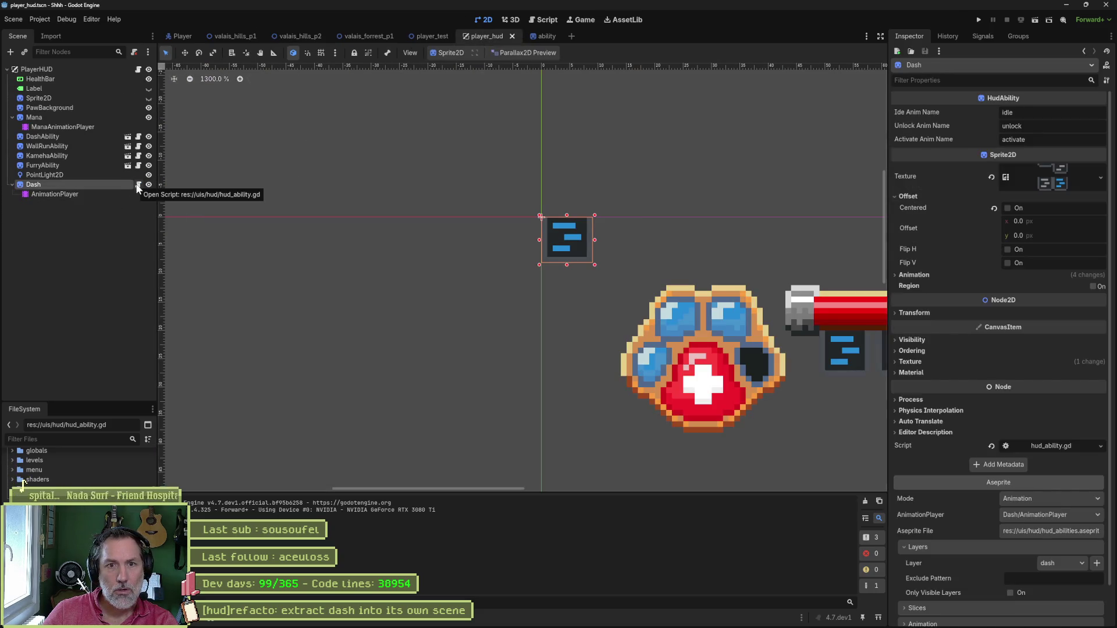
# Check the unlock() function in the Dash node's script.
pyautogui.click(138, 184)
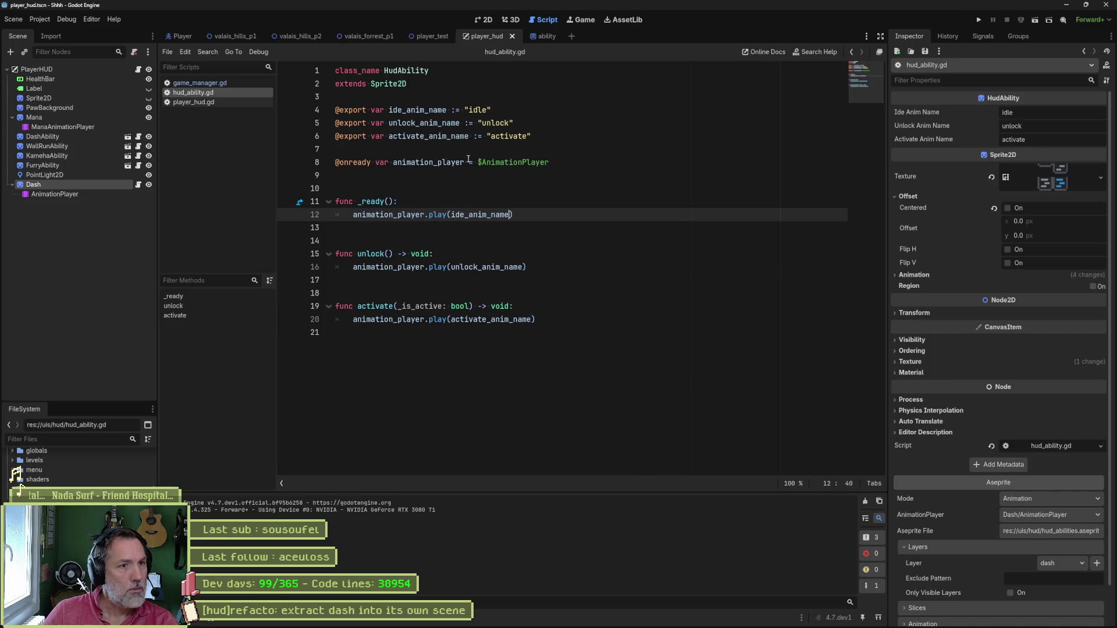
pyautogui.moveTo(497, 170)
pyautogui.click(611, 335)
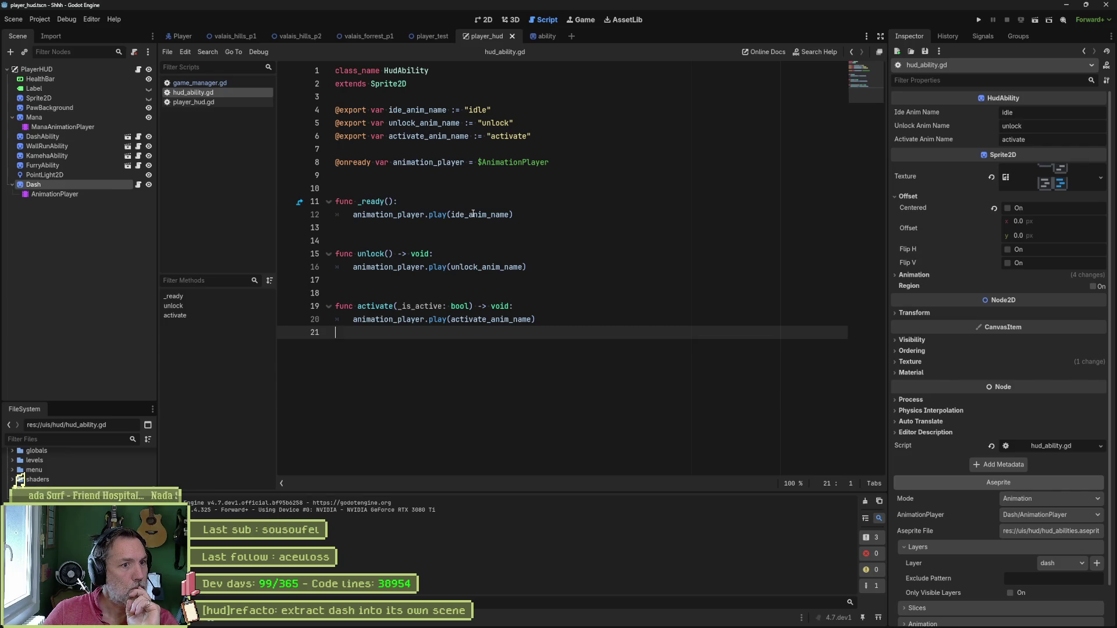
pyautogui.moveTo(448, 265)
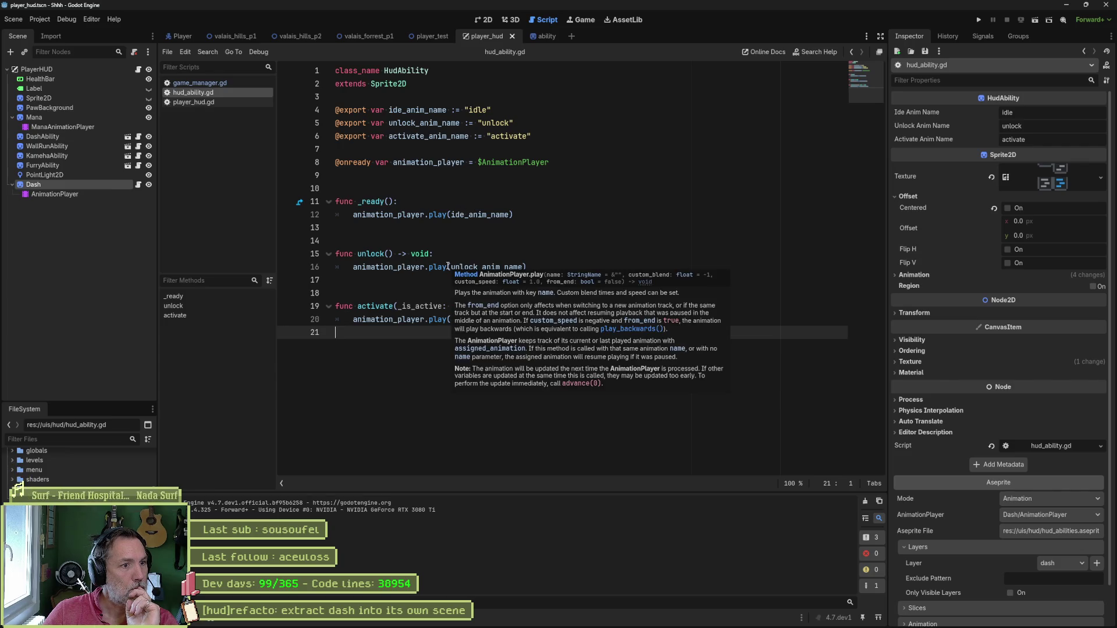
pyautogui.doubleClick(380, 256)
pyautogui.moveTo(376, 267)
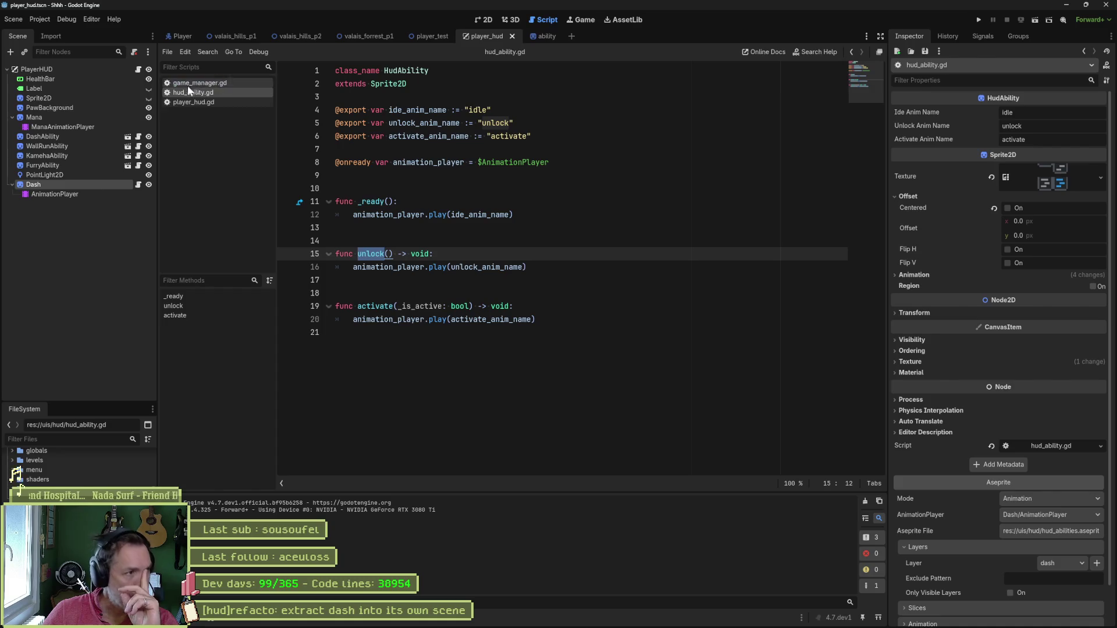
pyautogui.click(138, 69)
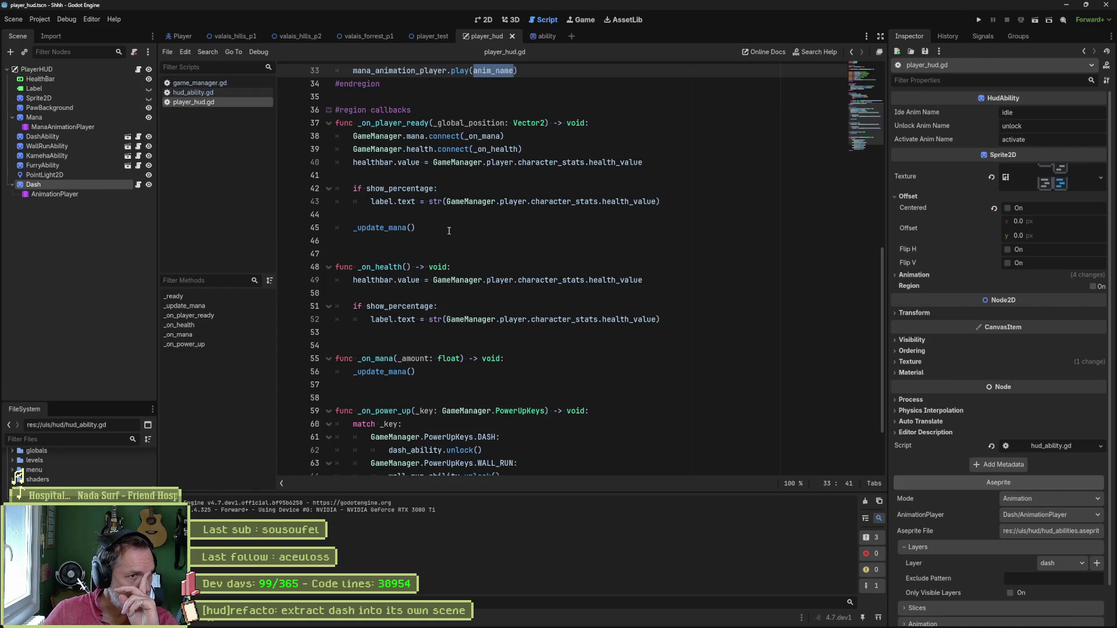
pyautogui.scroll(5, 482, 254)
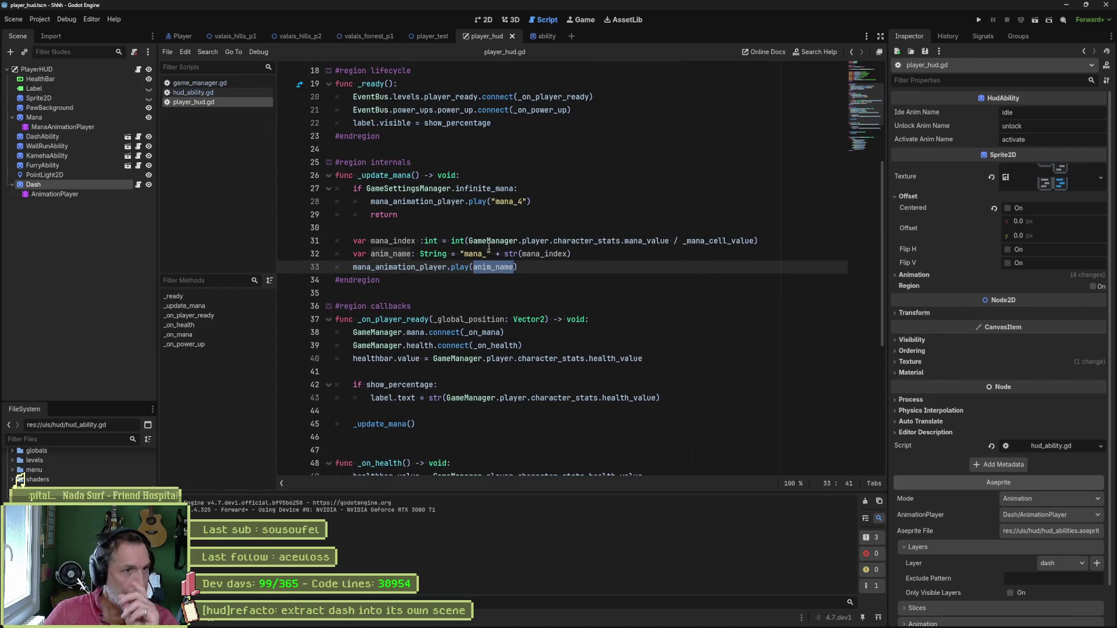
pyautogui.scroll(4, 501, 260)
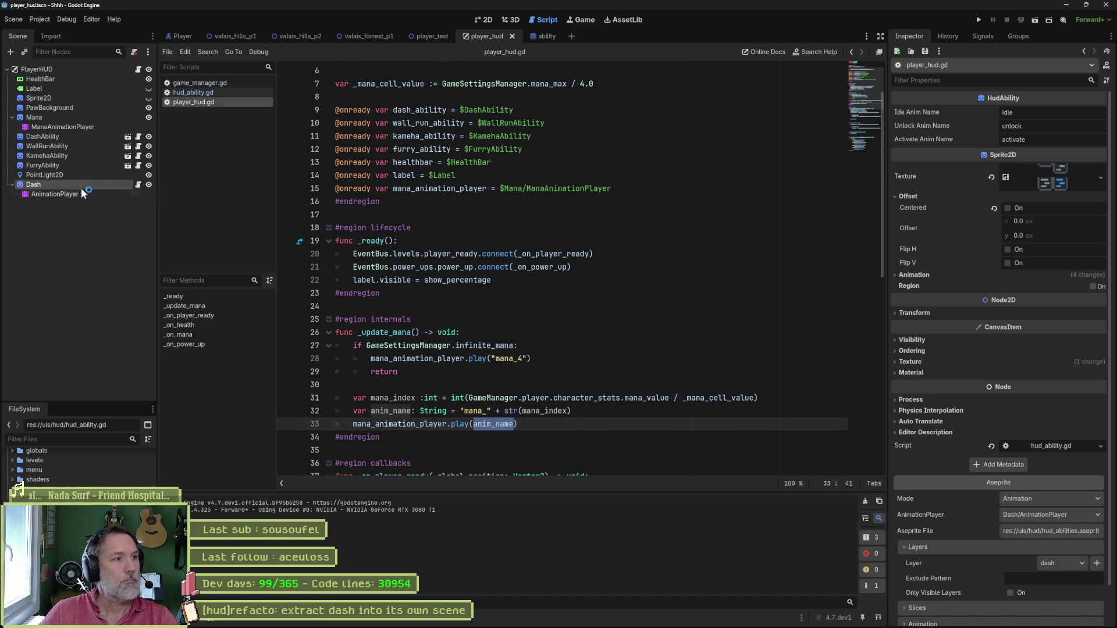
pyautogui.moveTo(42, 186)
pyautogui.mouseDown()
pyautogui.moveTo(368, 171)
pyautogui.moveTo(332, 164)
pyautogui.mouseUp()
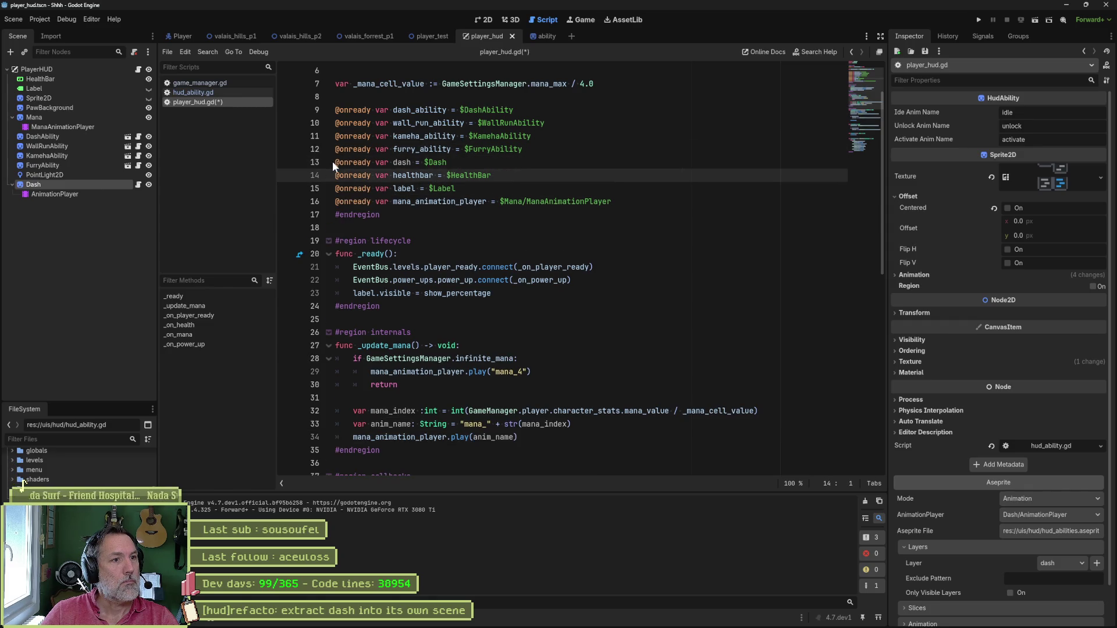
pyautogui.doubleClick(402, 163)
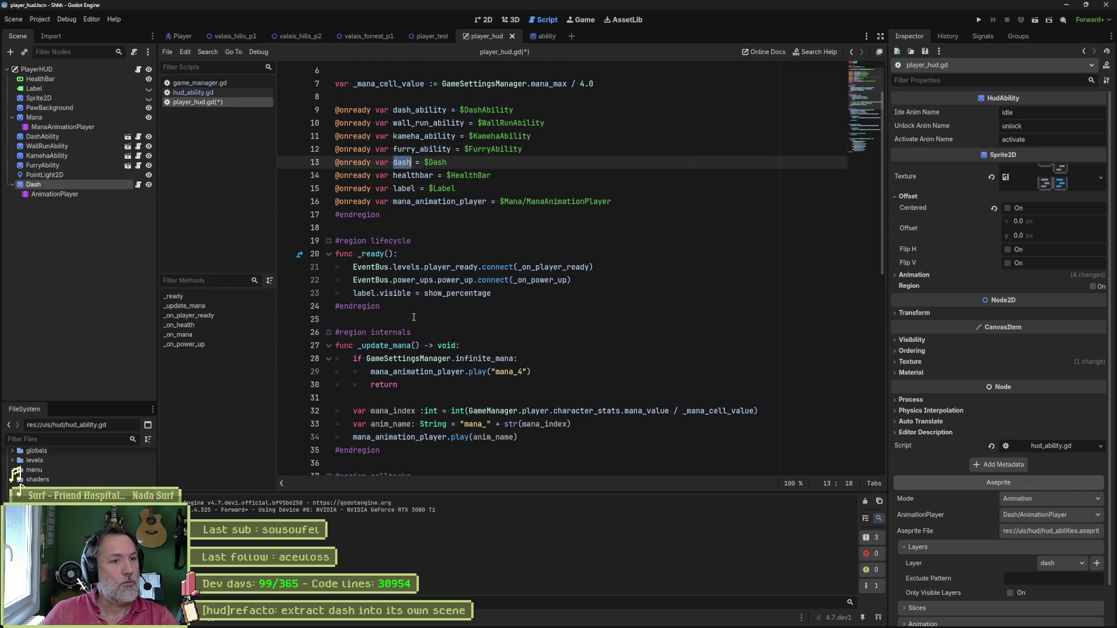
# Add dash.unlock() below dash_ability.unlock() in the DASH case and save player_hud.gd.
pyautogui.scroll(-1, 414, 317)
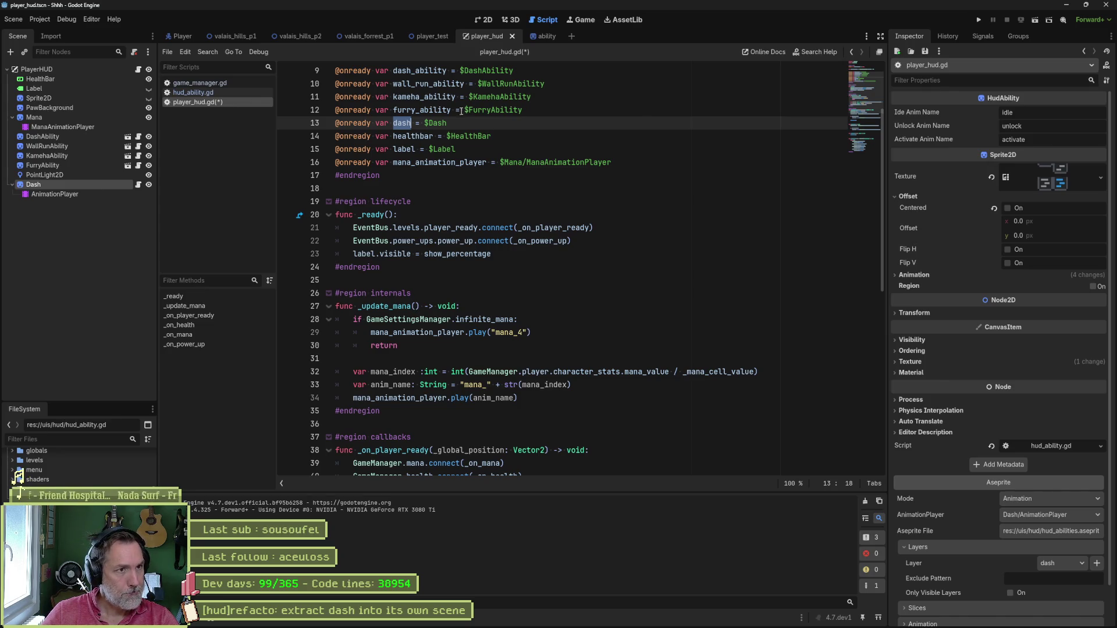
pyautogui.doubleClick(419, 71)
pyautogui.scroll(-10, 564, 334)
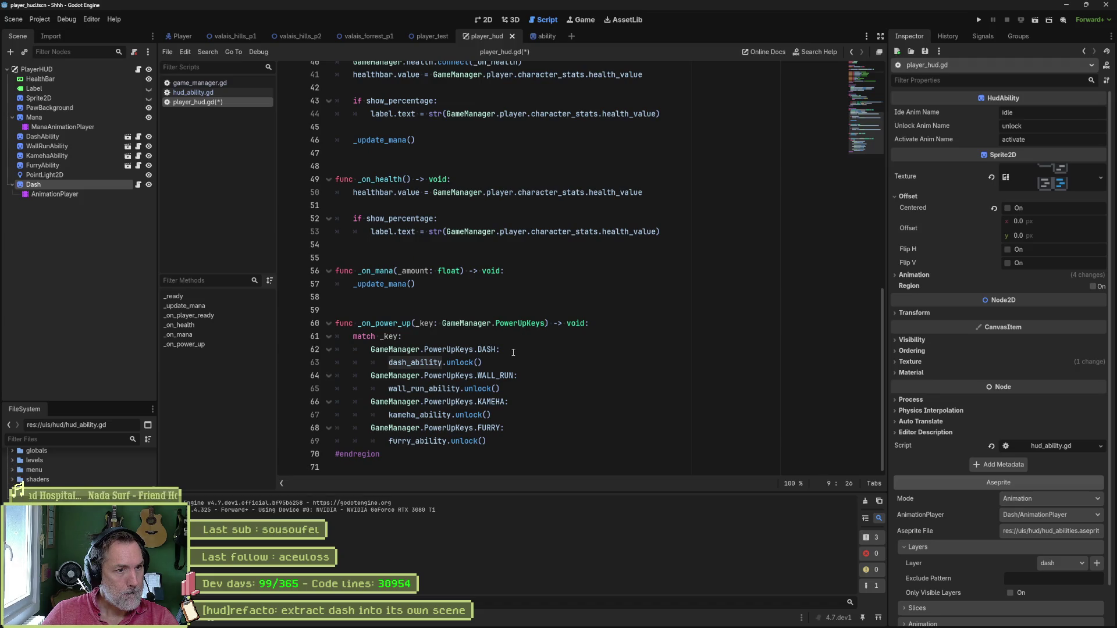
pyautogui.moveTo(513, 358); pyautogui.dragTo(514, 350)
pyautogui.hotkey('ctrl', 'shift', 'd')
pyautogui.moveTo(406, 375); pyautogui.dragTo(435, 375)
pyautogui.press('BackSpace')
pyautogui.hotkey('ctrl', 's')
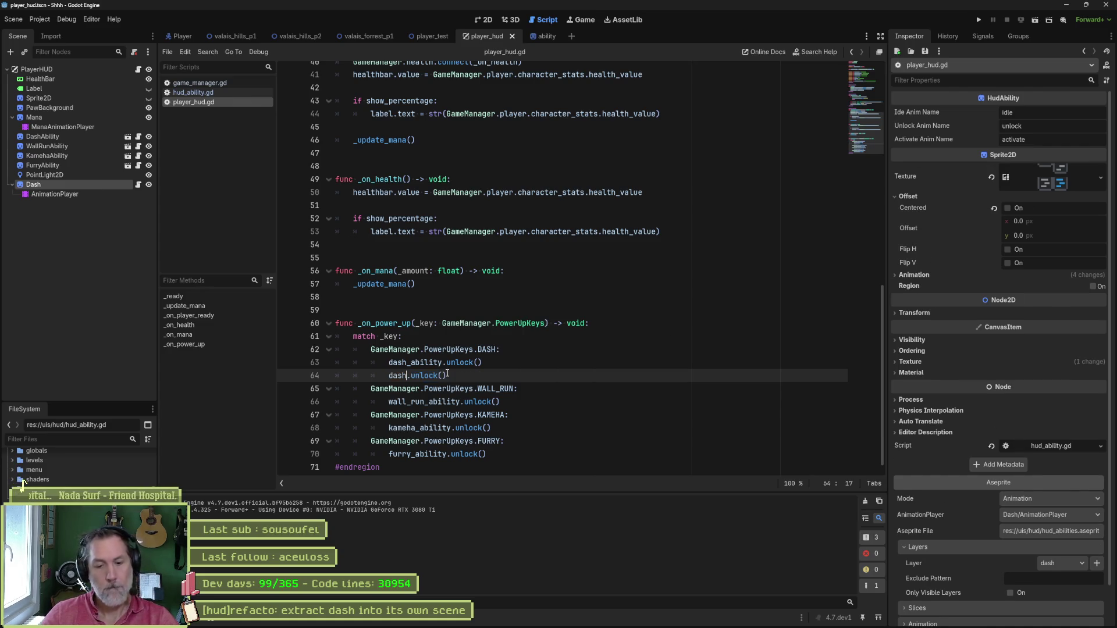
pyautogui.click(296, 36)
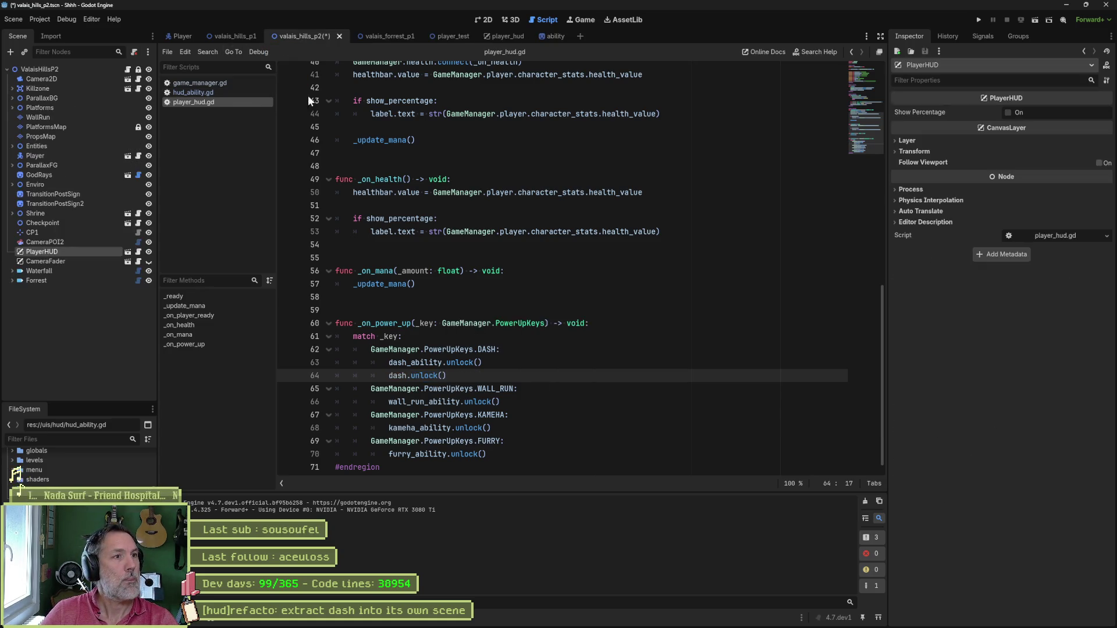
# Test-run valais_hills_p2 with F6 to check the HUD, stop it, and return to player_hud.
pyautogui.press('F6')
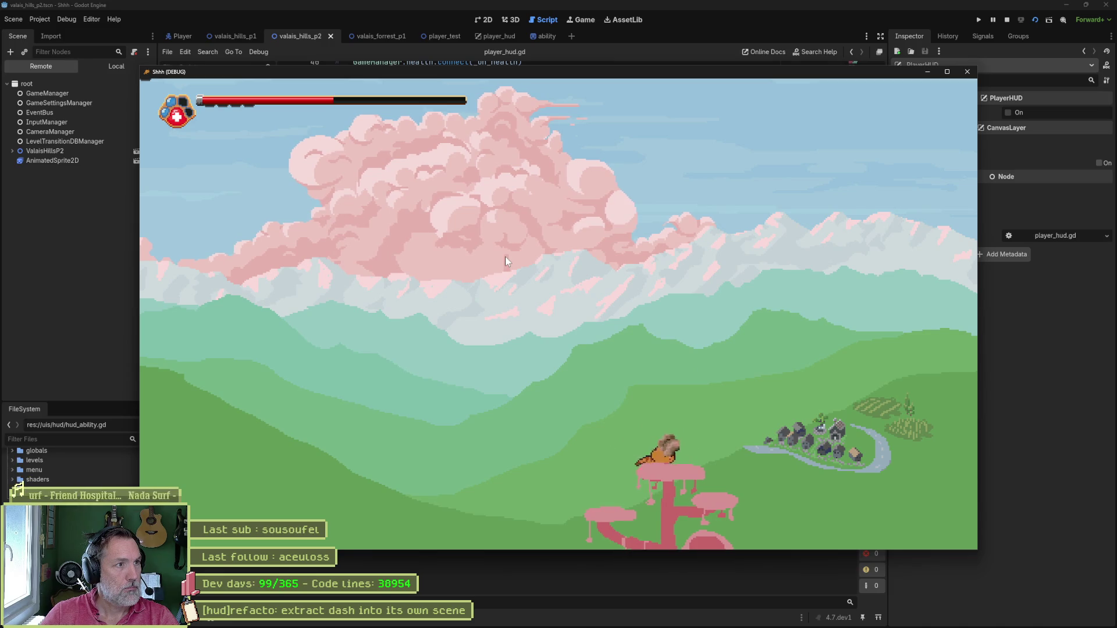
pyautogui.press('F8')
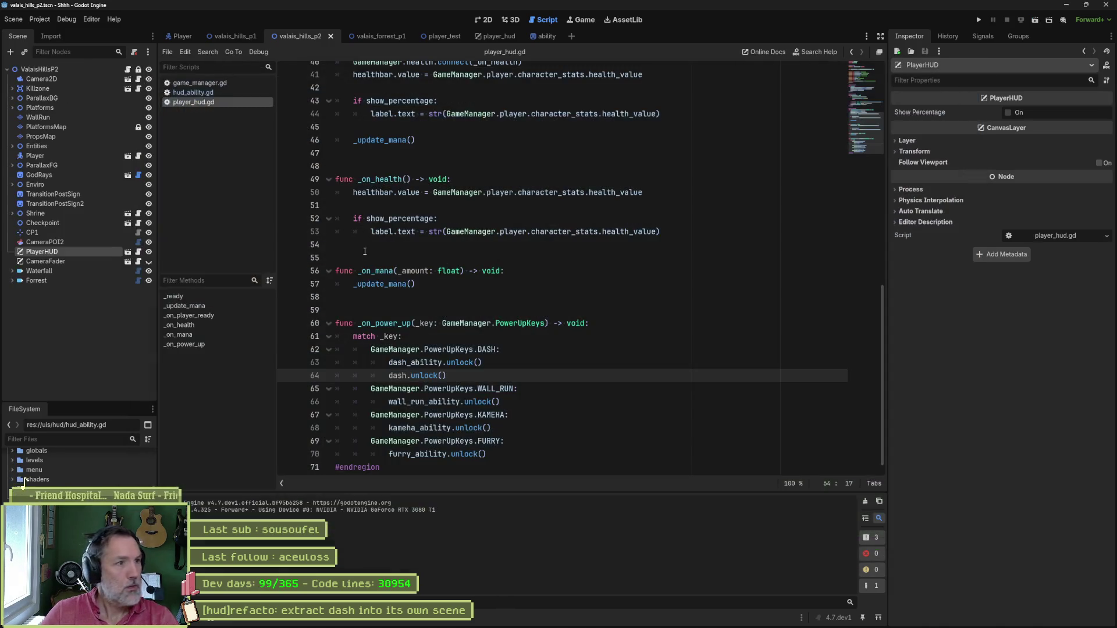
pyautogui.click(491, 34)
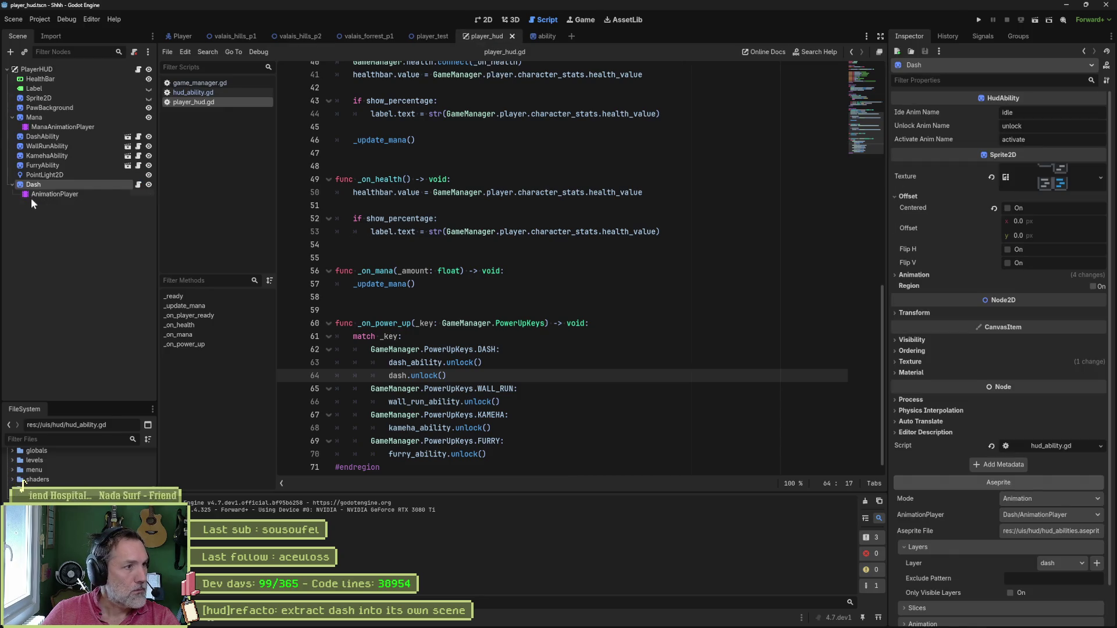
# Delete the four old ability nodes from DashAbility through FurryAbility.
pyautogui.click(57, 136)
pyautogui.keyDown('shift'); pyautogui.click(50, 165); pyautogui.keyUp('shift')
pyautogui.press('Delete')
pyautogui.press('Return')
# Move the Dash icon beside the paw under the health bar.
pyautogui.click(40, 146)
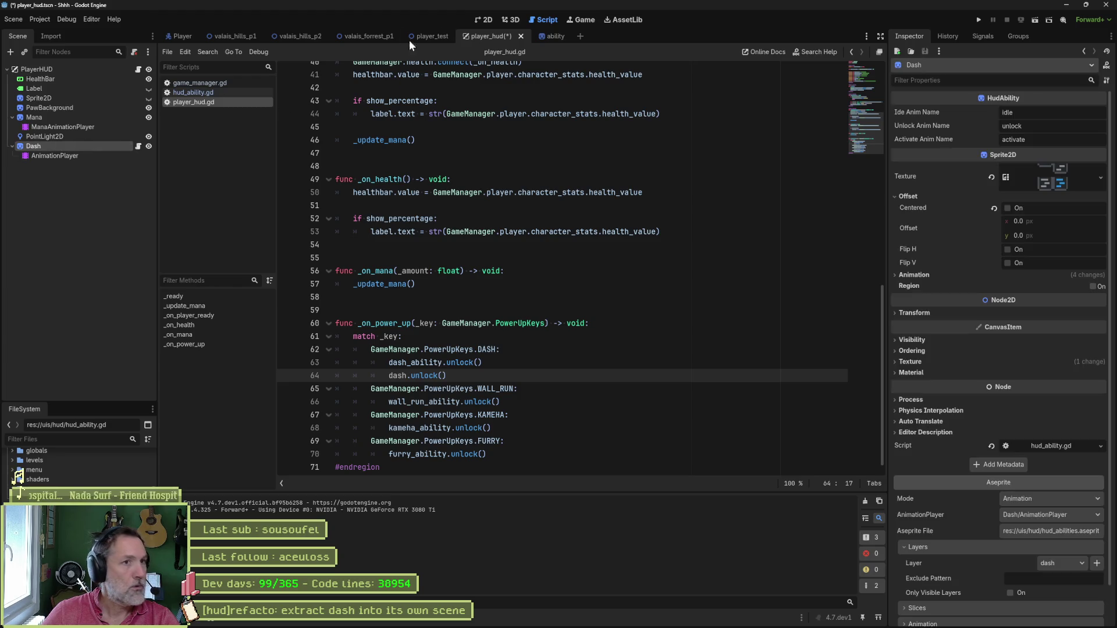
pyautogui.click(483, 19)
pyautogui.scroll(-2, 540, 274)
pyautogui.hscroll(5, 540, 274)
pyautogui.press('w')
pyautogui.moveTo(466, 259)
pyautogui.mouseDown()
pyautogui.moveTo(703, 347)
pyautogui.moveTo(638, 334)
pyautogui.mouseUp()
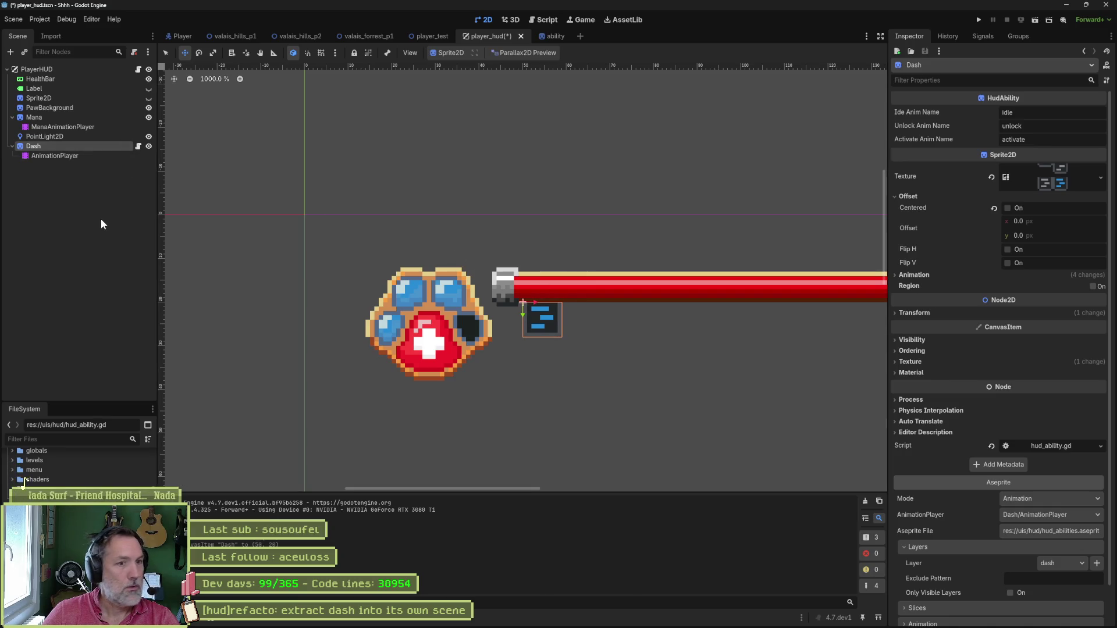
# Duplicate Dash as Furry and reimport it with the fury Aseprite layer.
pyautogui.hotkey('ctrl', 'd')
pyautogui.press('F2')
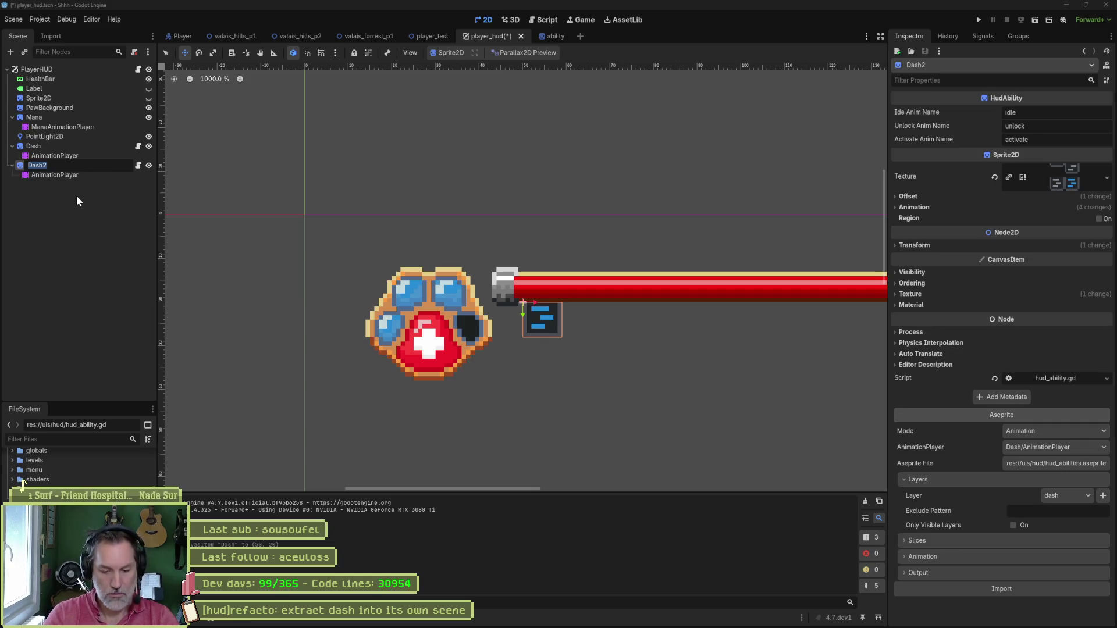
pyautogui.write('Furry')
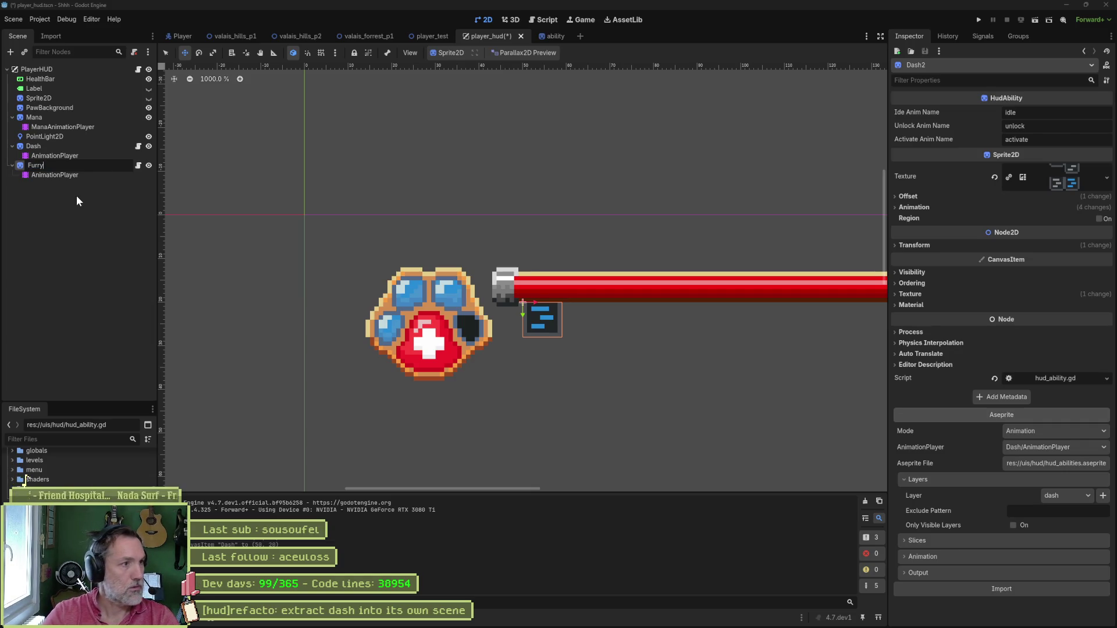
pyautogui.press('Return')
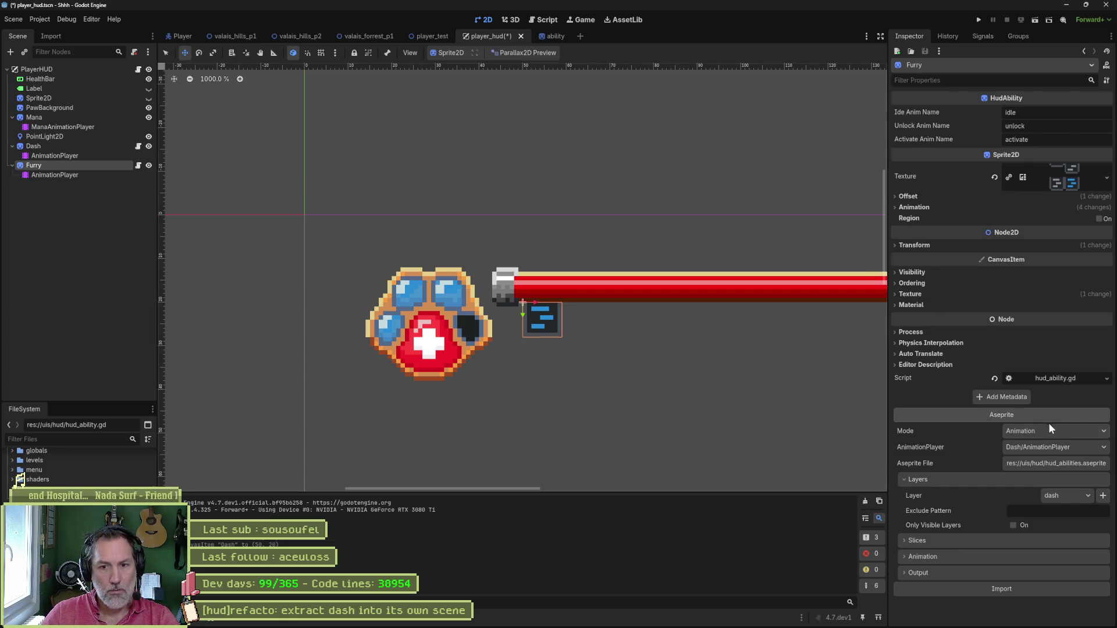
pyautogui.click(1056, 481)
pyautogui.click(1055, 480)
pyautogui.click(1073, 495)
pyautogui.click(1066, 543)
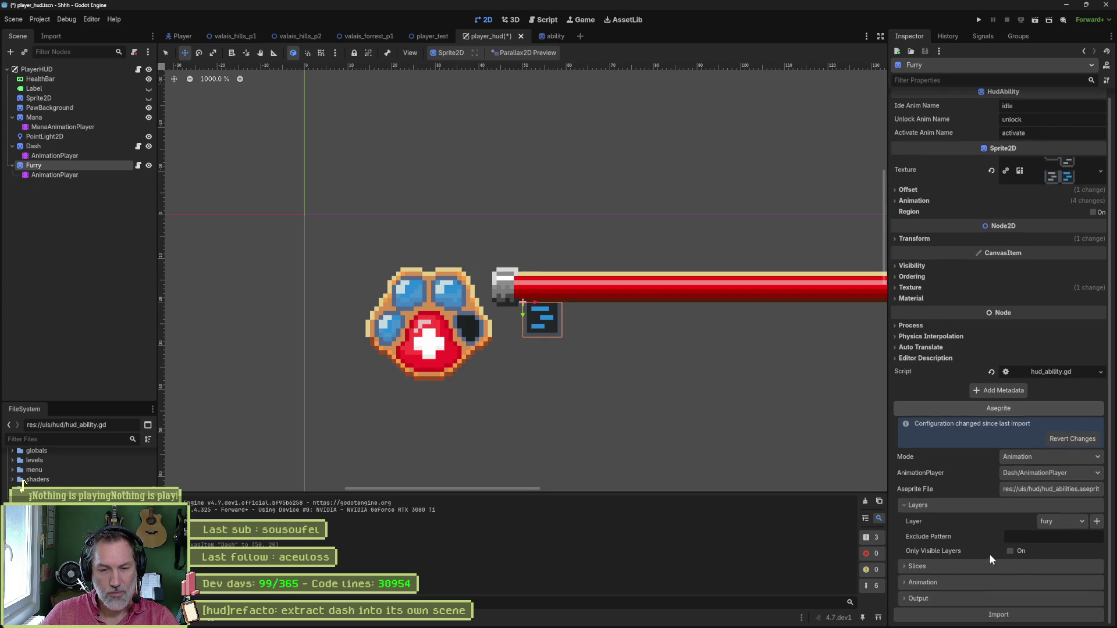
pyautogui.click(996, 616)
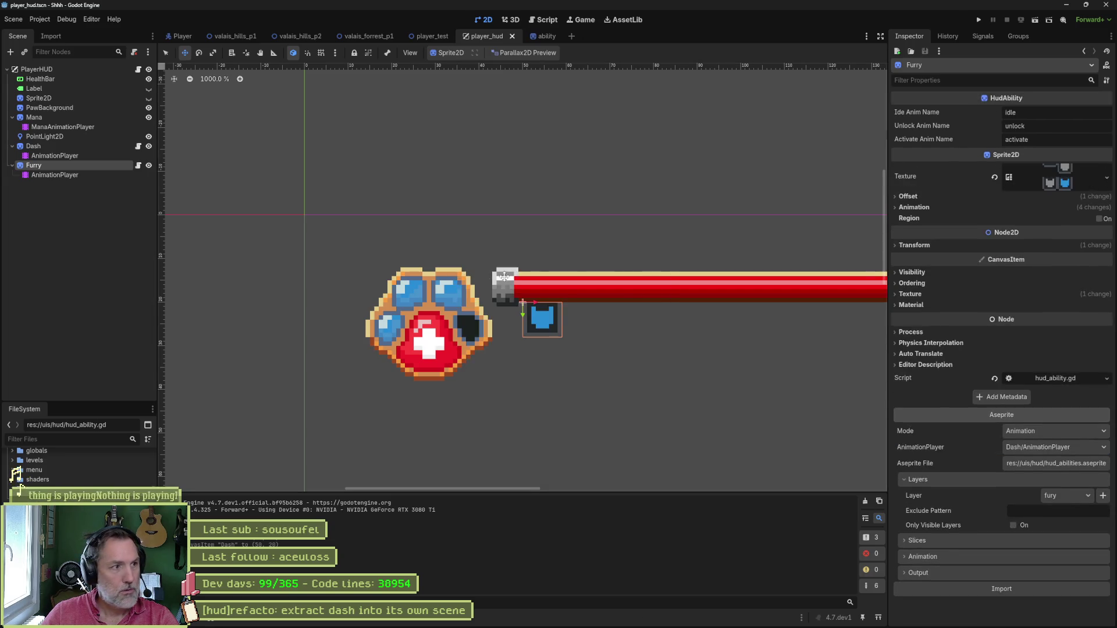
# Nudge the Furry icon 5 px to the right.
pyautogui.moveTo(539, 304); pyautogui.dragTo(579, 304)
pyautogui.scroll(4, 572, 330)
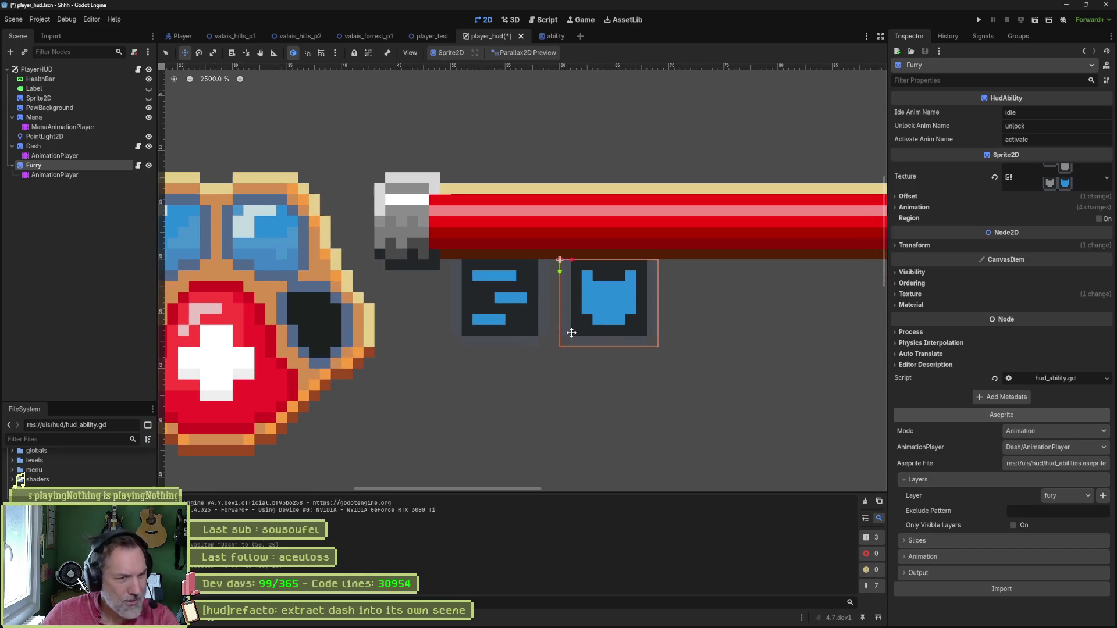
pyautogui.scroll(-2, 572, 334)
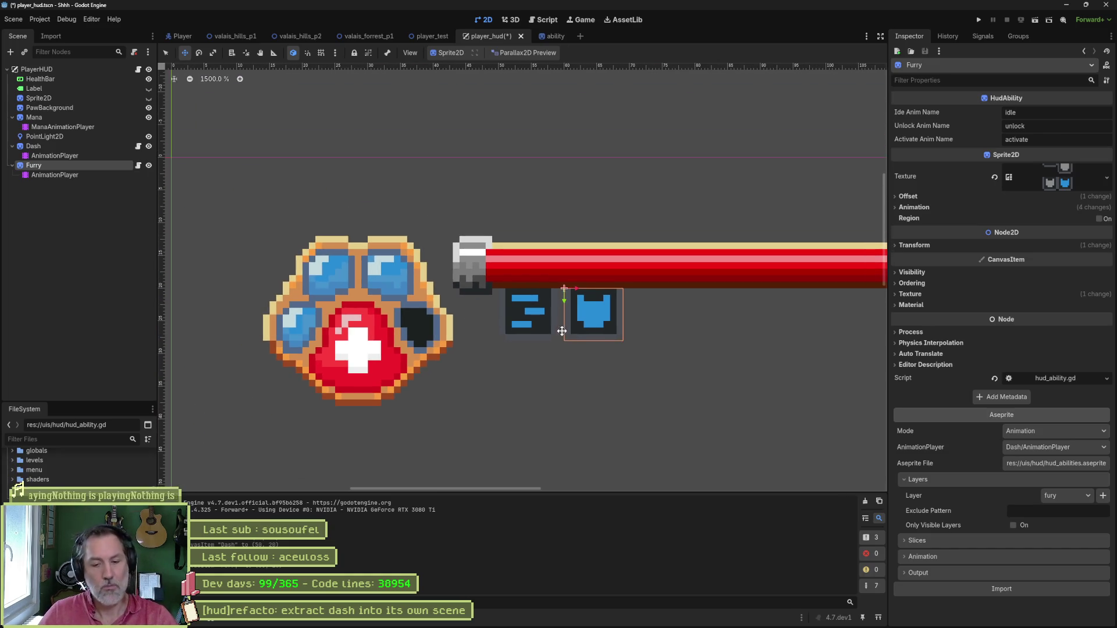
pyautogui.click(421, 37)
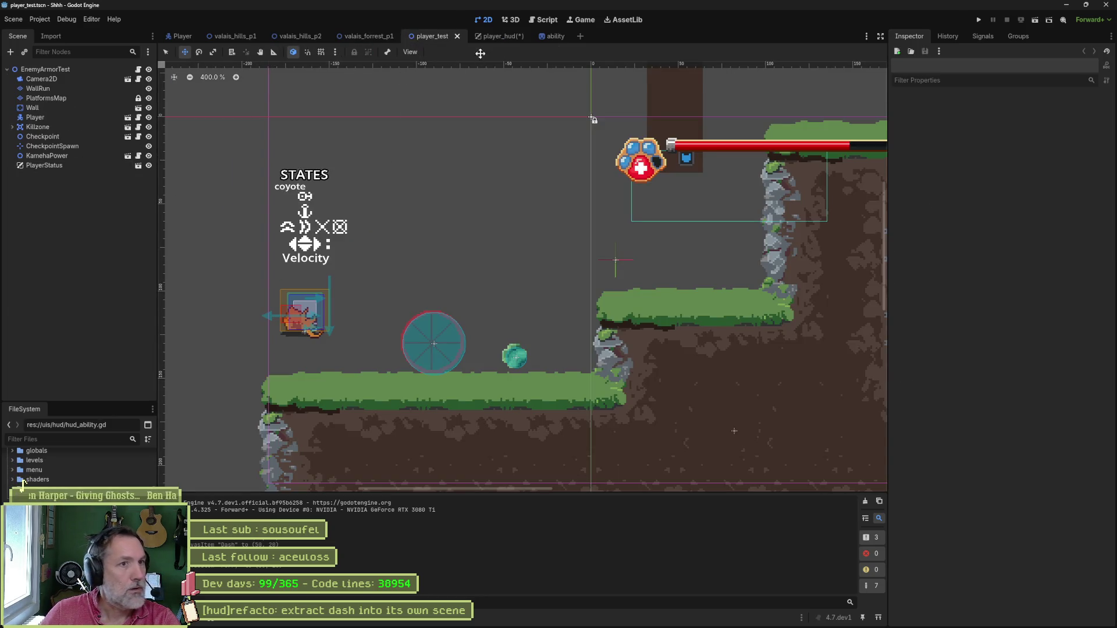
pyautogui.click(502, 36)
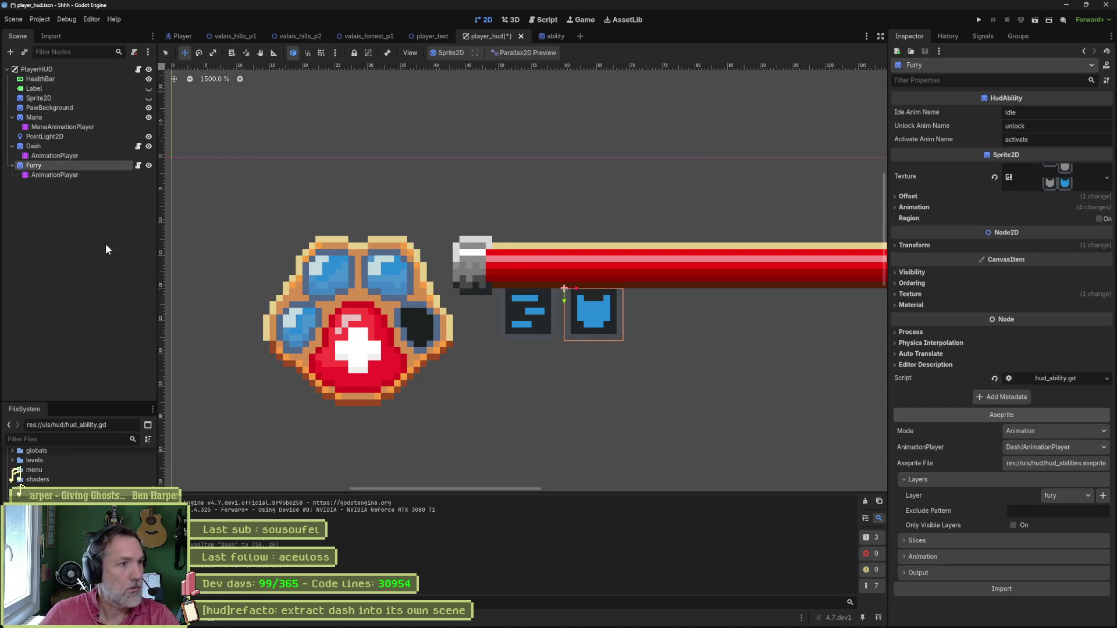
# Duplicate Furry as Kameha, use the kameha layer, and move it right of Furry.
pyautogui.hotkey('ctrl', 'd')
pyautogui.press('F2')
pyautogui.write('K')
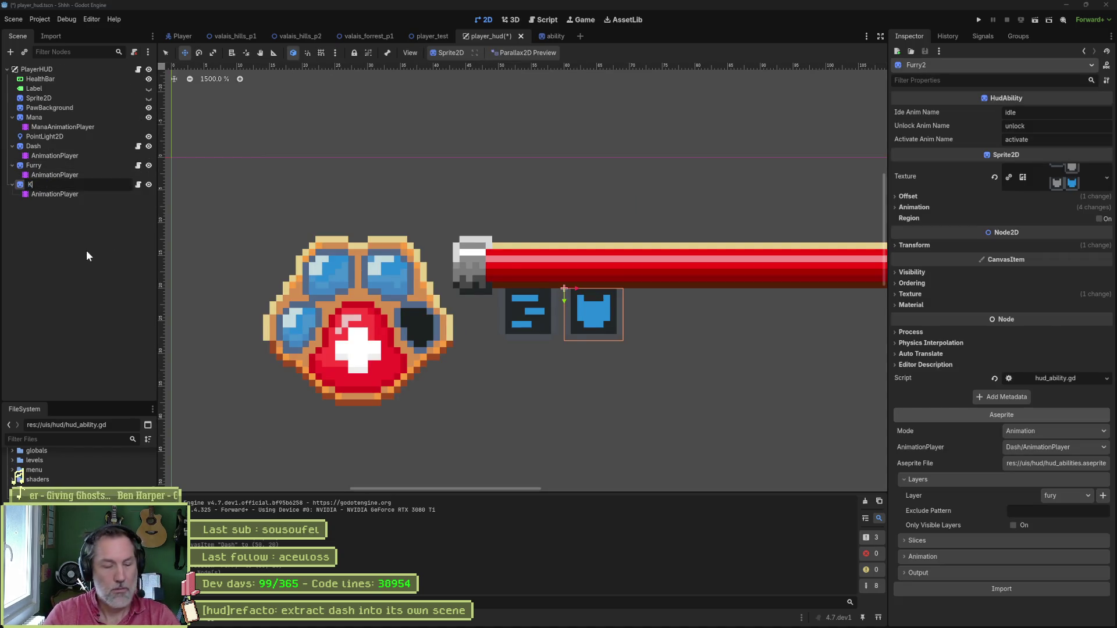
pyautogui.write('ameha')
pyautogui.press('Return')
pyautogui.click(1065, 495)
pyautogui.click(1066, 534)
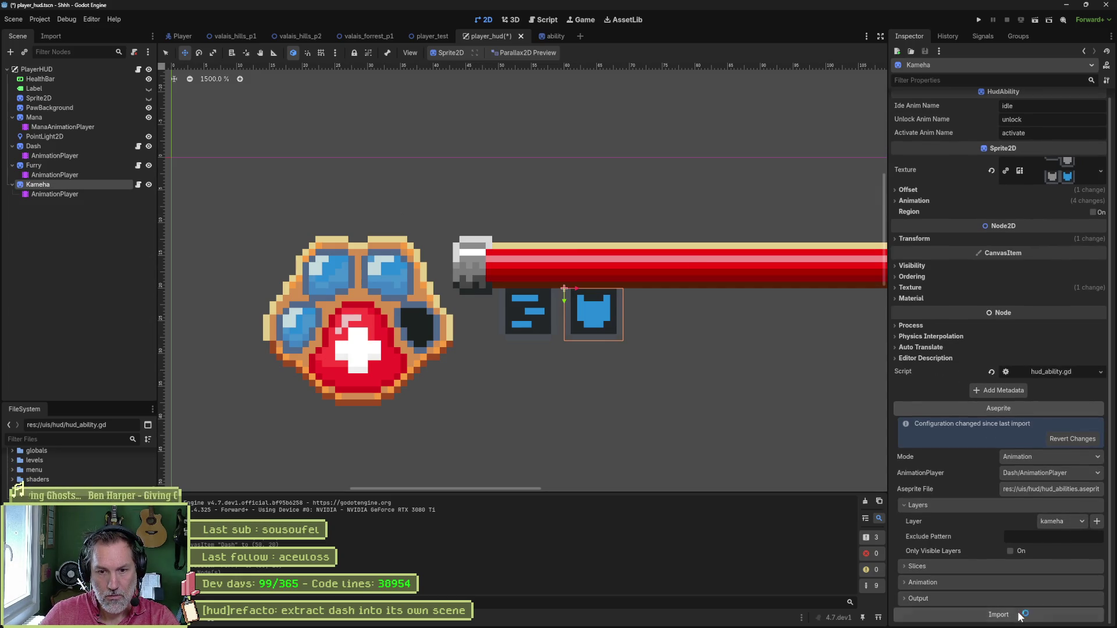
pyautogui.moveTo(576, 288); pyautogui.dragTo(642, 288)
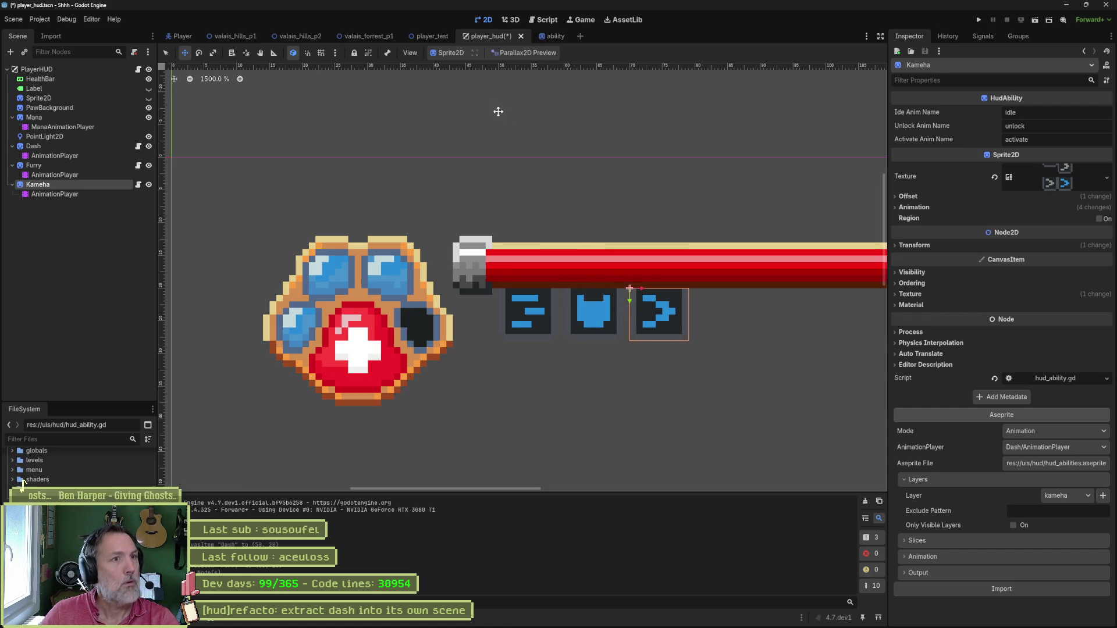
# Test-run player_test into the power-up, stop at the error, and select the old ability declarations.
pyautogui.click(432, 36)
pyautogui.press('F6')
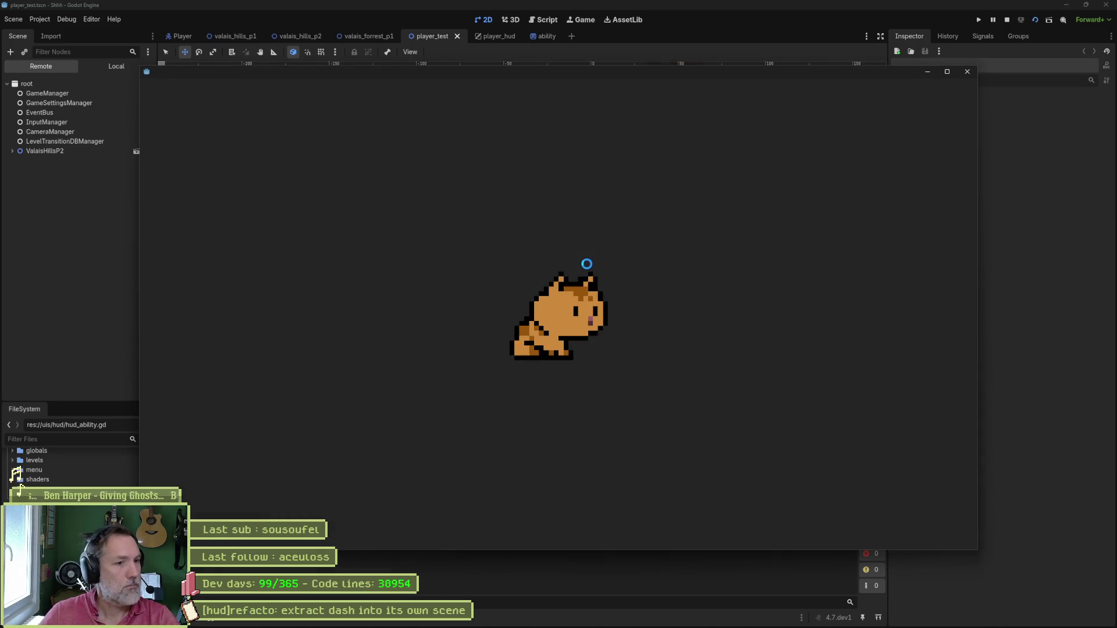
pyautogui.press('Right')
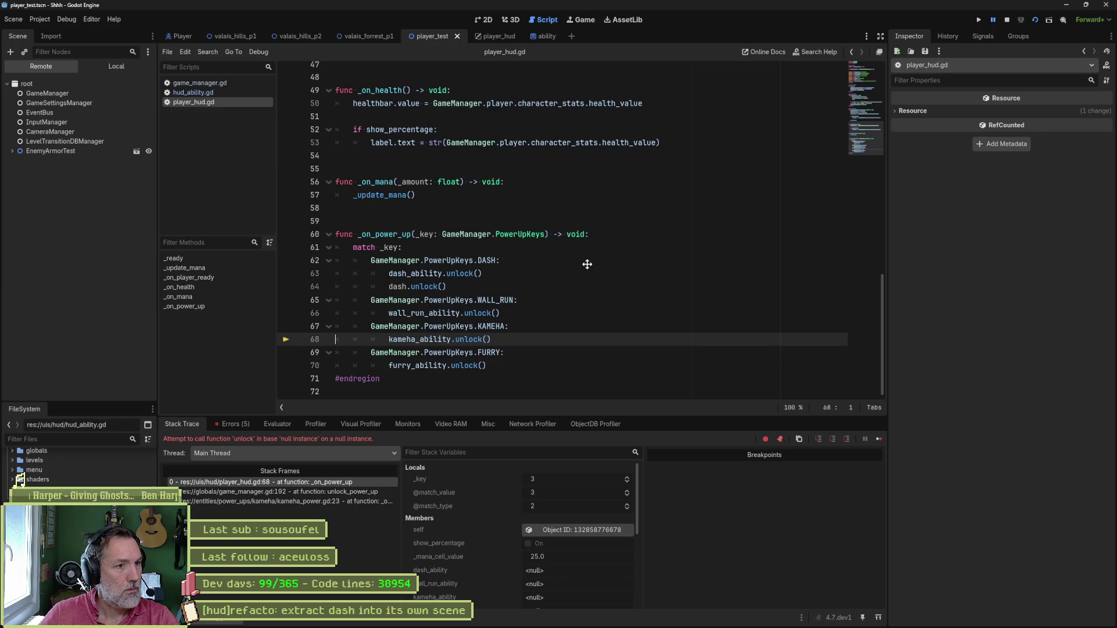
pyautogui.press('F8')
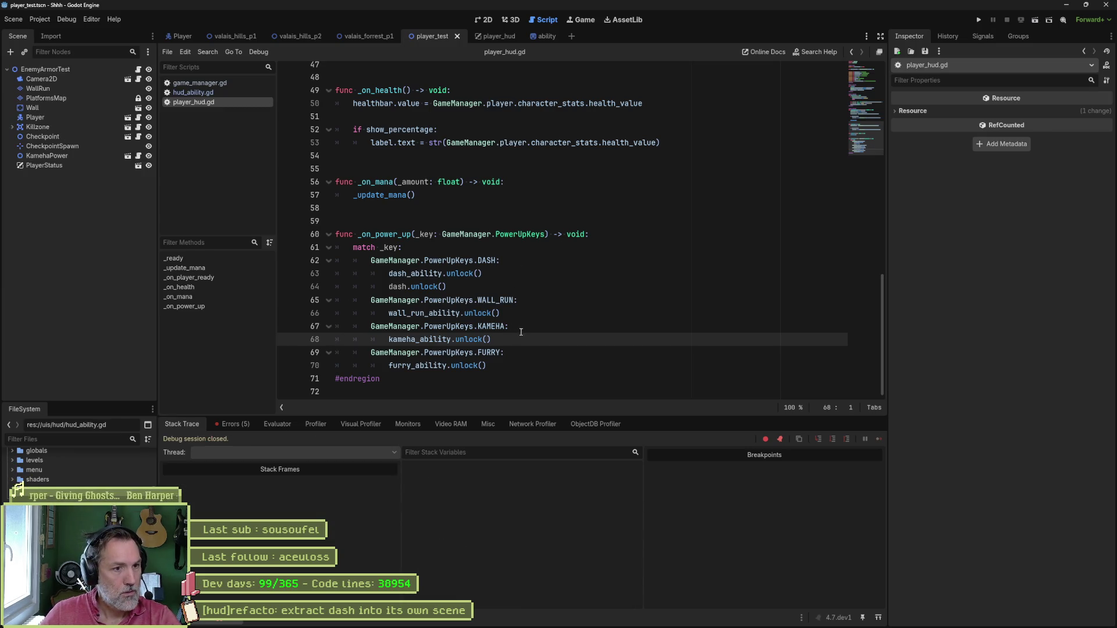
pyautogui.scroll(15, 530, 322)
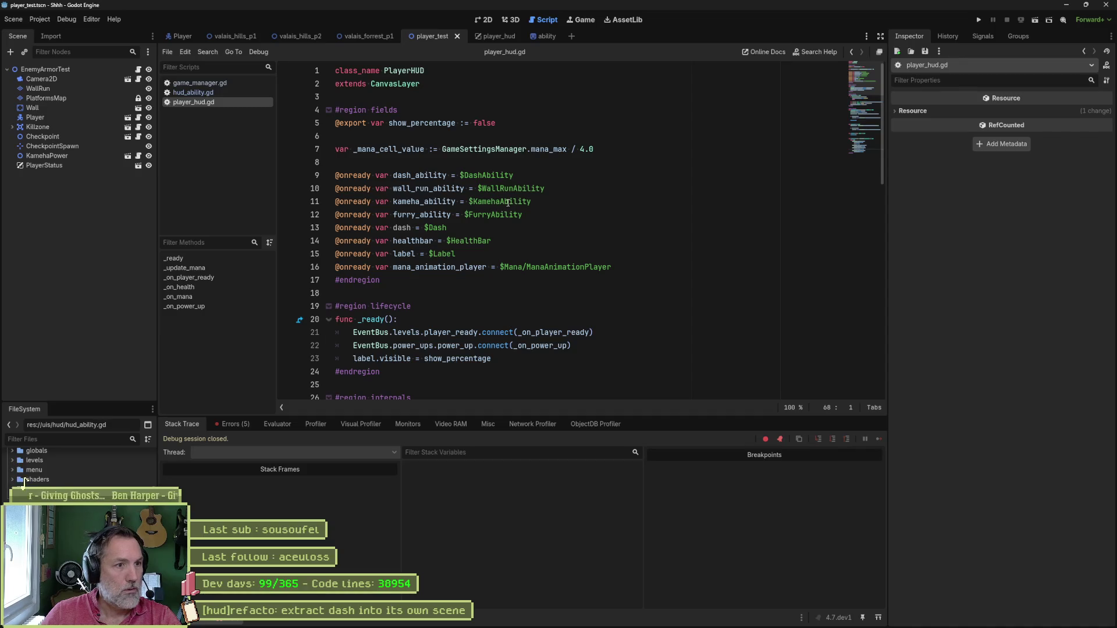
pyautogui.click(416, 189)
pyautogui.hotkey('ctrl', 'shift', 'k')
pyautogui.hotkey('ctrl', 'shift', 'k')
pyautogui.hotkey('ctrl', 'shift', 'k')
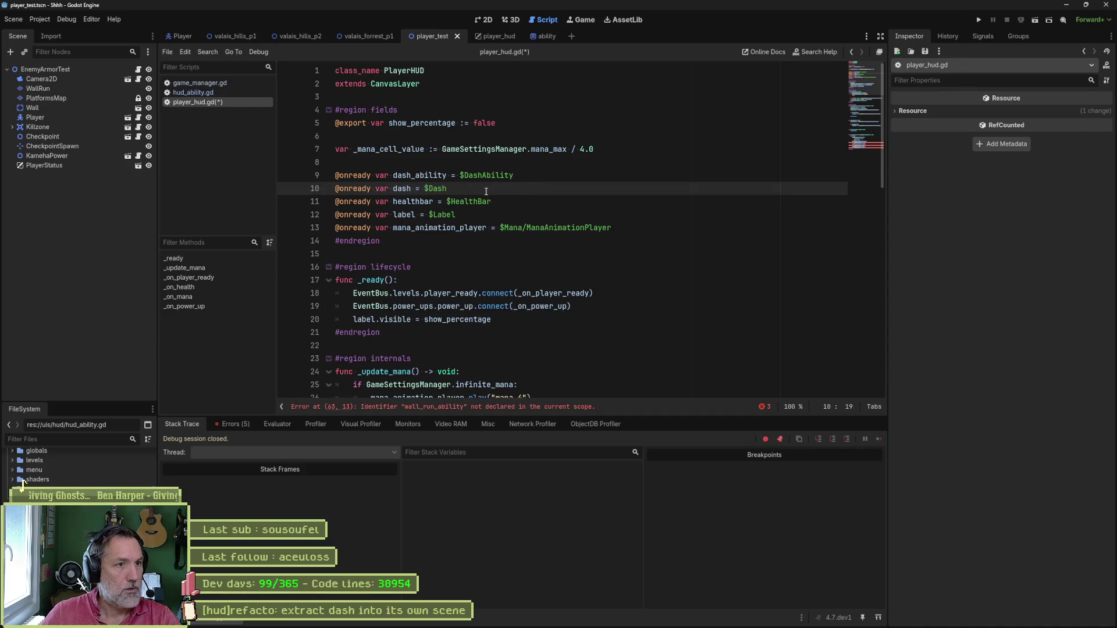
pyautogui.hotkey('ctrl', 'z')
pyautogui.hotkey('ctrl', 'z')
pyautogui.hotkey('ctrl', 'z')
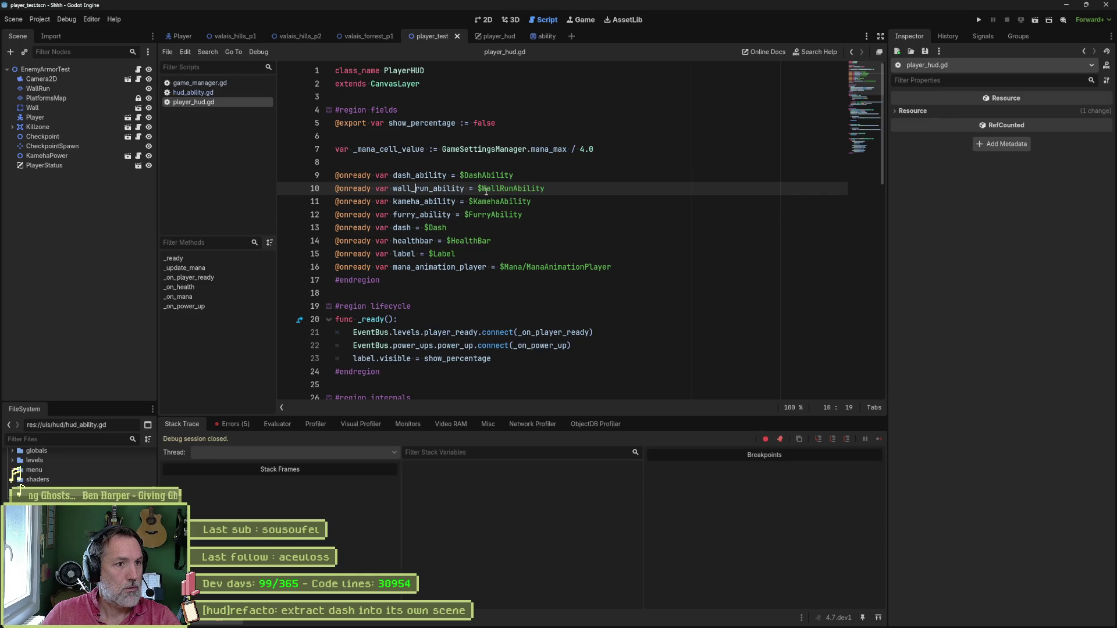
pyautogui.click(511, 188)
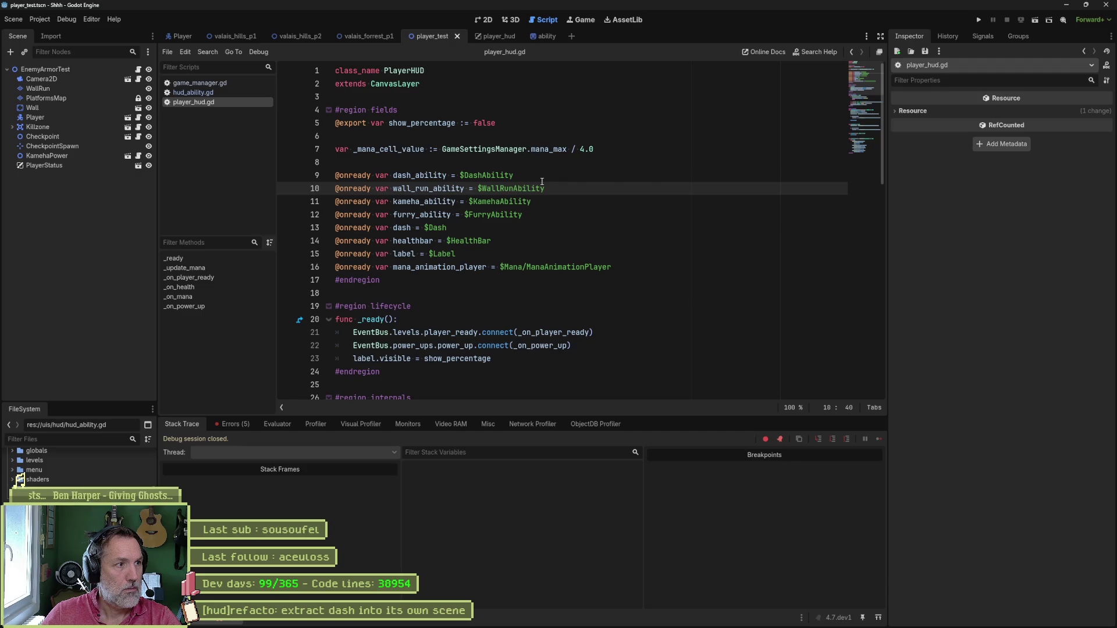
pyautogui.click(497, 36)
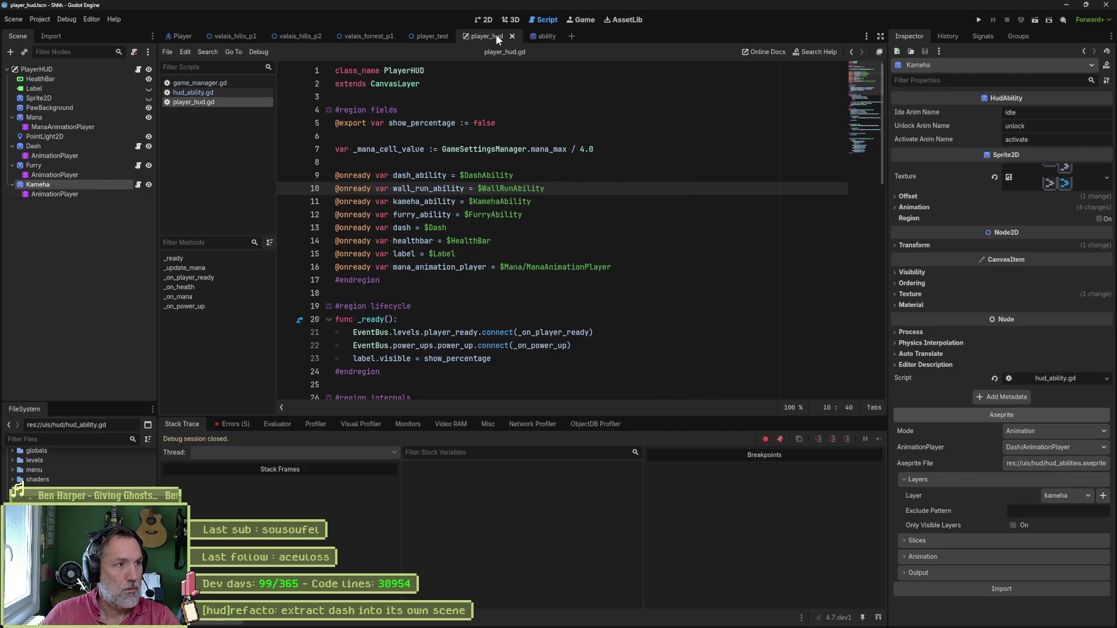
pyautogui.hotkey('ctrl', 'shift', 'k')
pyautogui.hotkey('ctrl', 'shift', 'k')
pyautogui.hotkey('ctrl', 'shift', 'k')
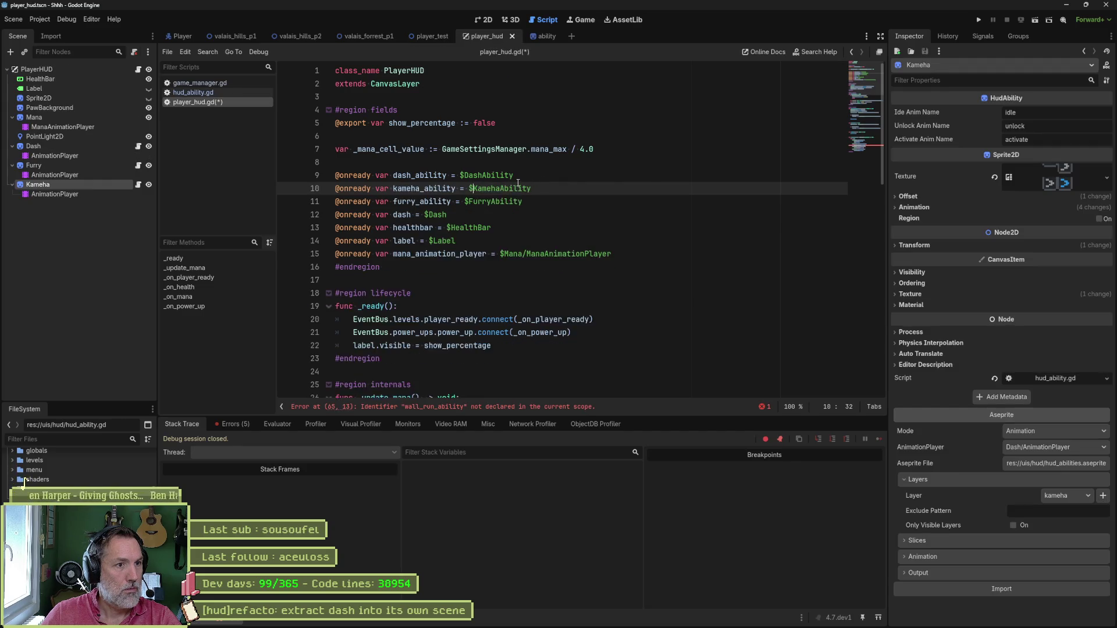
pyautogui.click(44, 165)
pyautogui.moveTo(342, 196); pyautogui.dragTo(342, 201)
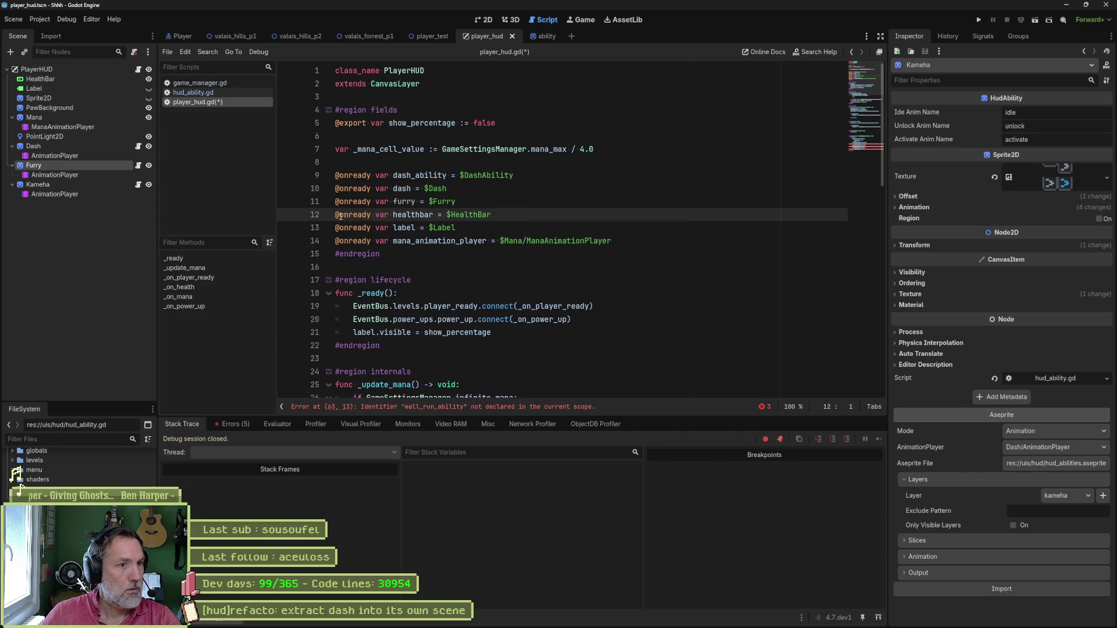
pyautogui.moveTo(74, 187)
pyautogui.mouseDown()
pyautogui.moveTo(284, 195)
pyautogui.moveTo(333, 227)
pyautogui.moveTo(333, 217)
pyautogui.mouseUp()
pyautogui.click(489, 407)
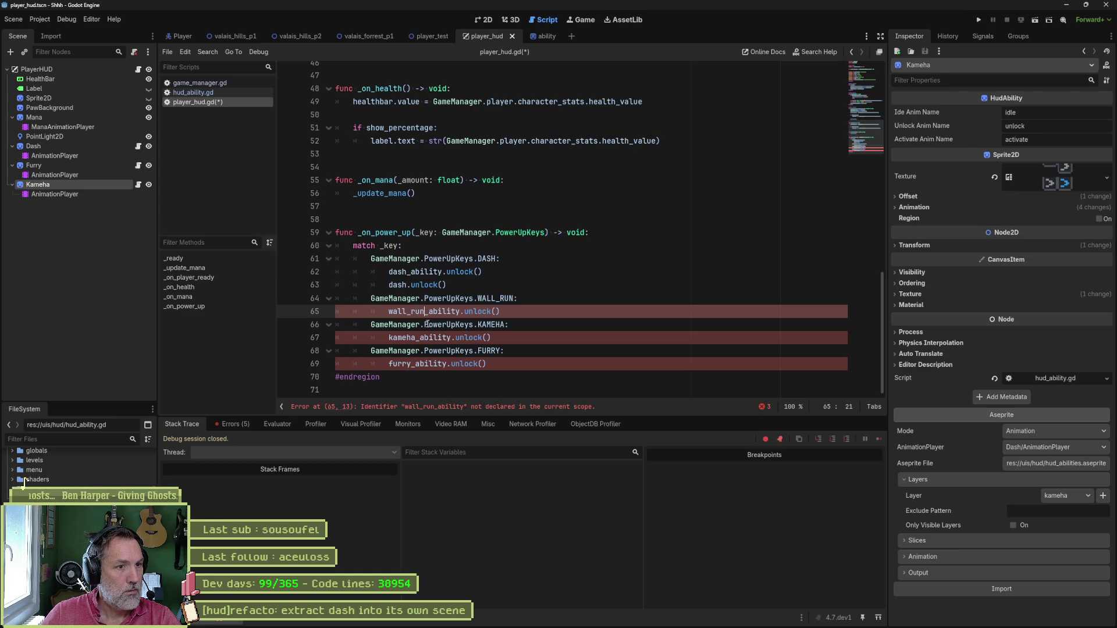
pyautogui.keyDown('alt'); pyautogui.click(416, 338); pyautogui.keyUp('alt')
pyautogui.keyDown('alt'); pyautogui.click(411, 364); pyautogui.keyUp('alt')
pyautogui.press('Delete')
pyautogui.press('Delete')
pyautogui.press('Delete')
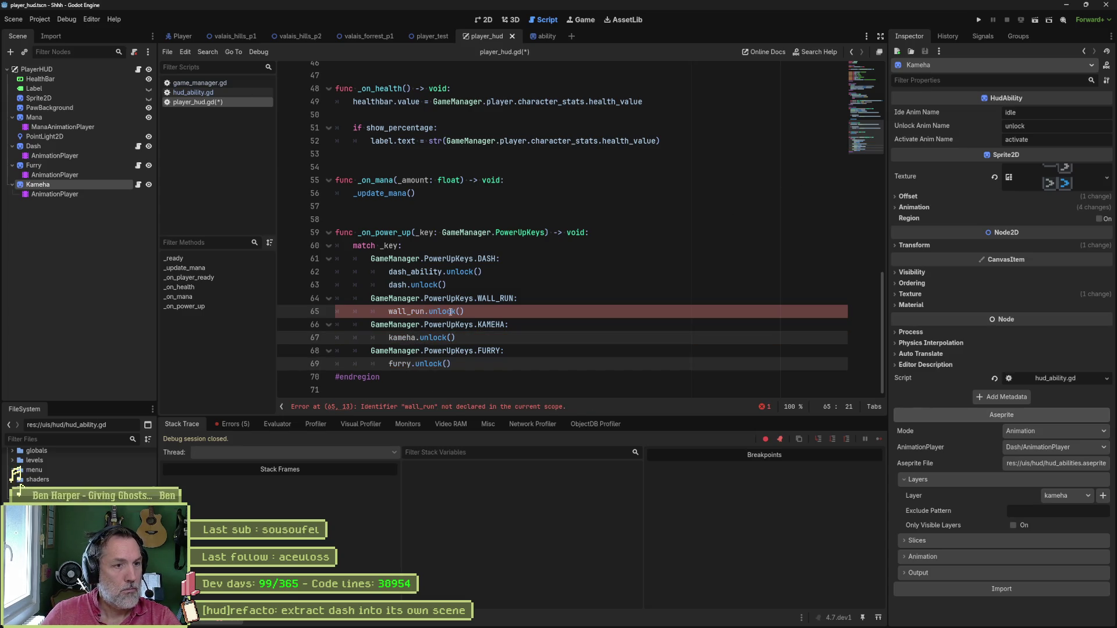
# Comment out the wall_run unlock, add pass below it, and save player_hud.gd.
pyautogui.doubleClick(414, 313)
pyautogui.press('Left')
pyautogui.write('#')
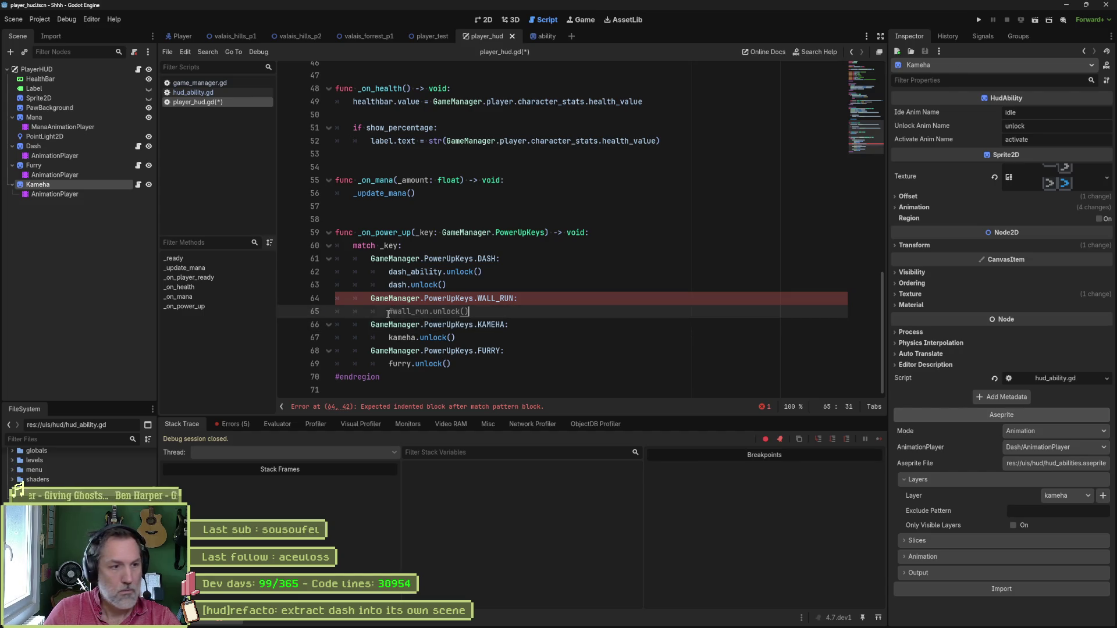
pyautogui.press('Return')
pyautogui.write('pass')
pyautogui.hotkey('ctrl', 's')
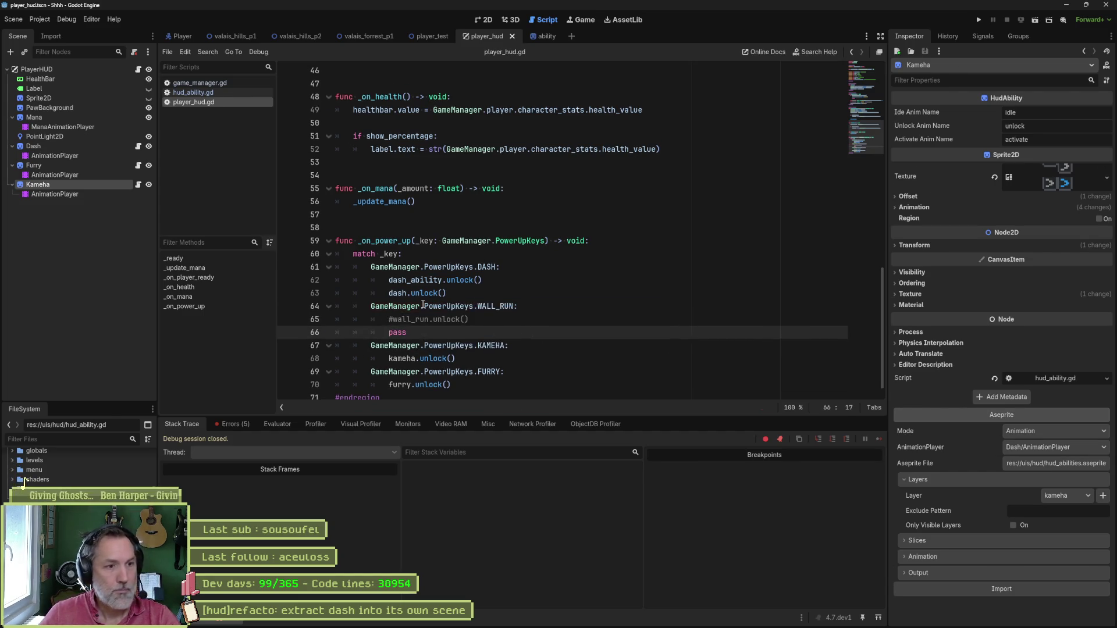
pyautogui.click(434, 37)
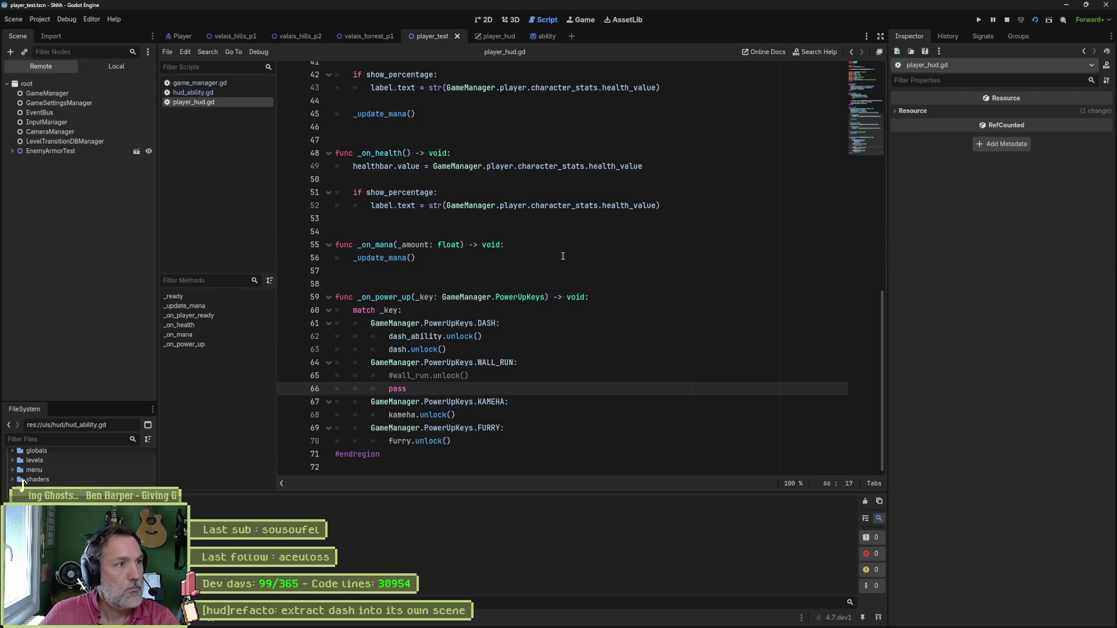
# Run player_test, walk right into the power-up to check the HUD icons, then stop.
pyautogui.press('F6')
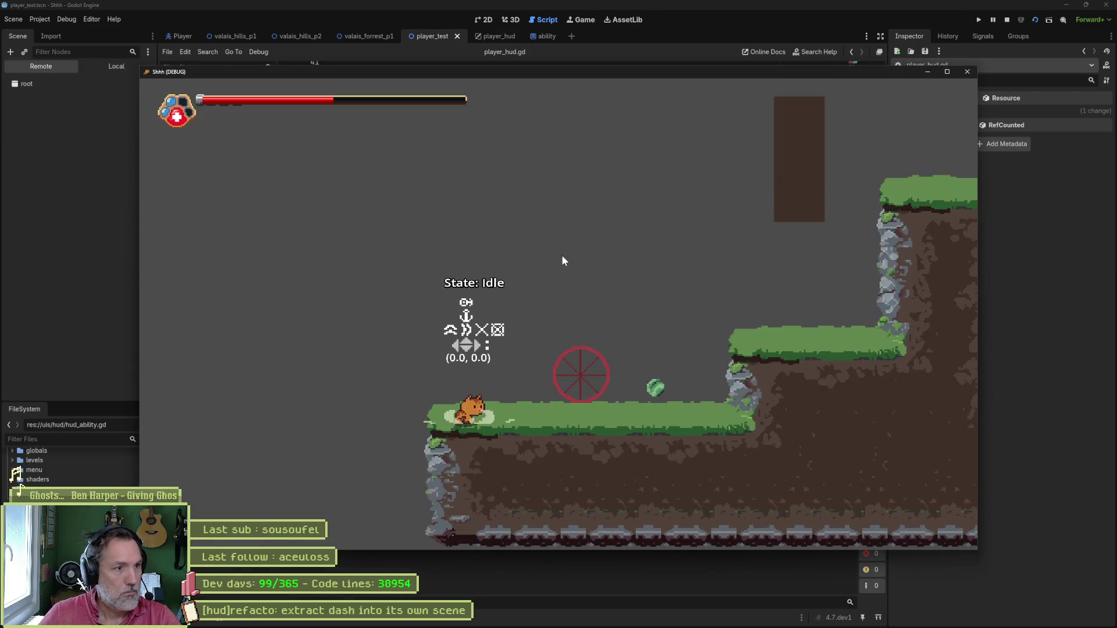
pyautogui.press('Right')
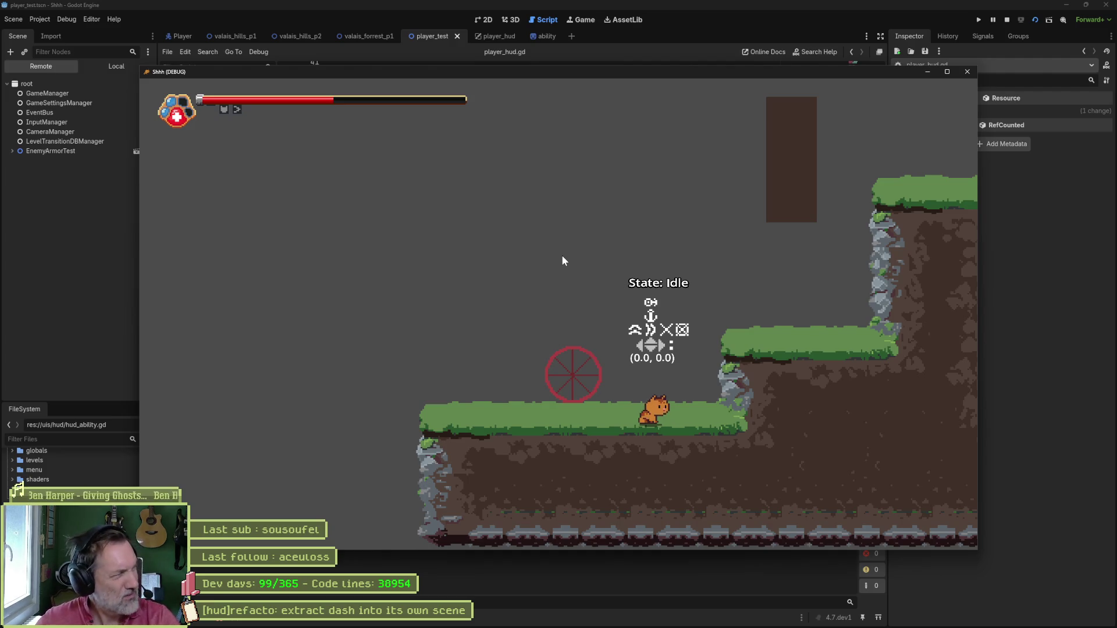
pyautogui.press('F8')
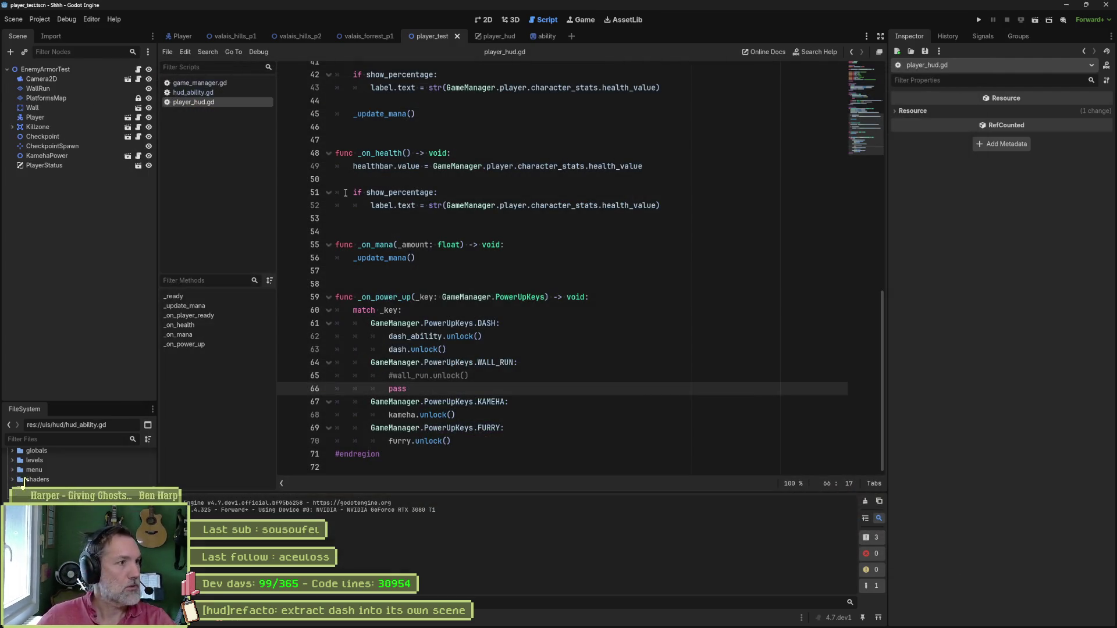
# Inspect the Dash, Furry and Kameha nodes on the player_hud 2D canvas.
pyautogui.click(488, 36)
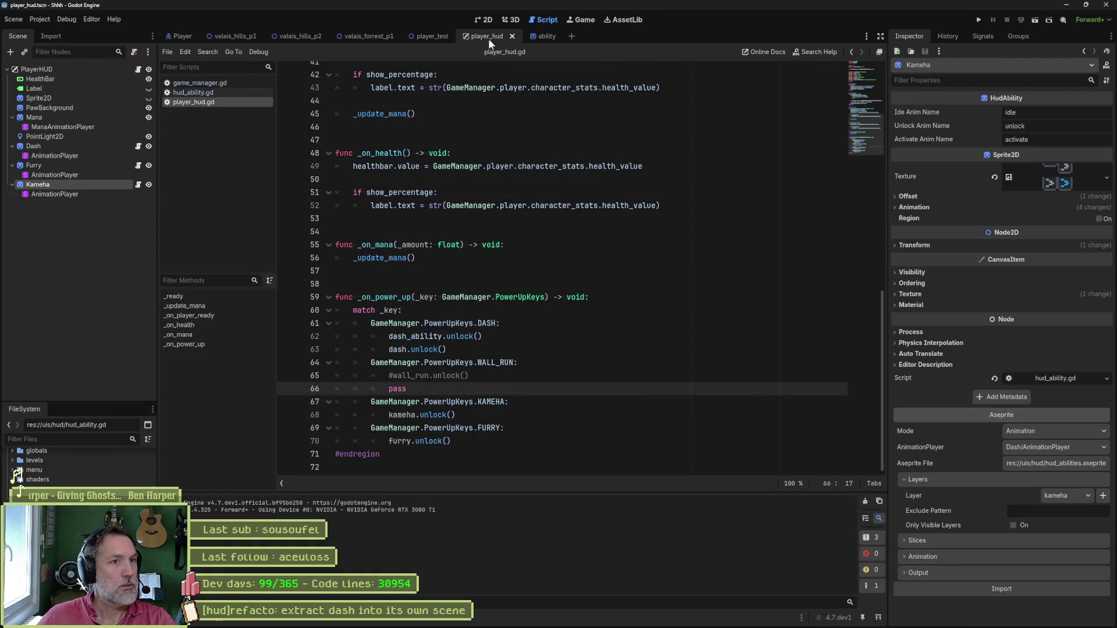
pyautogui.click(95, 165)
pyautogui.click(57, 147)
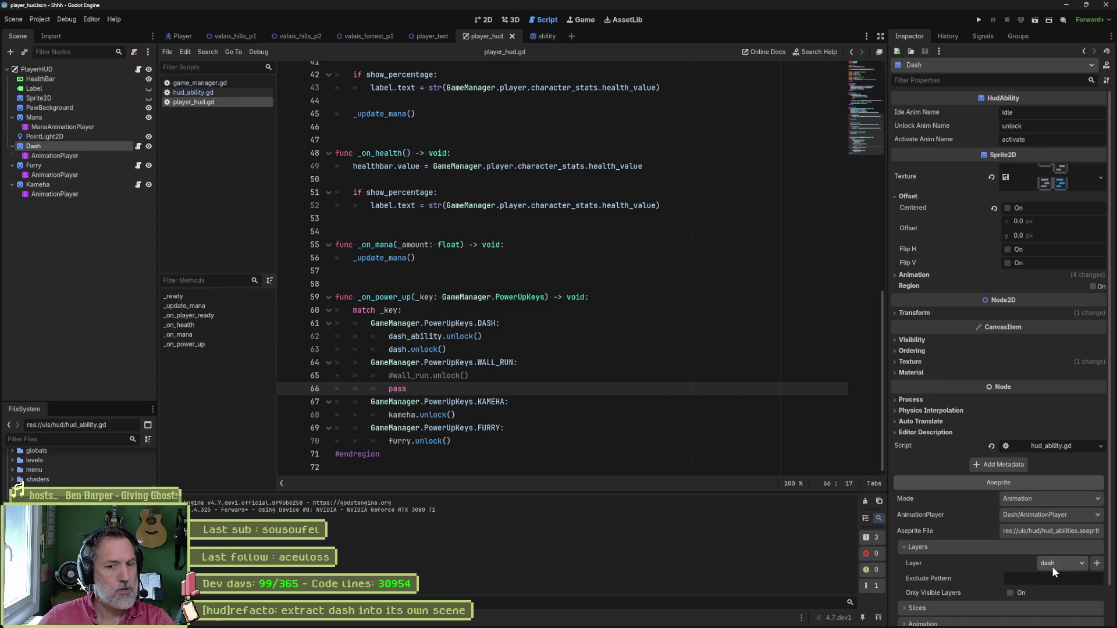
pyautogui.click(486, 19)
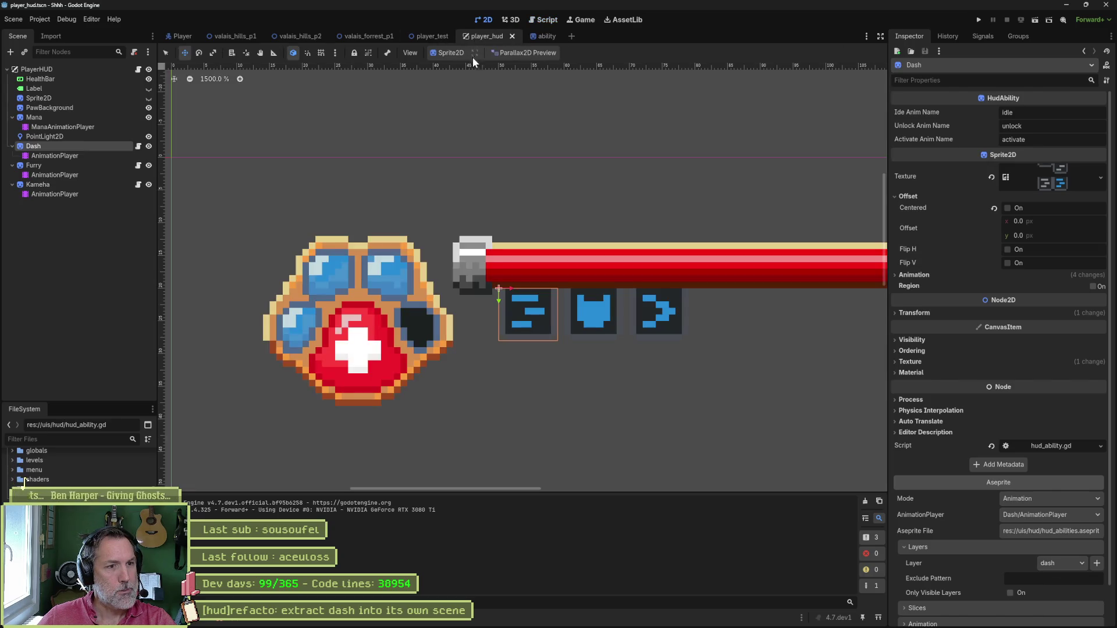
pyautogui.hscroll(5, 663, 285)
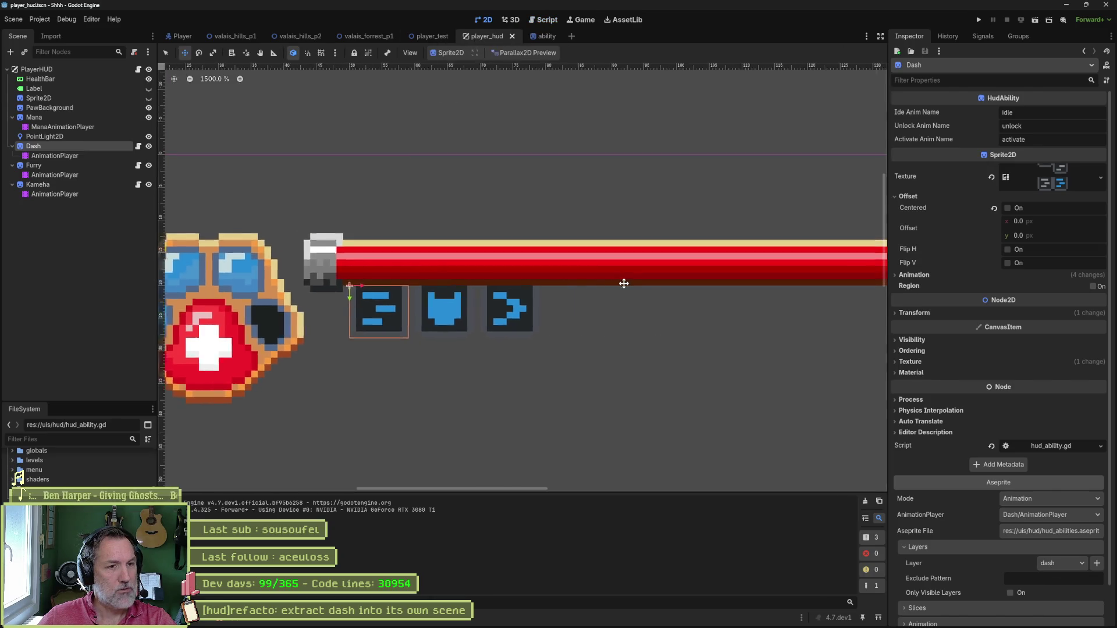
pyautogui.click(89, 165)
pyautogui.click(82, 184)
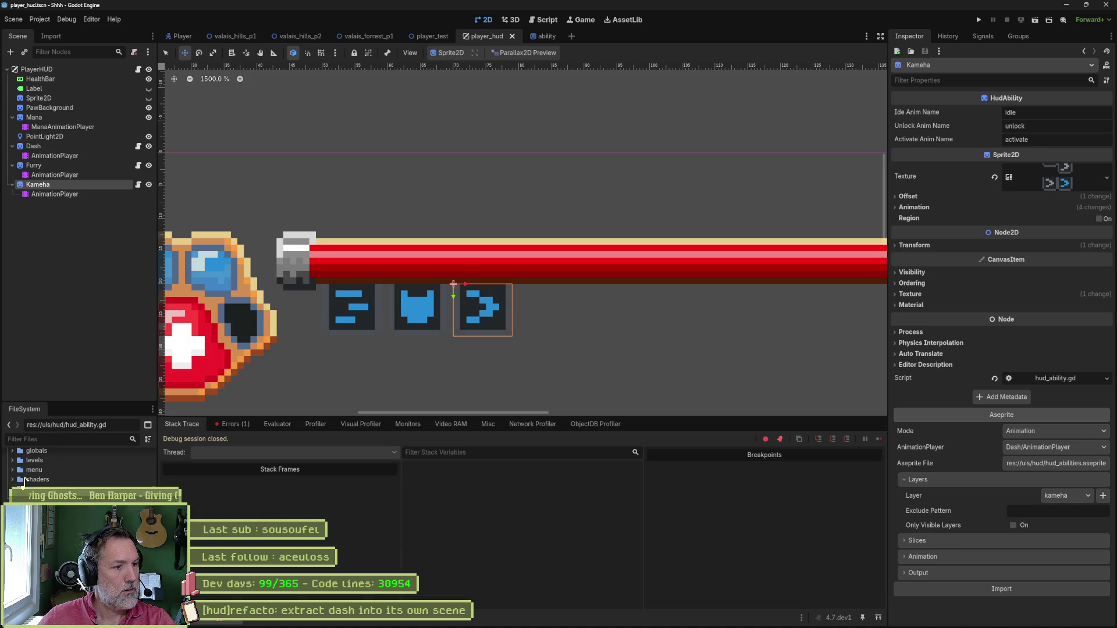
pyautogui.click(240, 421)
pyautogui.click(418, 457)
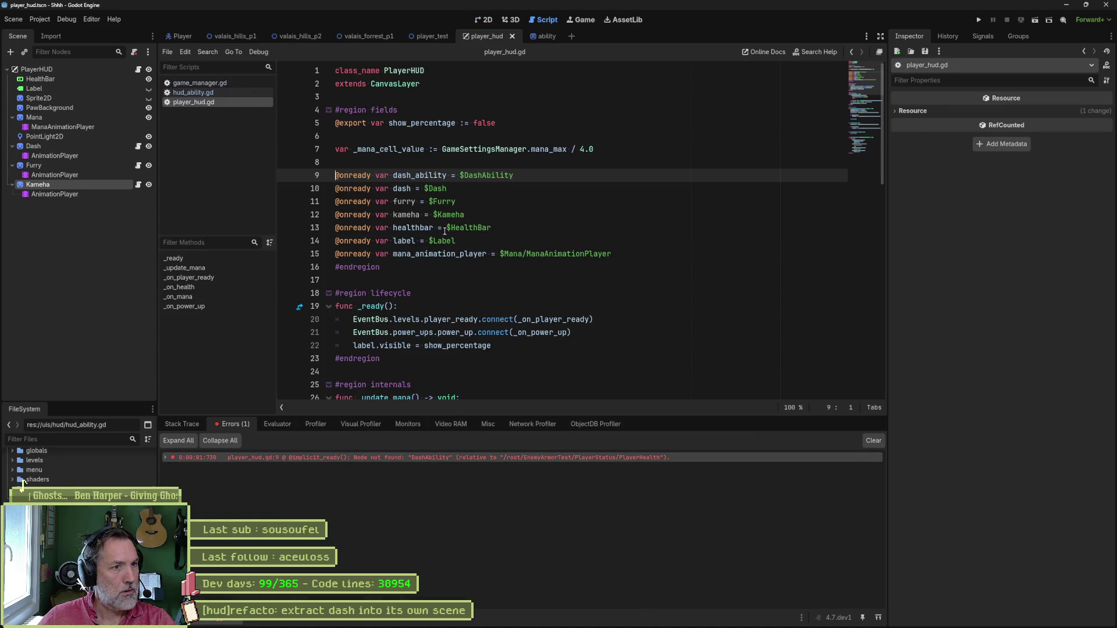
pyautogui.click(435, 184)
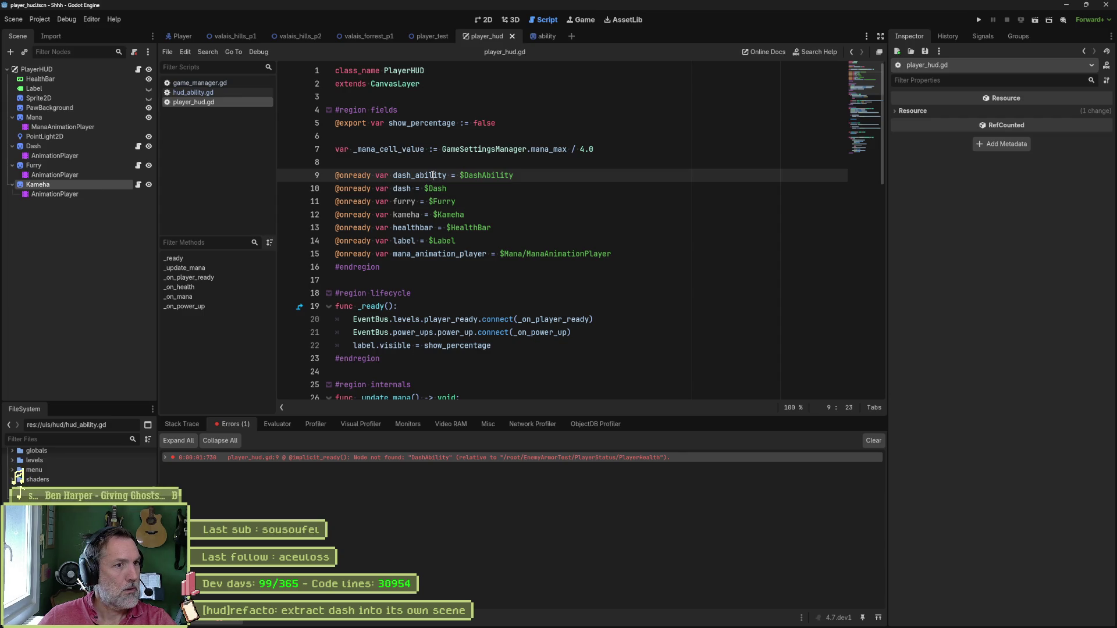
pyautogui.press('Up')
pyautogui.hotkey('ctrl', 'shift', 'k')
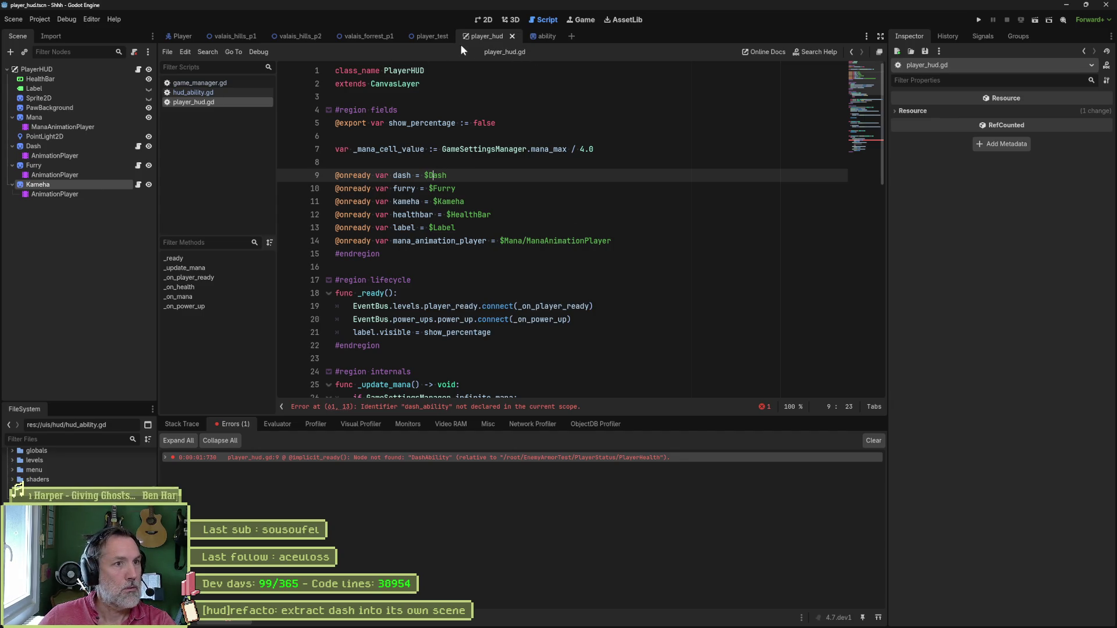
pyautogui.press('F5')
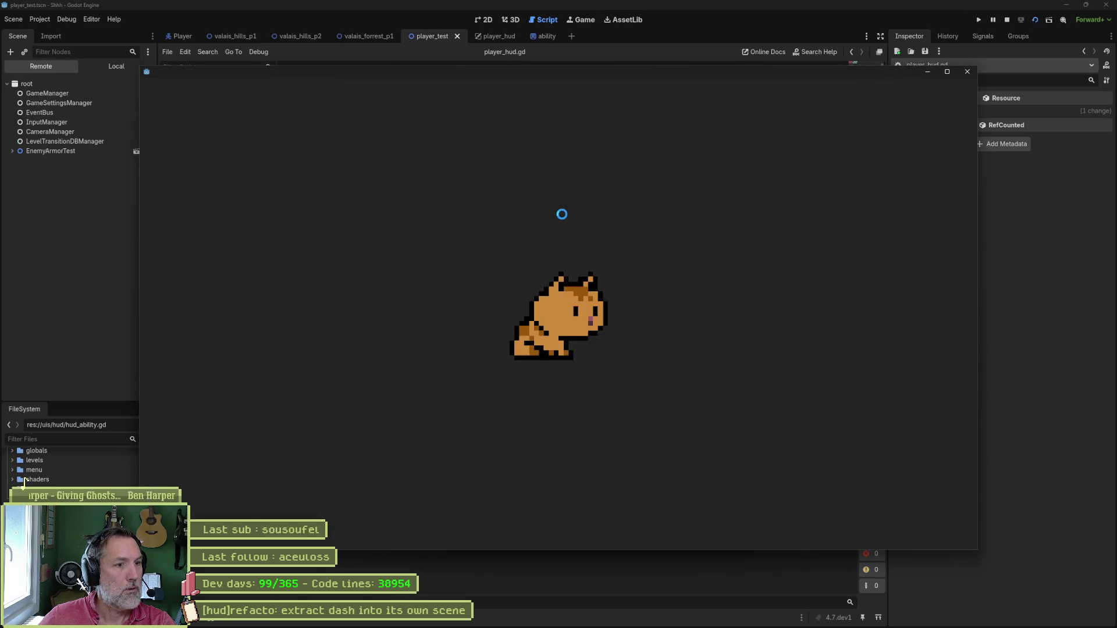
# Delete the leftover dash_ability.unlock() line, rerun the game, walk right, and close it.
pyautogui.press('F8')
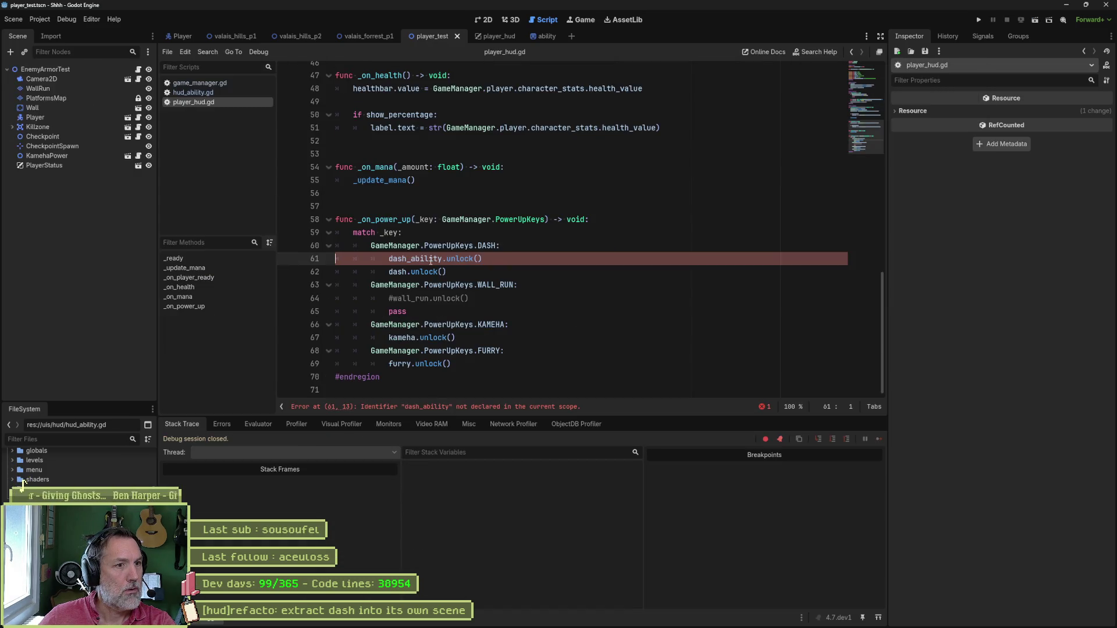
pyautogui.hotkey('ctrl', 'shift', 'k')
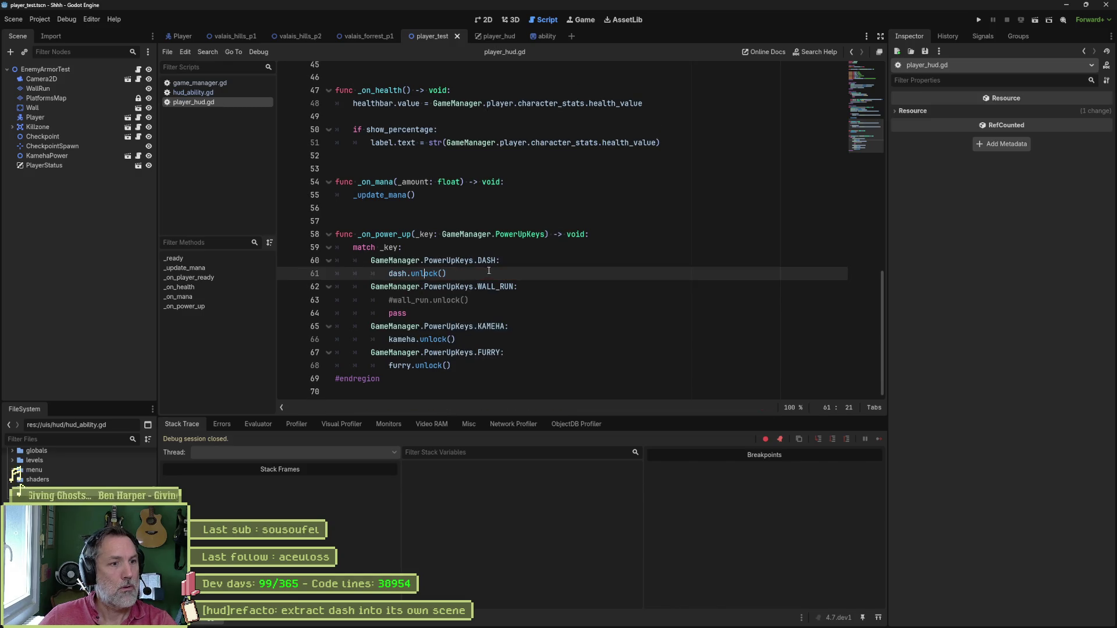
pyautogui.press('F5')
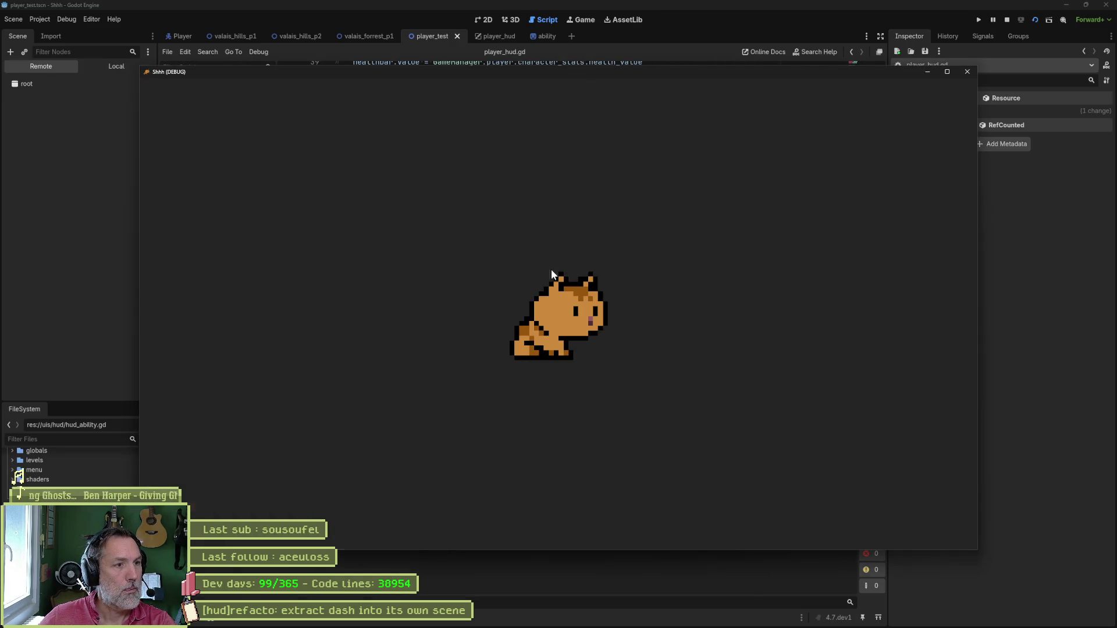
pyautogui.press('Right')
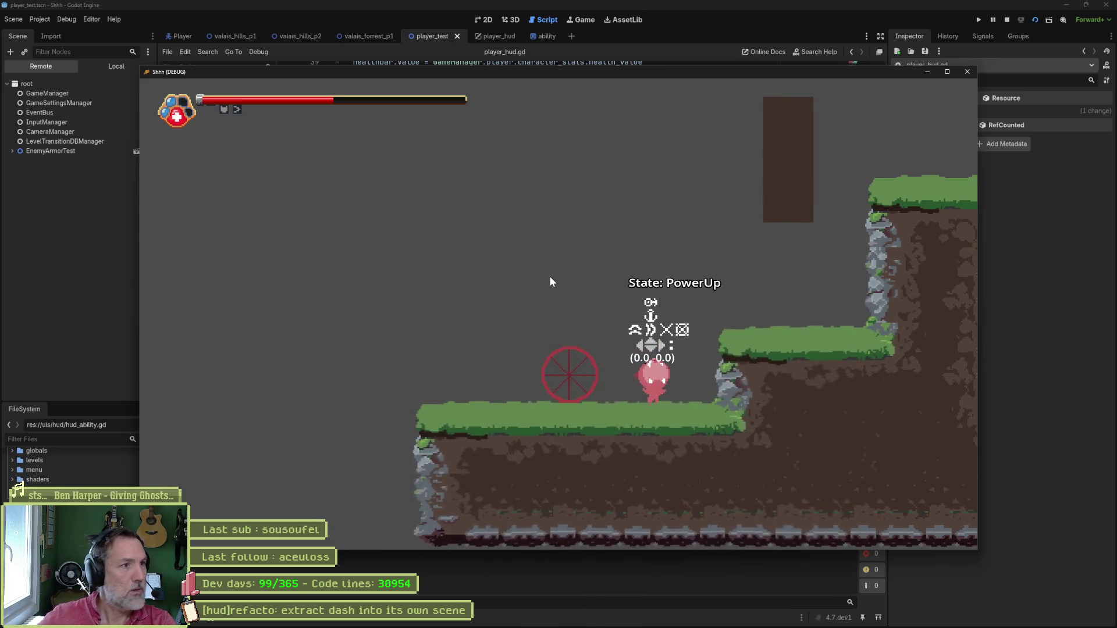
pyautogui.press('F8')
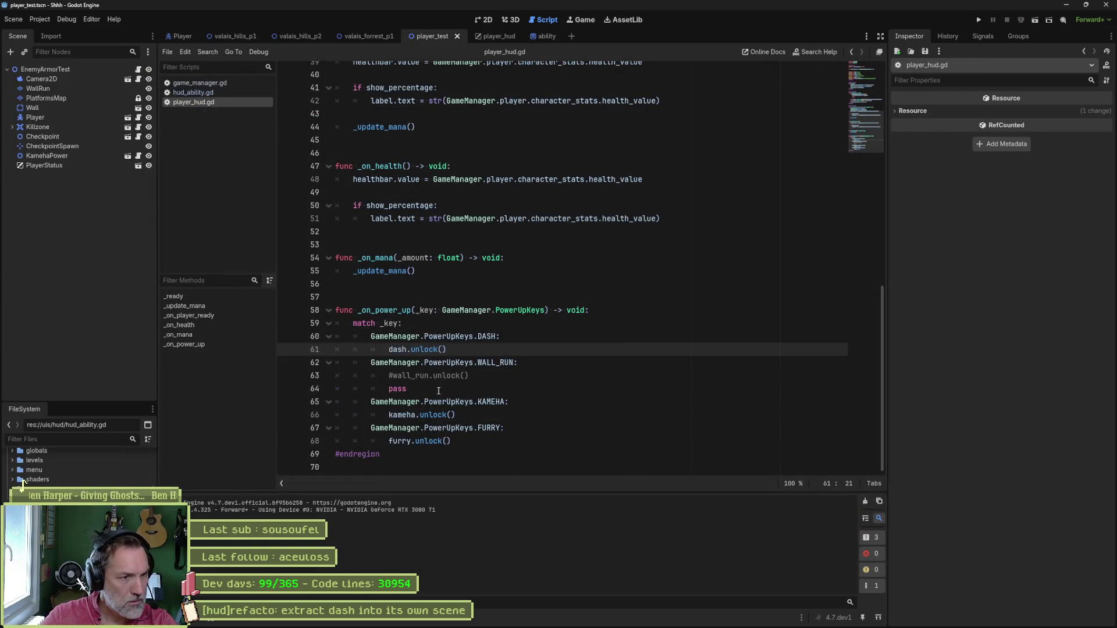
# Review the FURRY and DASH power-up cases in player_hud.gd.
pyautogui.doubleClick(488, 427)
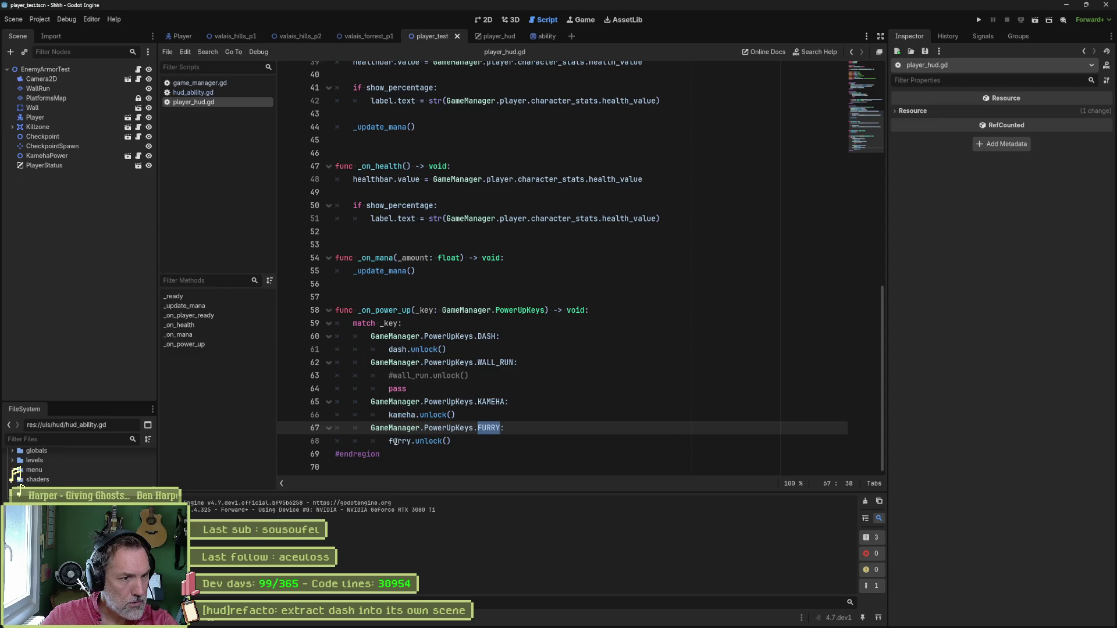
pyautogui.press('Up')
pyautogui.press('Up')
pyautogui.click(394, 338)
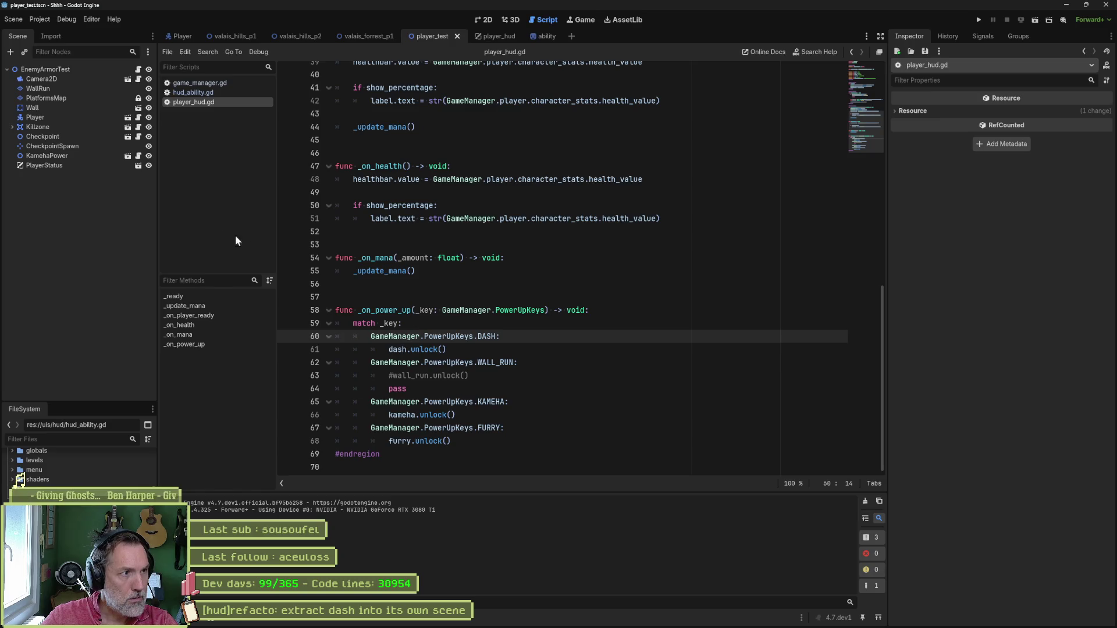
pyautogui.click(493, 36)
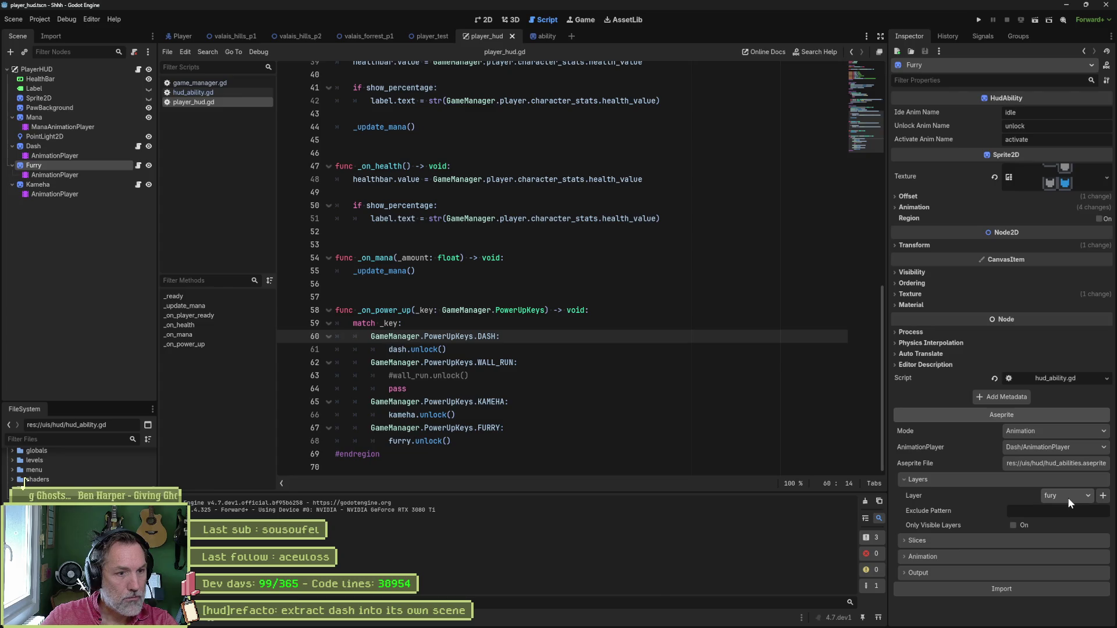
# Inspect Furry, Kameha and their AnimationPlayers, then re-import Dash's Aseprite sprites.
pyautogui.click(68, 174)
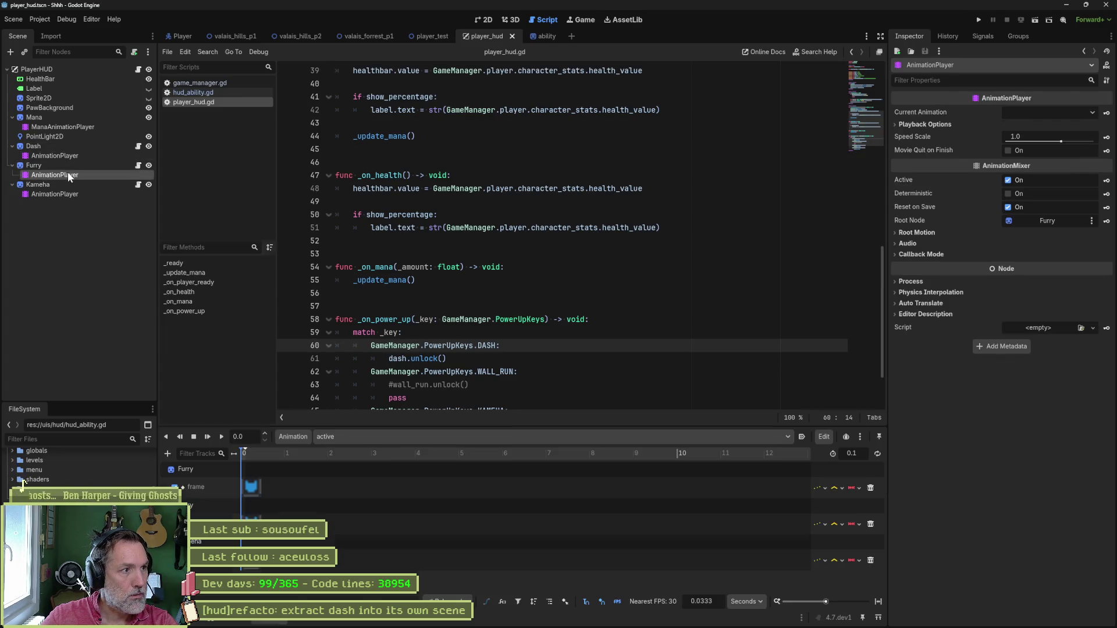
pyautogui.click(484, 20)
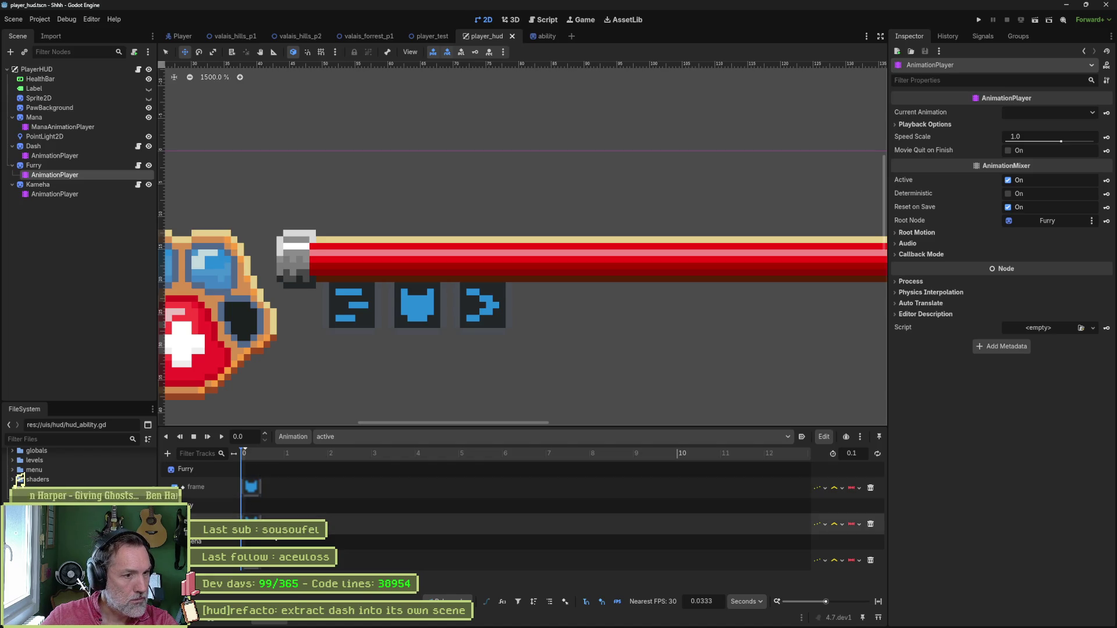
pyautogui.click(110, 165)
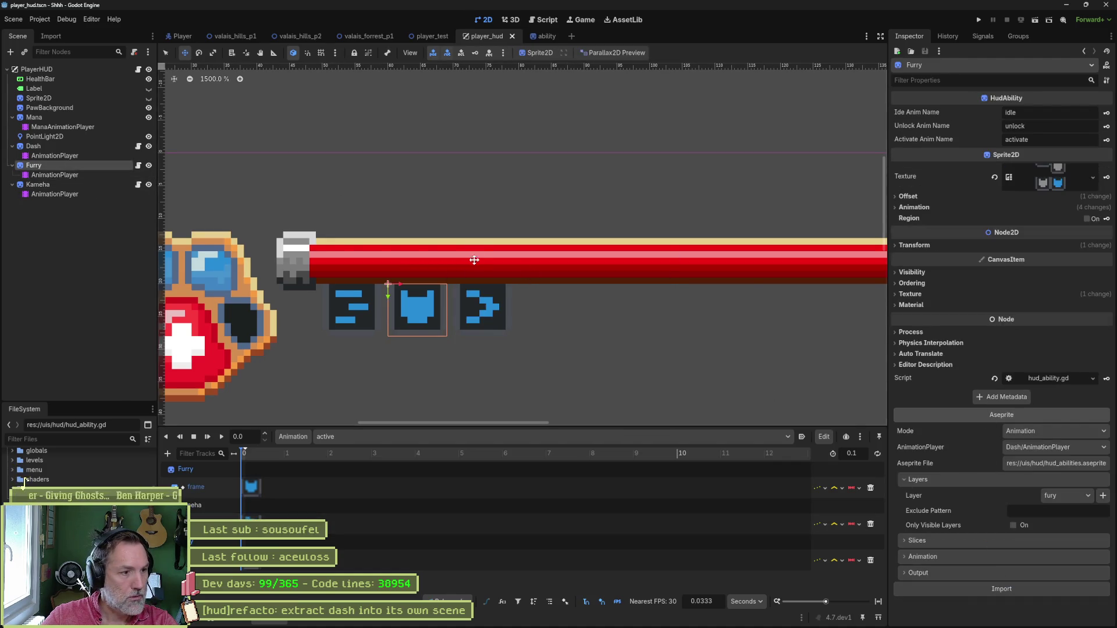
pyautogui.click(54, 146)
pyautogui.click(49, 184)
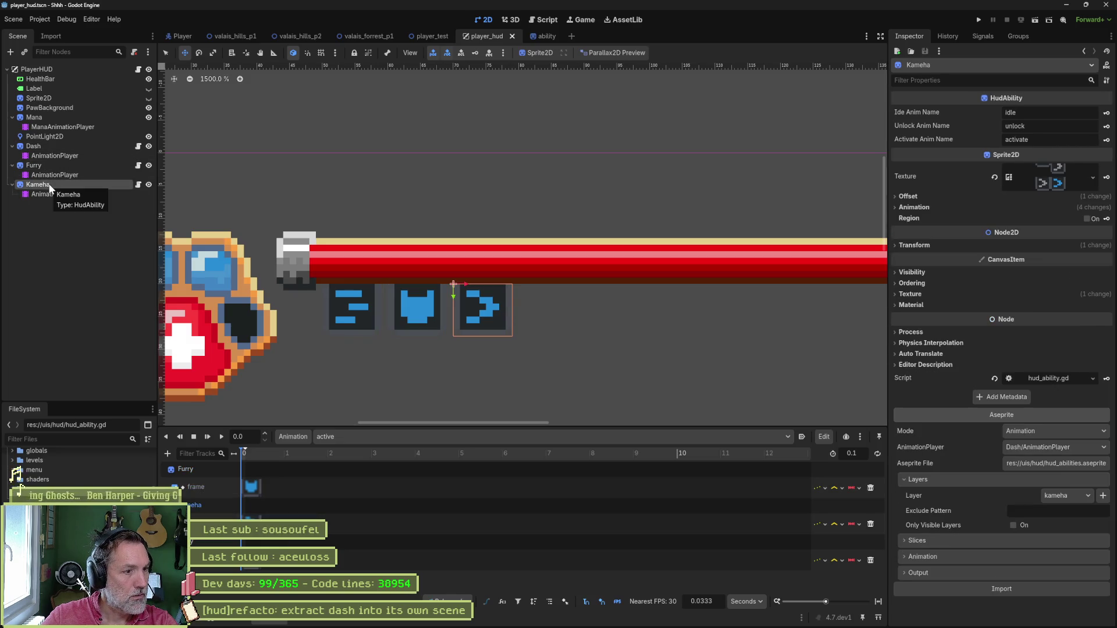
pyautogui.click(46, 194)
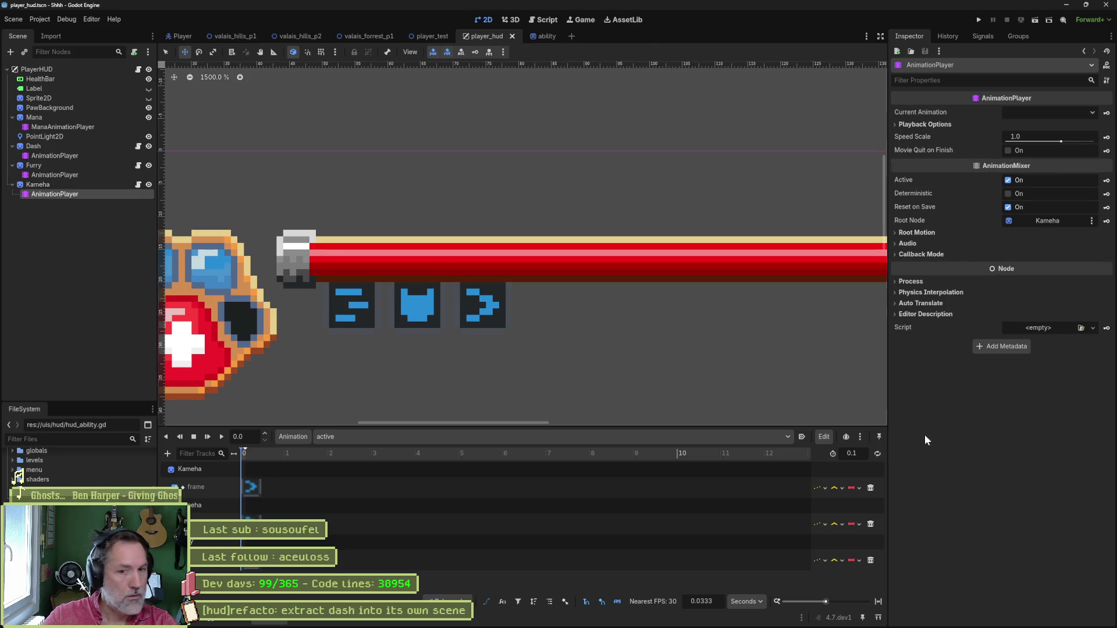
pyautogui.click(460, 290)
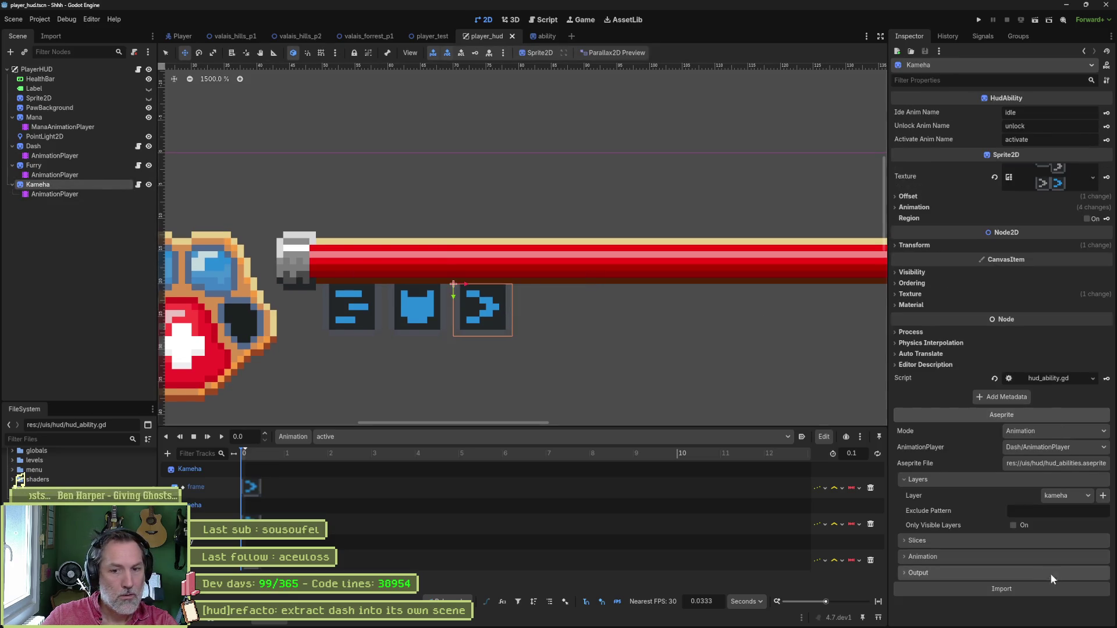
pyautogui.click(58, 119)
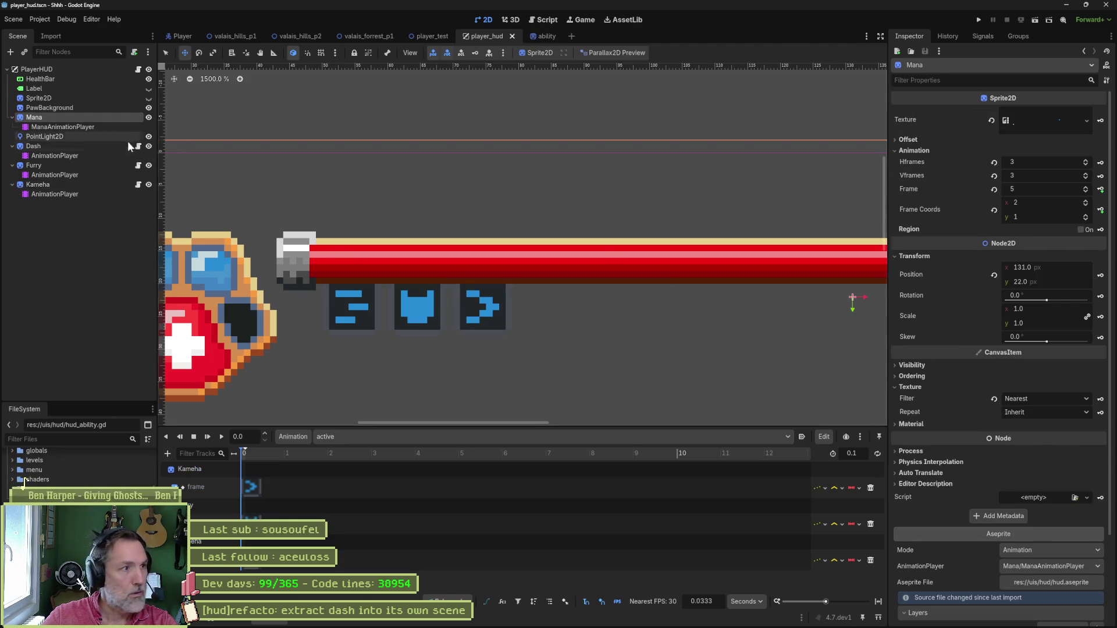
pyautogui.click(133, 145)
pyautogui.click(998, 615)
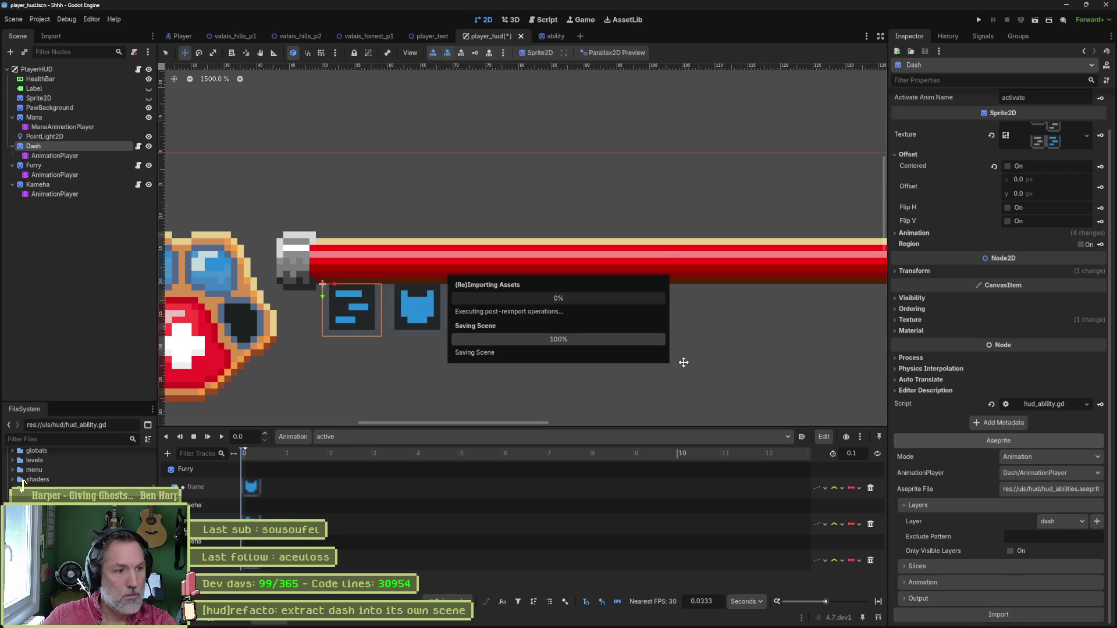
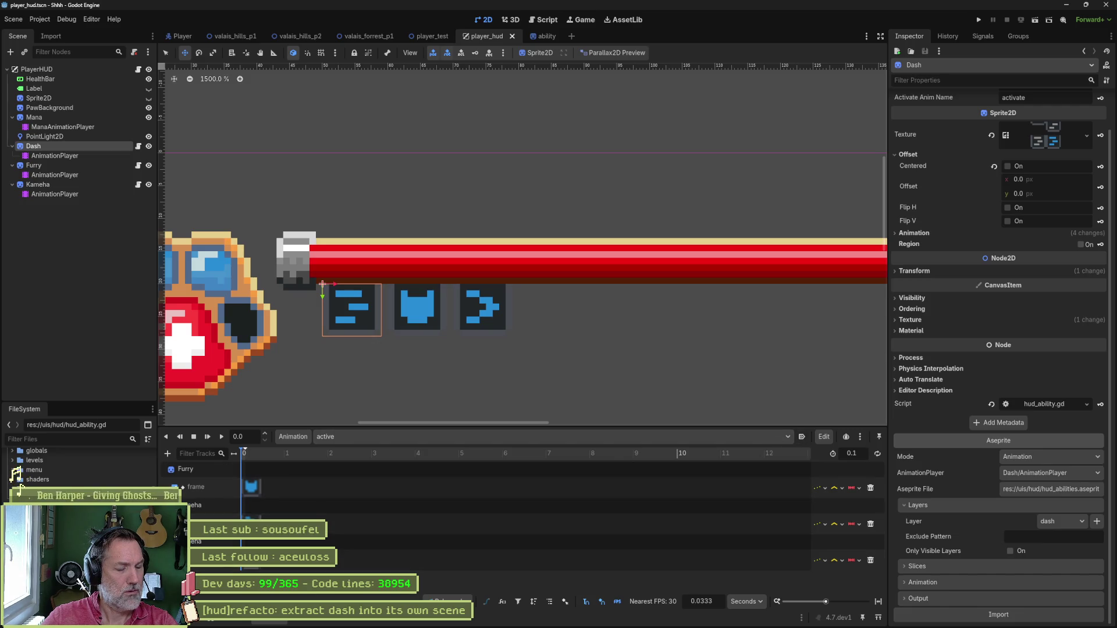
# View the hud_abilities.aseprite sprite sheet, then bring up the browser's Blasphemous image results.
pyautogui.click(540, 618)
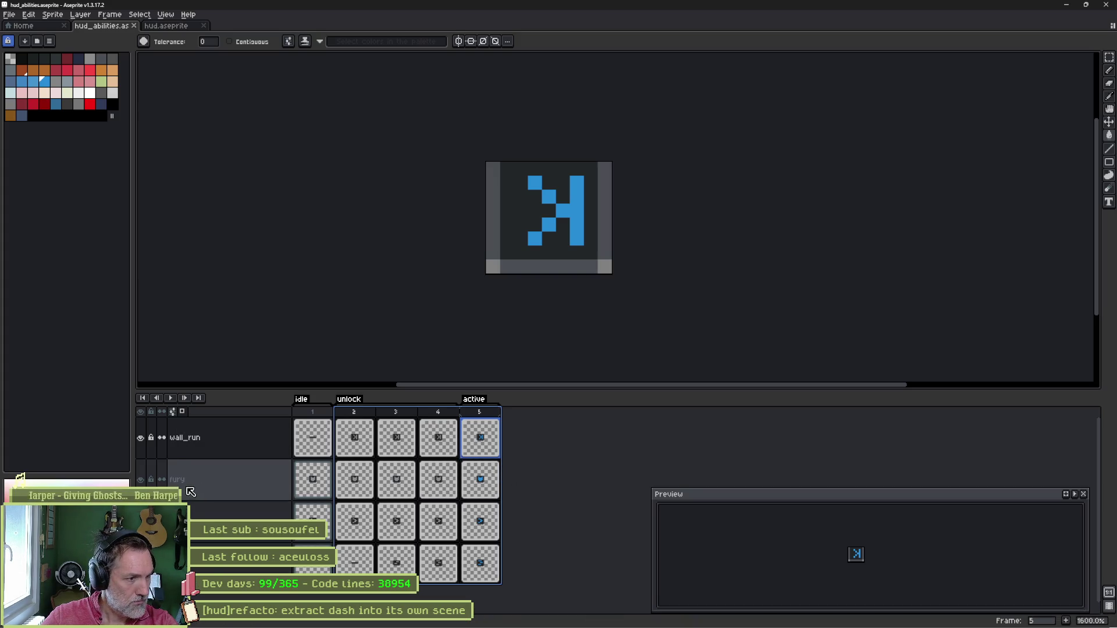
pyautogui.click(499, 618)
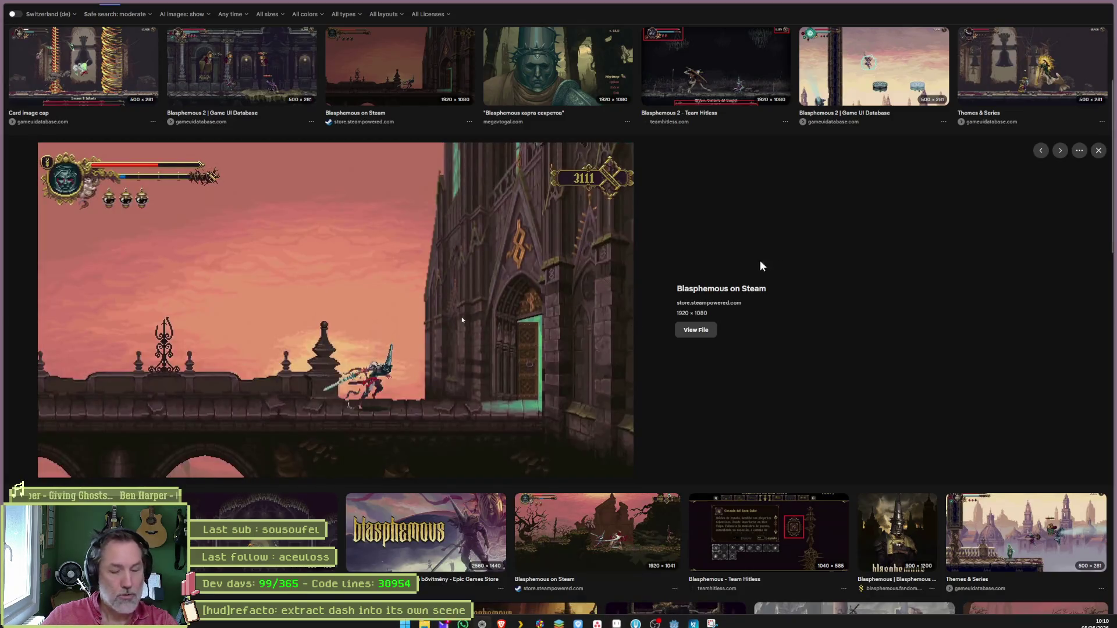
# Translate 'fury' into French with DuckDuckGo's translator.
pyautogui.hotkey('ctrl', 't')
pyautogui.write('godot')
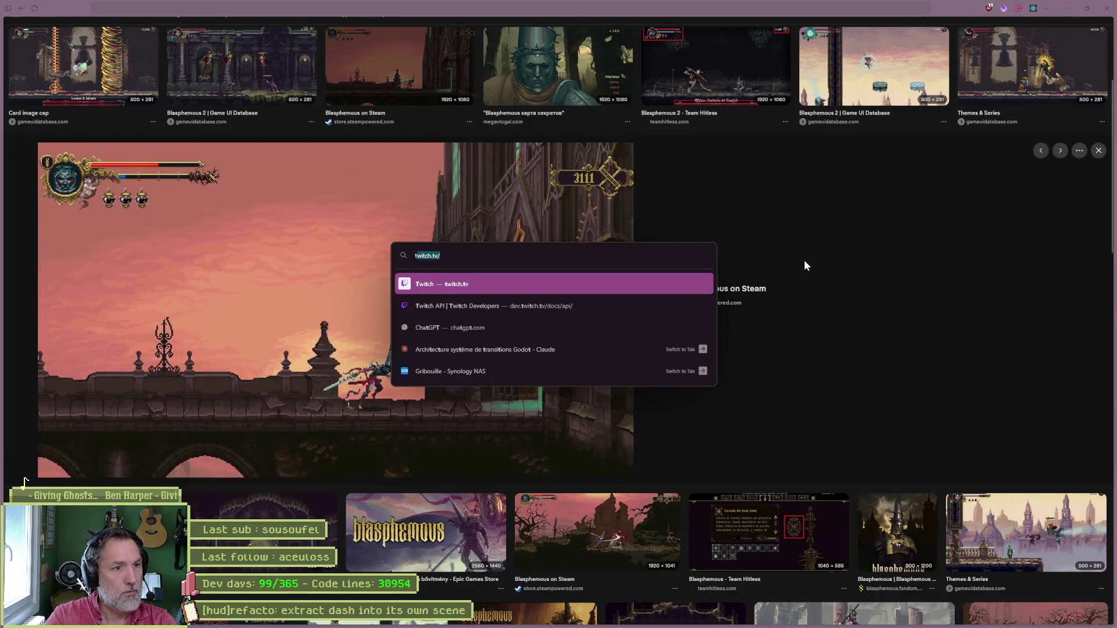
pyautogui.press('Return')
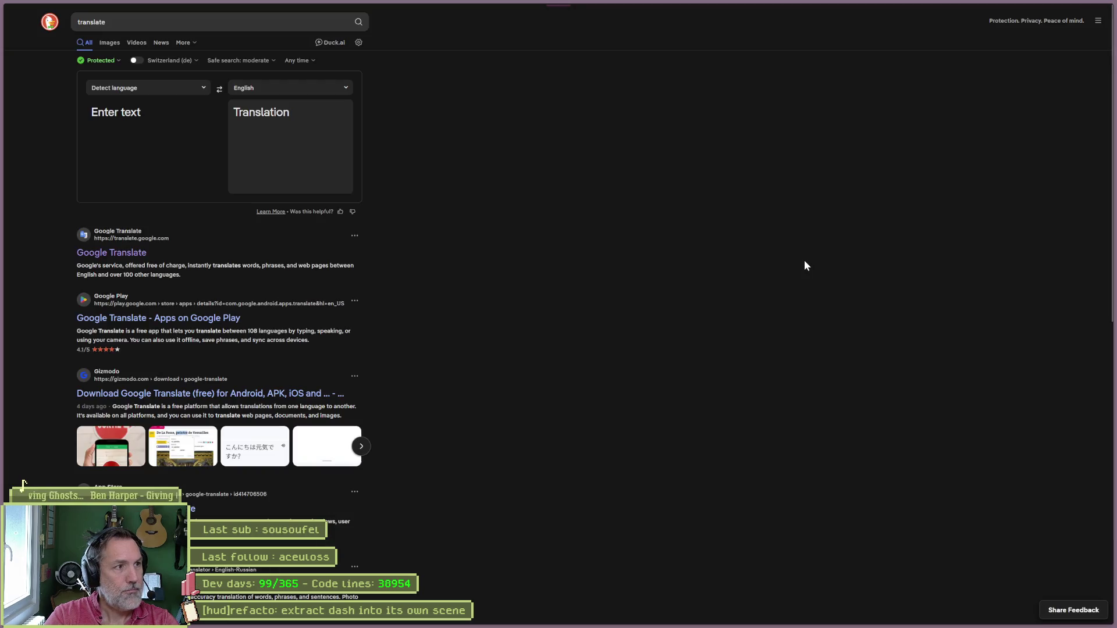
pyautogui.click(107, 124)
pyautogui.write('fu')
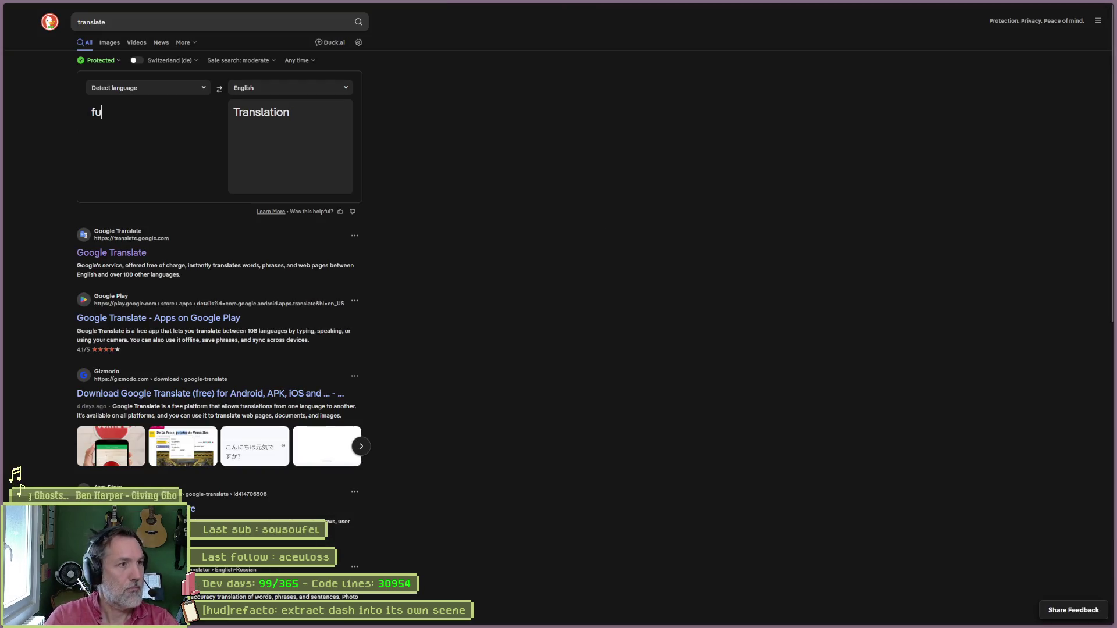
pyautogui.write('ry')
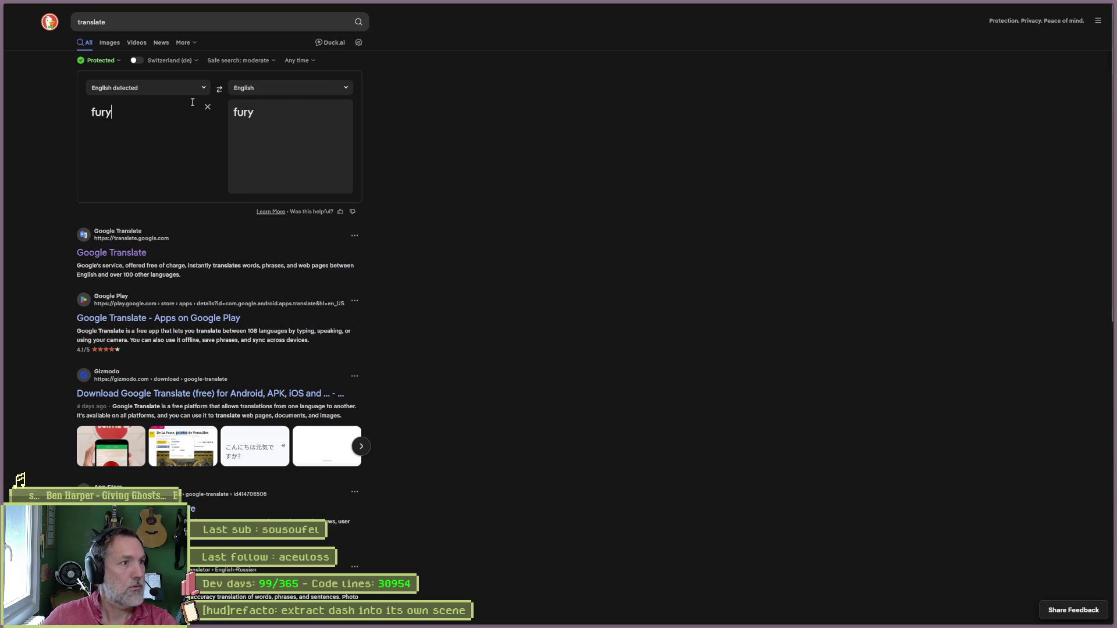
pyautogui.click(285, 88)
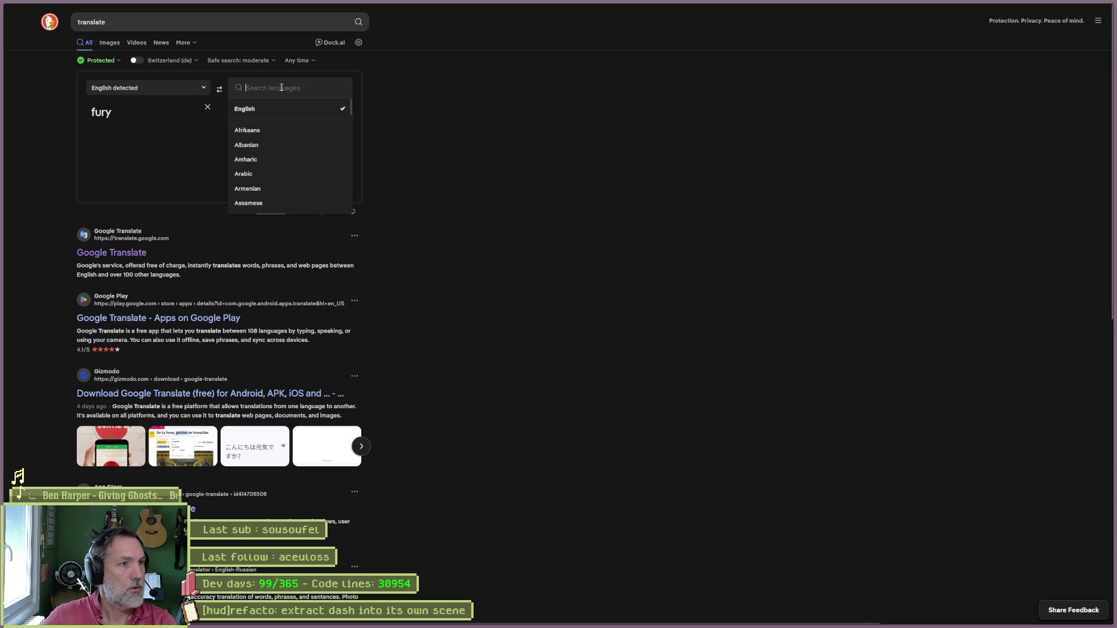
pyautogui.write('fr')
pyautogui.click(283, 123)
pyautogui.press('Tab')
pyautogui.write('r')
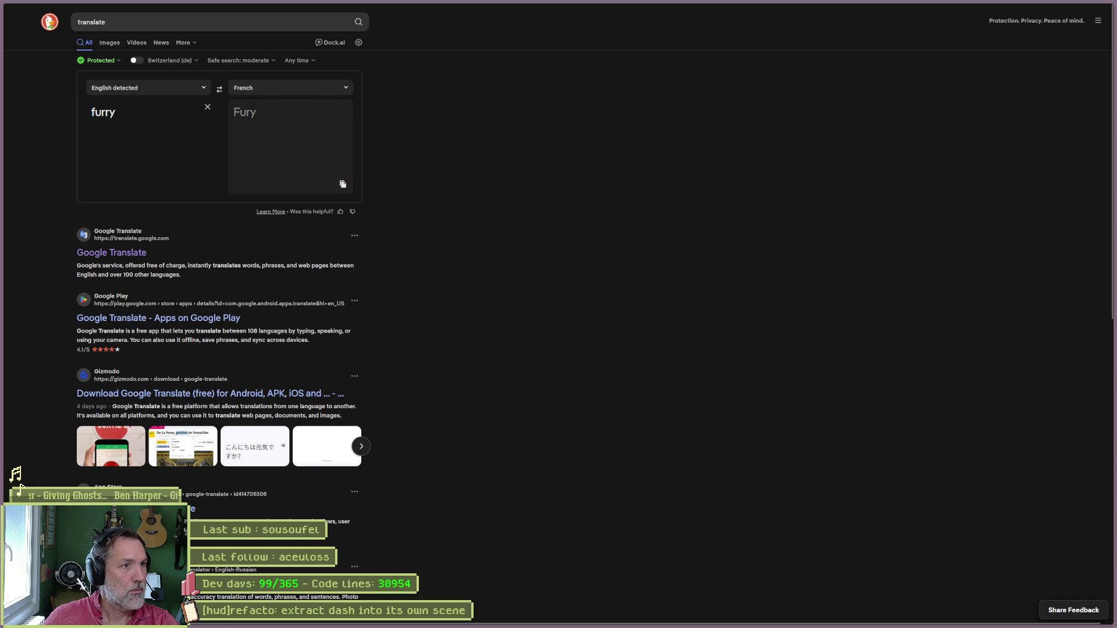
# Launch ChatGPT from the app launcher search.
pyautogui.hotkey('alt', 'space')
pyautogui.write('chatgpt.com/')
pyautogui.press('Return')
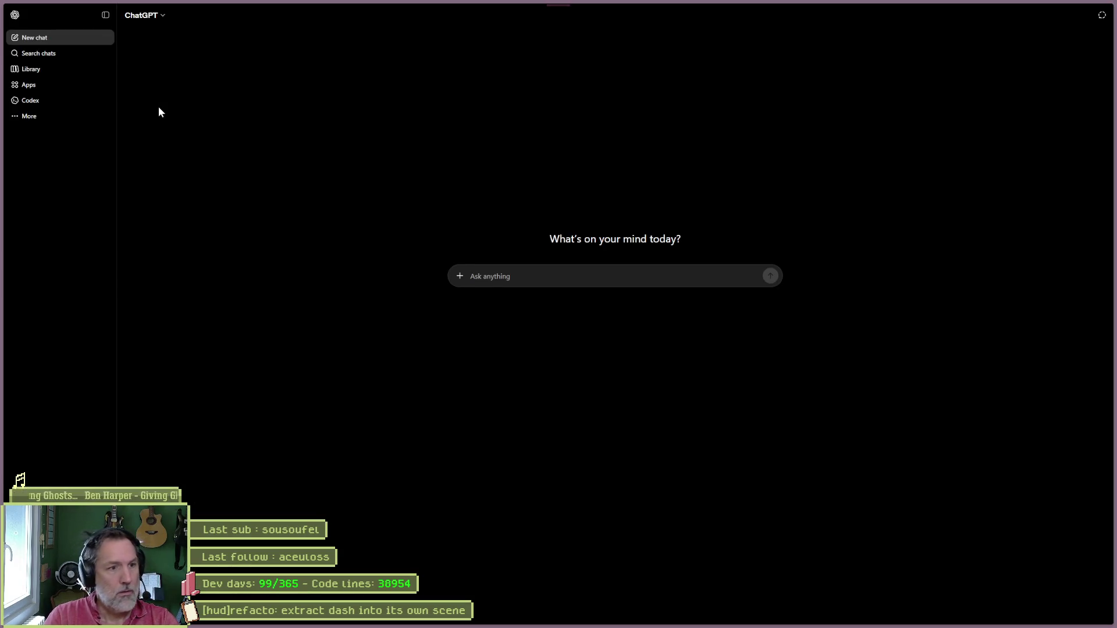
# Ask ChatGPT in French how the fighting-game word is spelled in English, then return to Aseprite.
pyautogui.write('dans les jeux de combat on')
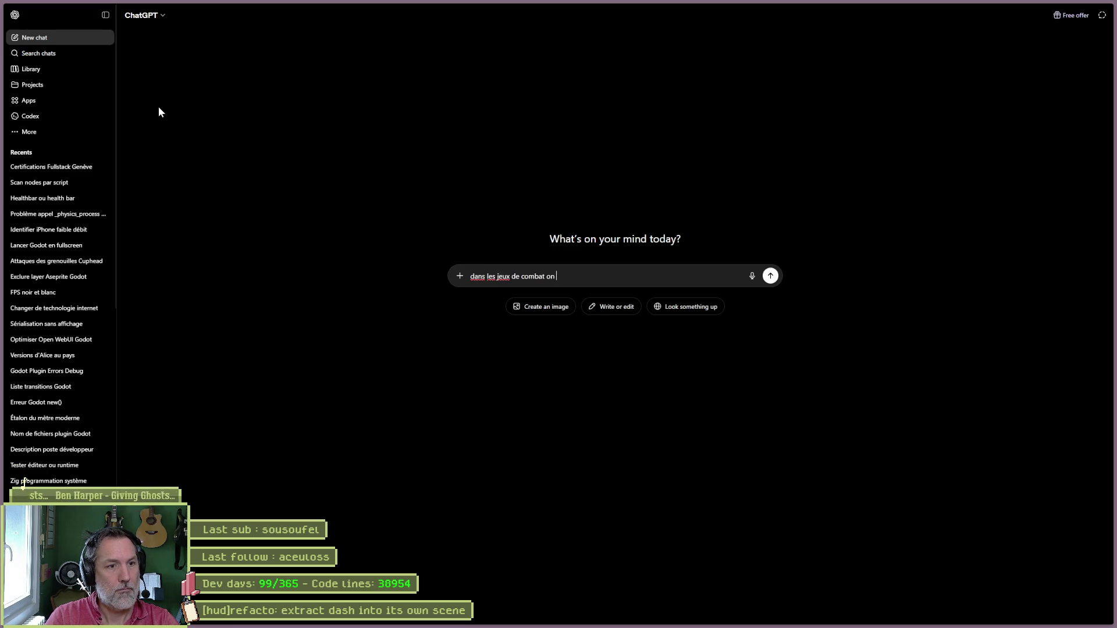
pyautogui.write('de furry pour dire un coup maximum, comm')
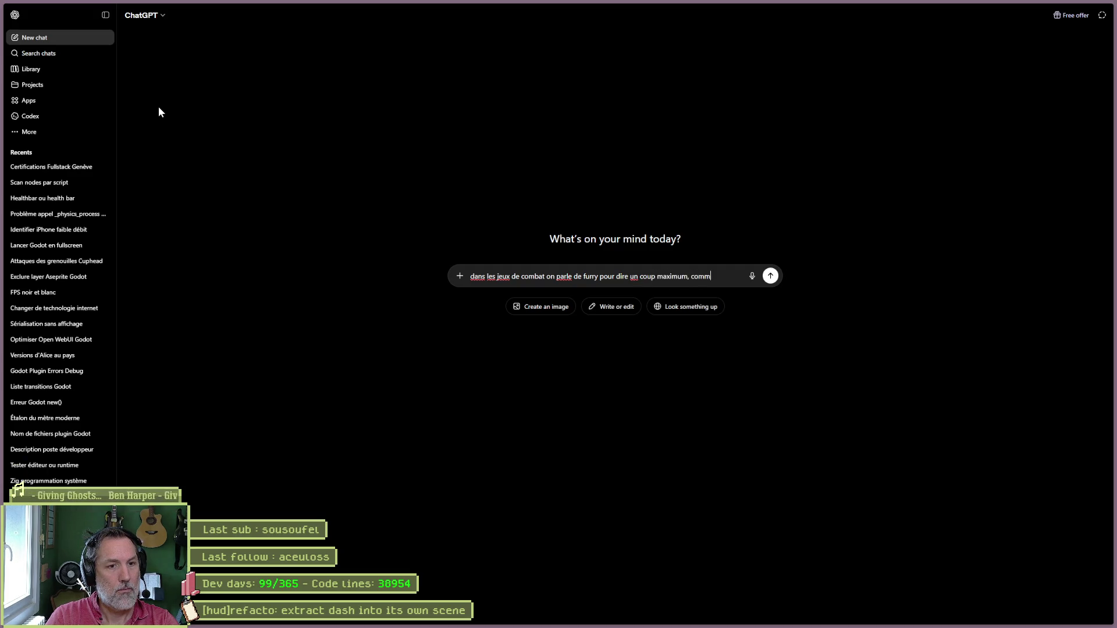
pyautogui.write('rit')
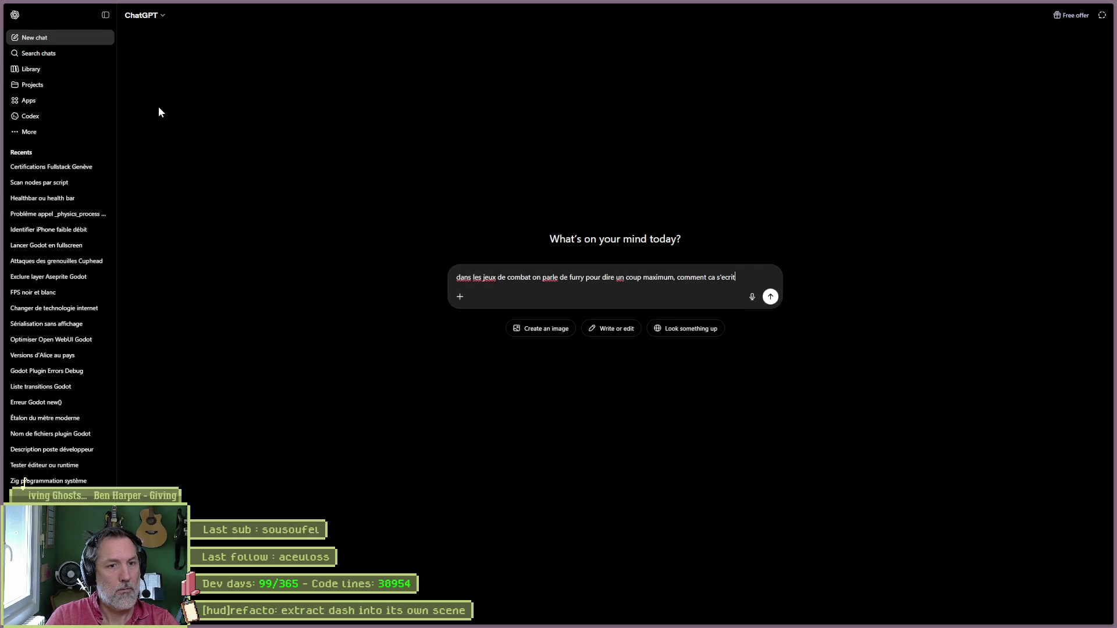
pyautogui.write(' en anglais')
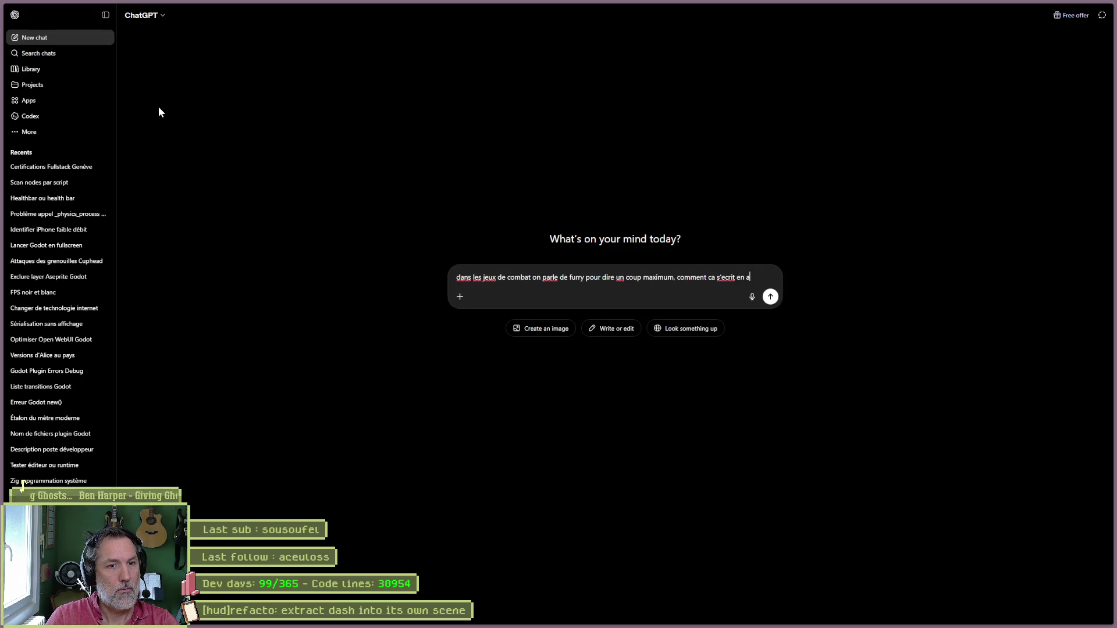
pyautogui.press('Return')
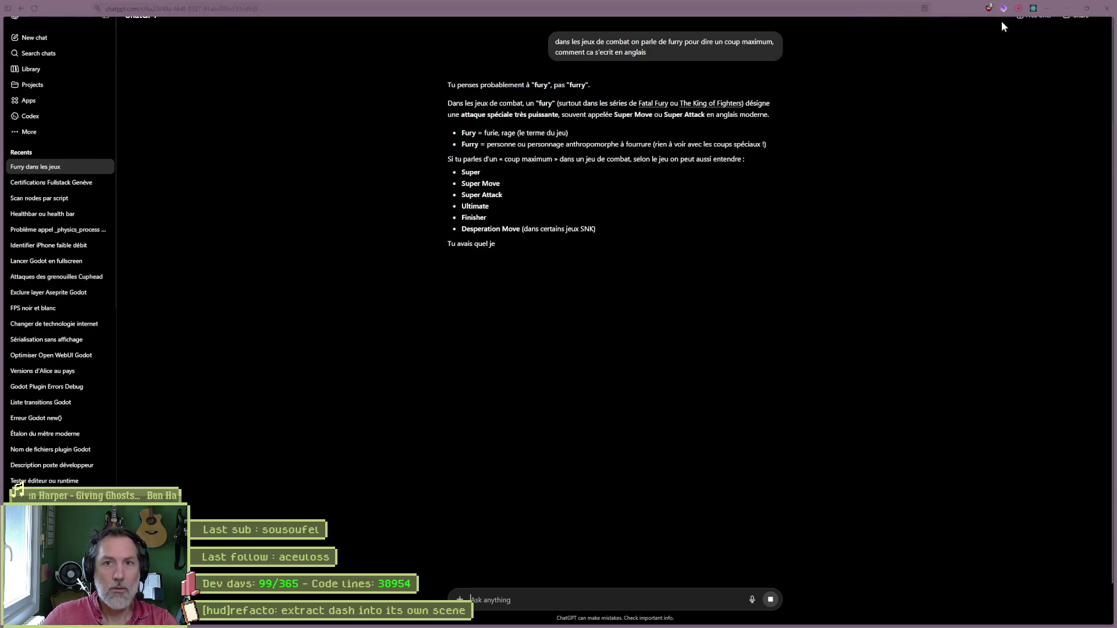
pyautogui.hotkey('alt', 'Tab')
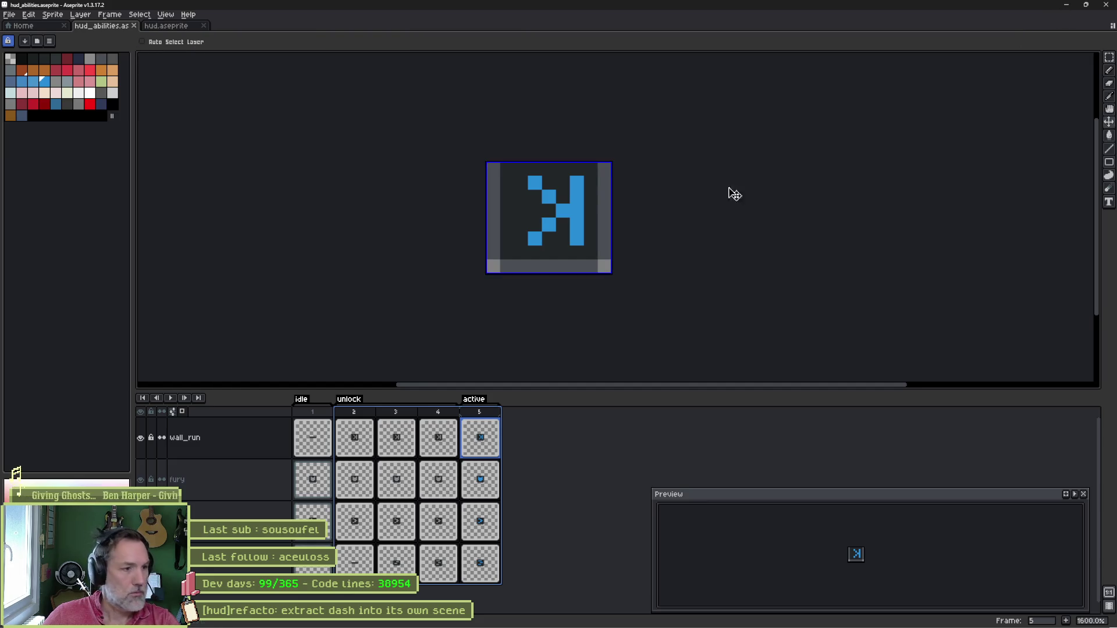
# Rename the Furry ability node to Fury and save the HUD scene.
pyautogui.click(1066, 6)
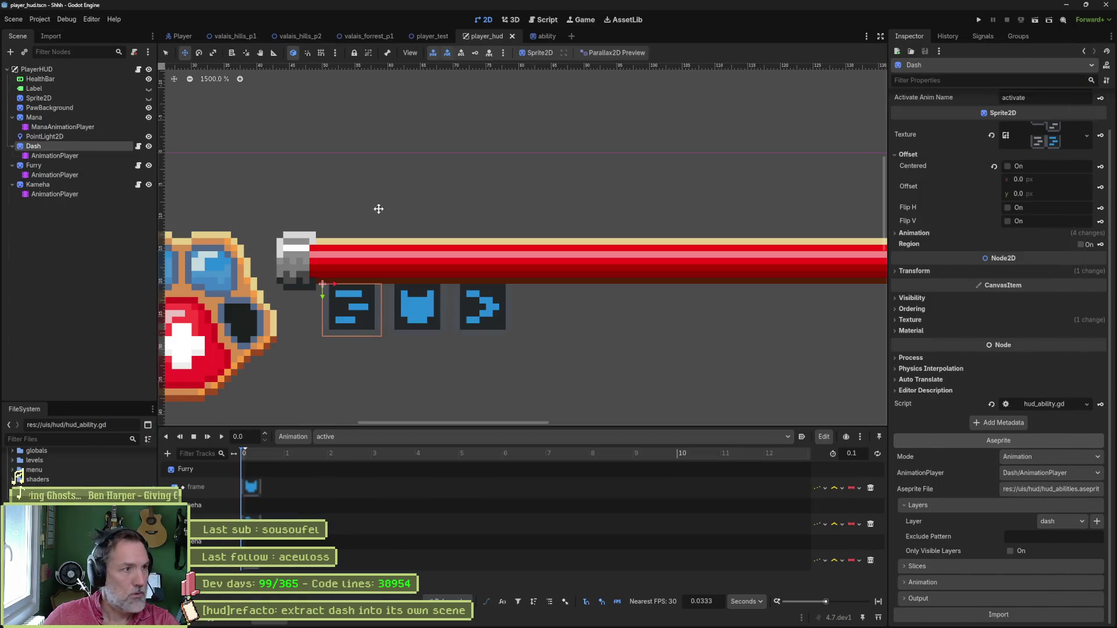
pyautogui.click(64, 166)
pyautogui.press('F2')
pyautogui.write('Fury')
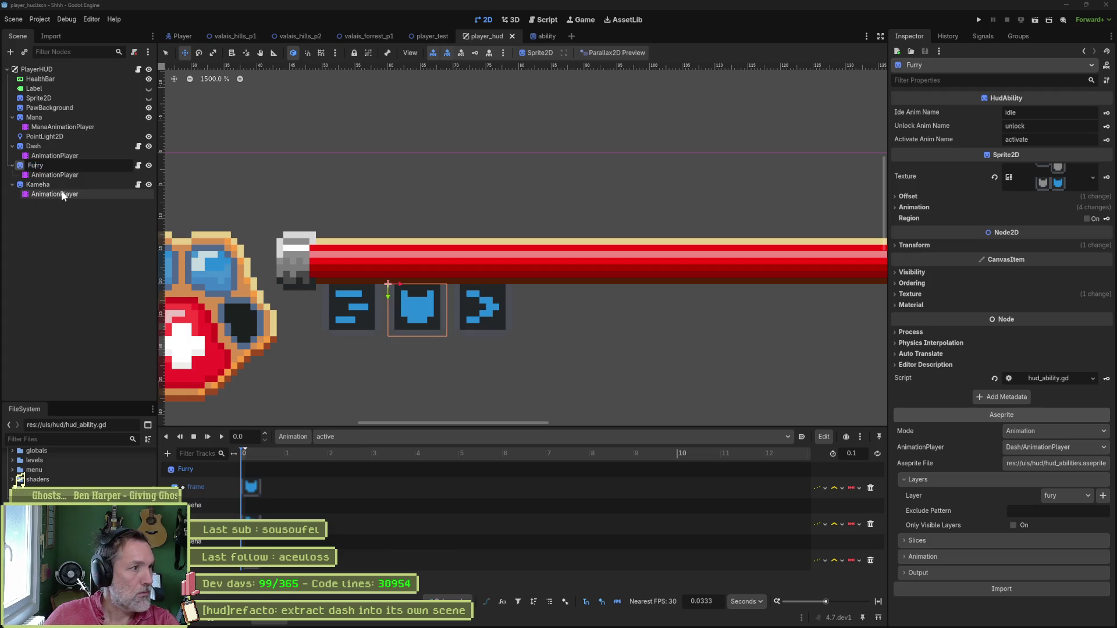
pyautogui.press('Return')
pyautogui.hotkey('ctrl', 's')
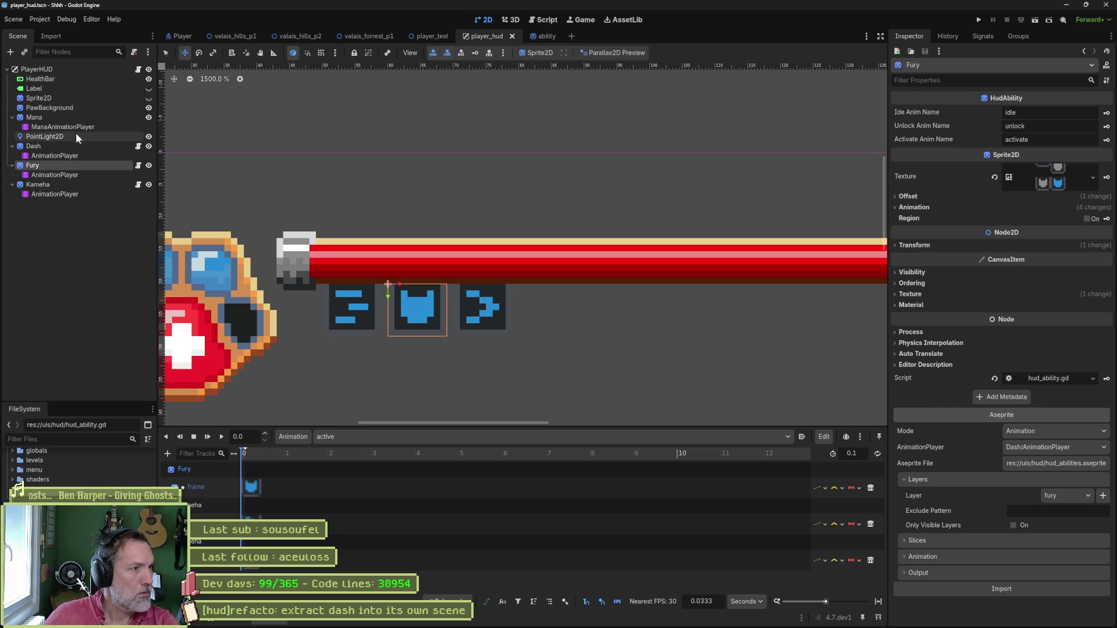
# Follow FURRY from player_hud.gd to its PowerUpKeys definition on line 24 of game_manager.gd.
pyautogui.click(139, 146)
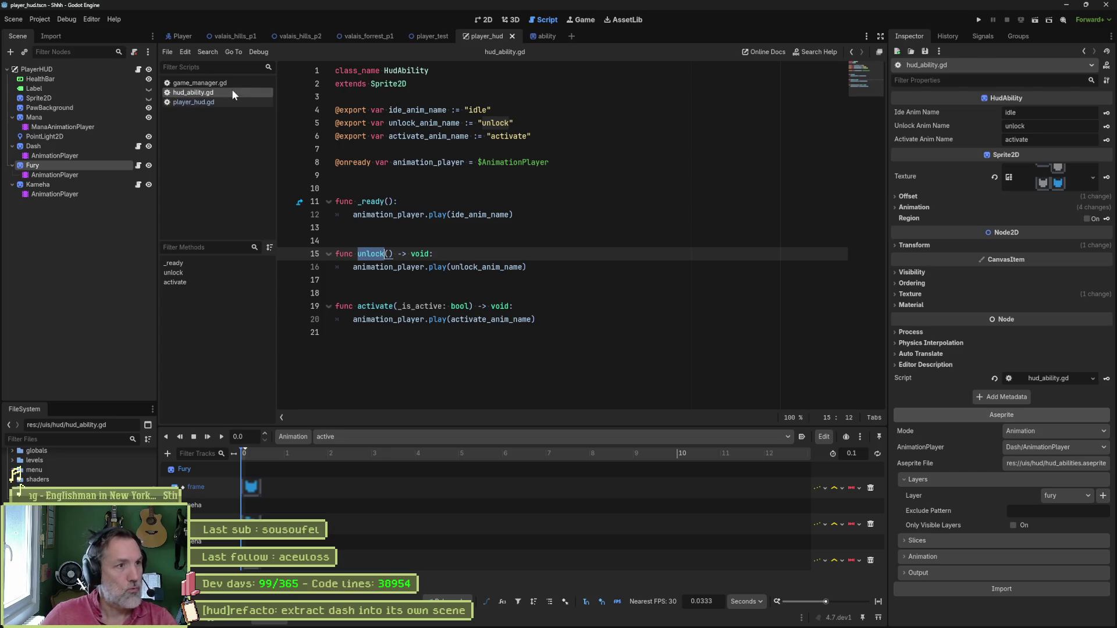
pyautogui.click(195, 102)
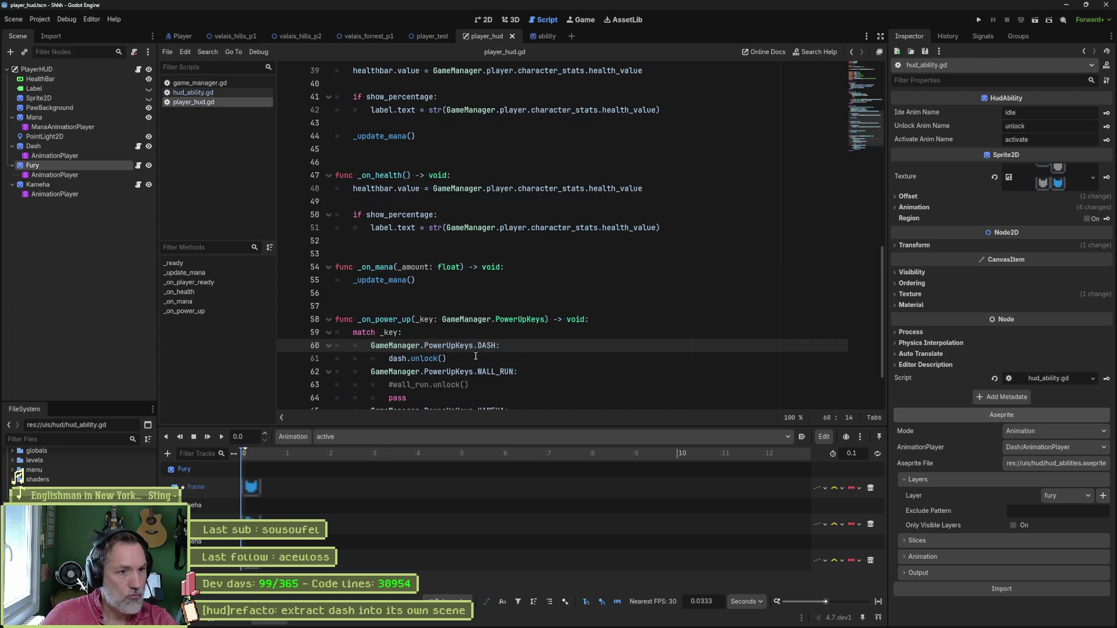
pyautogui.scroll(-1, 491, 366)
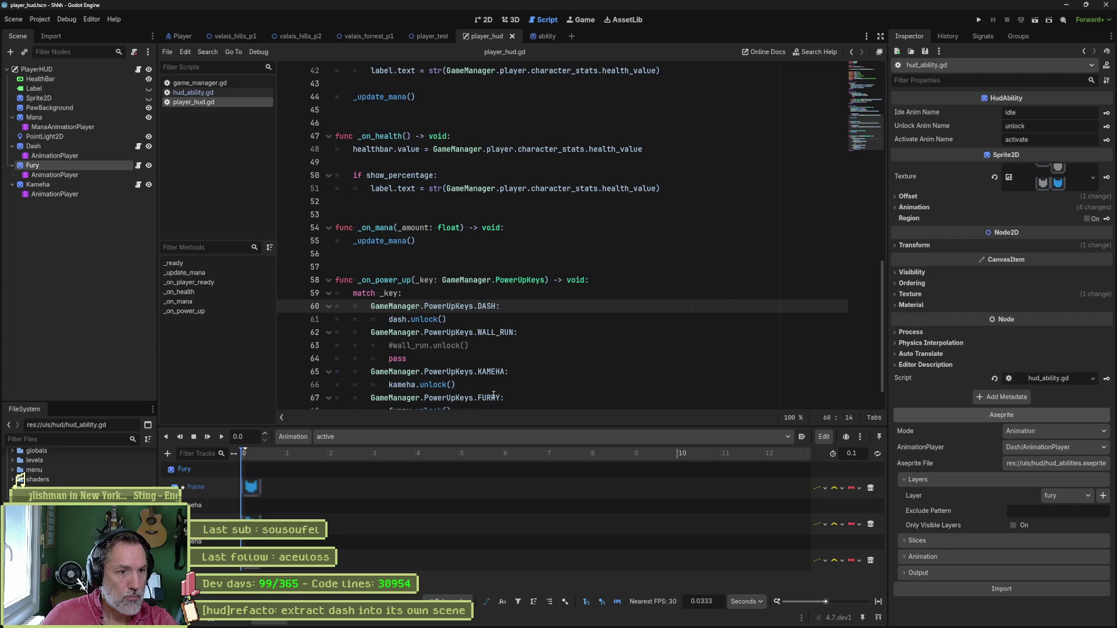
pyautogui.keyDown('ctrl'); pyautogui.click(494, 396); pyautogui.keyUp('ctrl')
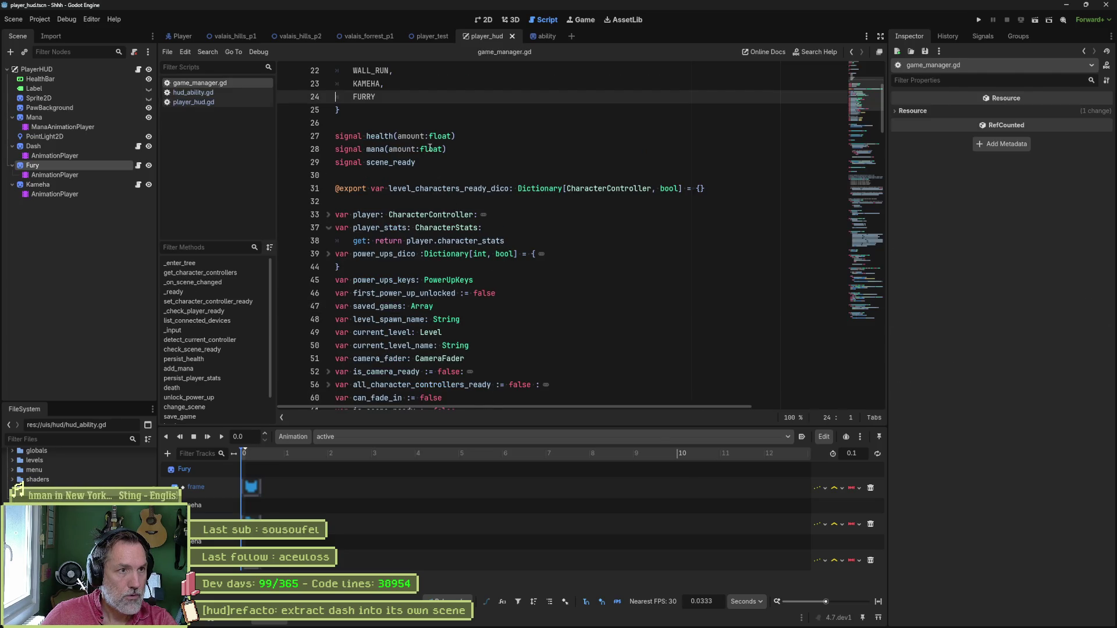
pyautogui.write('R')
pyautogui.click(373, 214)
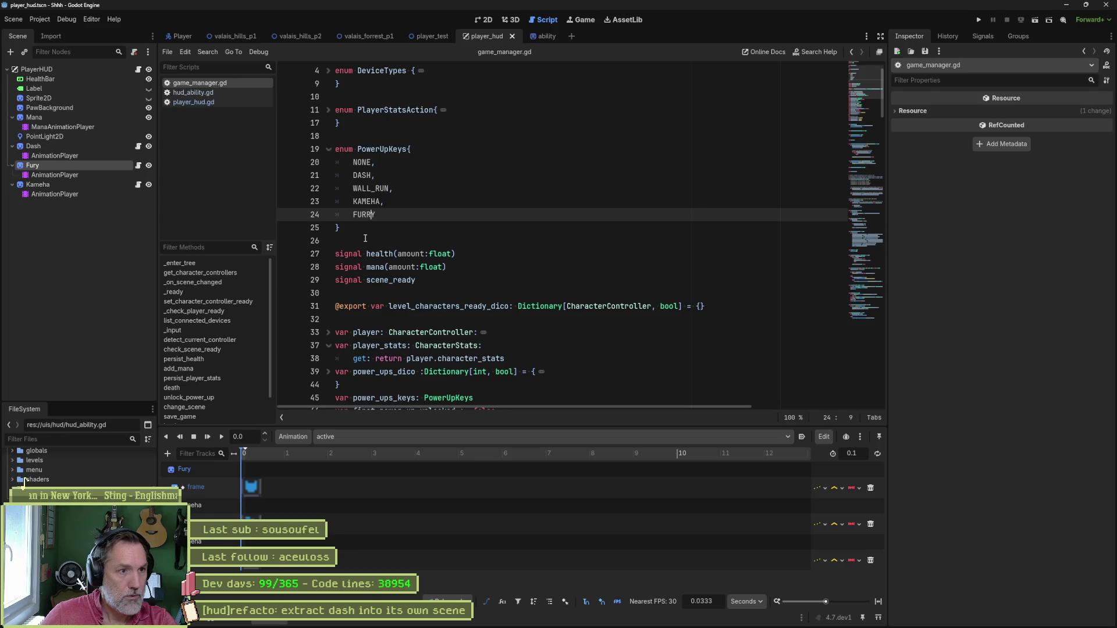
pyautogui.hotkey('shift', 'Home')
# Search the whole project for FURRY and review the matches.
pyautogui.hotkey('ctrl', 'shift', 'r')
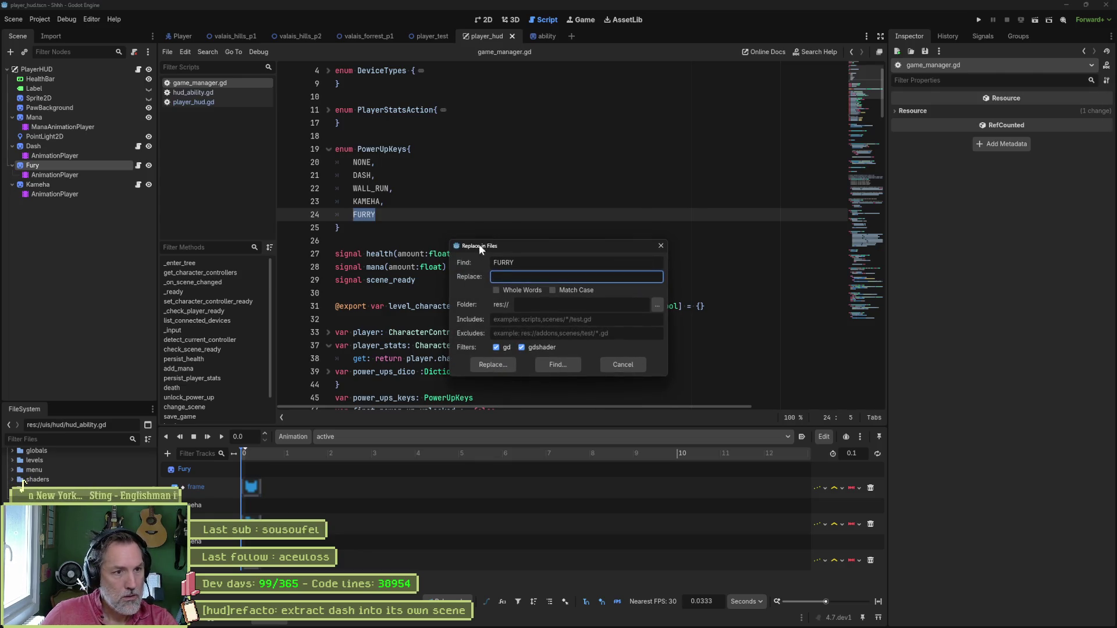
pyautogui.write('FURY')
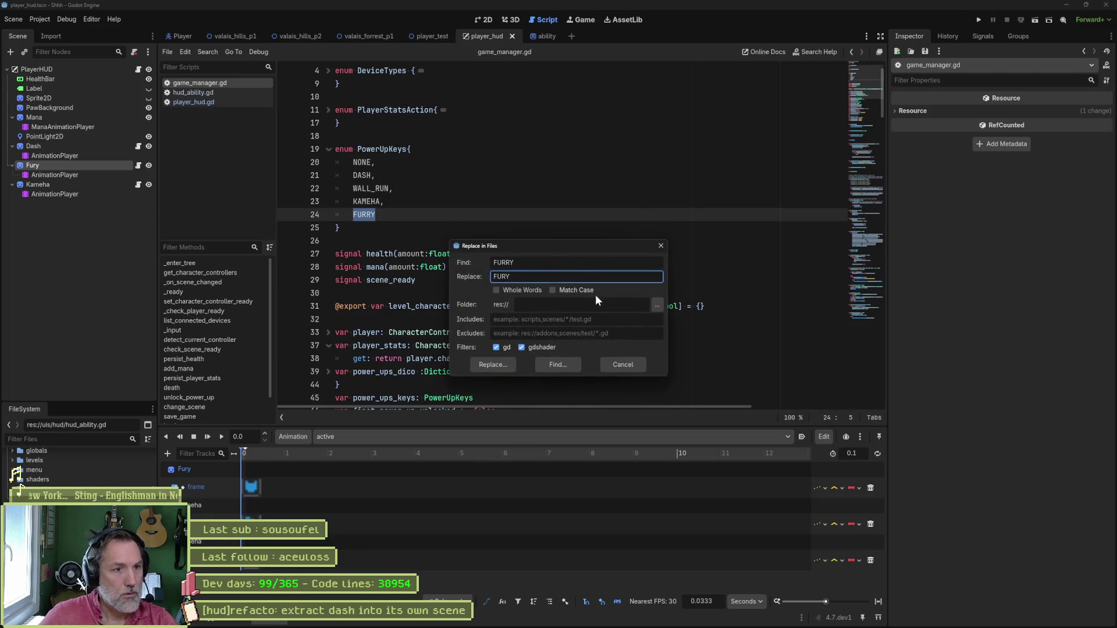
pyautogui.click(492, 365)
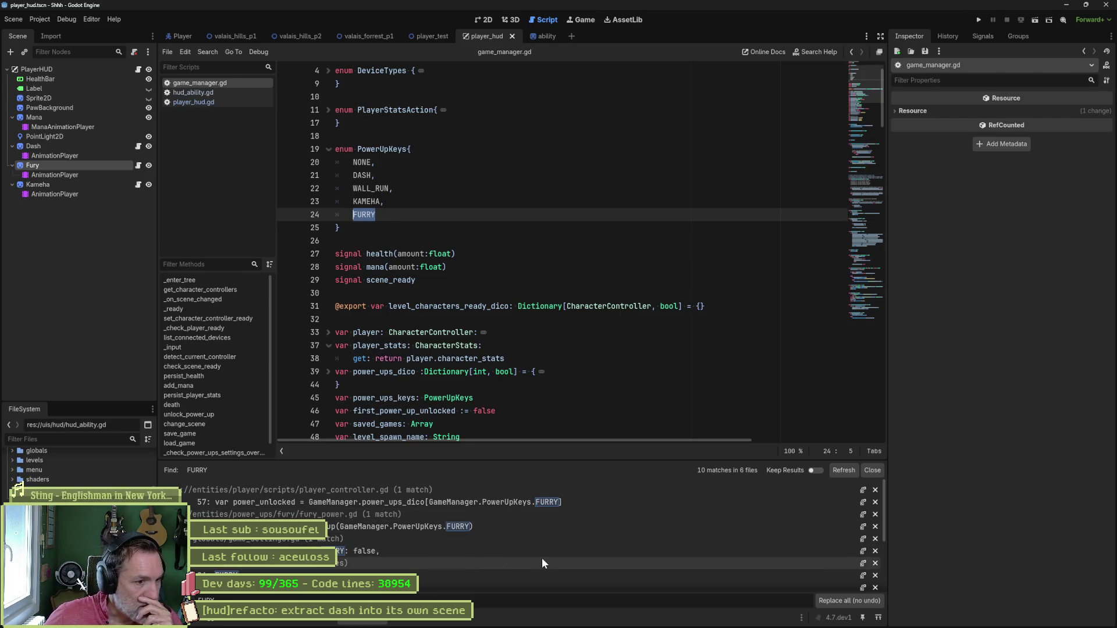
pyautogui.scroll(-4, 542, 549)
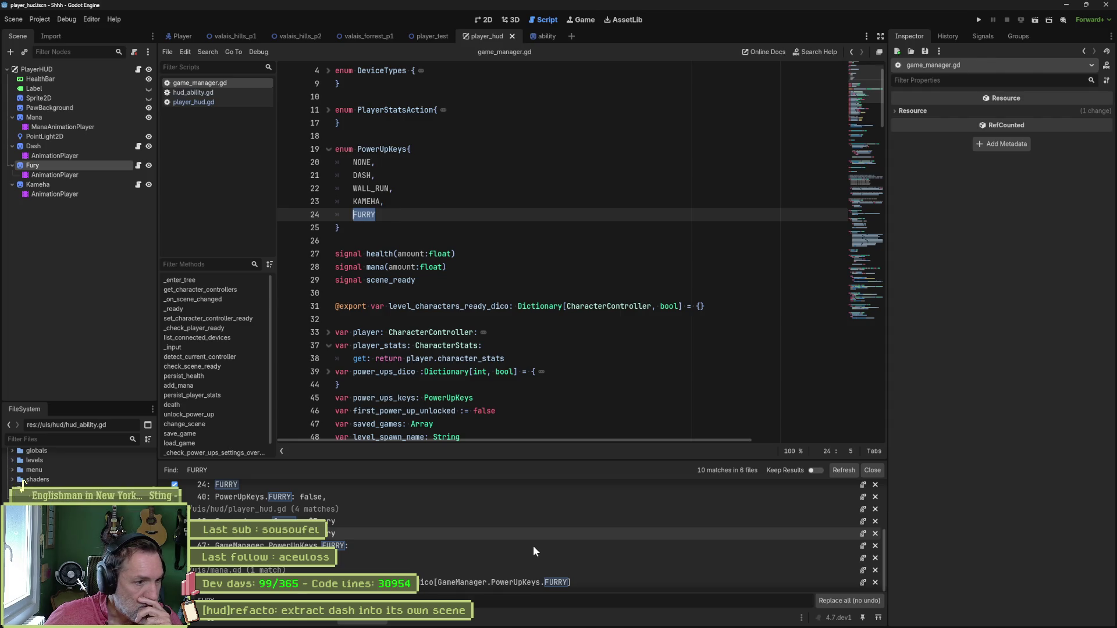
pyautogui.click(871, 470)
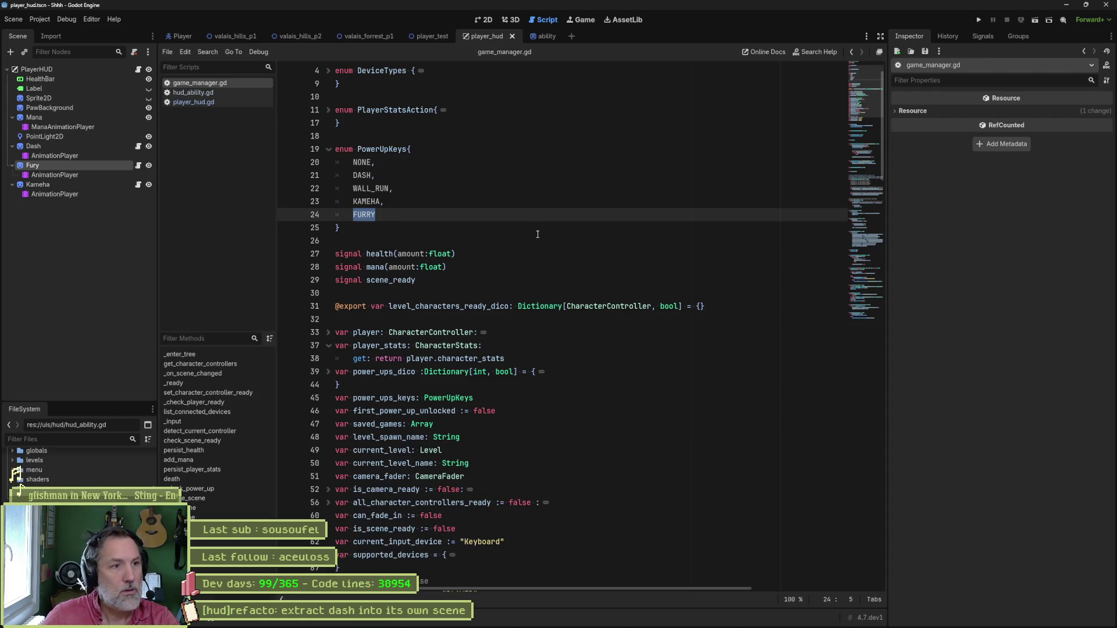
pyautogui.click(373, 213)
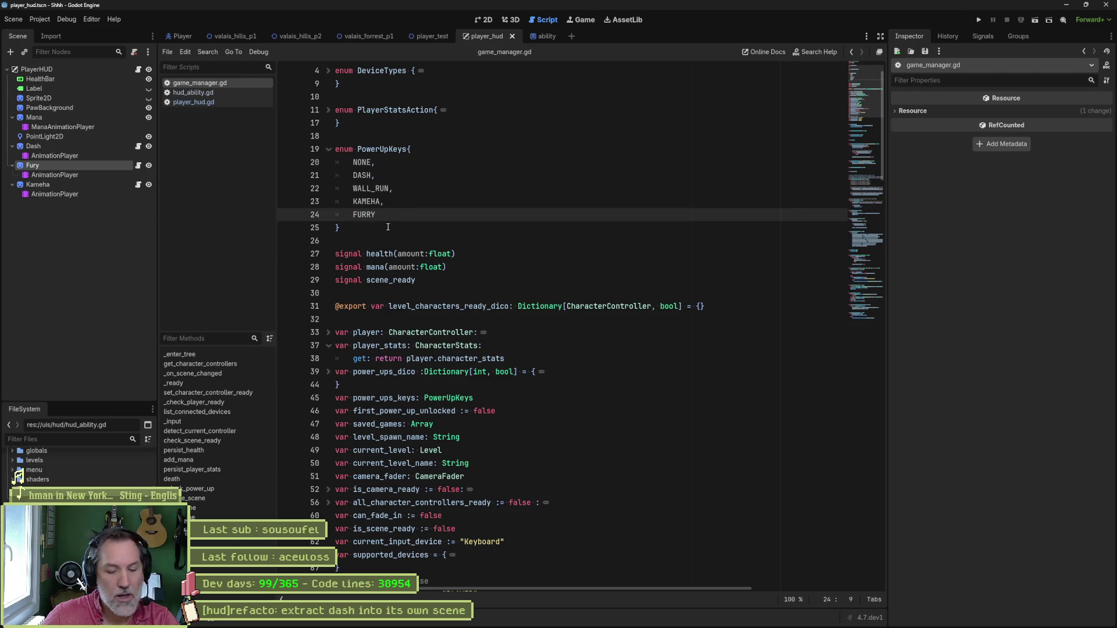
# Replace FURRY with FURY in all project files.
pyautogui.doubleClick(368, 214)
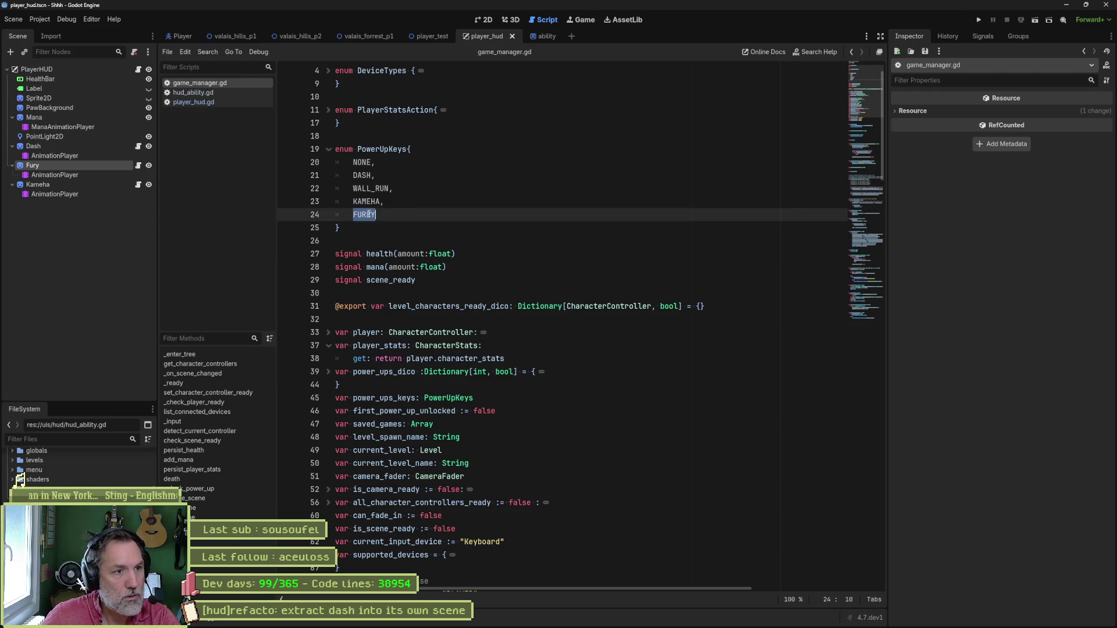
pyautogui.hotkey('ctrl', 'shift', 'r')
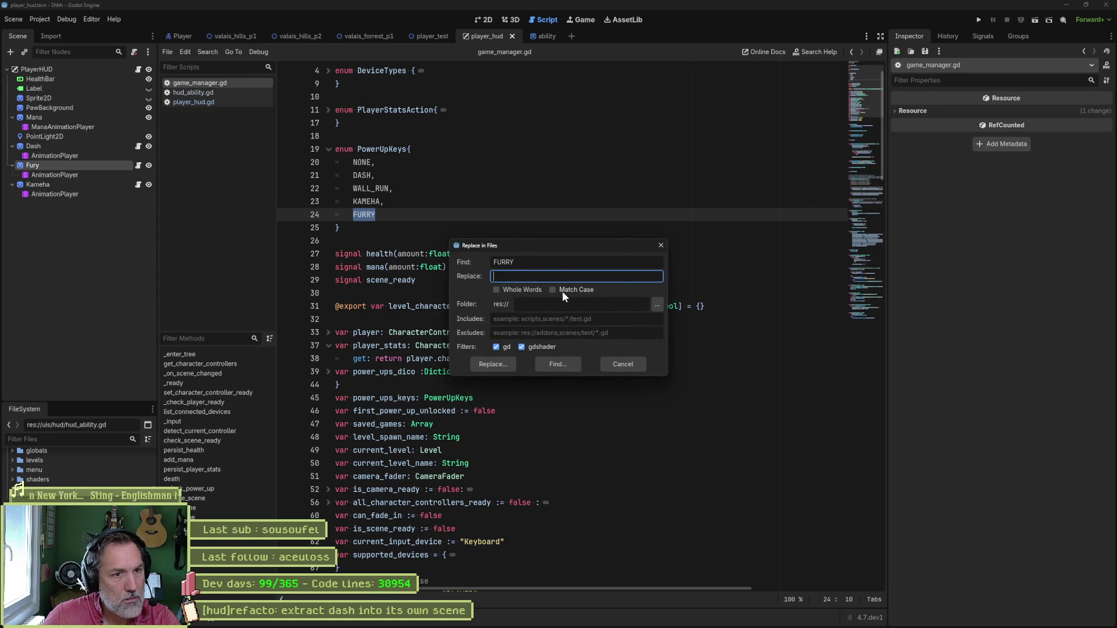
pyautogui.click(552, 275)
pyautogui.write('FRY')
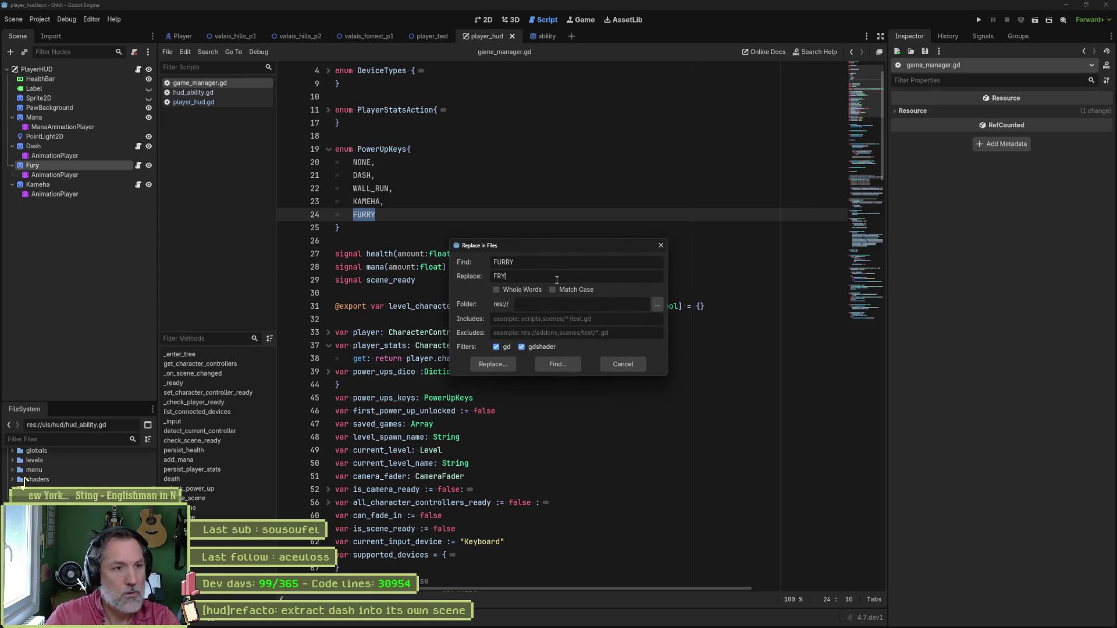
pyautogui.write('U')
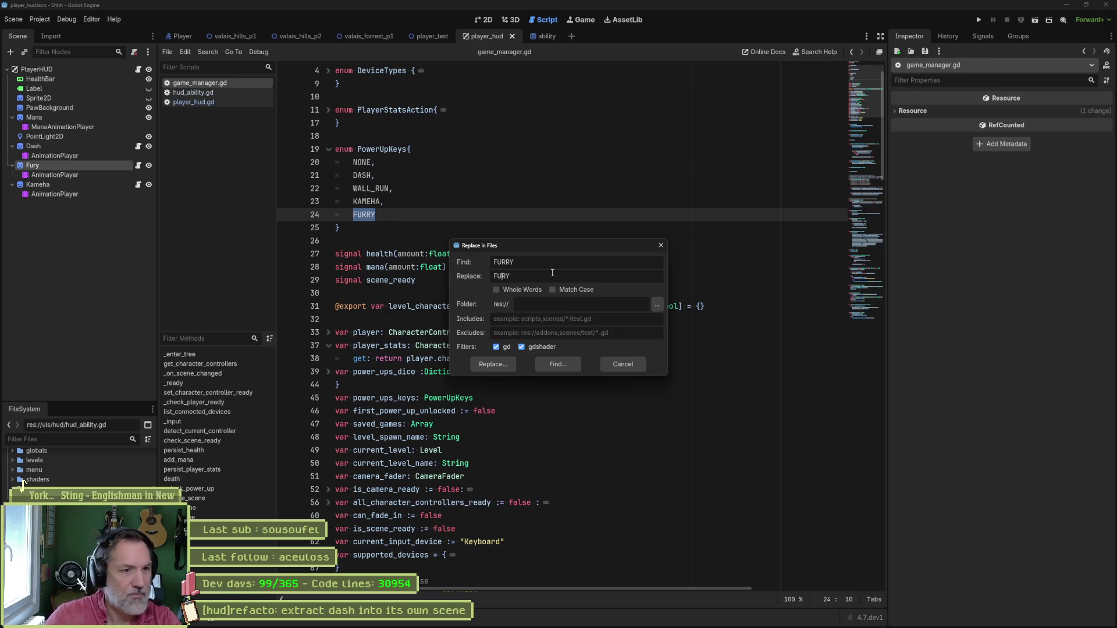
pyautogui.click(491, 364)
pyautogui.scroll(-3, 493, 535)
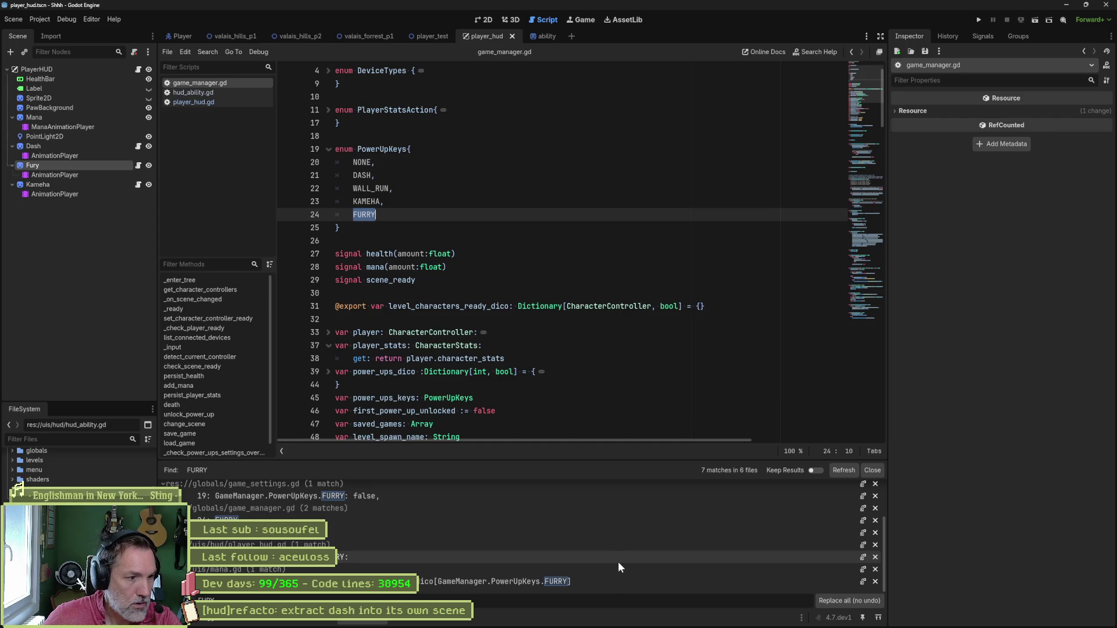
pyautogui.scroll(3, 449, 536)
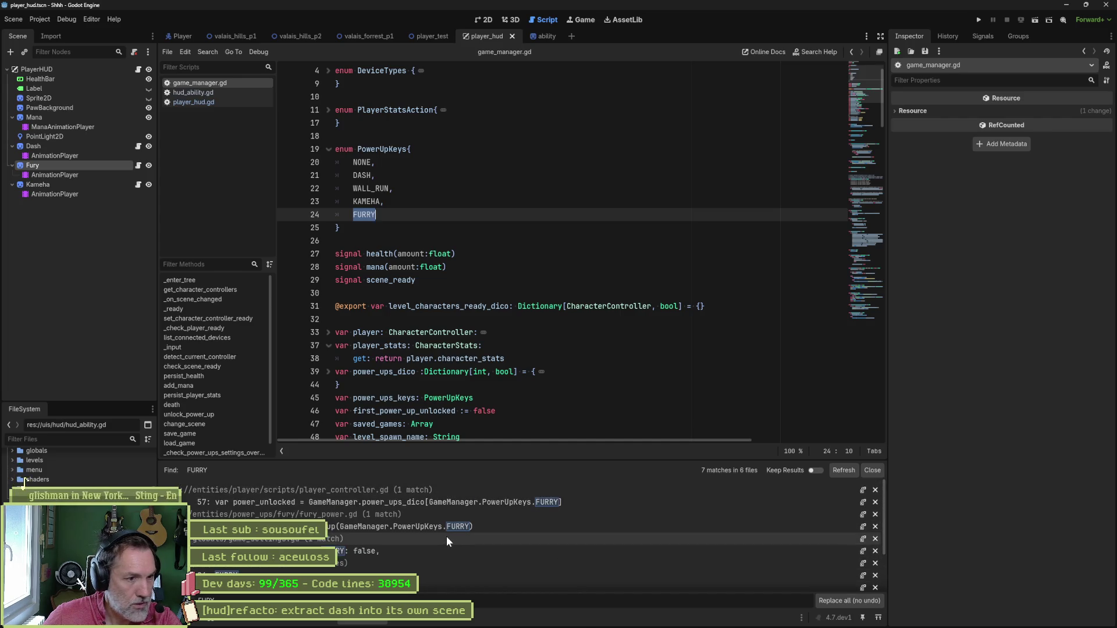
pyautogui.click(855, 601)
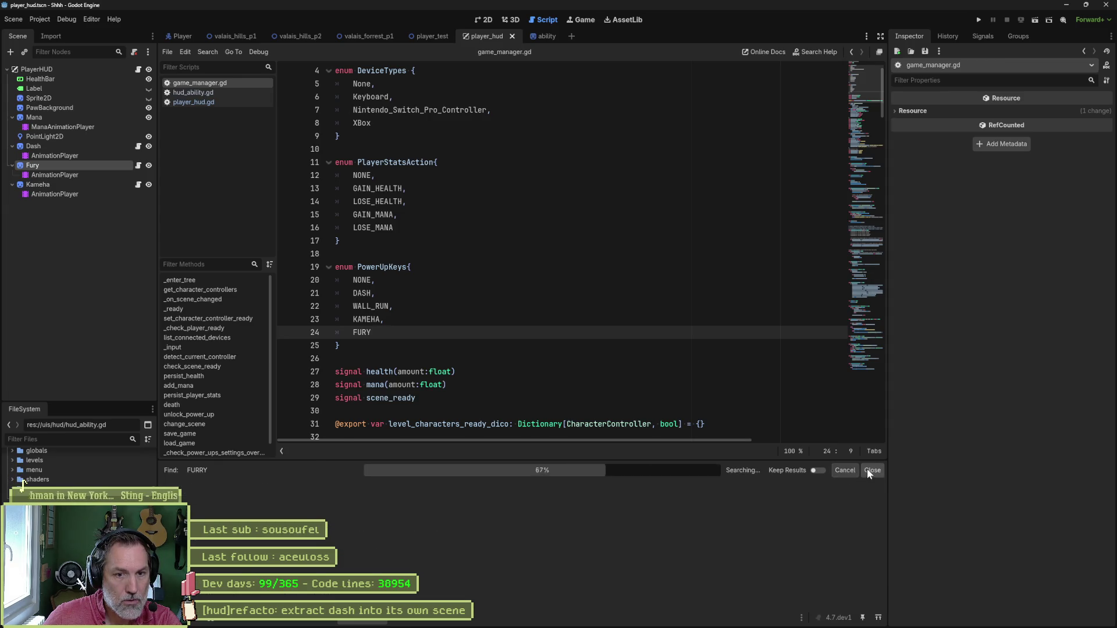
pyautogui.click(871, 470)
pyautogui.click(490, 304)
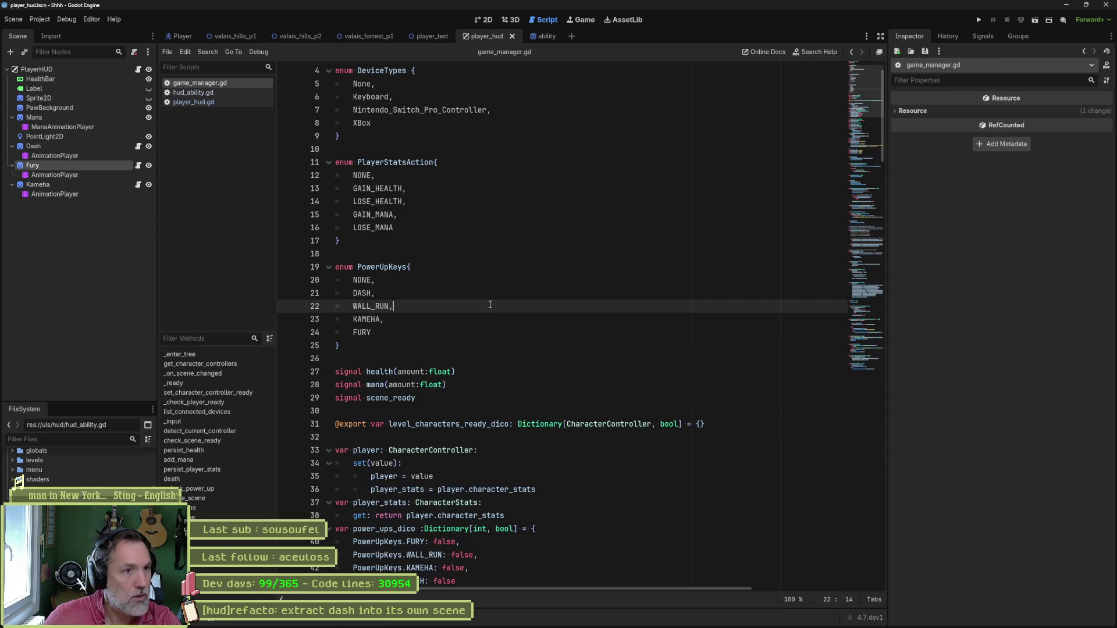
# Change furry to fury and $Furry to $Fury on lines 10 and 68 of player_hud.gd, then save.
pyautogui.click(206, 92)
pyautogui.click(228, 103)
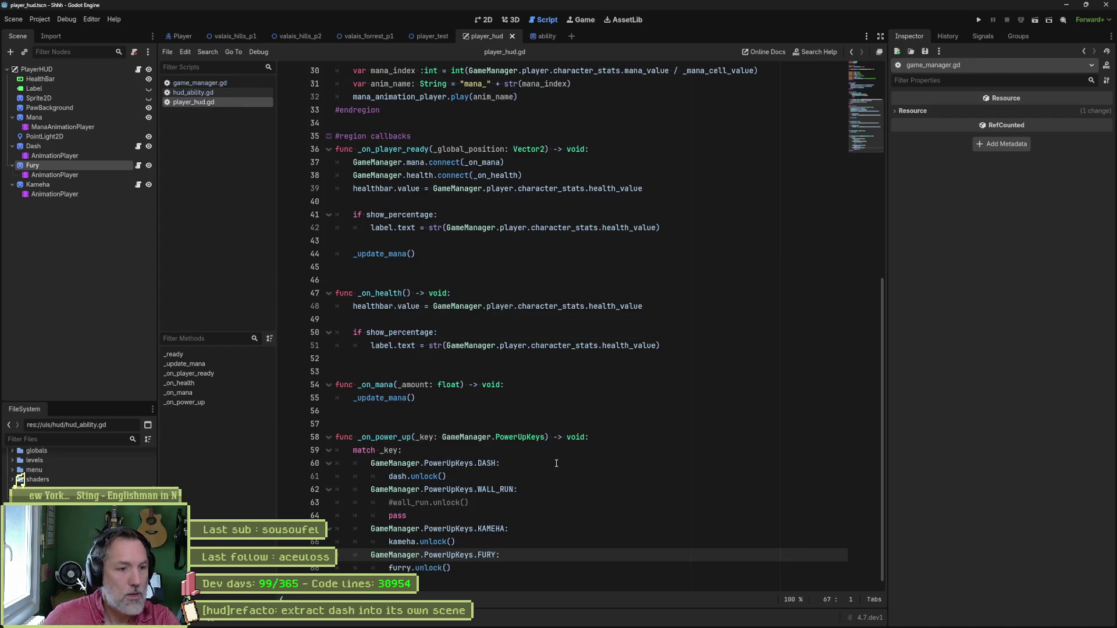
pyautogui.doubleClick(400, 568)
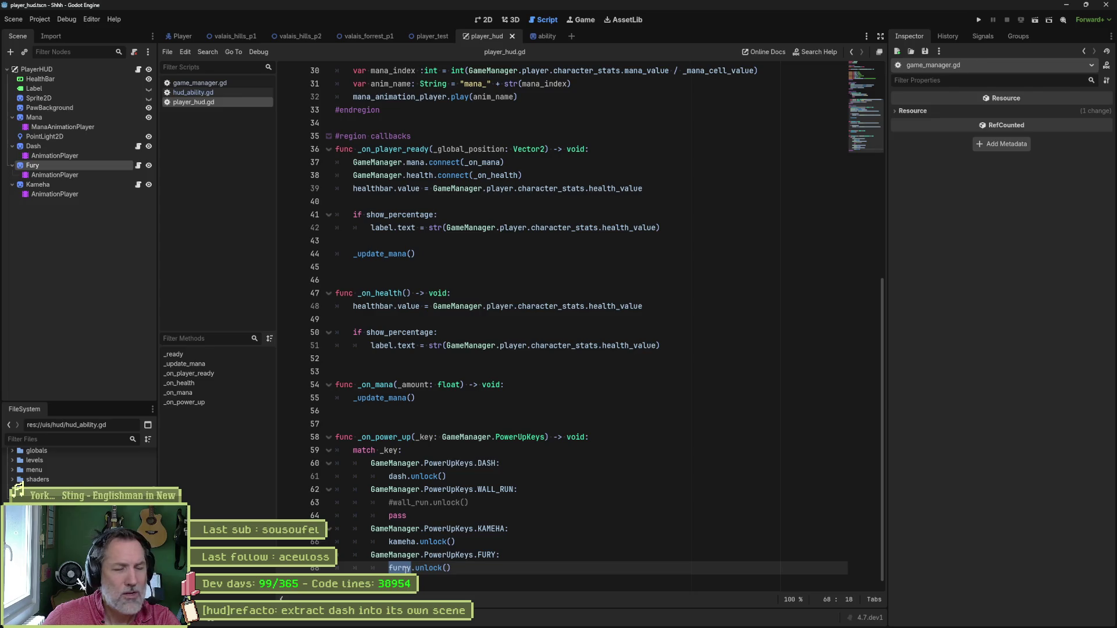
pyautogui.scroll(10, 443, 465)
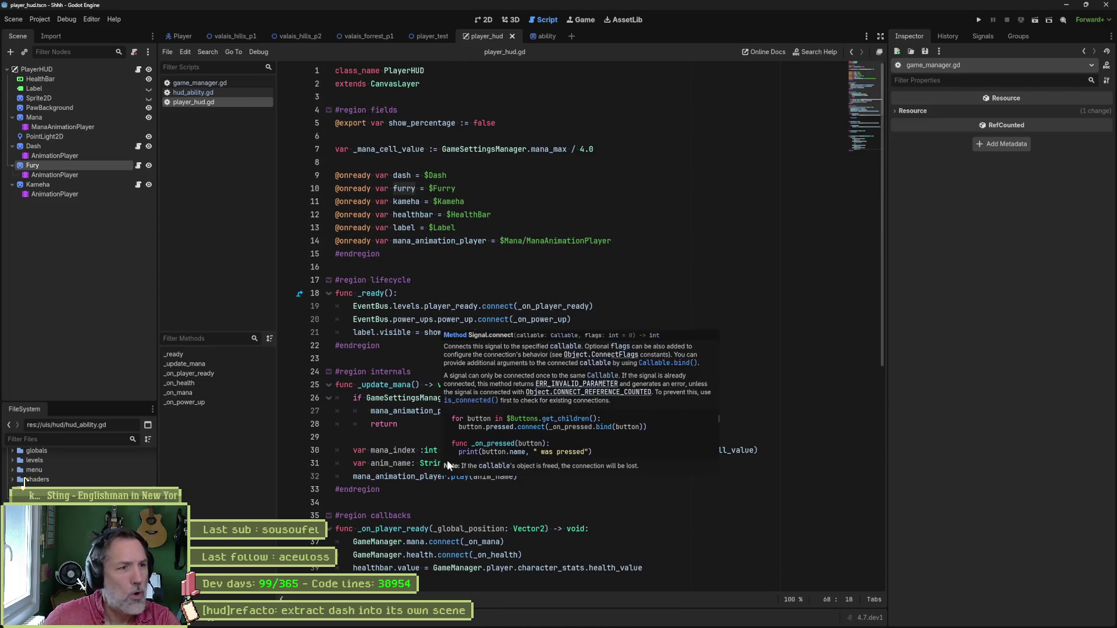
pyautogui.click(411, 189)
pyautogui.press('BackSpace')
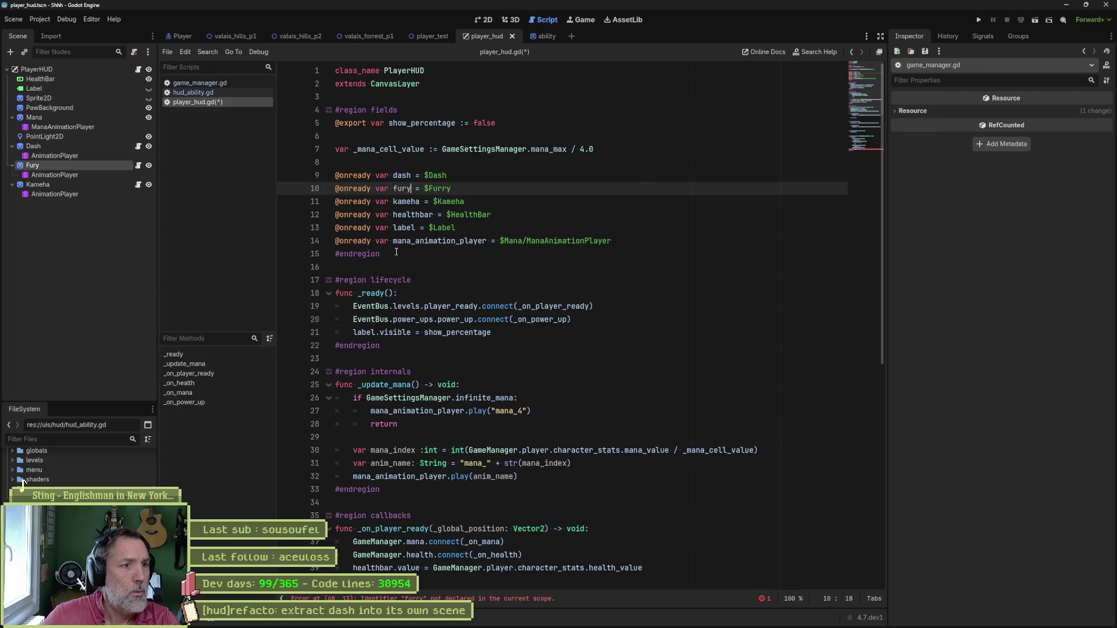
pyautogui.press('Right')
pyautogui.press('Right')
pyautogui.press('BackSpace')
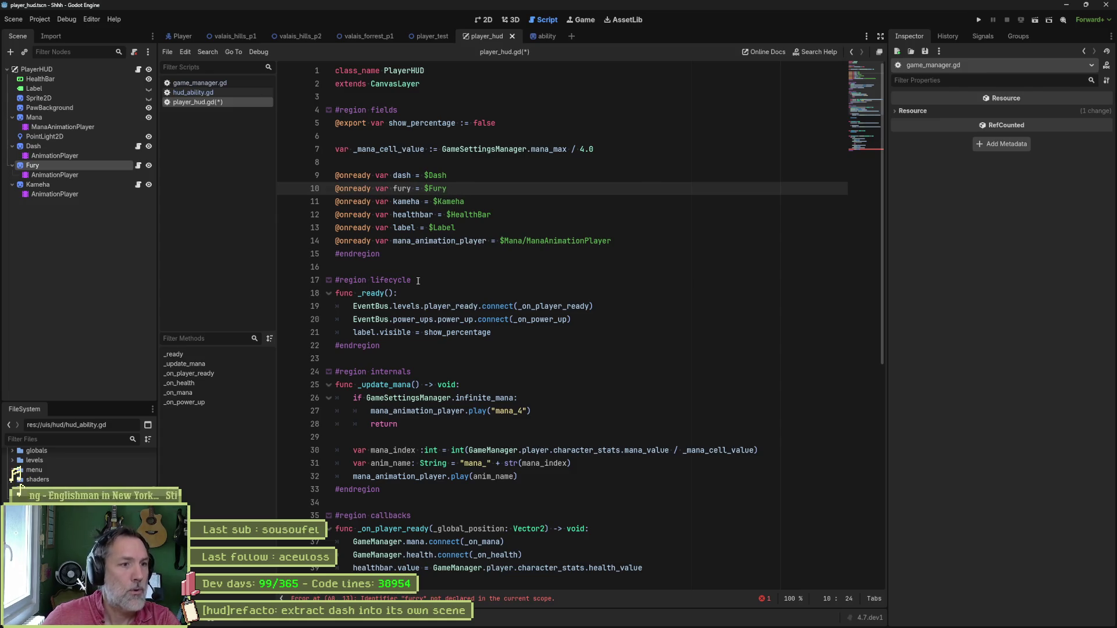
pyautogui.scroll(-10, 411, 268)
pyautogui.click(407, 555)
pyautogui.press('BackSpace')
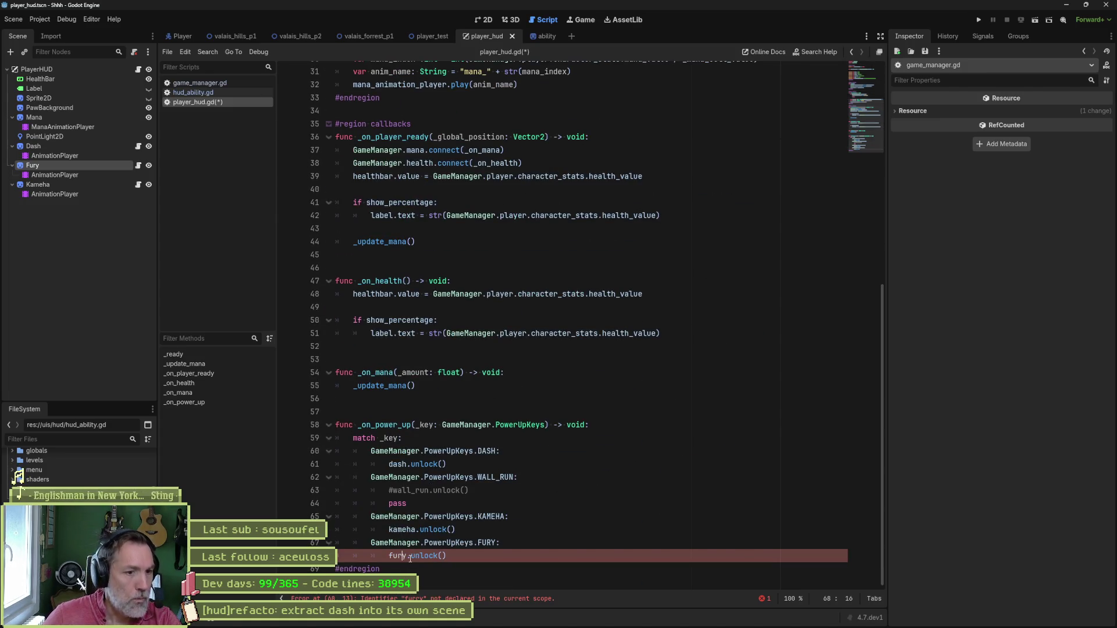
pyautogui.hotkey('ctrl', 's')
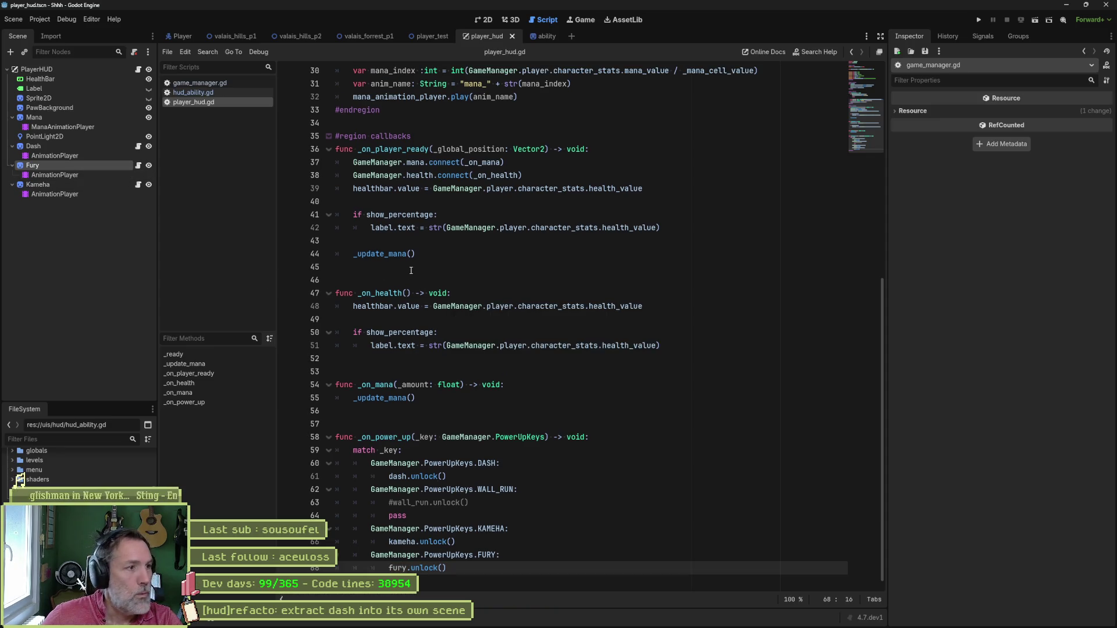
pyautogui.scroll(6, 410, 270)
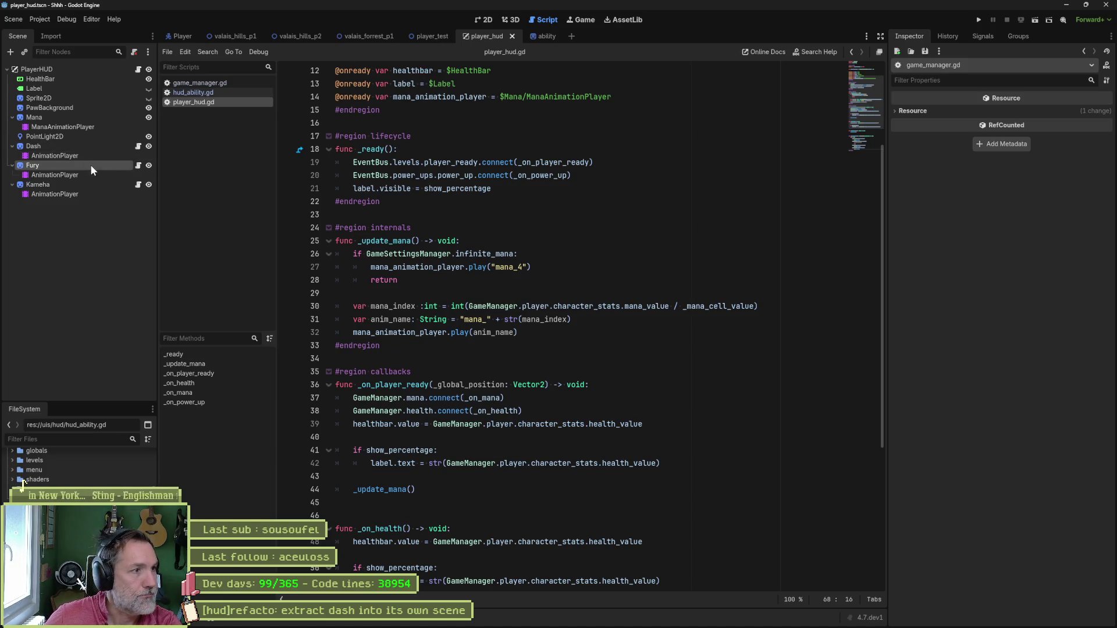
# Reimport the Aseprite animations for the Fury ability icon.
pyautogui.click(81, 146)
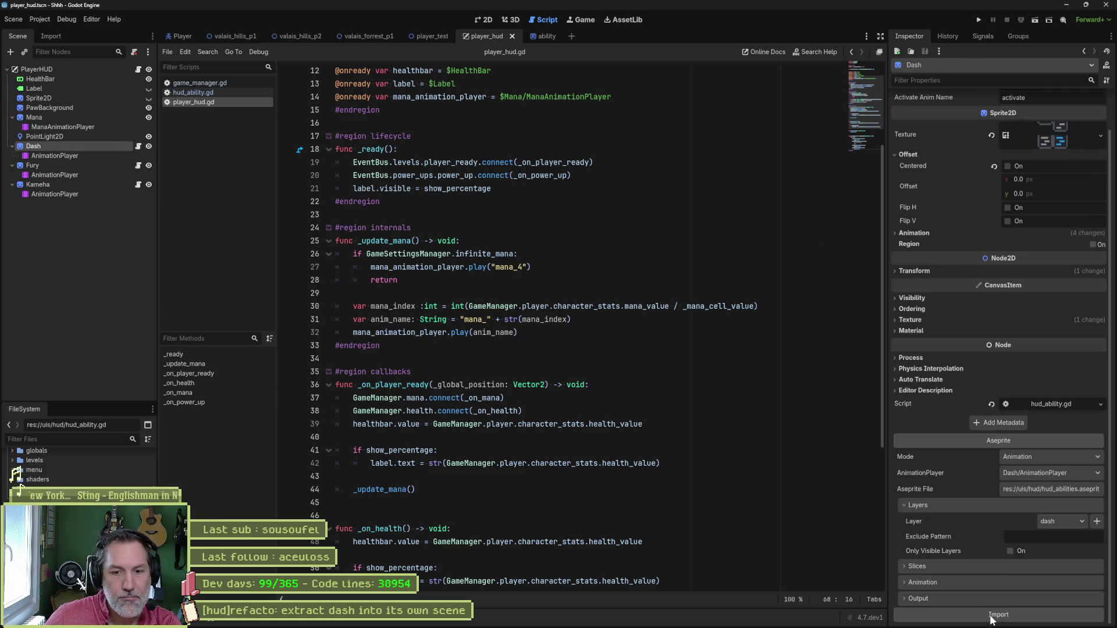
pyautogui.click(65, 156)
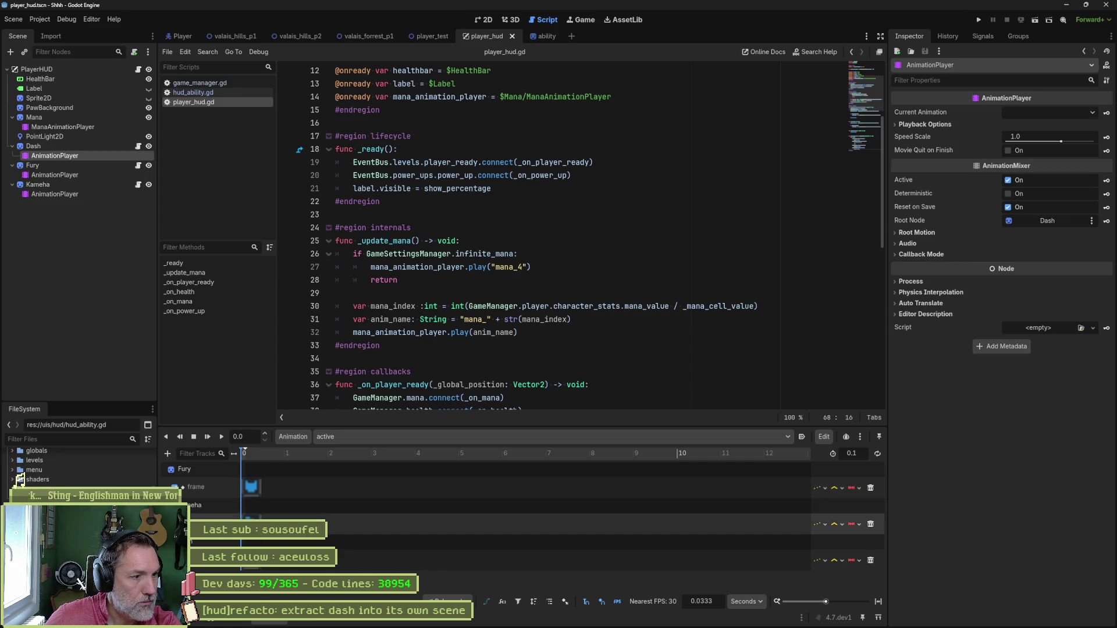
pyautogui.click(70, 166)
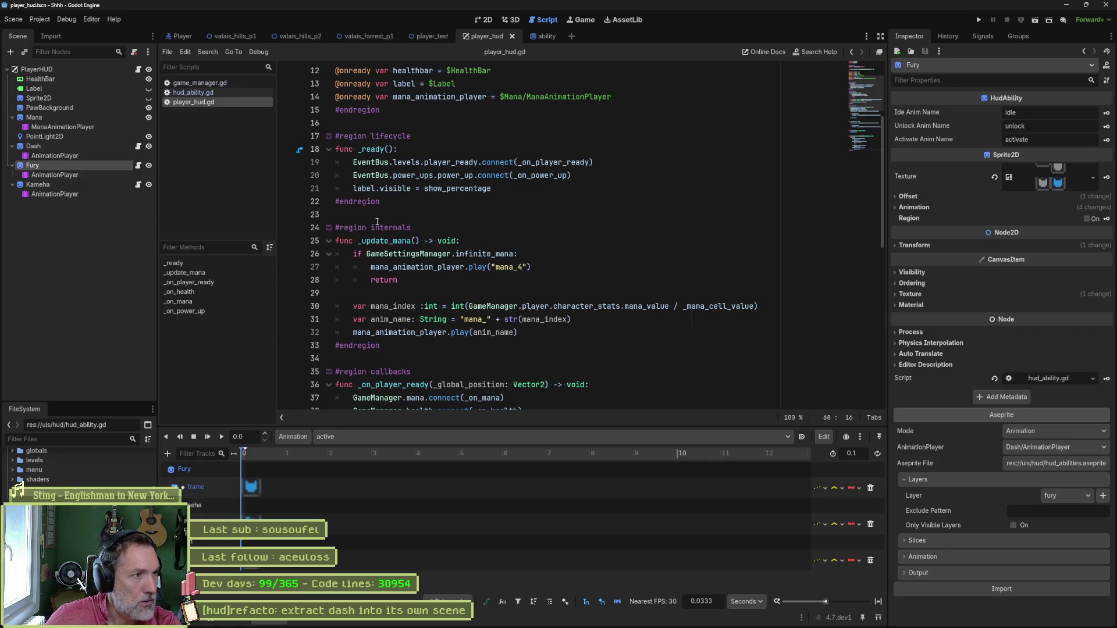
pyautogui.click(949, 588)
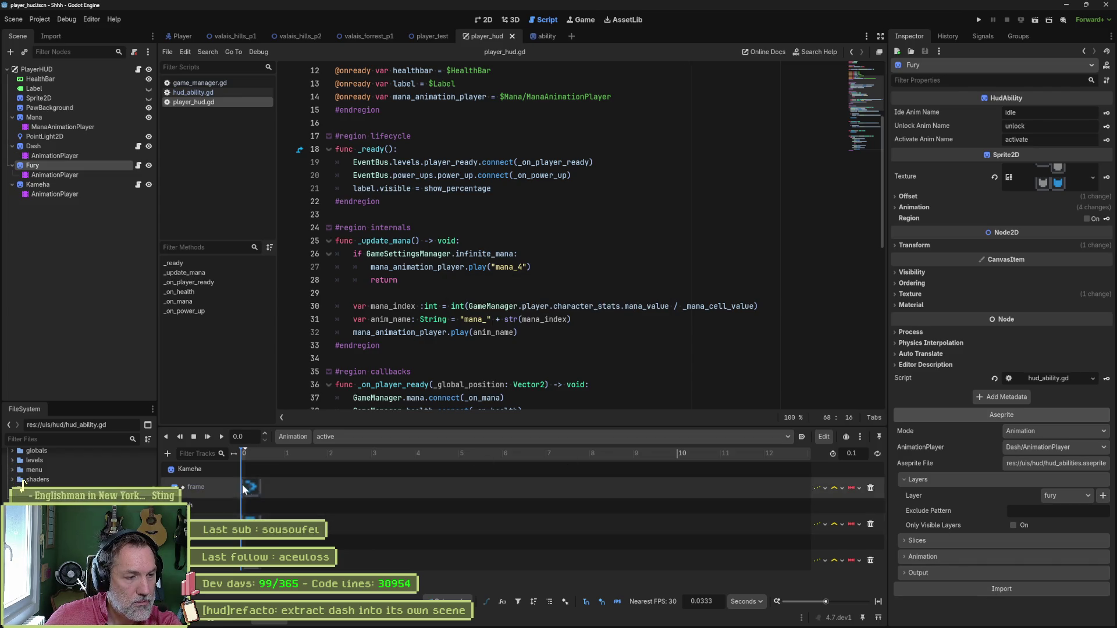
# Reimport the Kameha icon's Aseprite animations, then run the player_test scene.
pyautogui.click(82, 146)
pyautogui.click(72, 184)
pyautogui.click(988, 589)
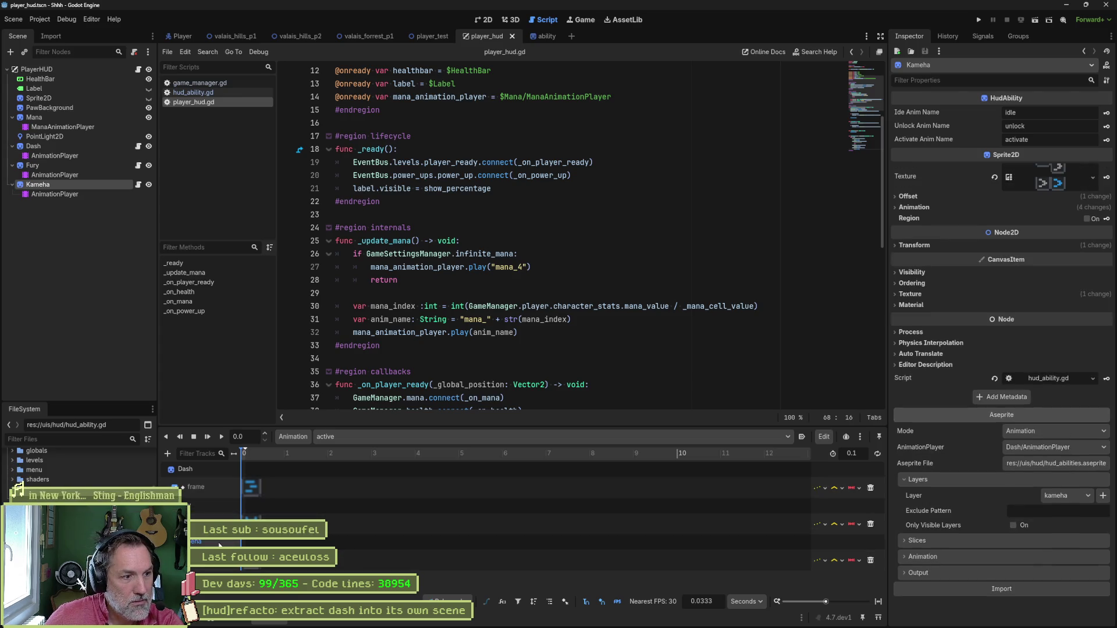
pyautogui.click(430, 36)
pyautogui.press('F6')
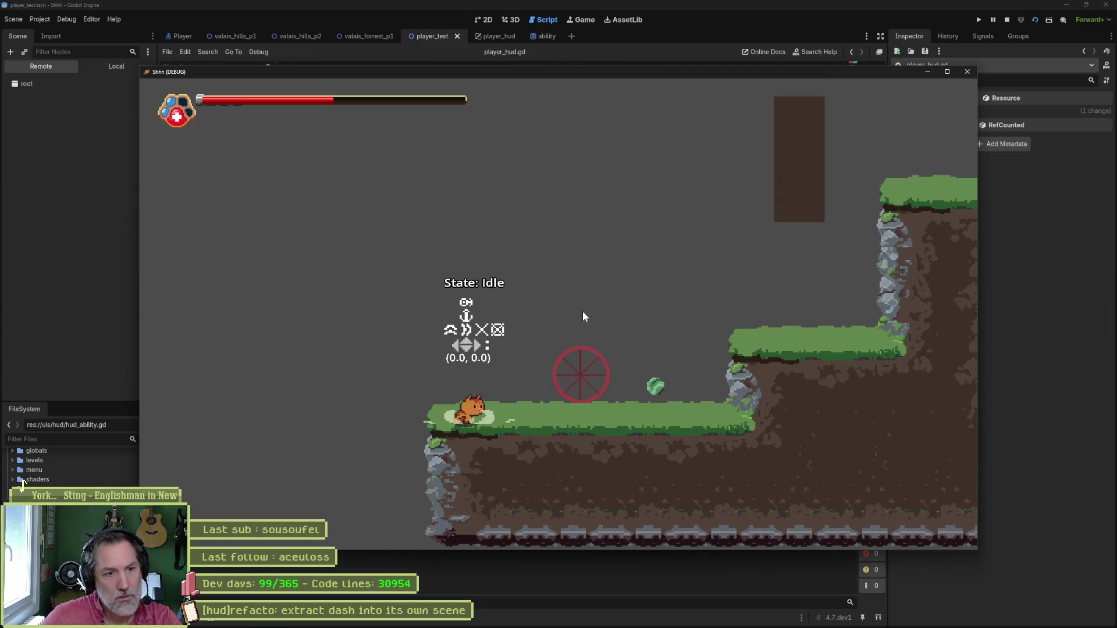
# Walk the cat right into the green power-up, then close the game.
pyautogui.press('Right')
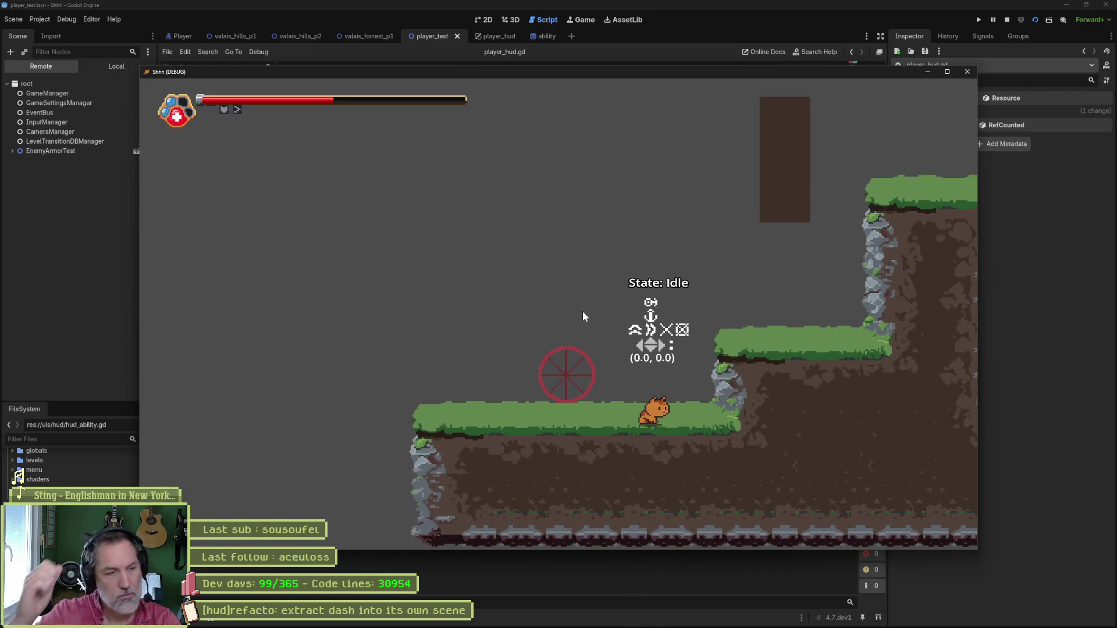
pyautogui.press('Escape')
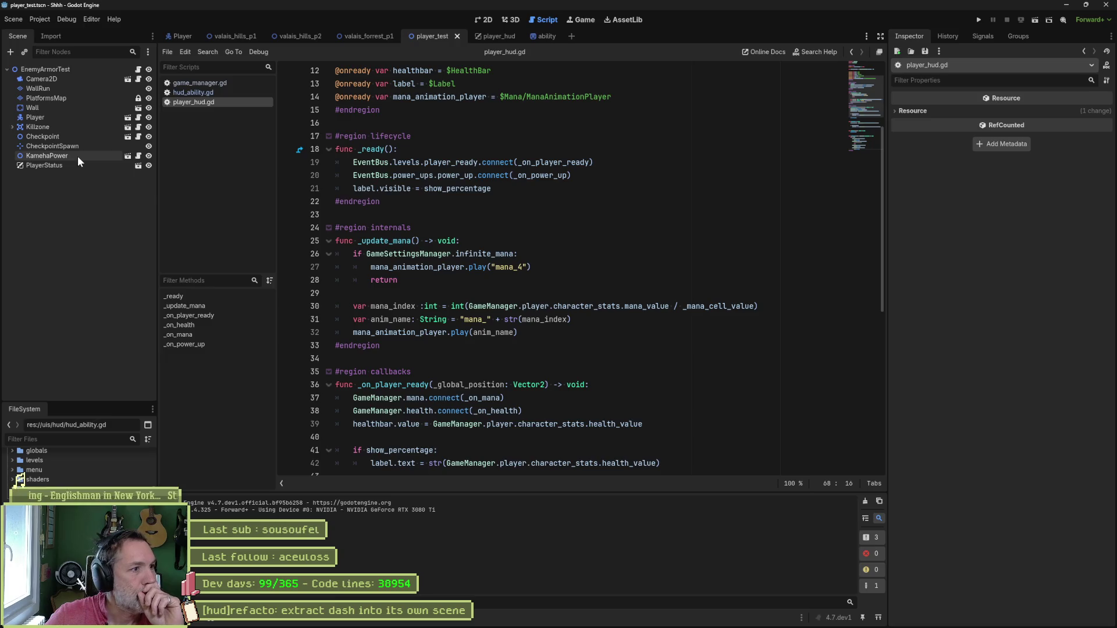
# Open kameha_power.gd through the KamehaPower node's script icon.
pyautogui.click(78, 156)
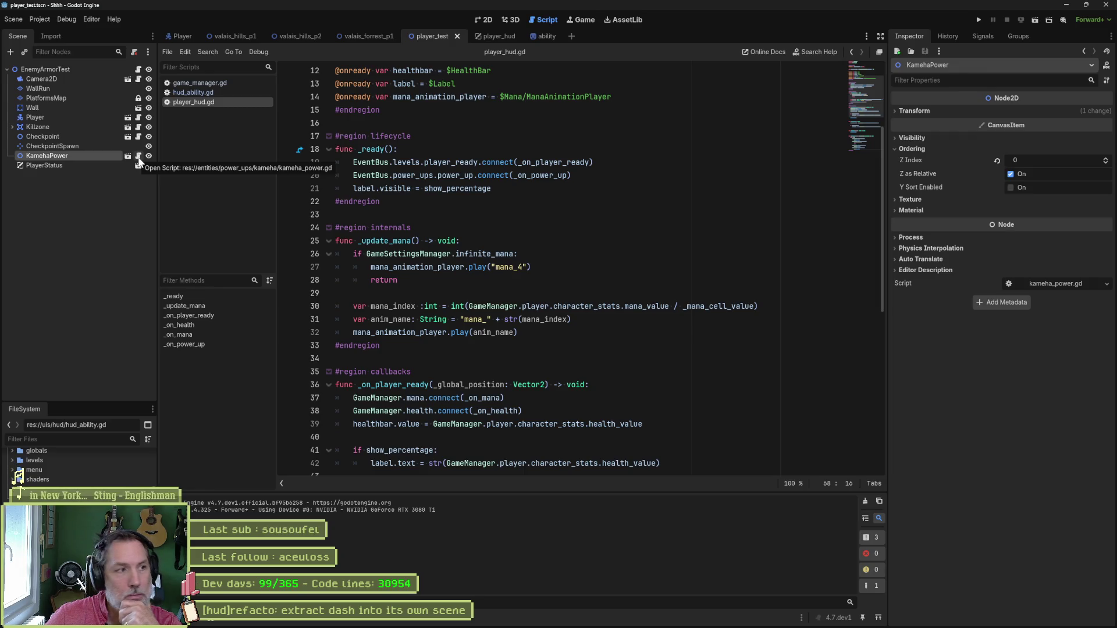
pyautogui.click(139, 158)
pyautogui.press('Up')
pyautogui.press('Up')
pyautogui.press('Up')
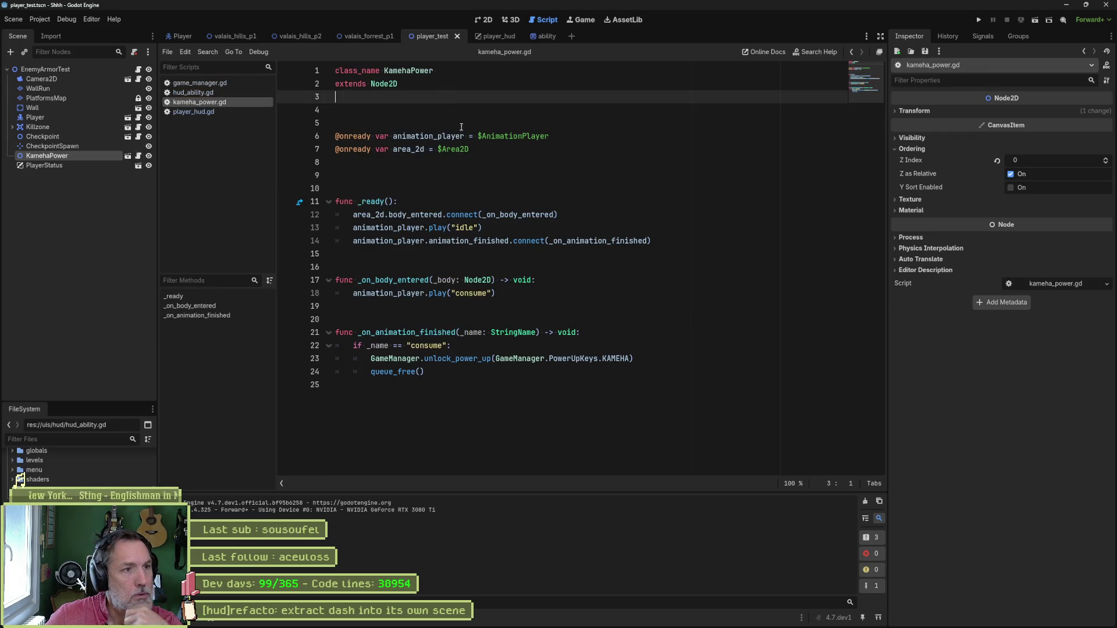
# Delete the extra blank lines after extends and above func _ready, save, then add a line after line 3.
pyautogui.press('Delete')
pyautogui.press('Delete')
pyautogui.press('Down')
pyautogui.press('Down')
pyautogui.press('Down')
pyautogui.press('Delete')
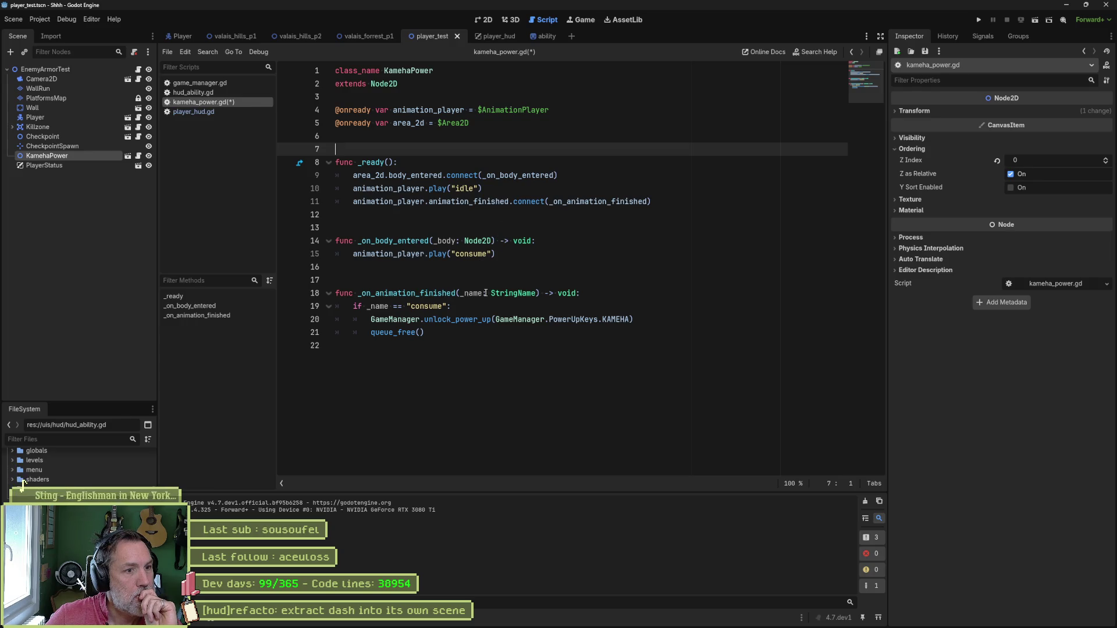
pyautogui.doubleClick(618, 319)
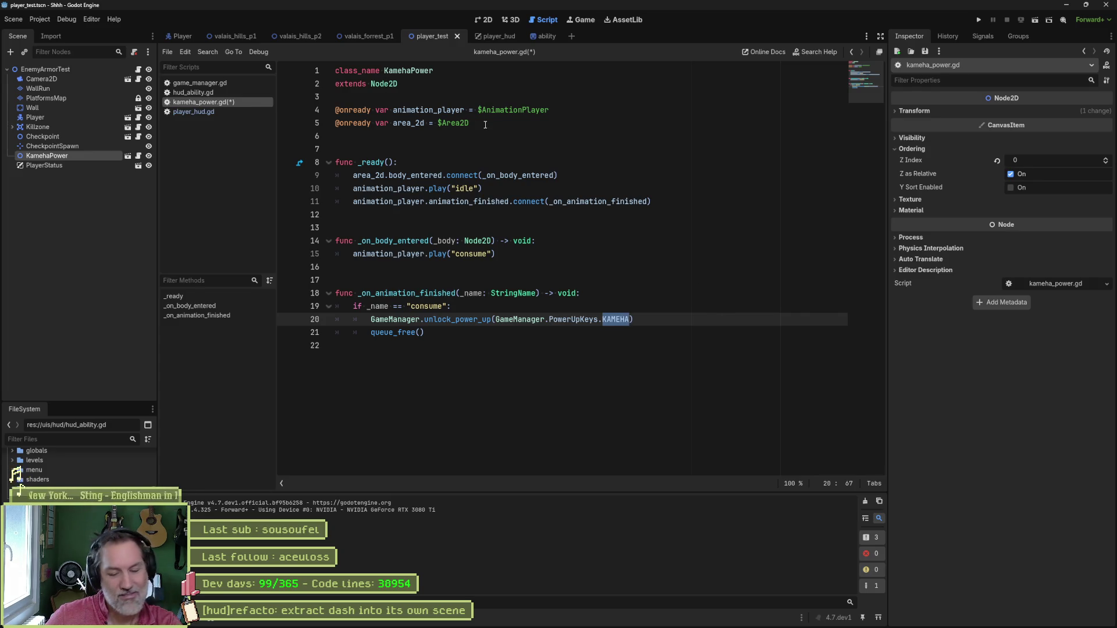
pyautogui.hotkey('ctrl', 's')
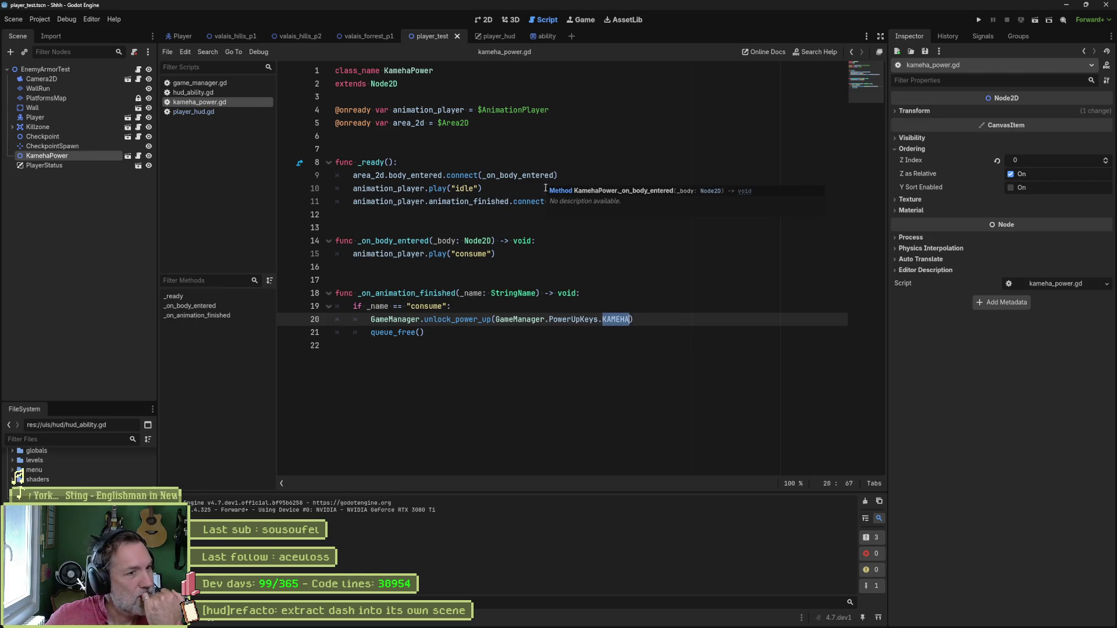
pyautogui.moveTo(495, 319); pyautogui.dragTo(598, 318)
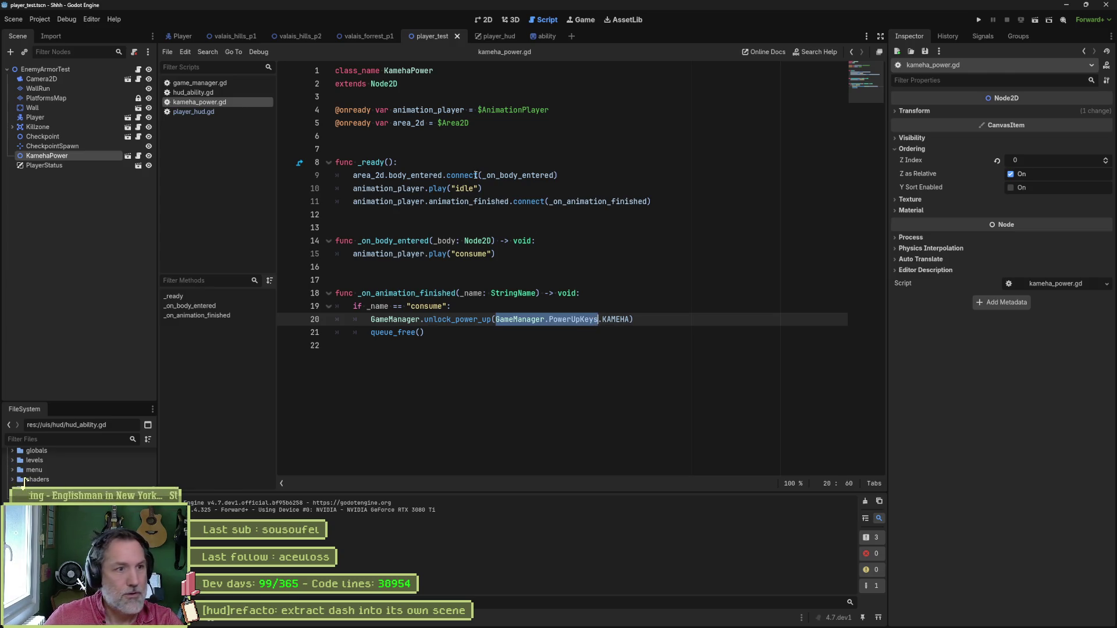
pyautogui.click(529, 98)
pyautogui.press('Return')
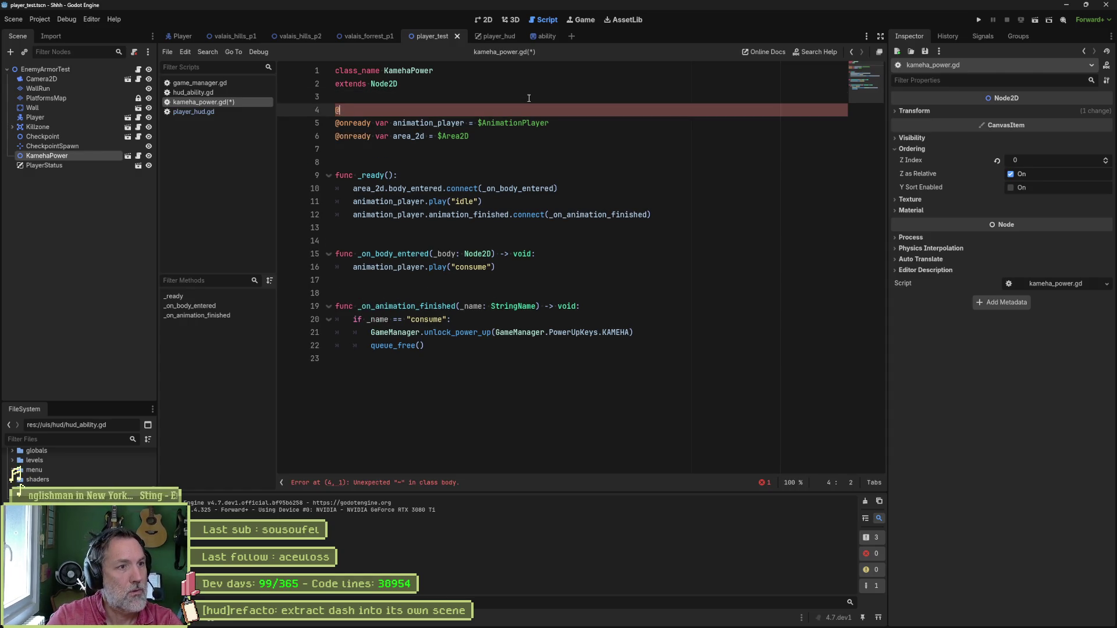
pyautogui.write('export_e')
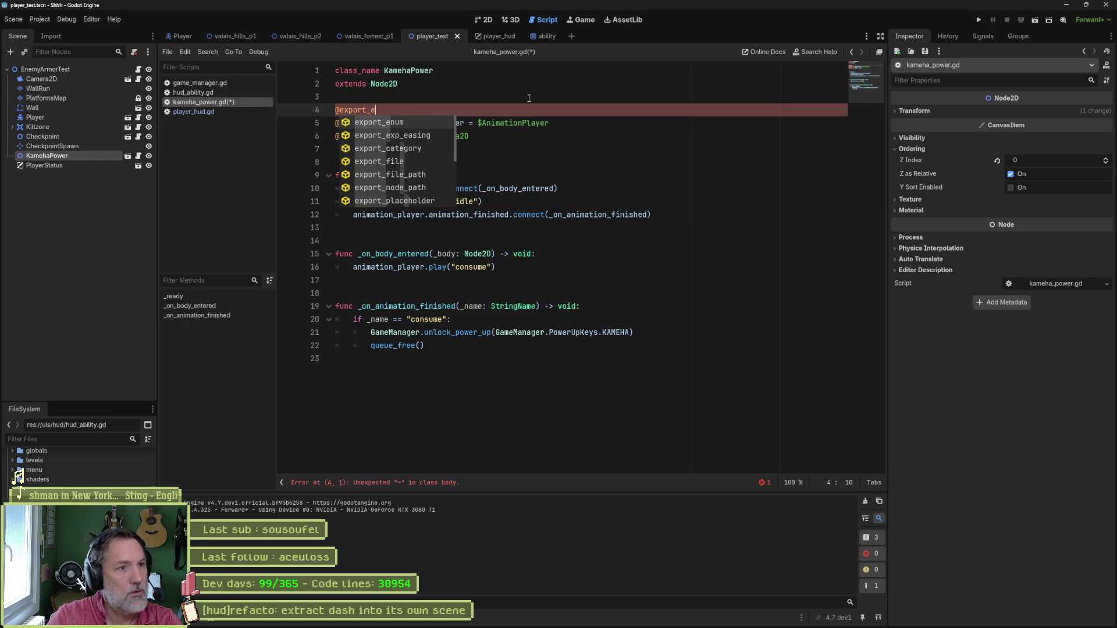
pyautogui.press('Return')
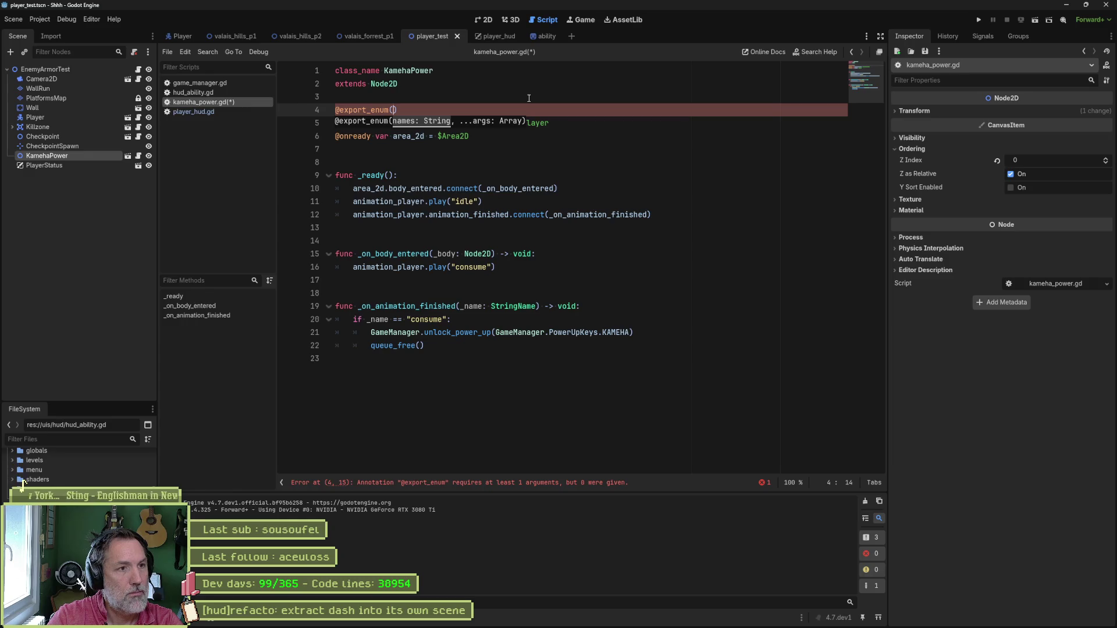
pyautogui.keyDown('ctrl'); pyautogui.click(361, 110); pyautogui.keyUp('ctrl')
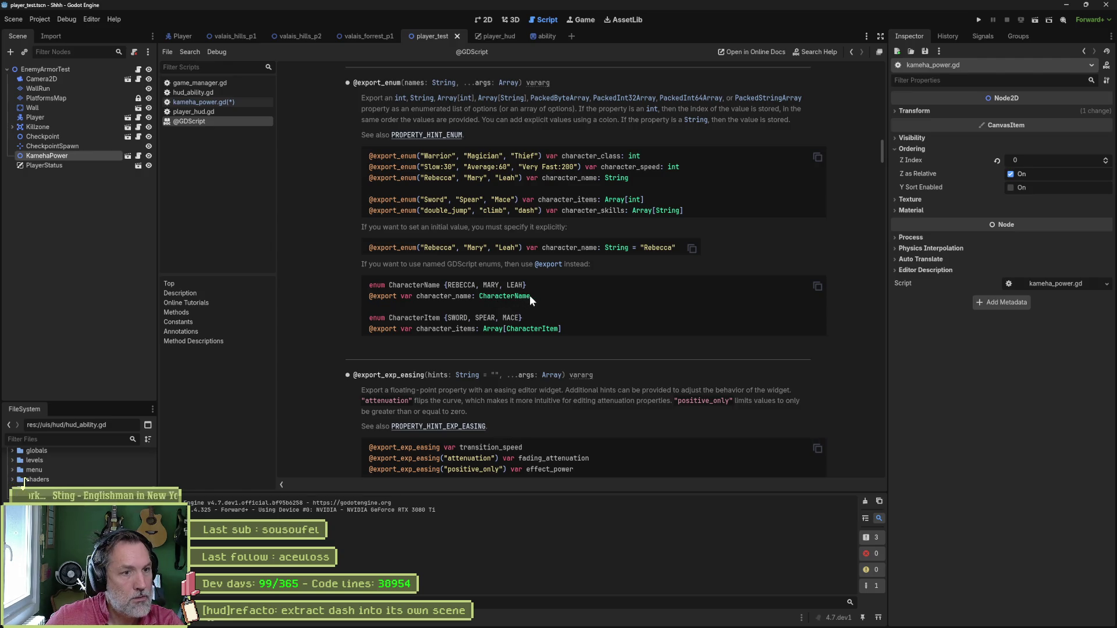
pyautogui.hotkey('ctrl', 'w')
pyautogui.moveTo(400, 111); pyautogui.dragTo(366, 110)
pyautogui.press('BackSpace')
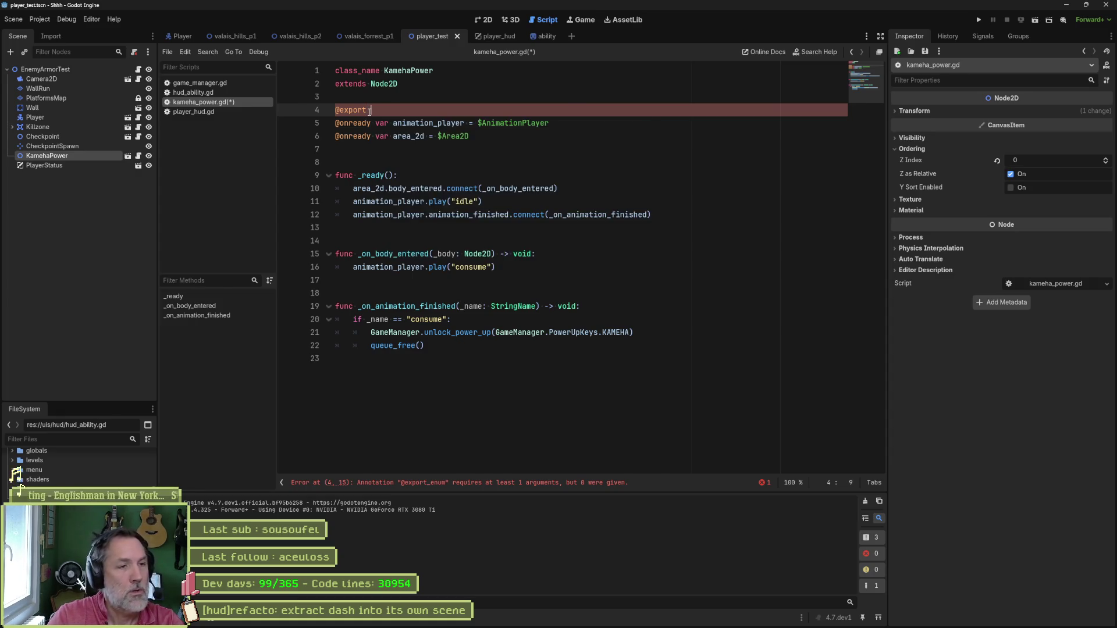
pyautogui.write('var')
pyautogui.moveTo(369, 111)
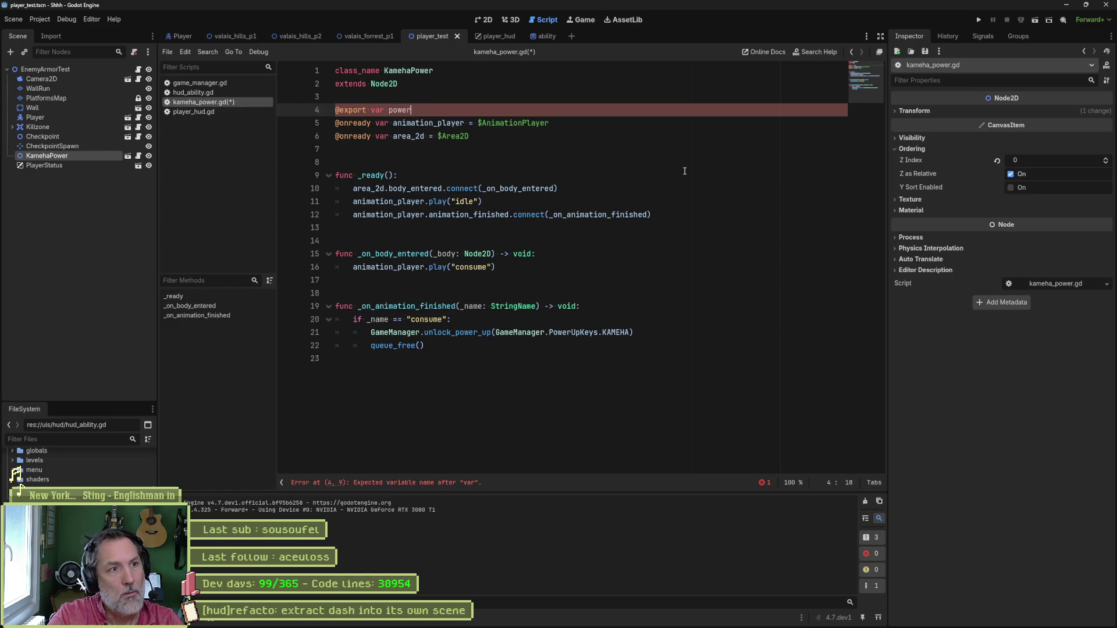
pyautogui.hotkey('ctrl', 'space')
pyautogui.press('Return')
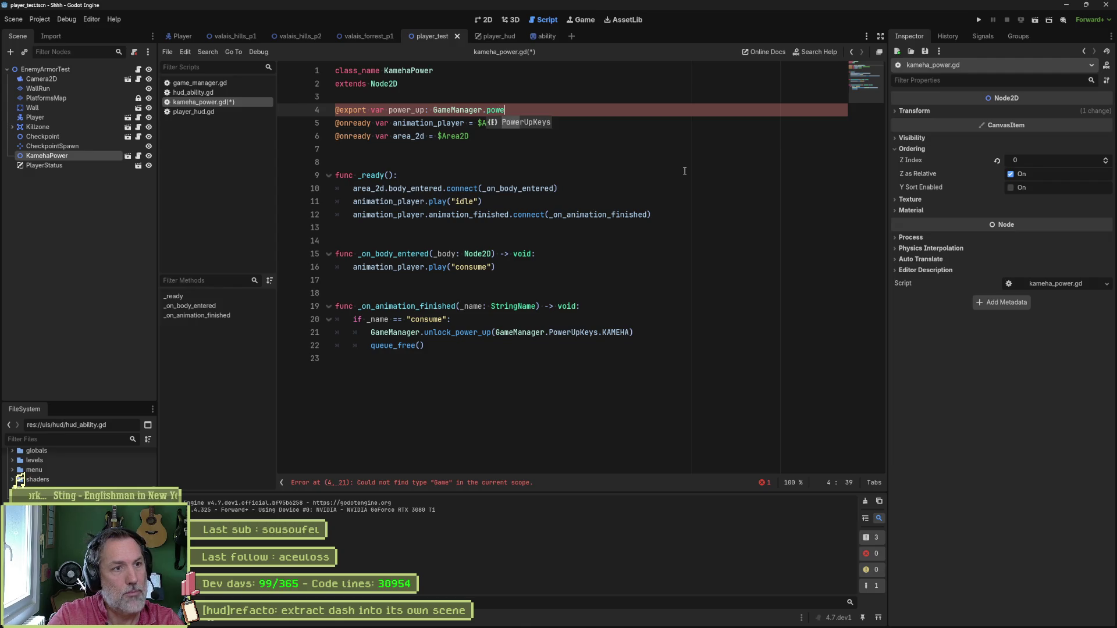
pyautogui.press('Return')
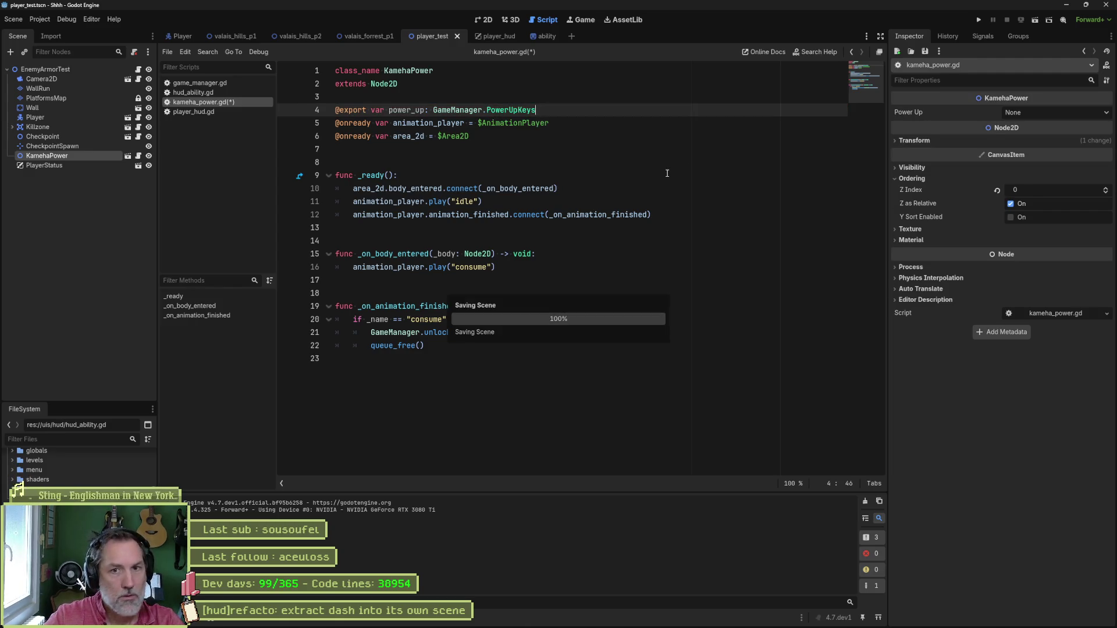
# Replace the hardcoded KAMEHA argument on line 21 with power_up, check unlock_power_up, and save.
pyautogui.hotkey('ctrl', 's')
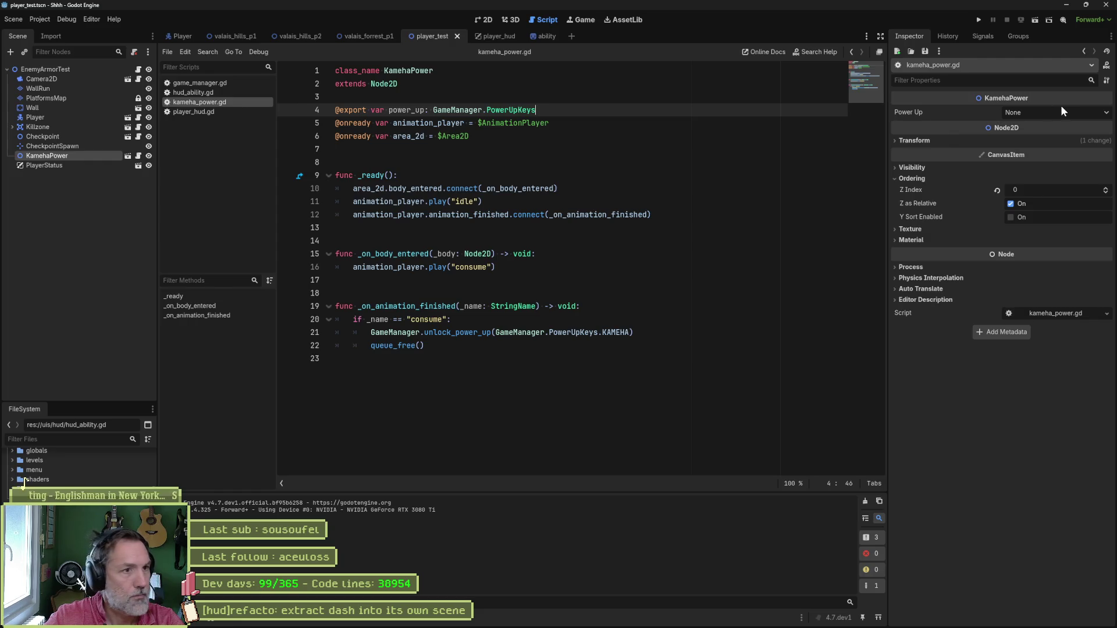
pyautogui.doubleClick(409, 110)
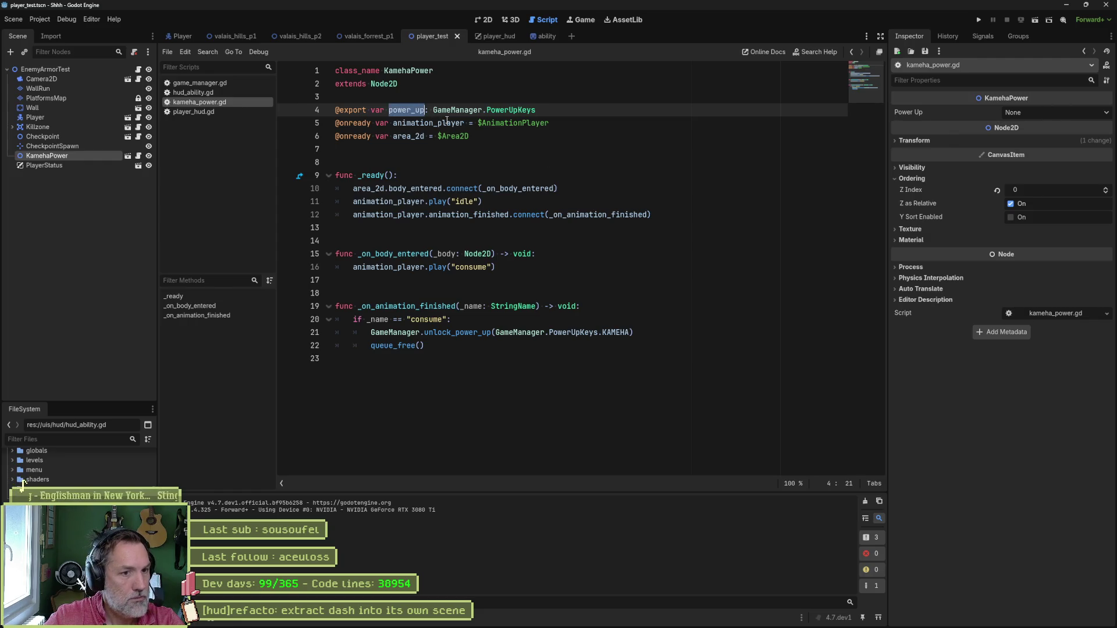
pyautogui.click(613, 332)
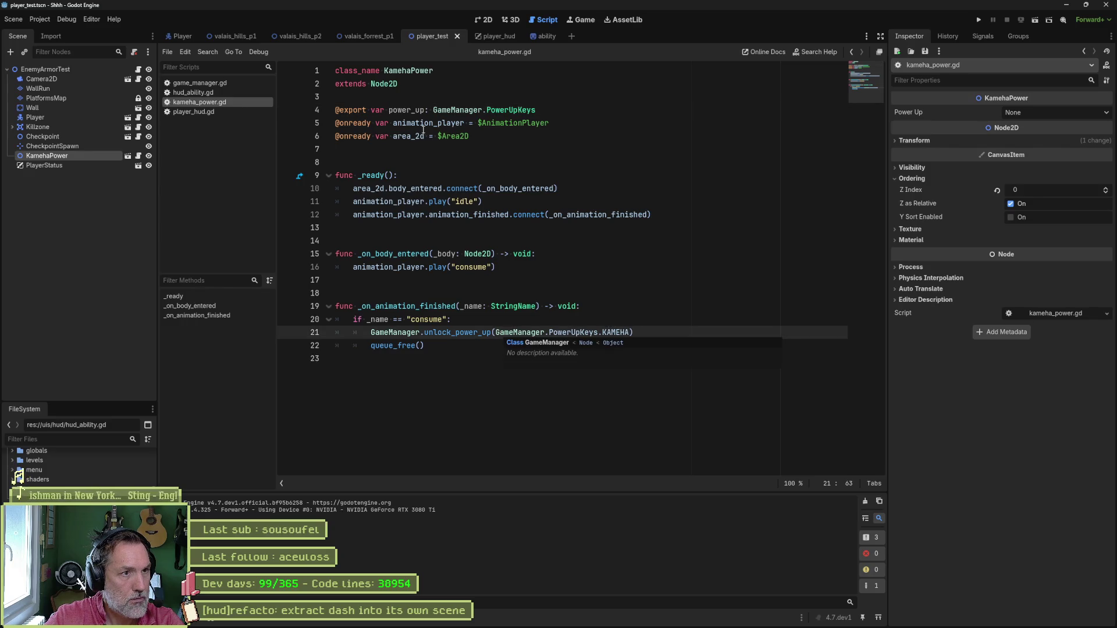
pyautogui.doubleClick(407, 109)
pyautogui.moveTo(496, 332); pyautogui.dragTo(619, 332)
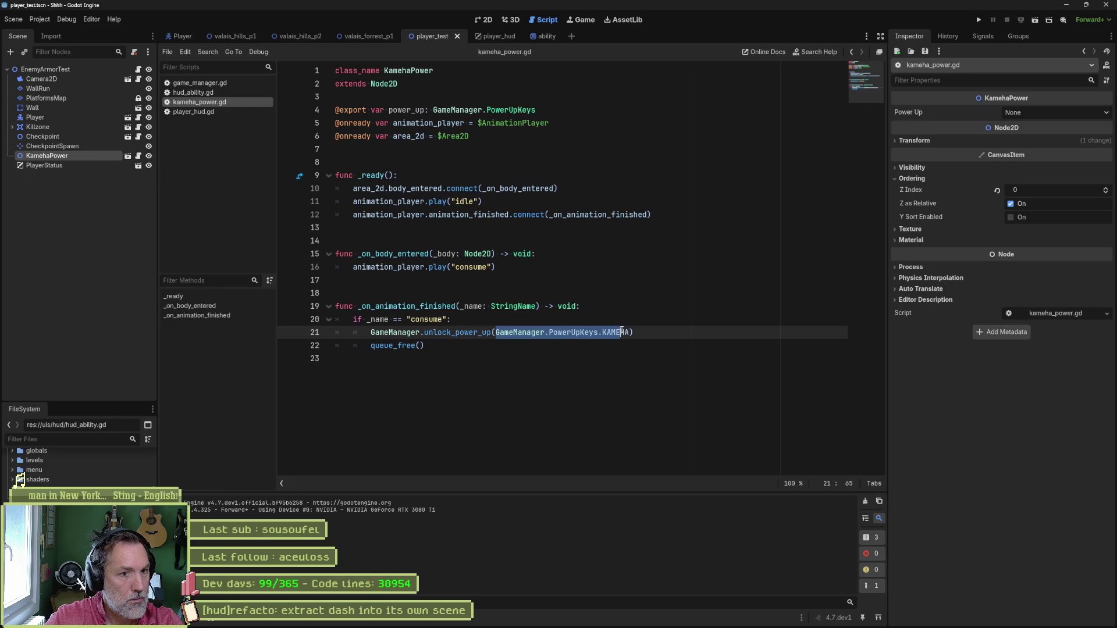
pyautogui.keyDown('ctrl'); pyautogui.click(477, 332); pyautogui.keyUp('ctrl')
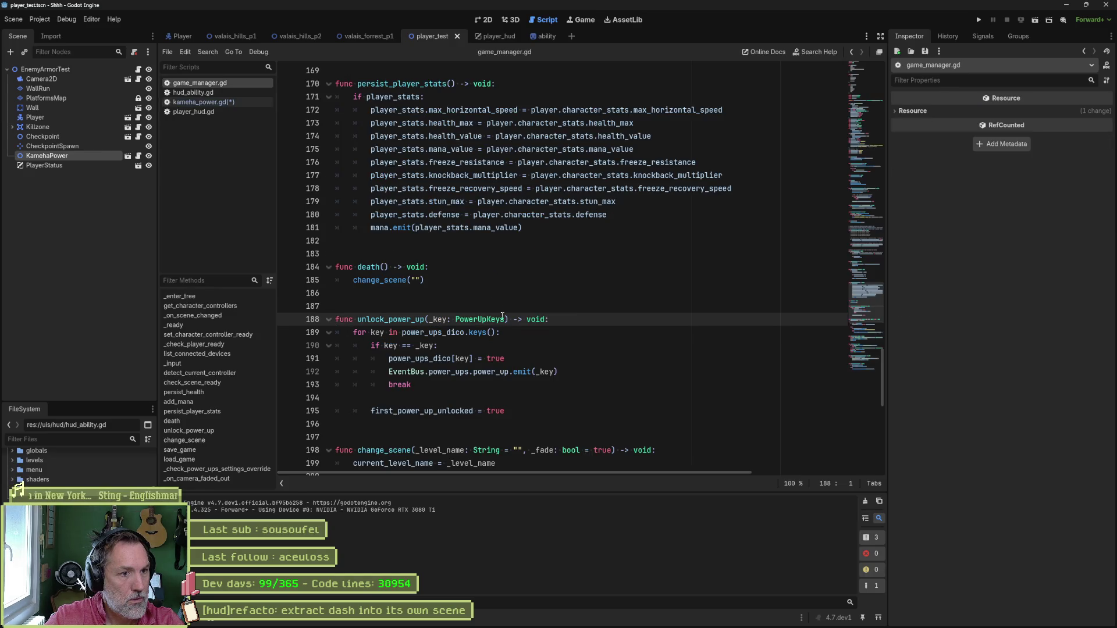
pyautogui.hotkey('ctrl', 's')
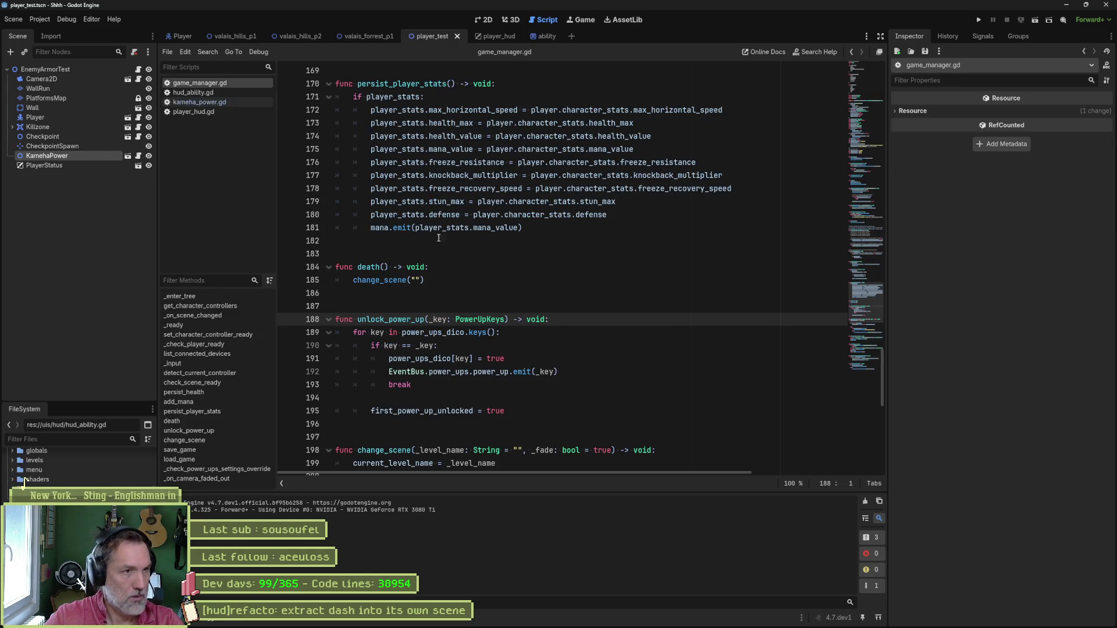
# Set the KamehaPower node's Power Up to Kameha and save the player_test scene.
pyautogui.click(58, 152)
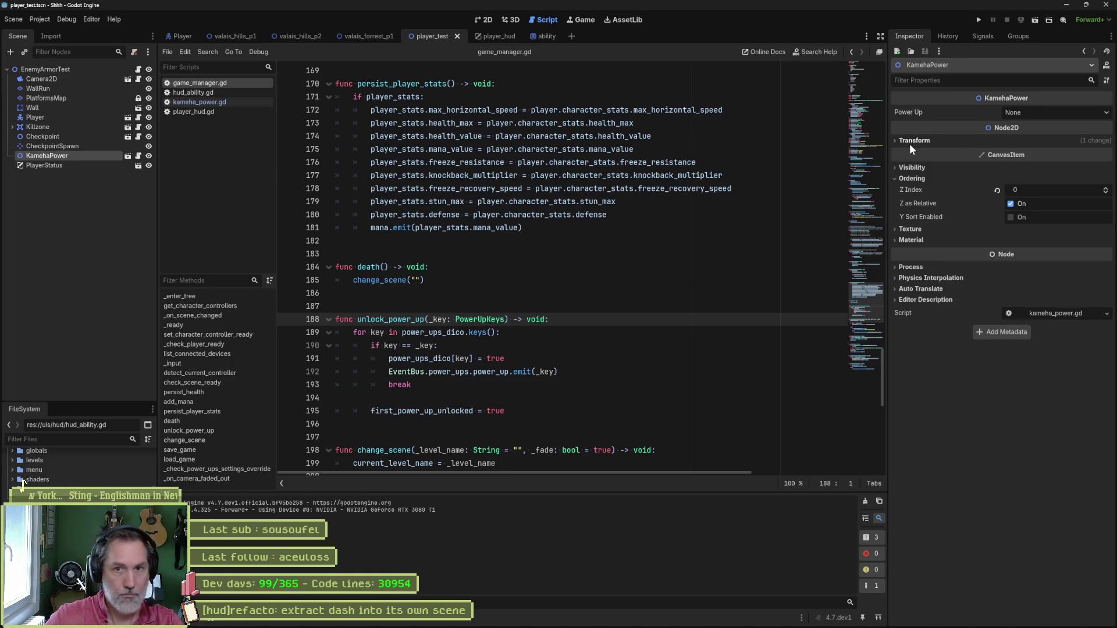
pyautogui.click(1047, 113)
pyautogui.click(1051, 158)
pyautogui.click(612, 240)
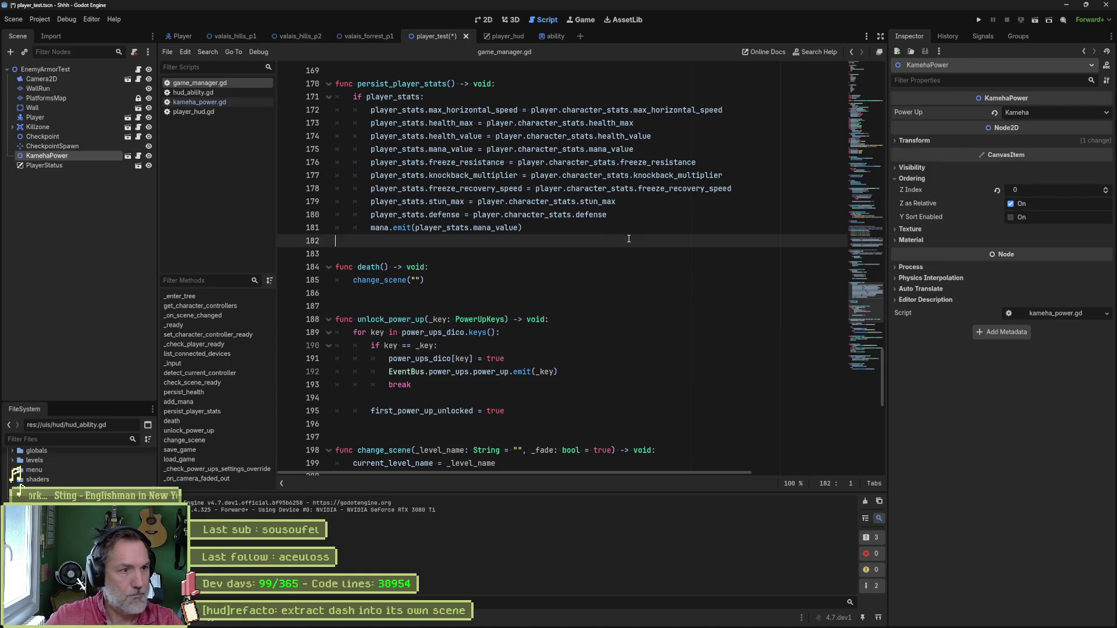
pyautogui.hotkey('ctrl', 'w')
pyautogui.hotkey('ctrl', 's')
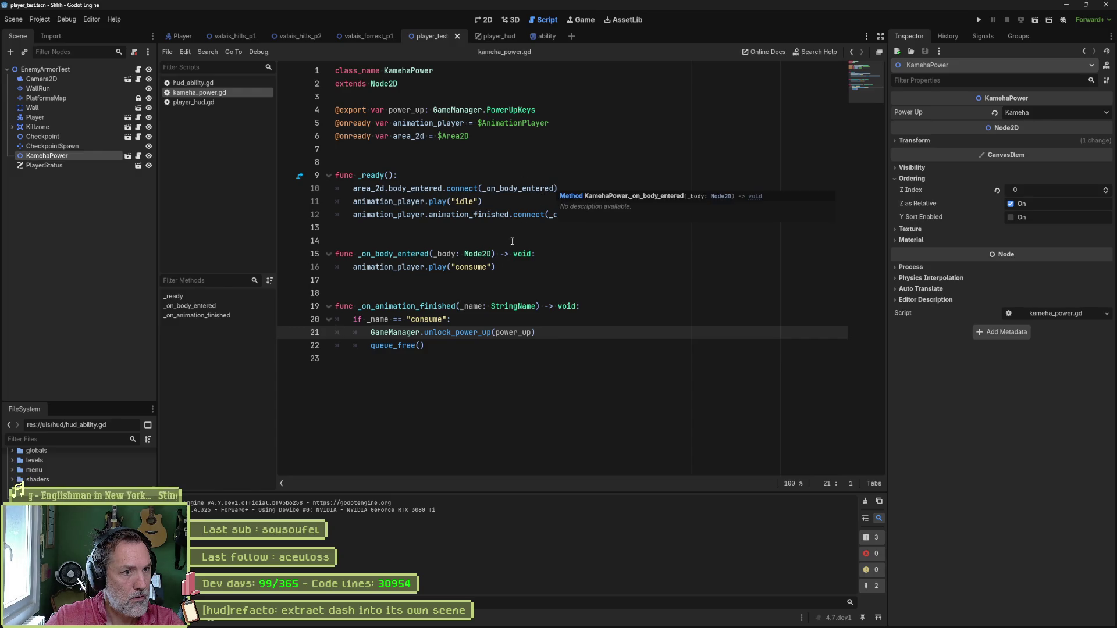
# Reveal the KamehaPower script's file in the FileSystem panel.
pyautogui.doubleClick(402, 71)
pyautogui.moveTo(481, 123)
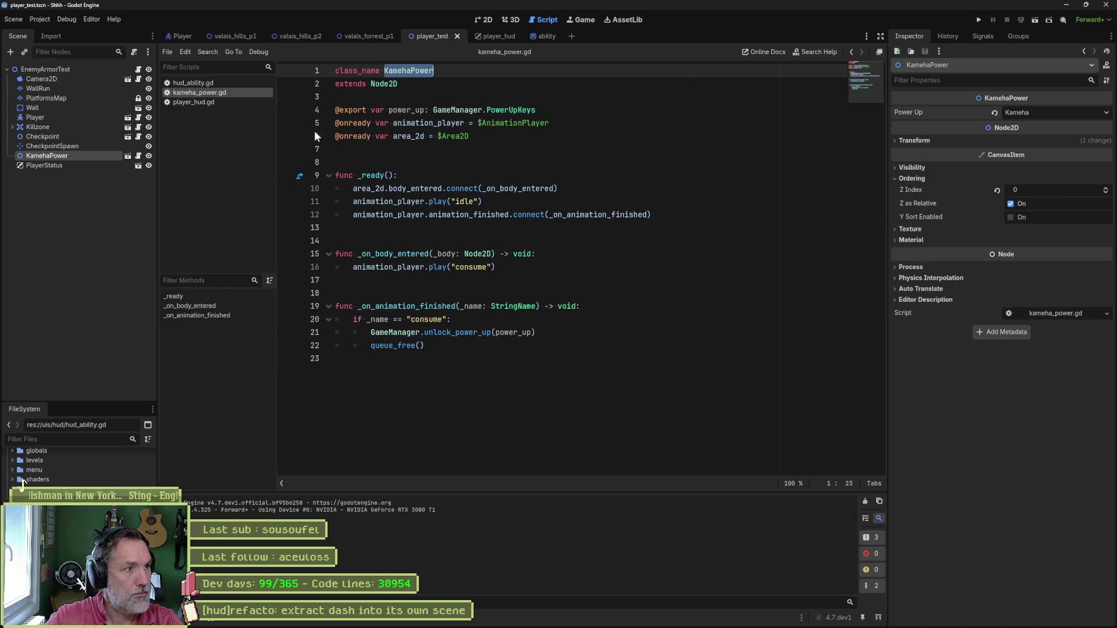
pyautogui.rightClick(205, 100)
pyautogui.click(208, 90)
pyautogui.rightClick(207, 94)
pyautogui.click(256, 184)
pyautogui.rightClick(221, 96)
pyautogui.click(243, 199)
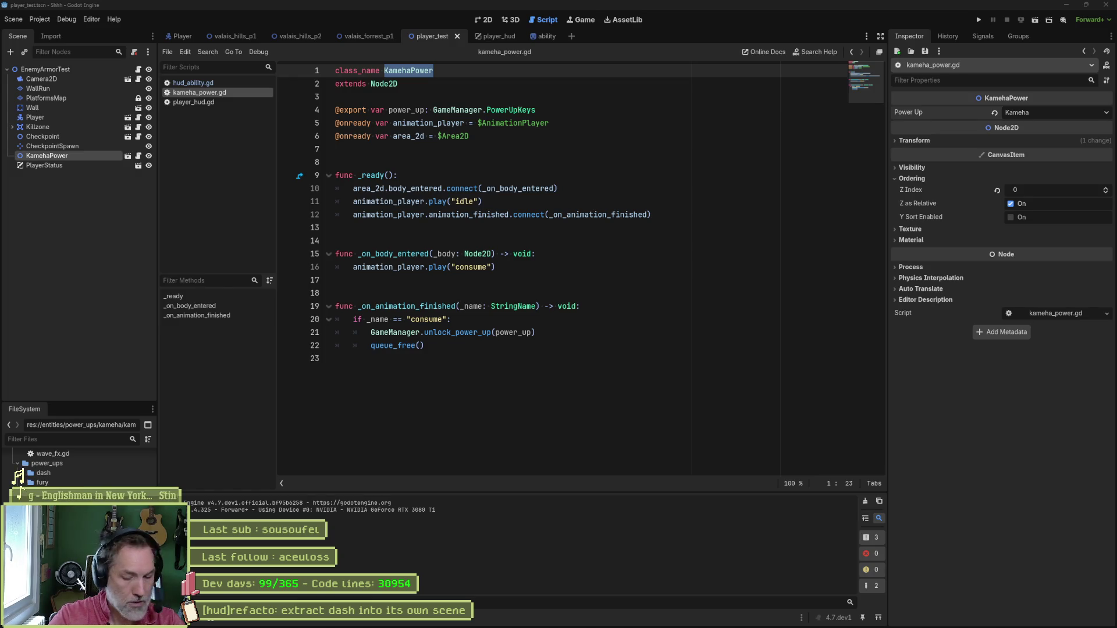
# Rename the script to power_up.gd, move it into the power_ups folder, and launch the game.
pyautogui.press('Return')
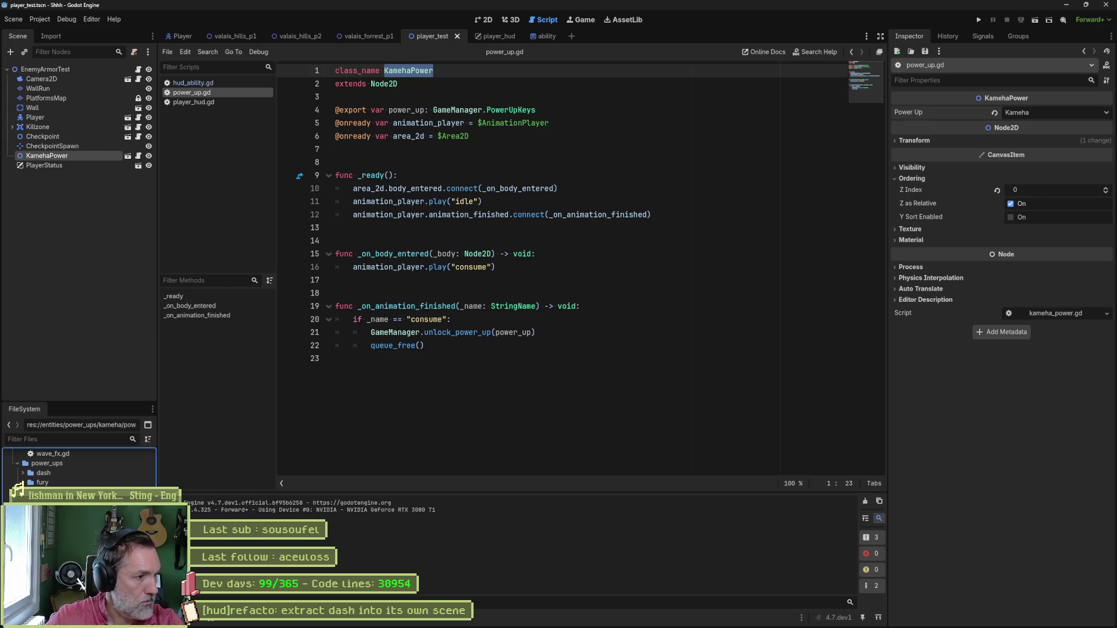
pyautogui.moveTo(53, 492); pyautogui.dragTo(64, 483)
pyautogui.click(523, 324)
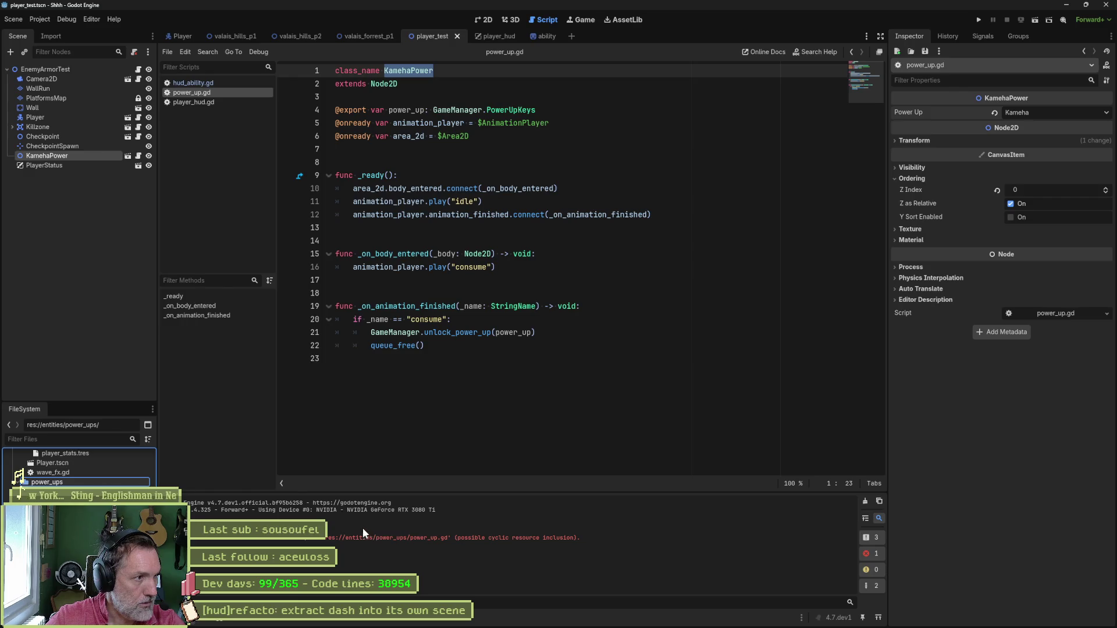
pyautogui.press('F6')
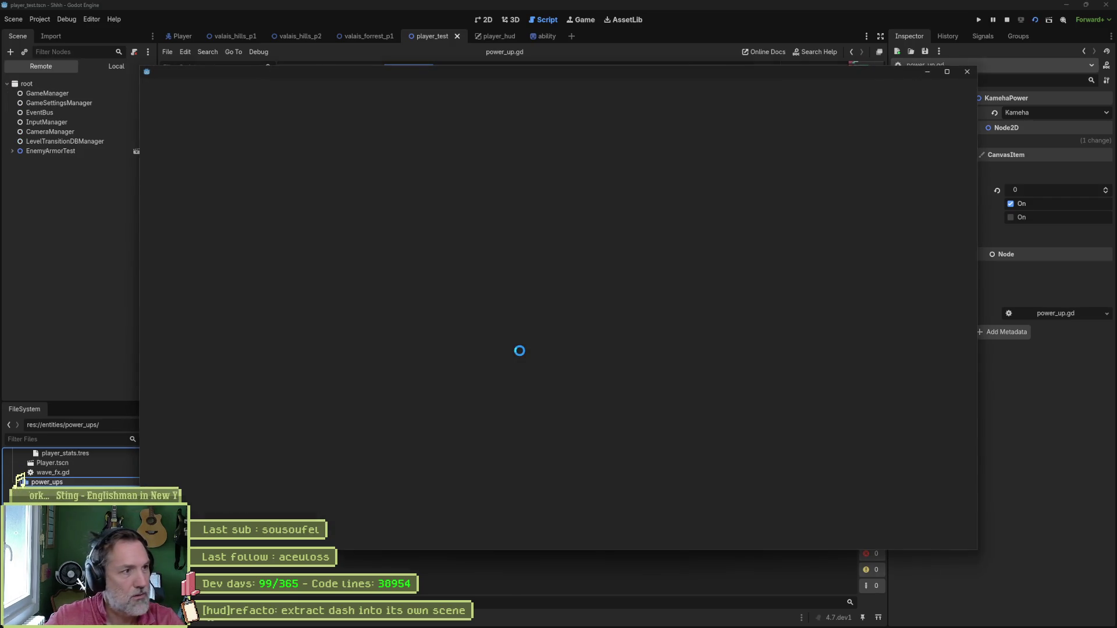
# Walk the cat right to collect the power-up, then stop the game.
pyautogui.press('Right')
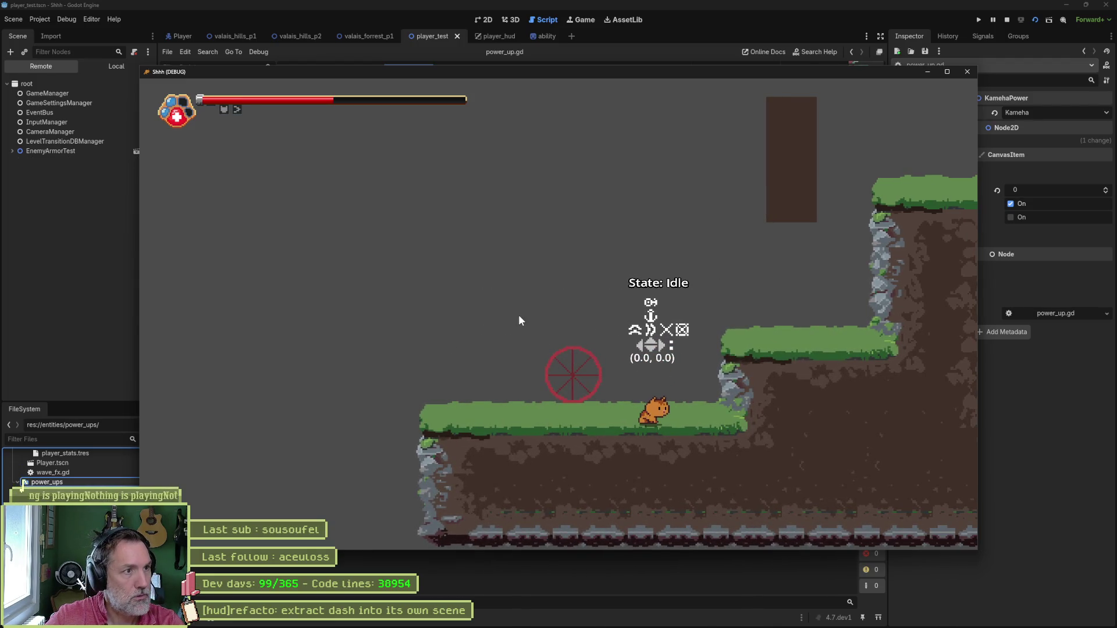
pyautogui.press('F8')
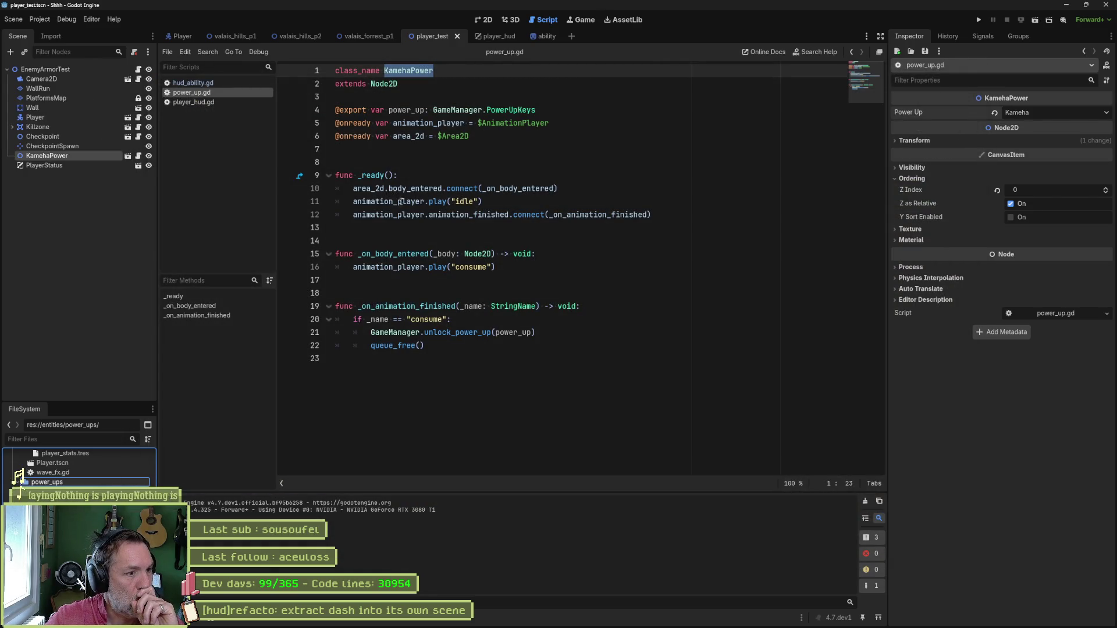
# Add breakpoints on lines 61, 63, 66 and 68 of player_hud.gd and run the game.
pyautogui.click(192, 103)
pyautogui.scroll(-9, 514, 332)
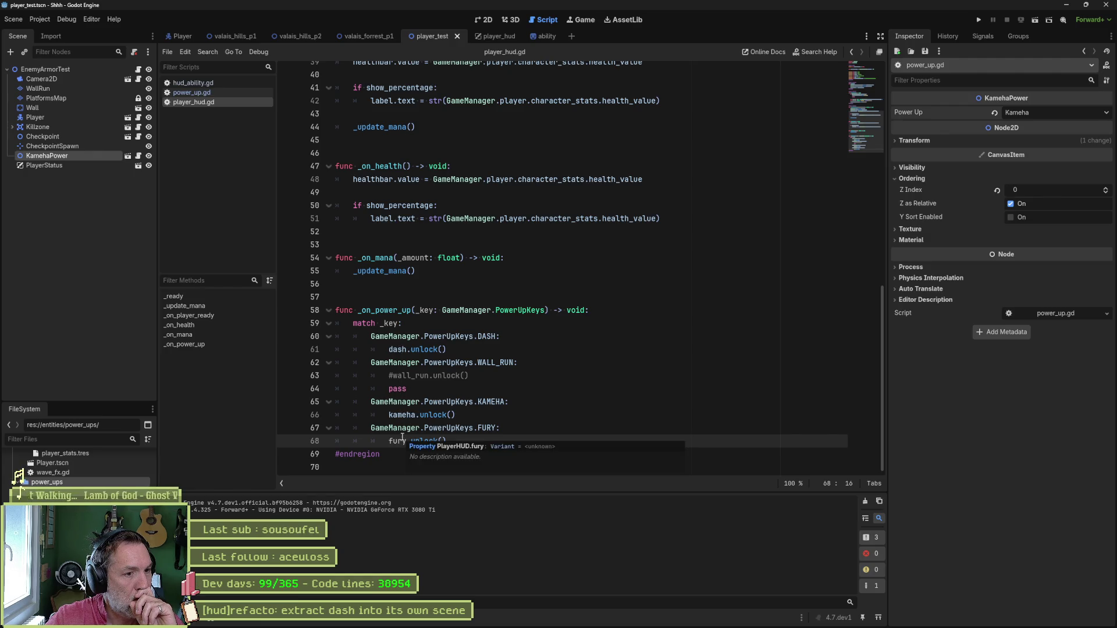
pyautogui.moveTo(402, 438)
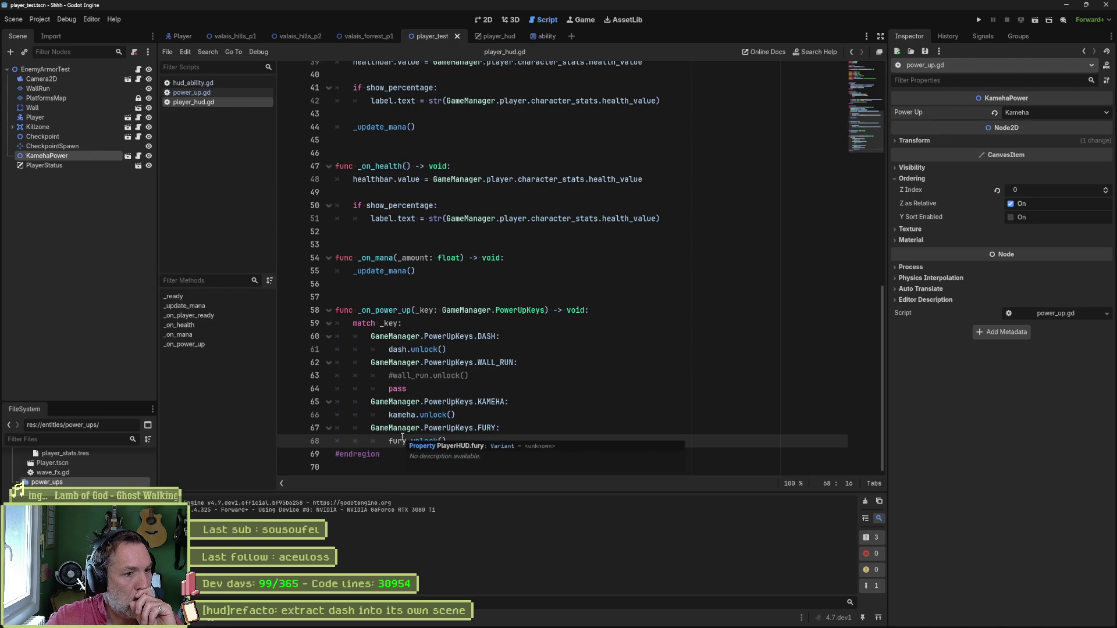
pyautogui.doubleClick(398, 441)
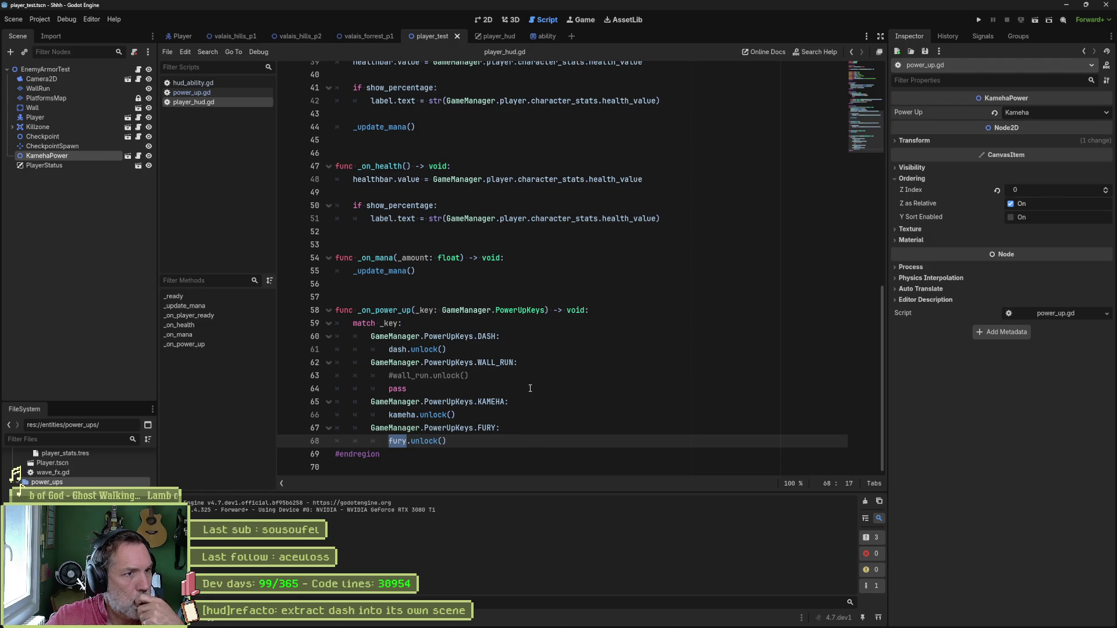
pyautogui.scroll(10, 532, 397)
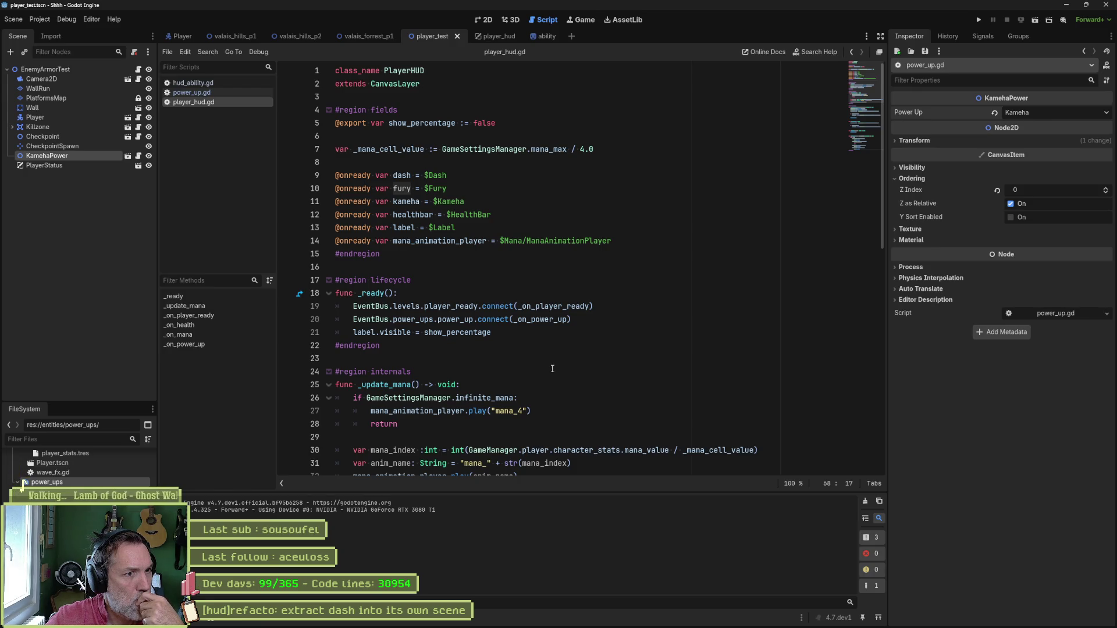
pyautogui.scroll(-10, 552, 368)
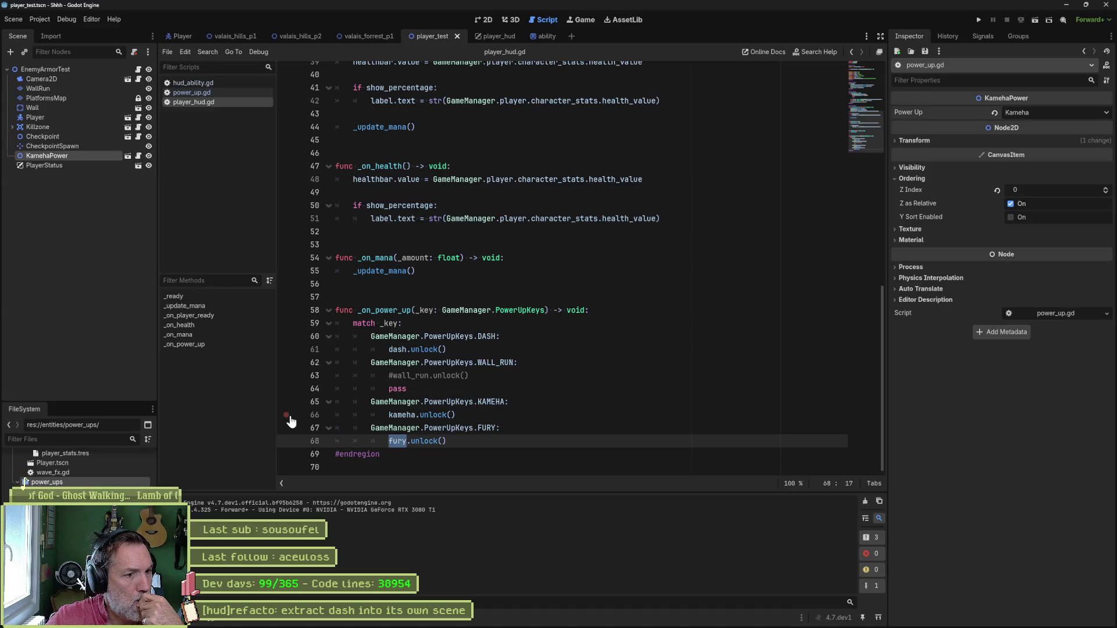
pyautogui.click(286, 376)
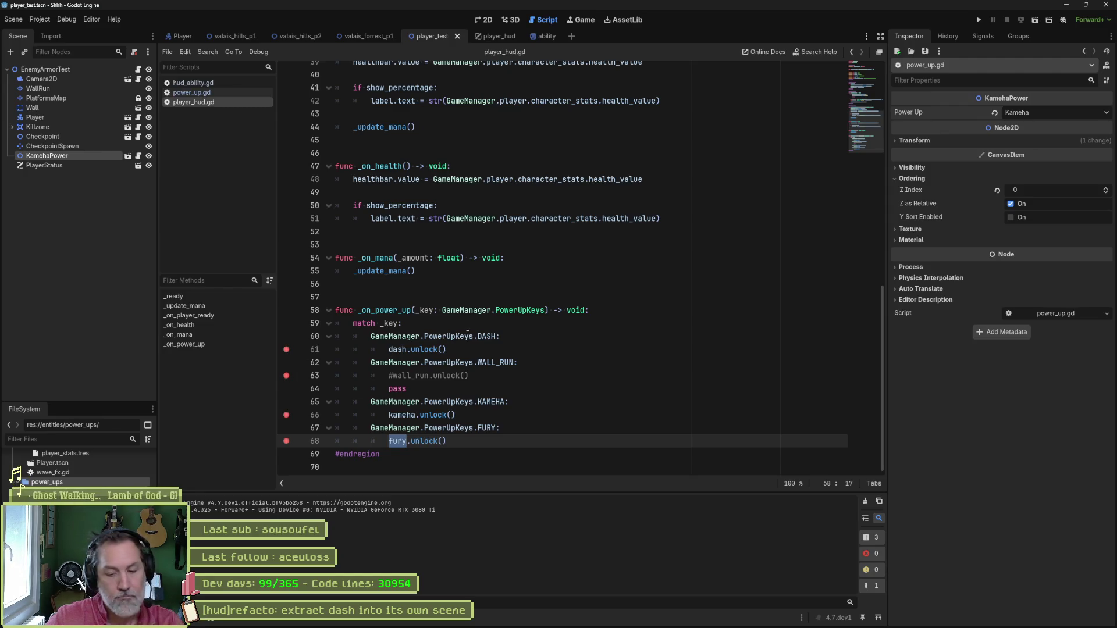
pyautogui.press('F6')
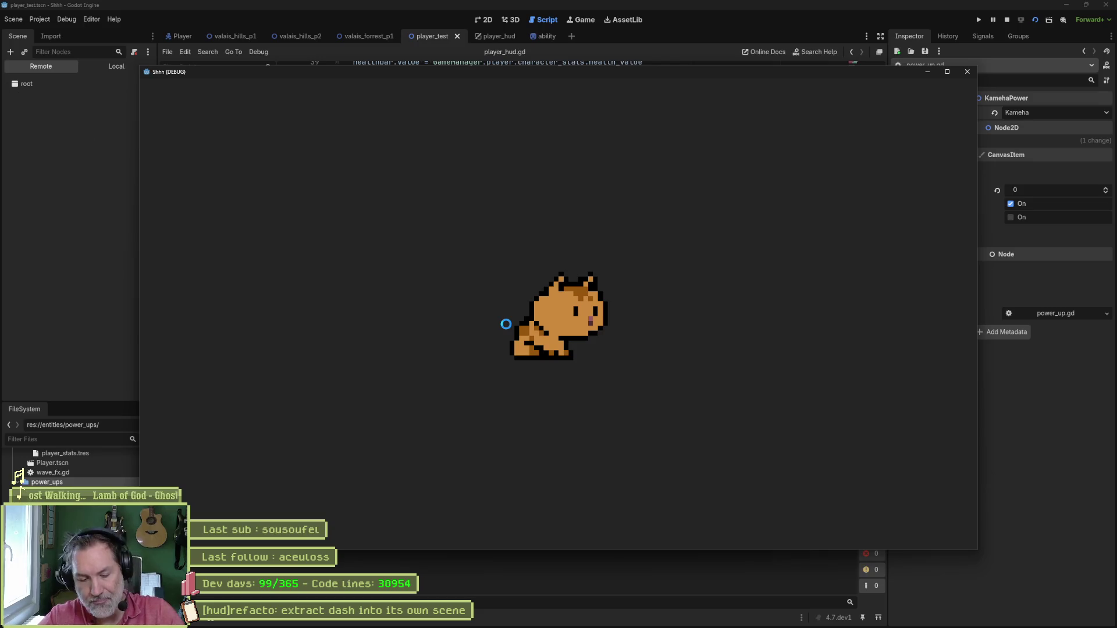
# Walk the cat to hit the line 66 breakpoint, resume, then stop the debug session.
pyautogui.press('Right')
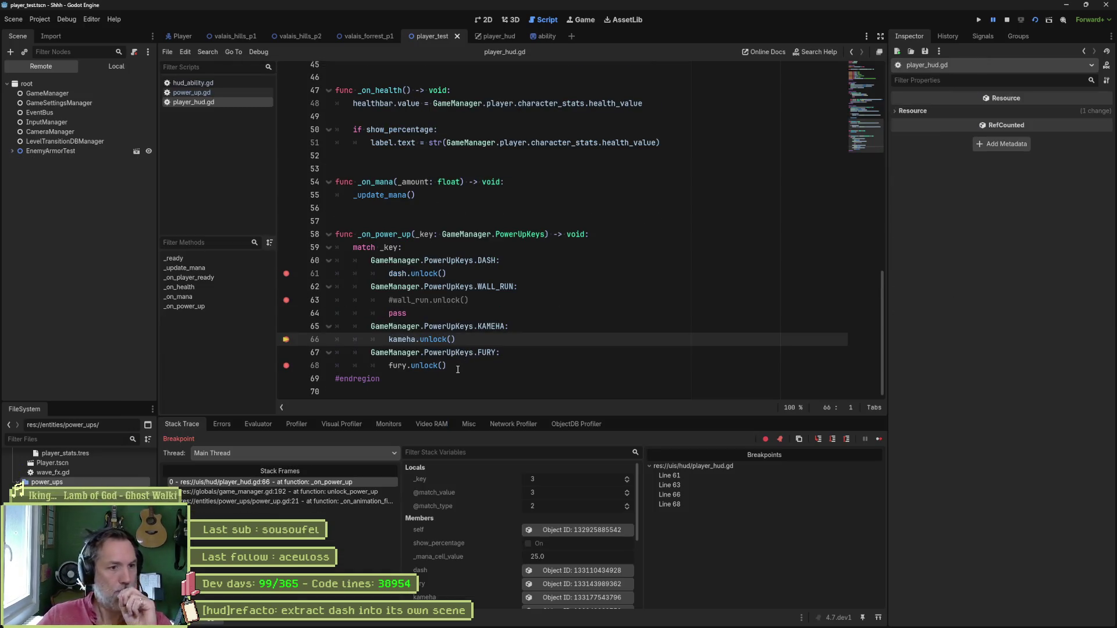
pyautogui.click(879, 438)
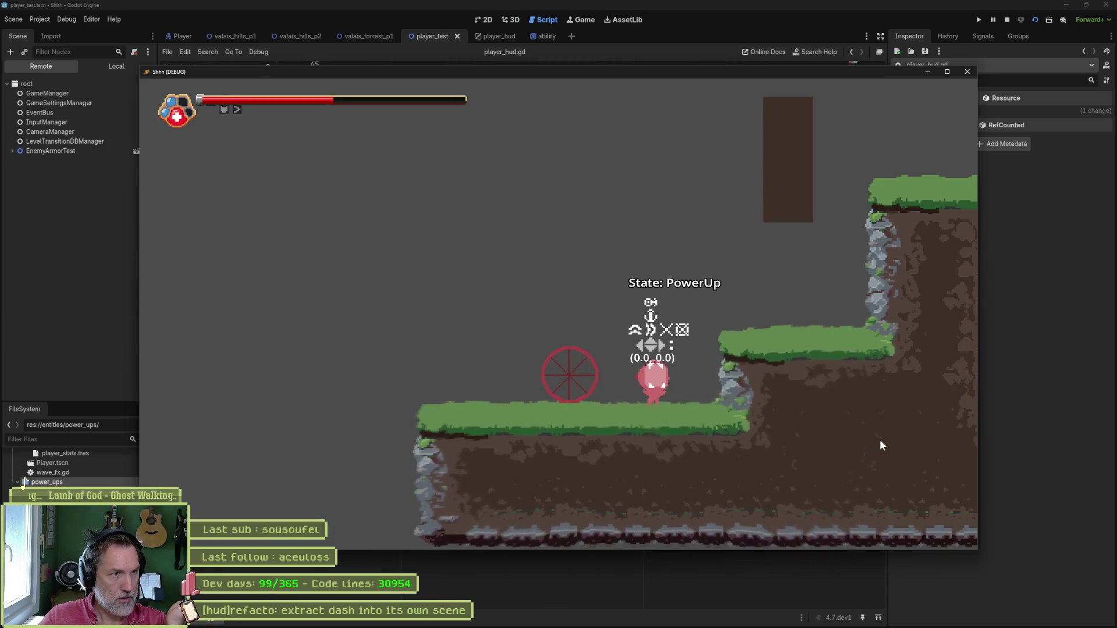
pyautogui.press('F8')
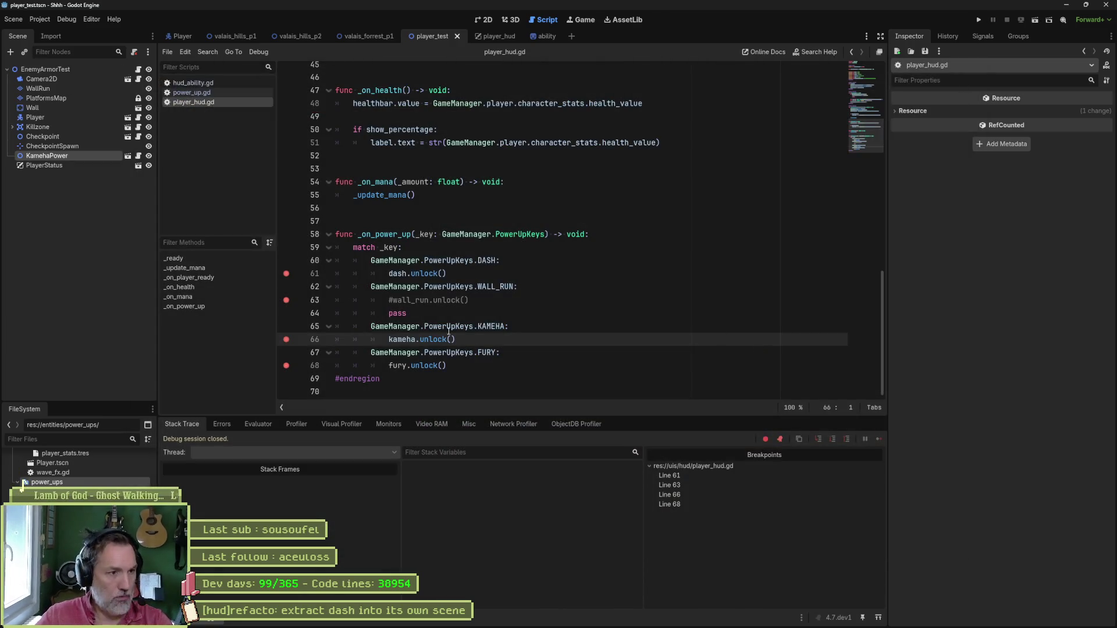
# Remove the breakpoints on lines 66, 68, 63 and 61, then open the player_hud scene.
pyautogui.click(287, 339)
pyautogui.click(286, 365)
pyautogui.click(286, 300)
pyautogui.click(286, 273)
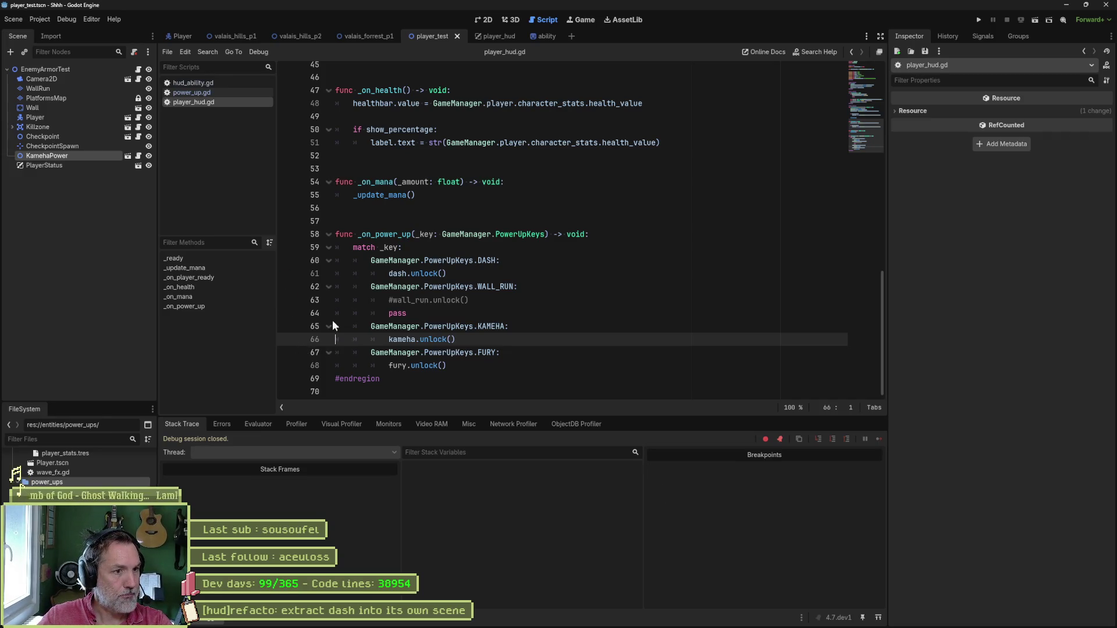
pyautogui.tripleClick(410, 339)
pyautogui.click(406, 340)
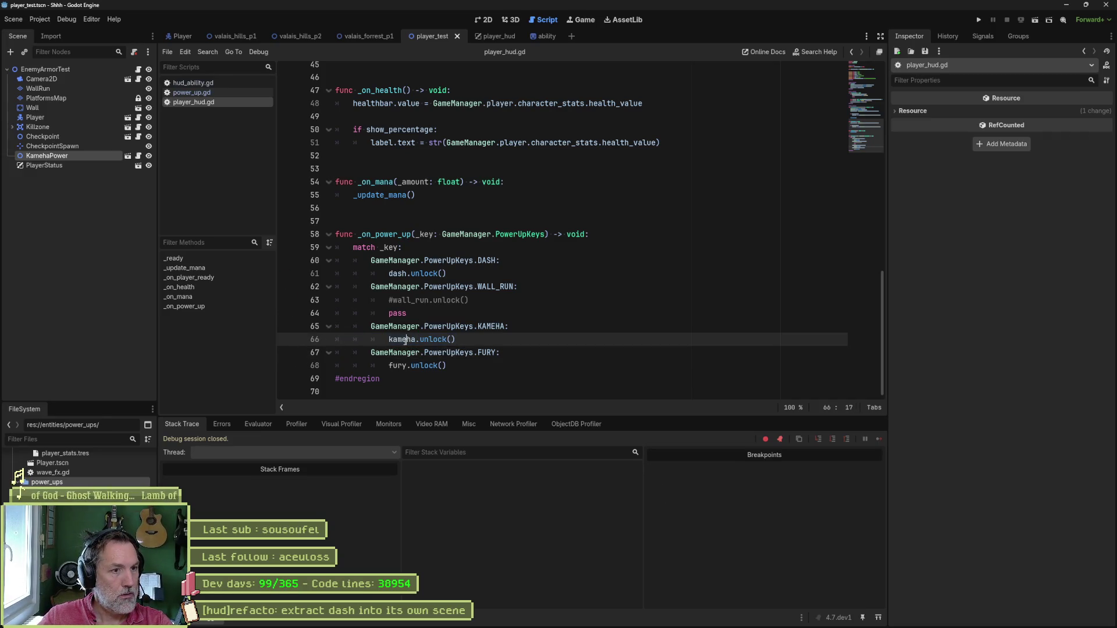
pyautogui.doubleClick(410, 339)
pyautogui.scroll(12, 421, 340)
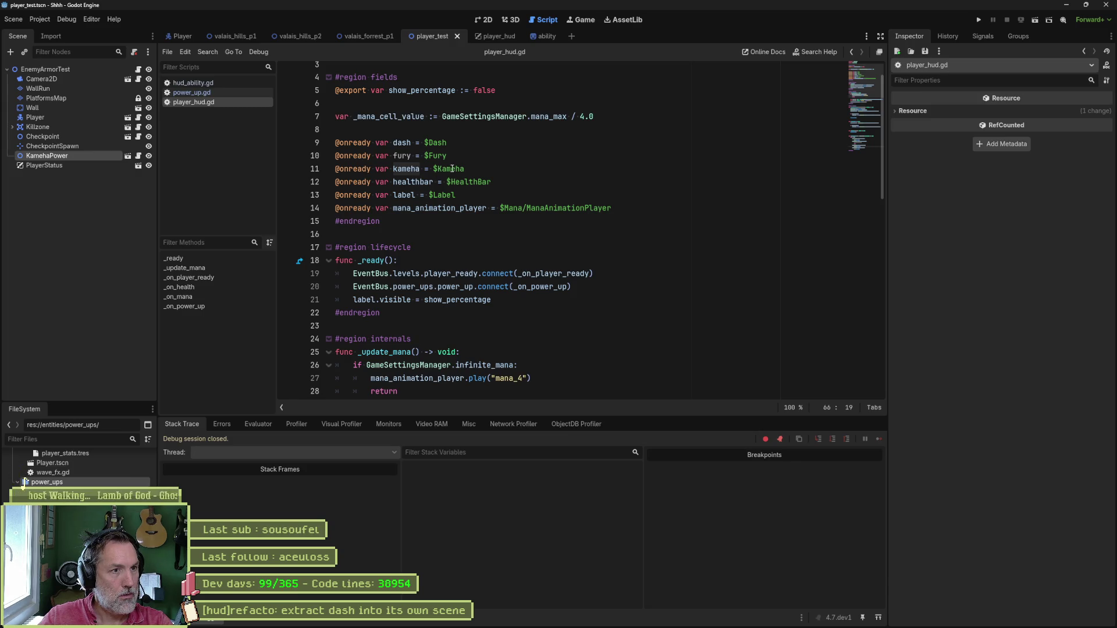
pyautogui.click(489, 35)
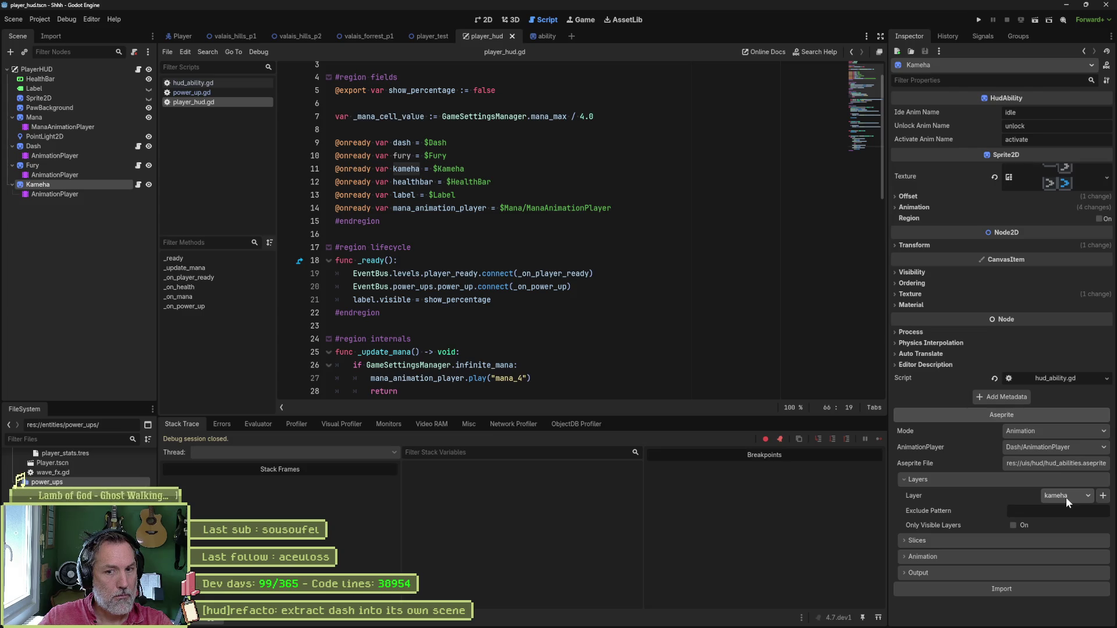
# Select Kameha's AnimationPlayer in 2D view and preview its unlock animation.
pyautogui.click(492, 21)
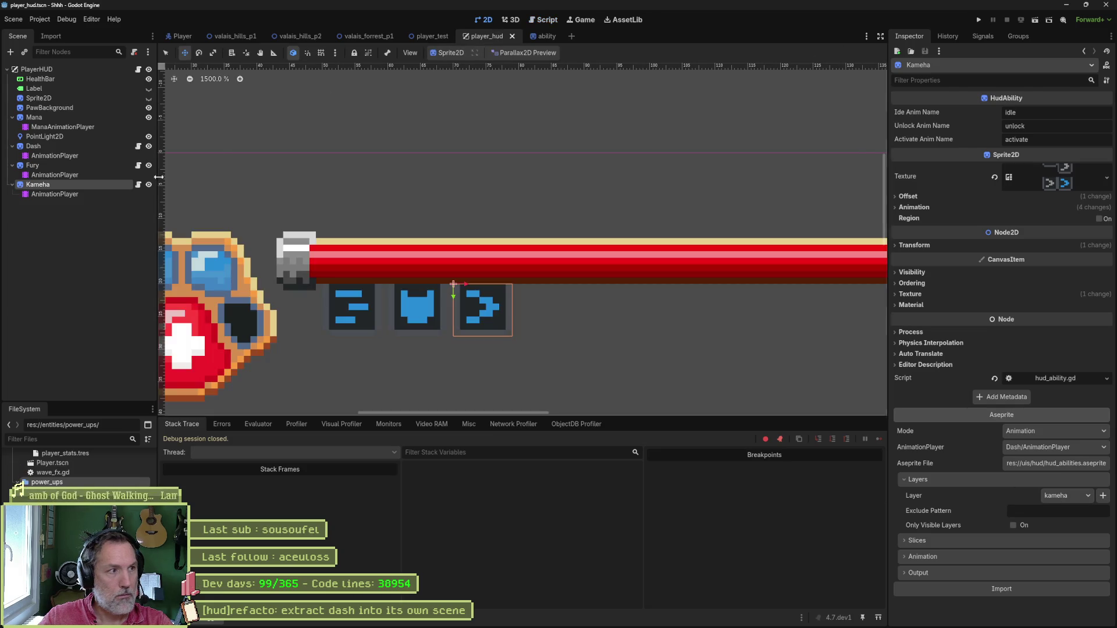
pyautogui.click(70, 195)
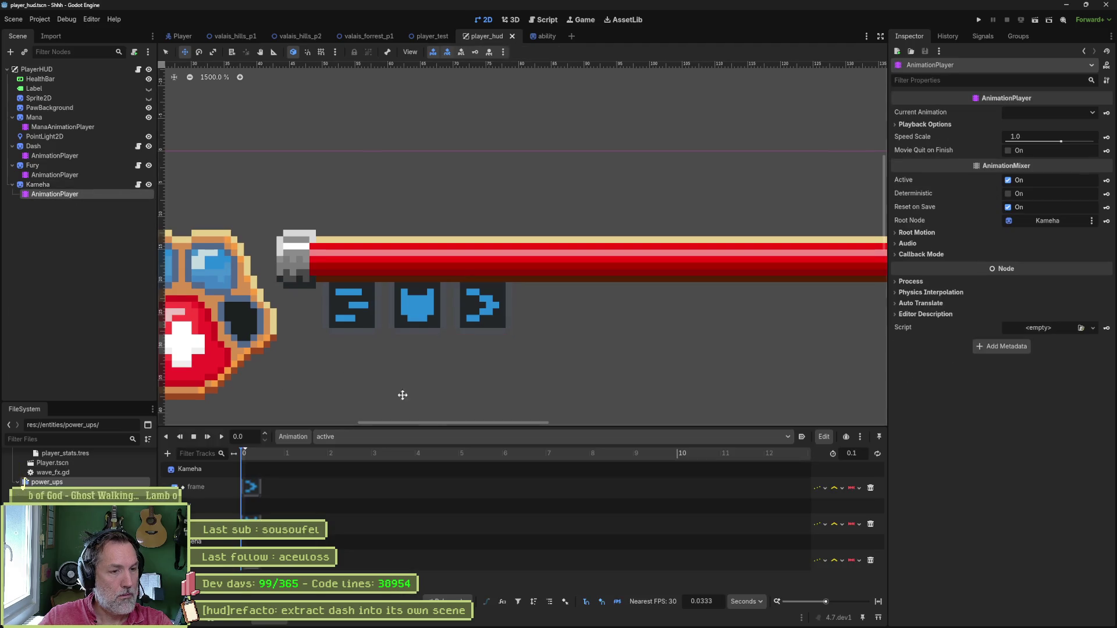
pyautogui.click(438, 436)
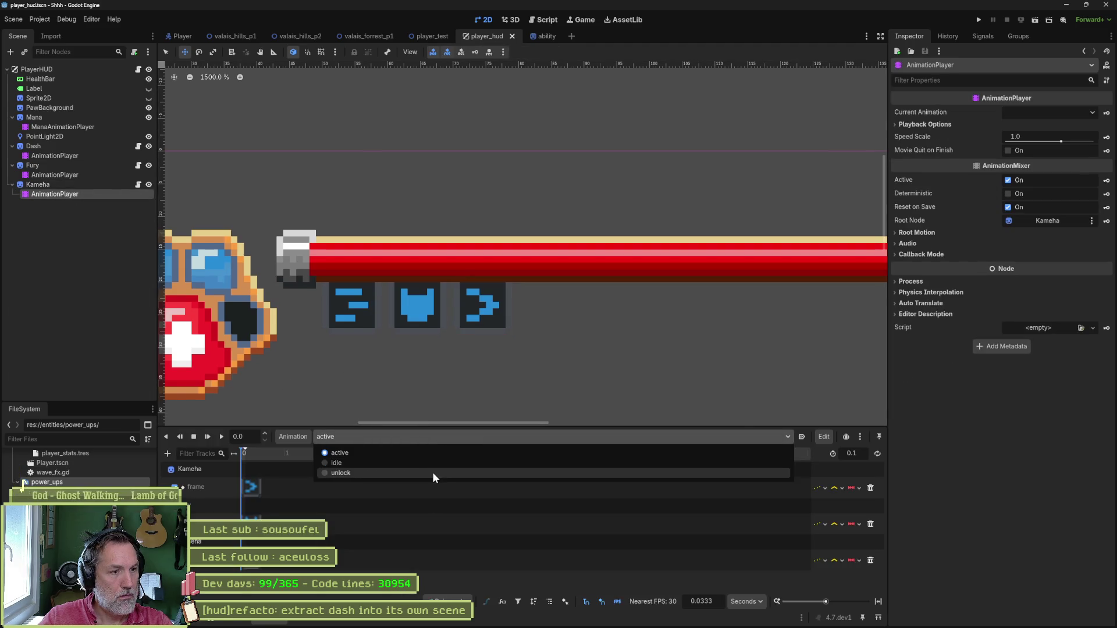
pyautogui.click(431, 473)
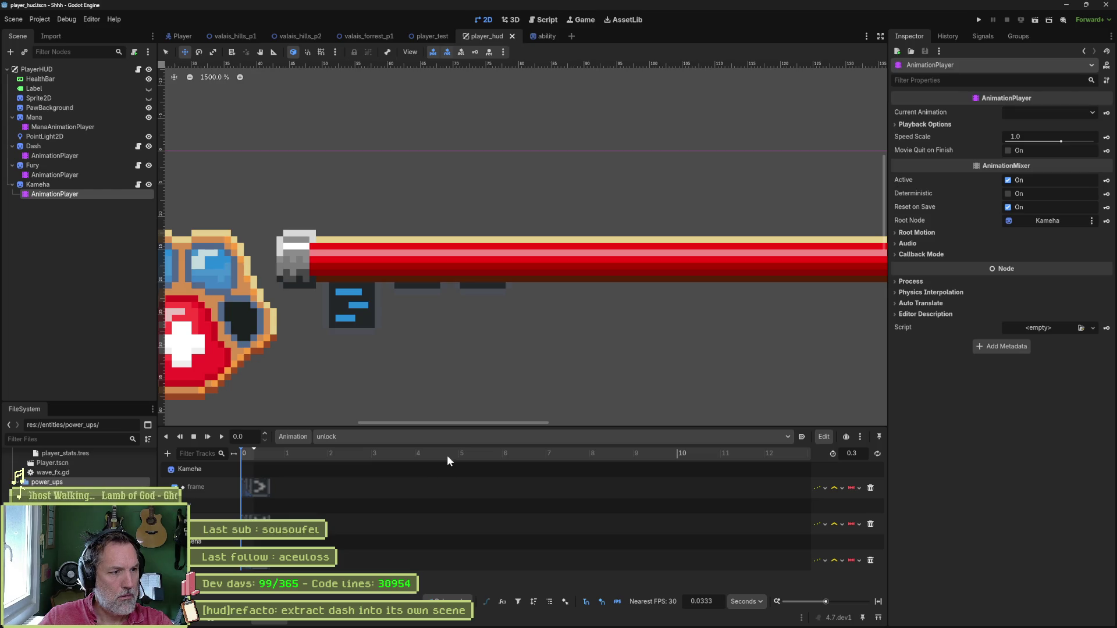
pyautogui.click(878, 601)
pyautogui.moveTo(270, 448)
pyautogui.mouseDown()
pyautogui.moveTo(721, 456)
pyautogui.moveTo(265, 455)
pyautogui.mouseUp()
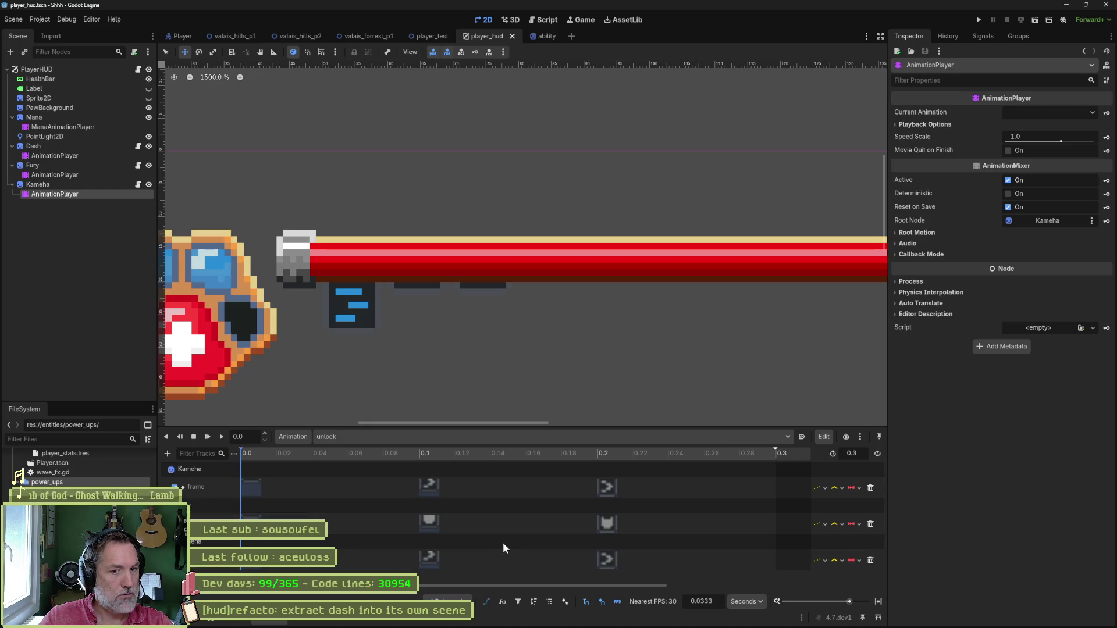
pyautogui.click(824, 438)
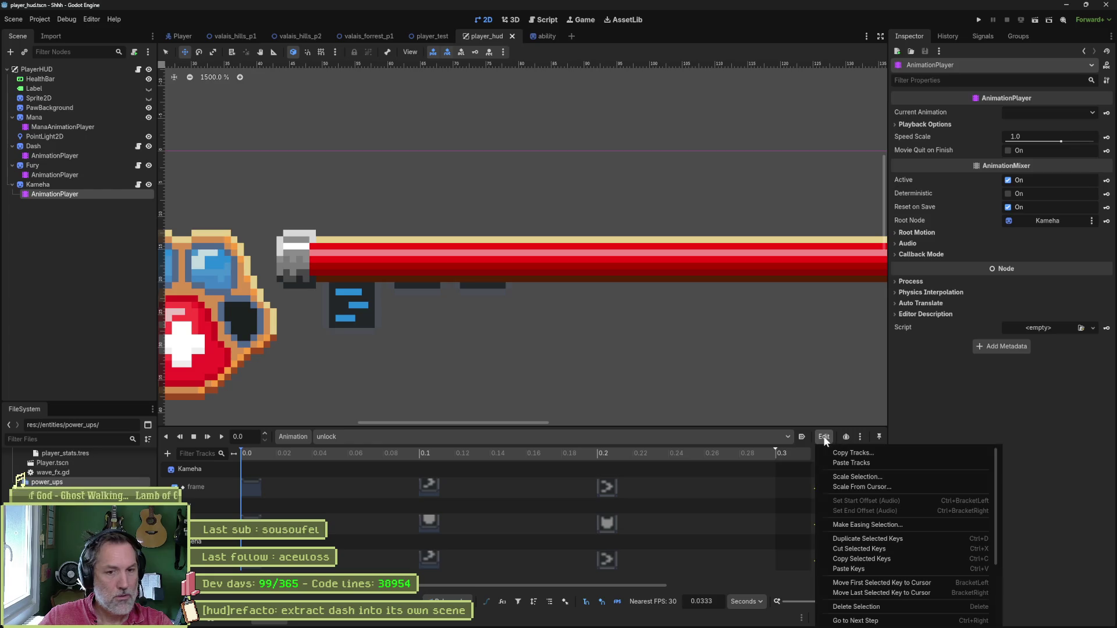
pyautogui.click(821, 436)
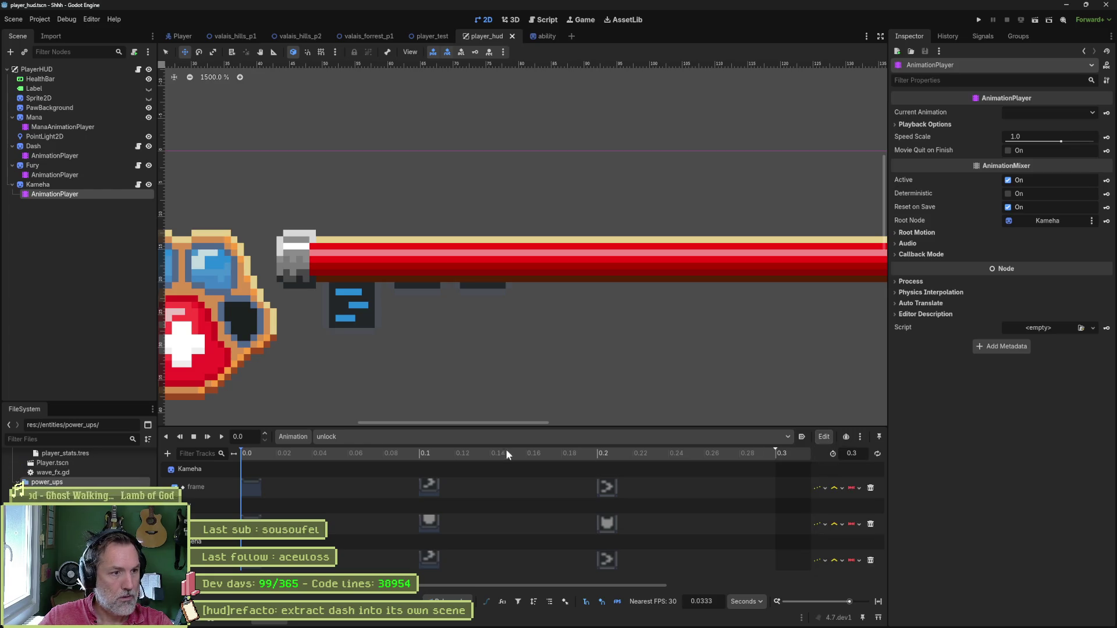
# Delete Kameha's [Global] animation library in Manage Animations and reselect the Kameha node.
pyautogui.click(294, 436)
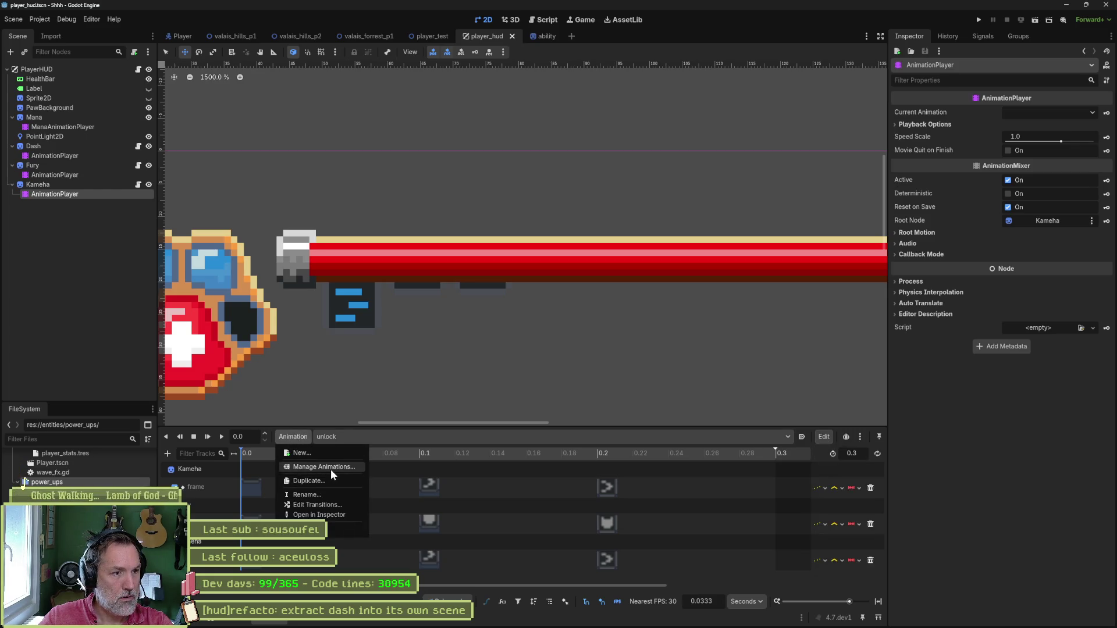
pyautogui.click(331, 467)
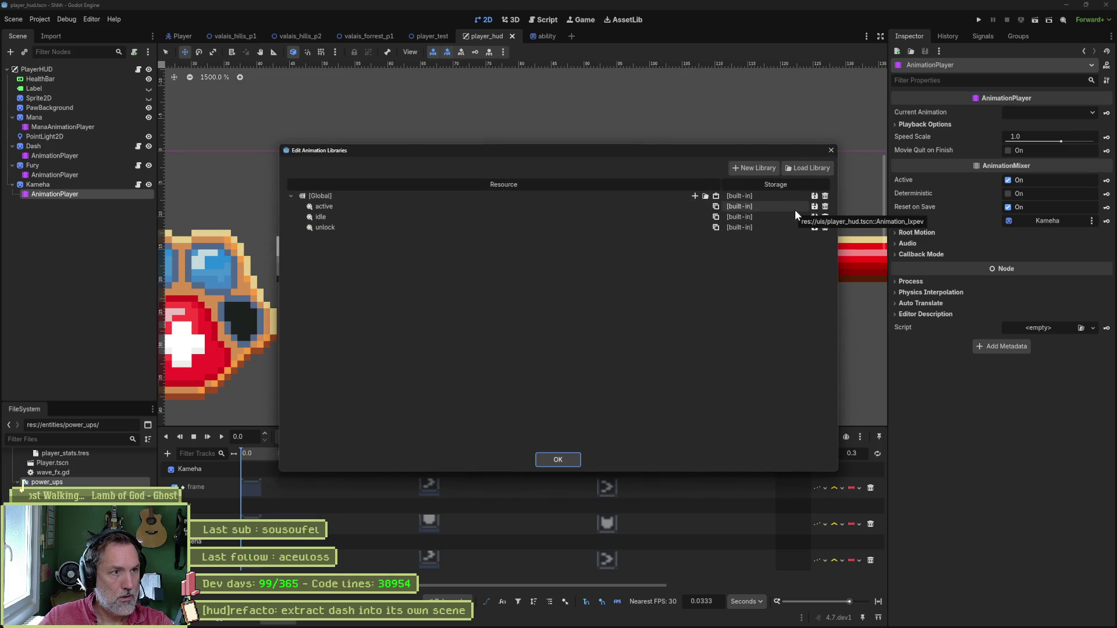
pyautogui.click(825, 196)
pyautogui.click(557, 460)
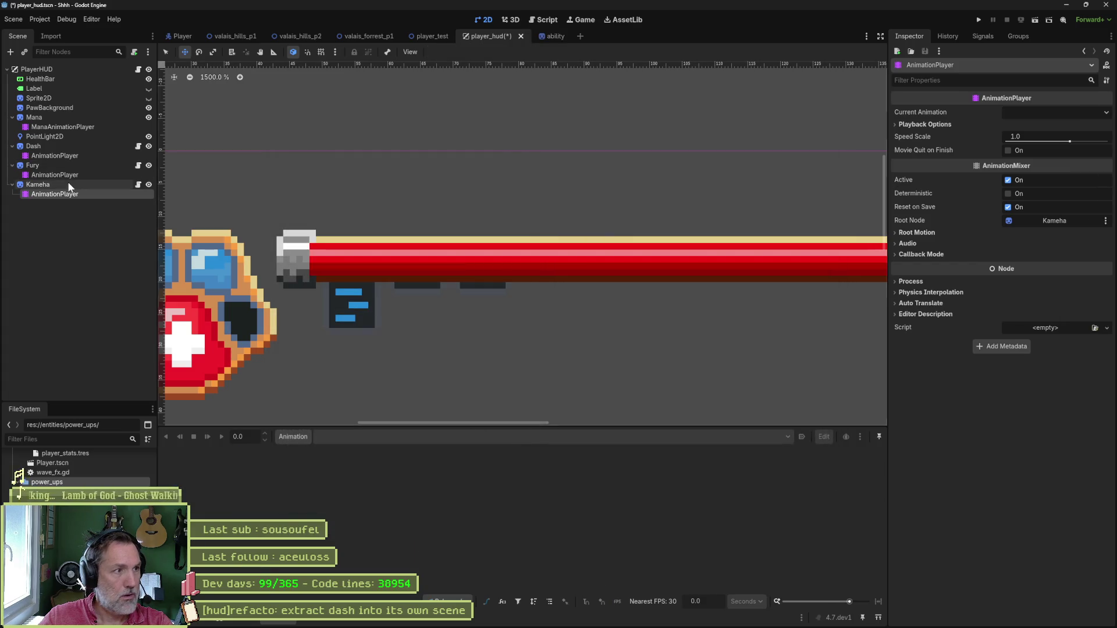
pyautogui.click(64, 184)
pyautogui.click(1026, 591)
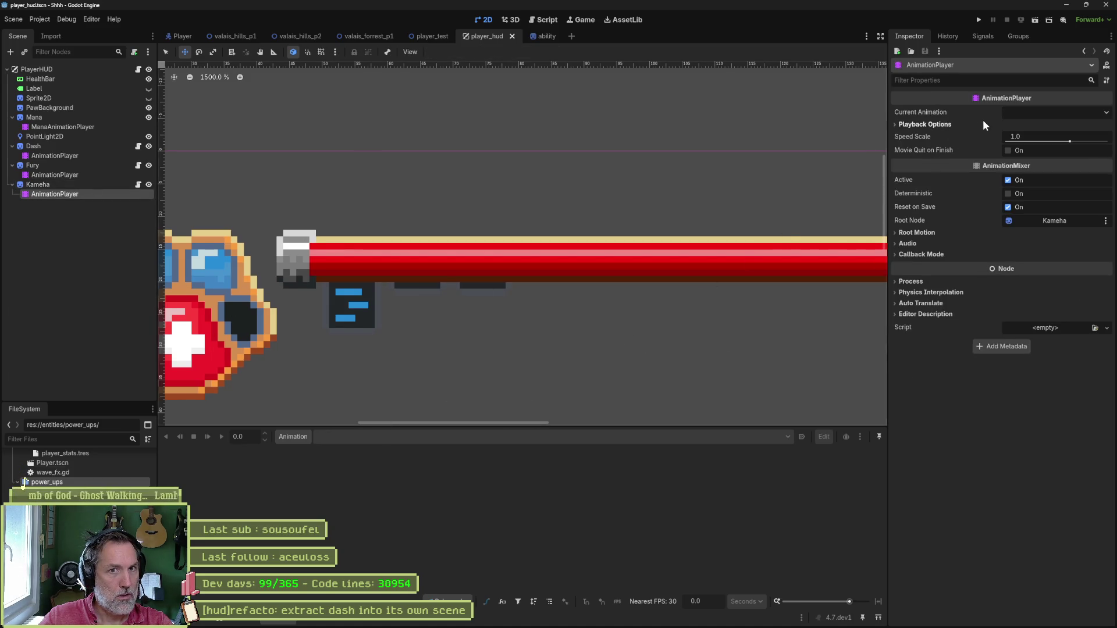
pyautogui.click(82, 184)
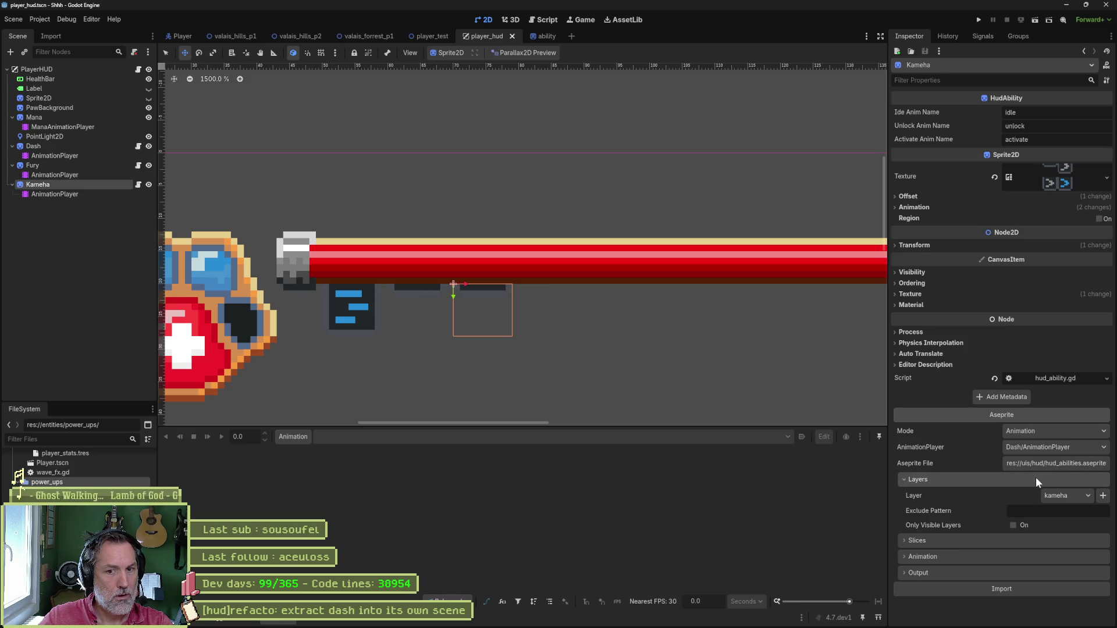
# Save the HUD scene and compare Kameha's and Fury's animation players.
pyautogui.hotkey('ctrl', 's')
pyautogui.click(93, 195)
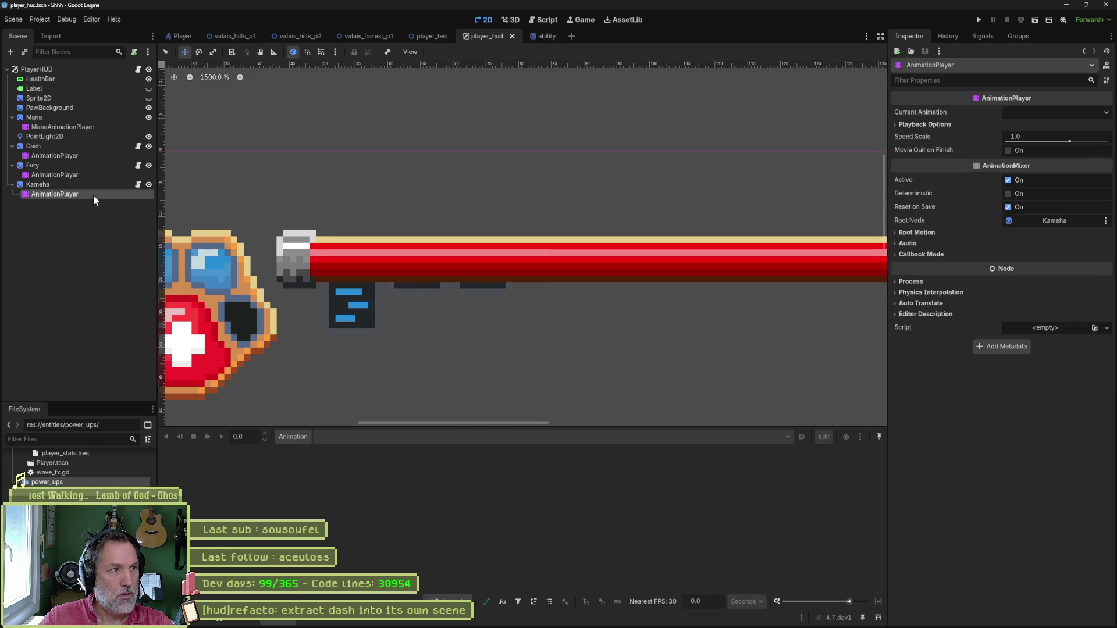
pyautogui.click(268, 622)
pyautogui.click(283, 621)
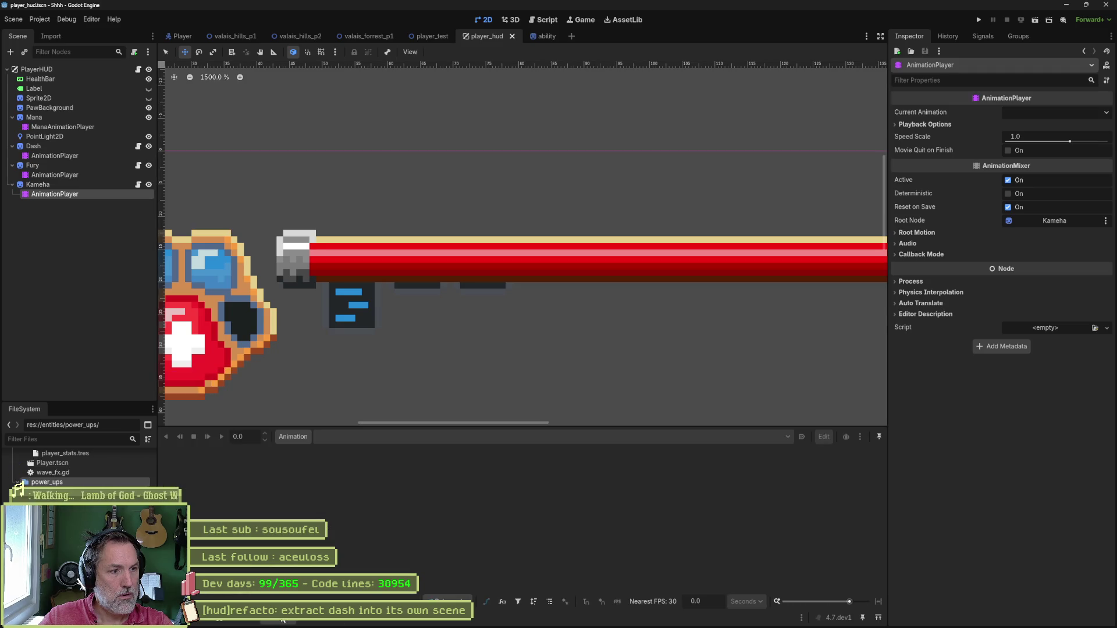
pyautogui.click(54, 183)
pyautogui.click(59, 175)
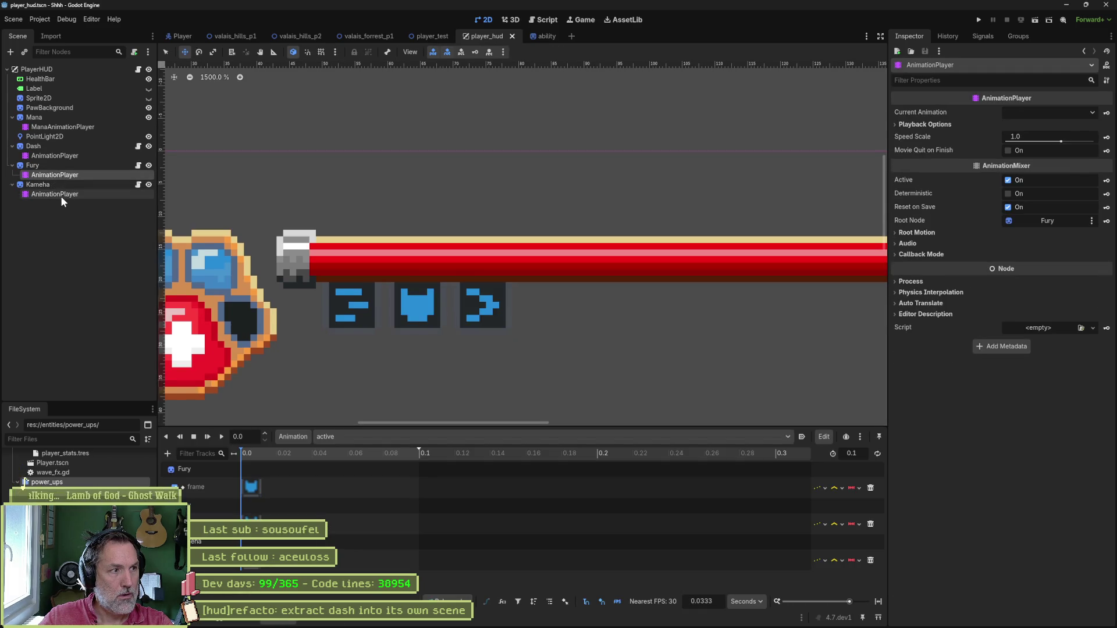
pyautogui.click(60, 197)
# Set Kameha's Aseprite AnimationPlayer to Kameha/AnimationPlayer and reimport its animations.
pyautogui.click(61, 185)
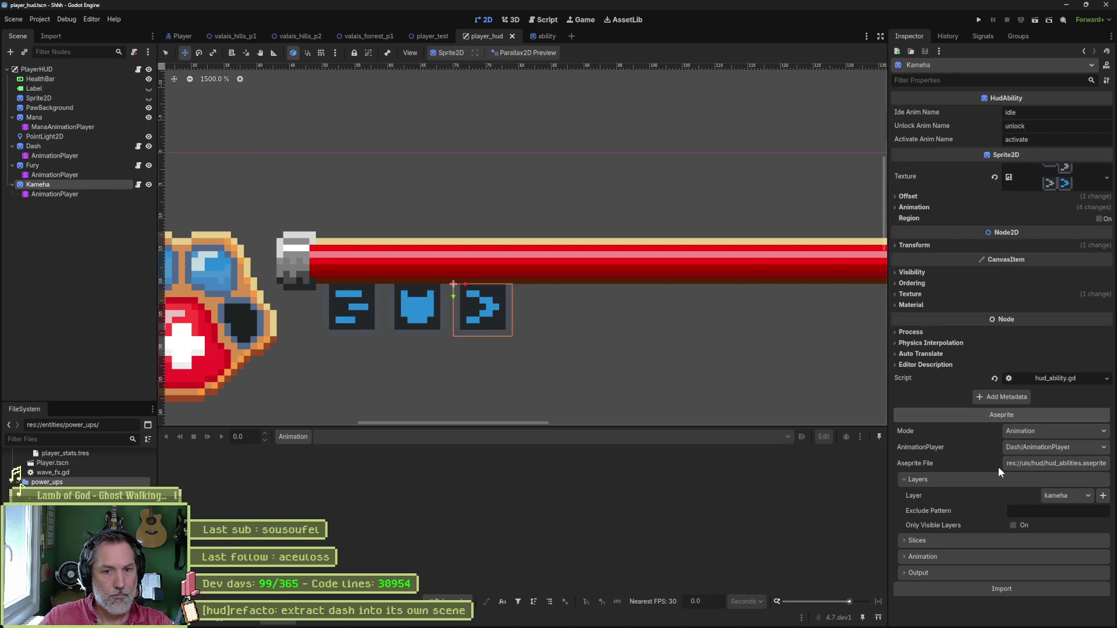
pyautogui.click(1051, 449)
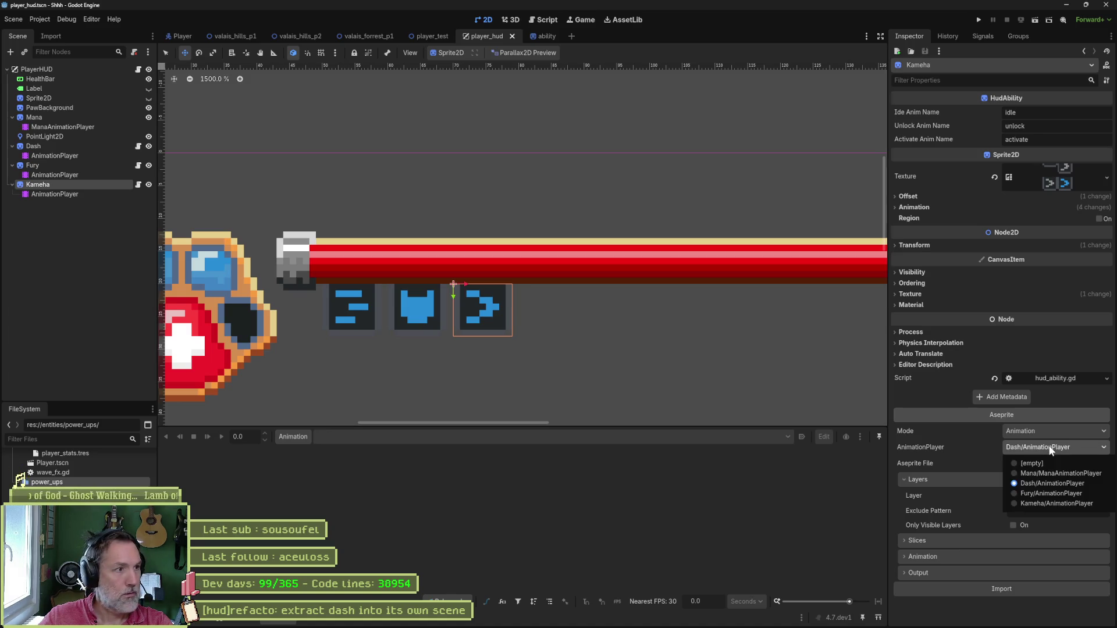
pyautogui.click(1067, 501)
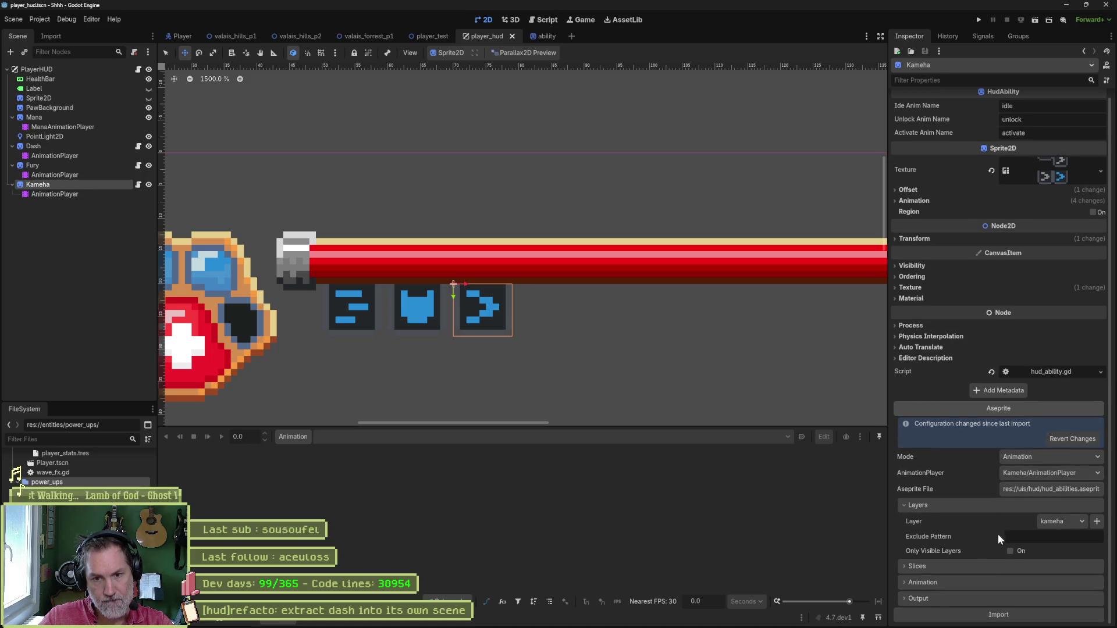
pyautogui.click(998, 614)
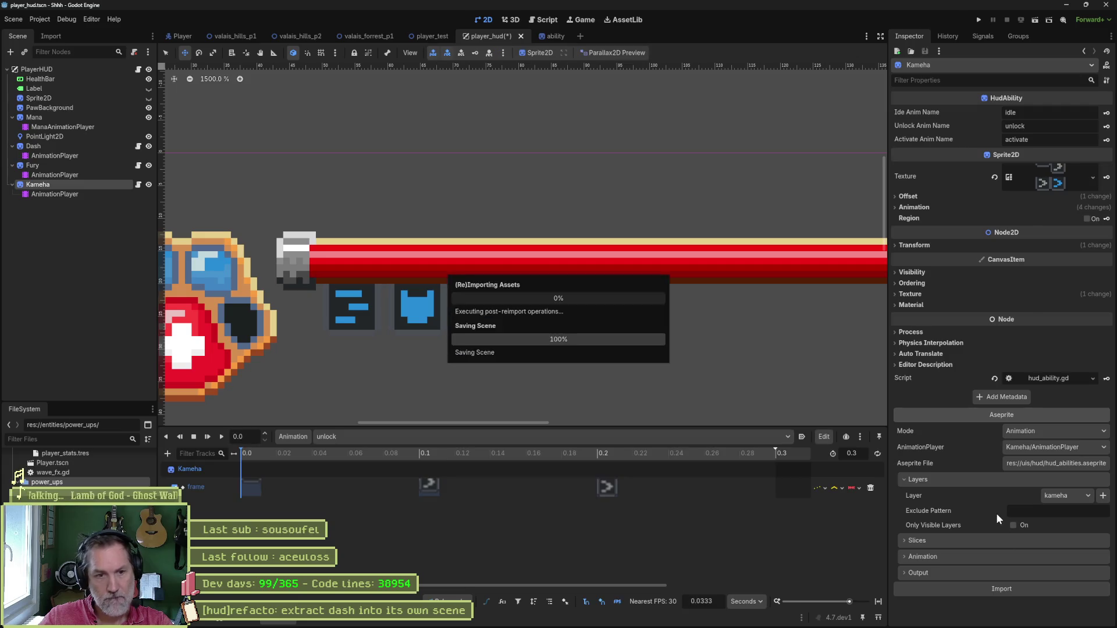
# Delete the built-in animation library from Fury's AnimationPlayer.
pyautogui.click(51, 175)
pyautogui.click(295, 436)
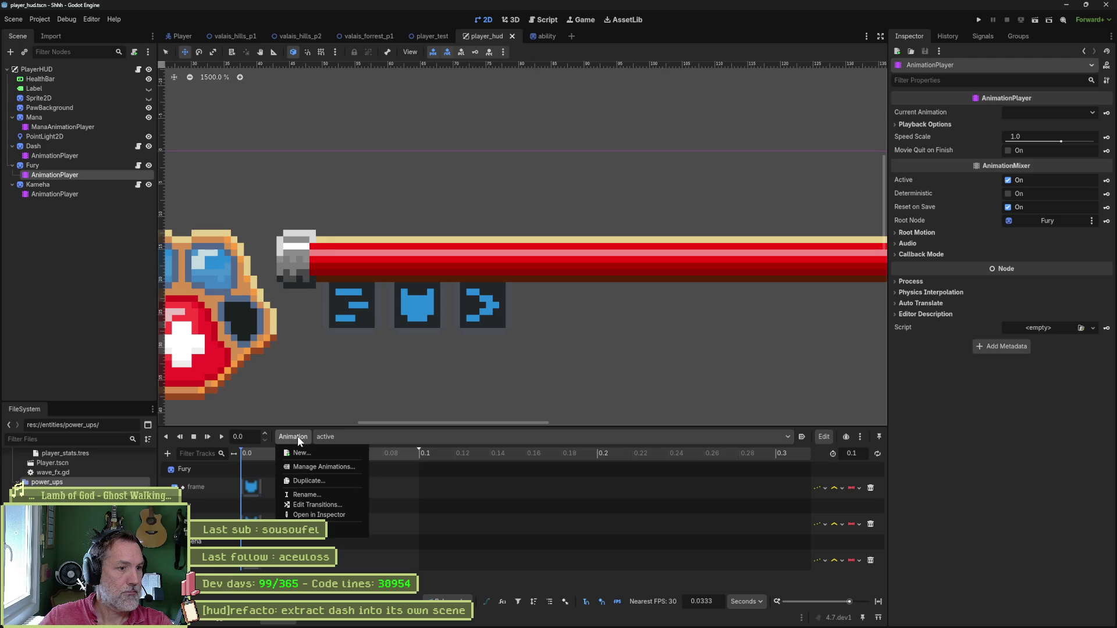
pyautogui.click(307, 467)
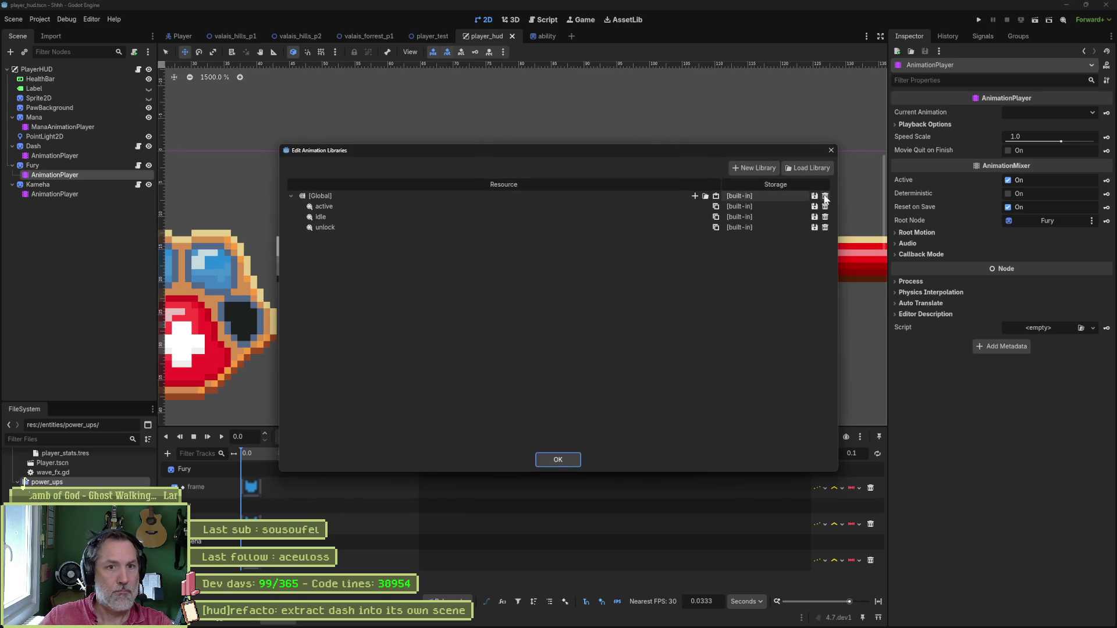
pyautogui.click(826, 193)
pyautogui.click(559, 460)
# Point Fury's Aseprite import at Fury/AnimationPlayer and reimport its icon animations.
pyautogui.click(82, 165)
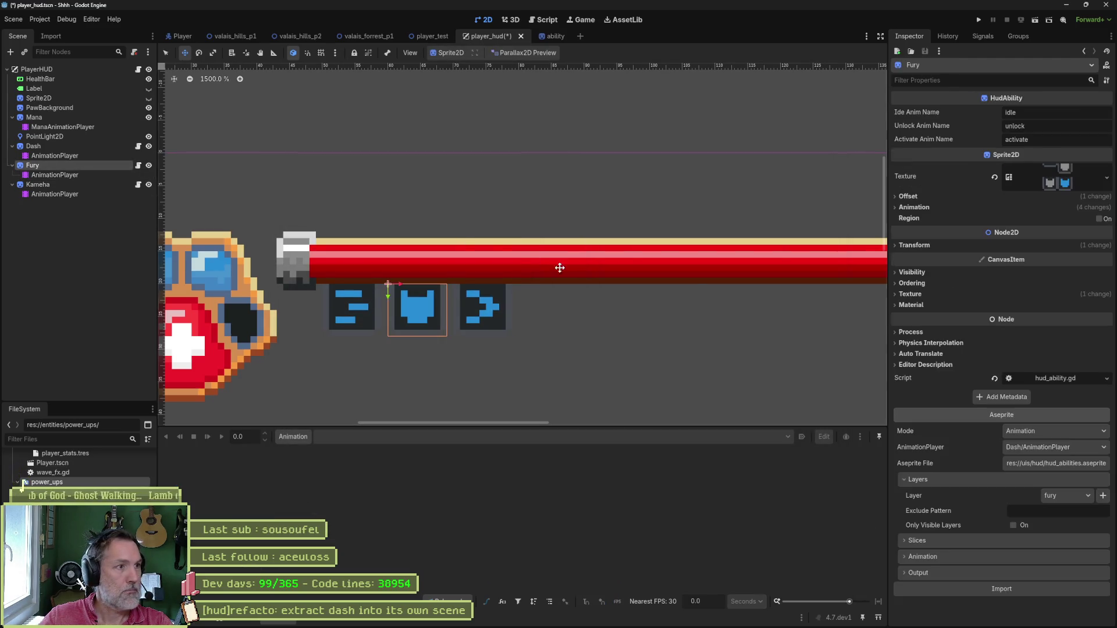
pyautogui.click(1069, 448)
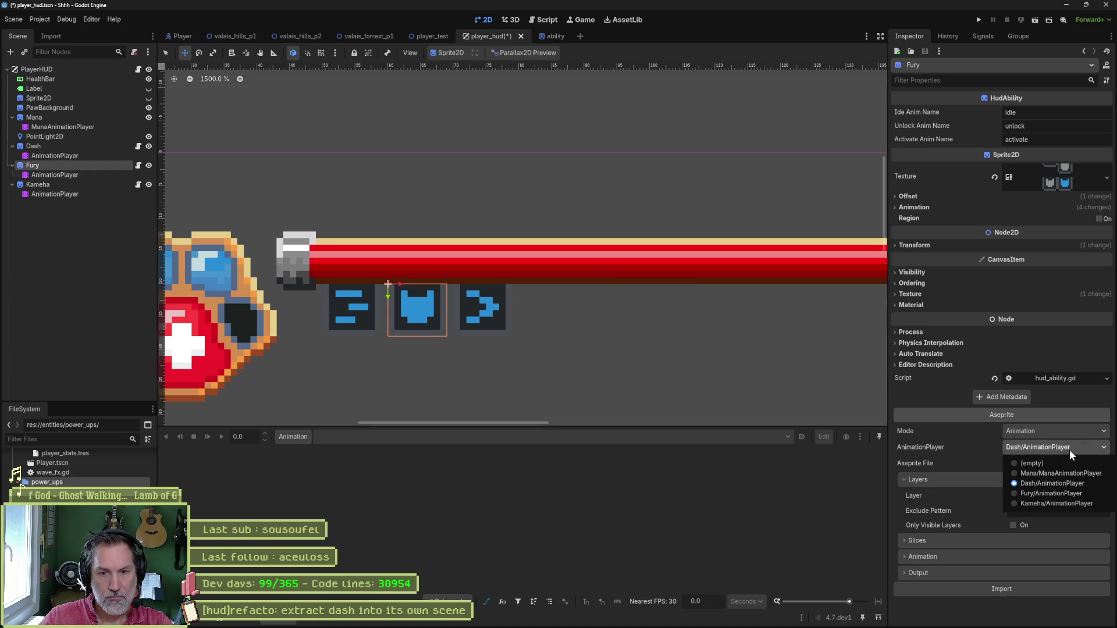
pyautogui.click(1067, 494)
pyautogui.click(1017, 586)
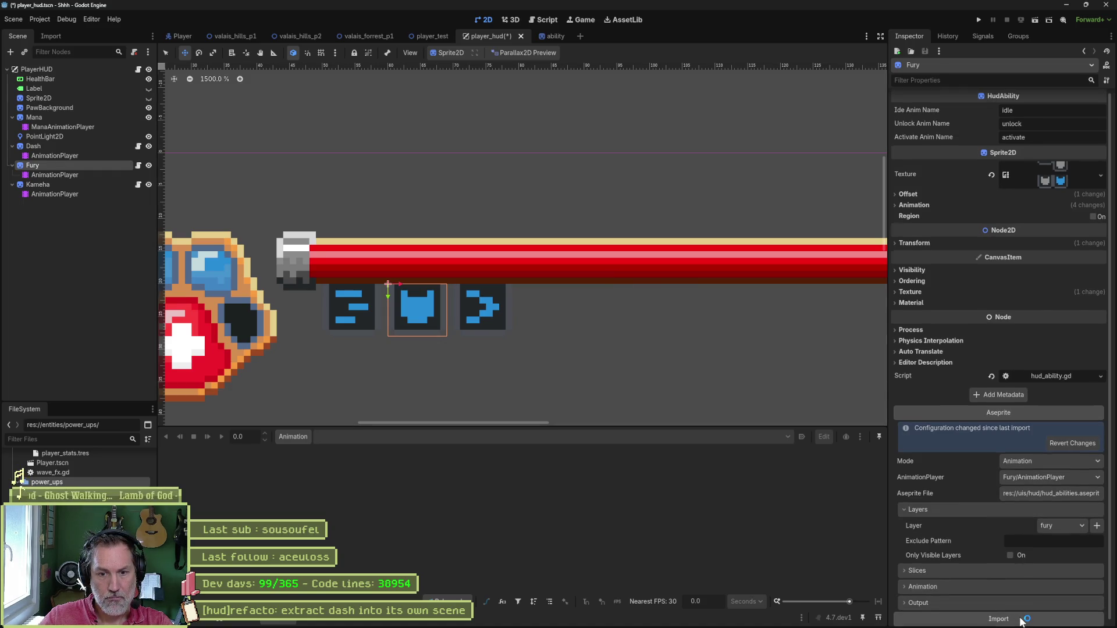
pyautogui.click(559, 317)
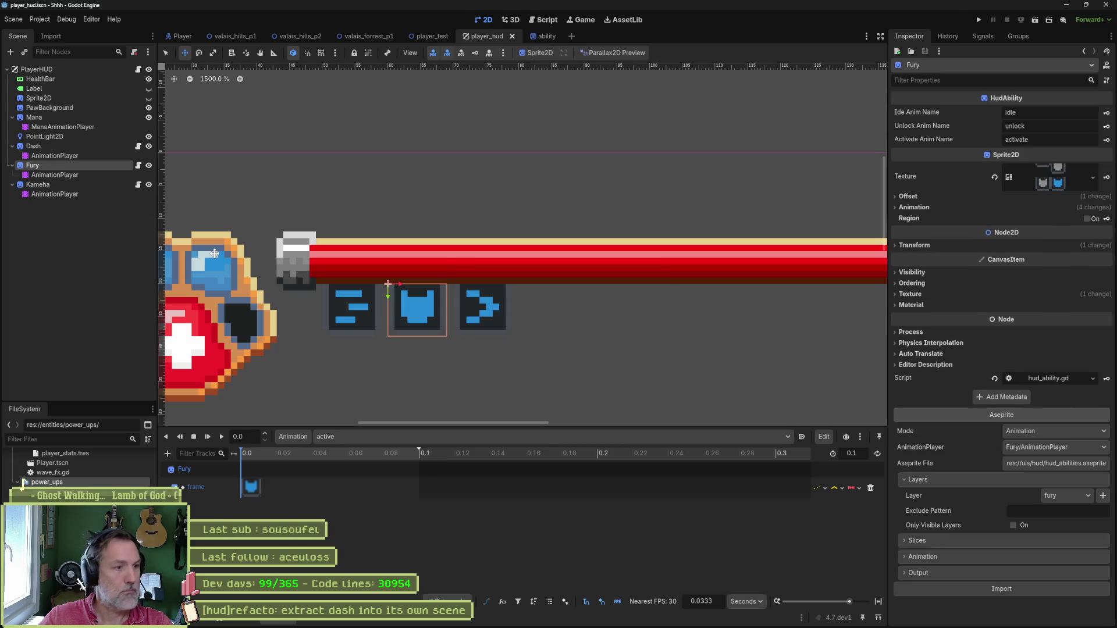
# Check Dash's animation libraries, then reimport Dash's icon animations into Dash/AnimationPlayer.
pyautogui.click(60, 153)
pyautogui.click(283, 437)
pyautogui.click(330, 464)
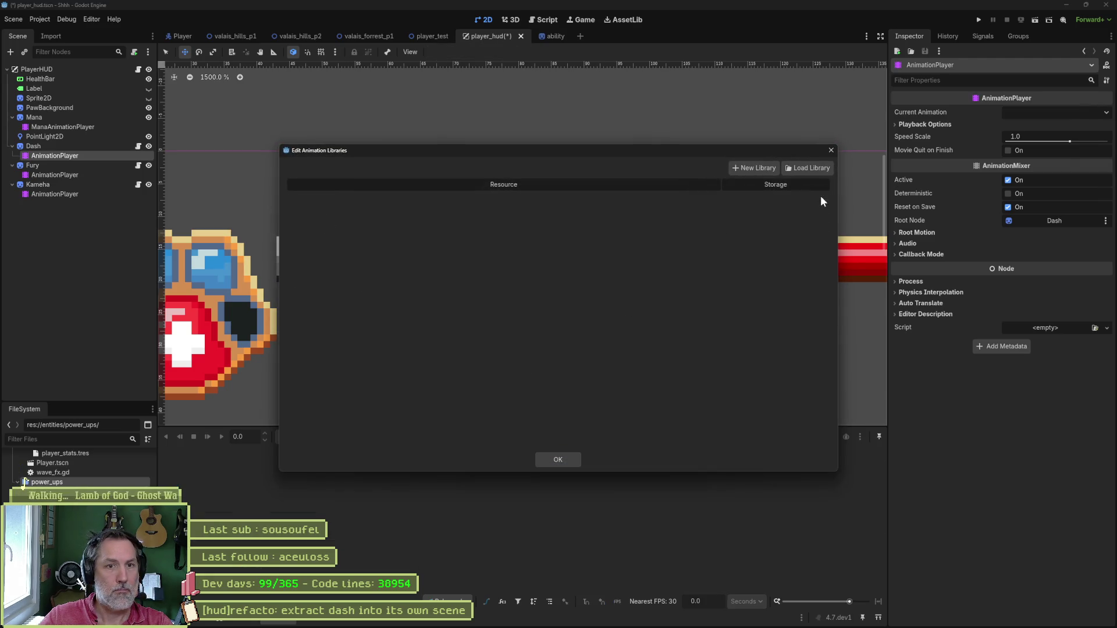
pyautogui.click(559, 459)
pyautogui.click(77, 147)
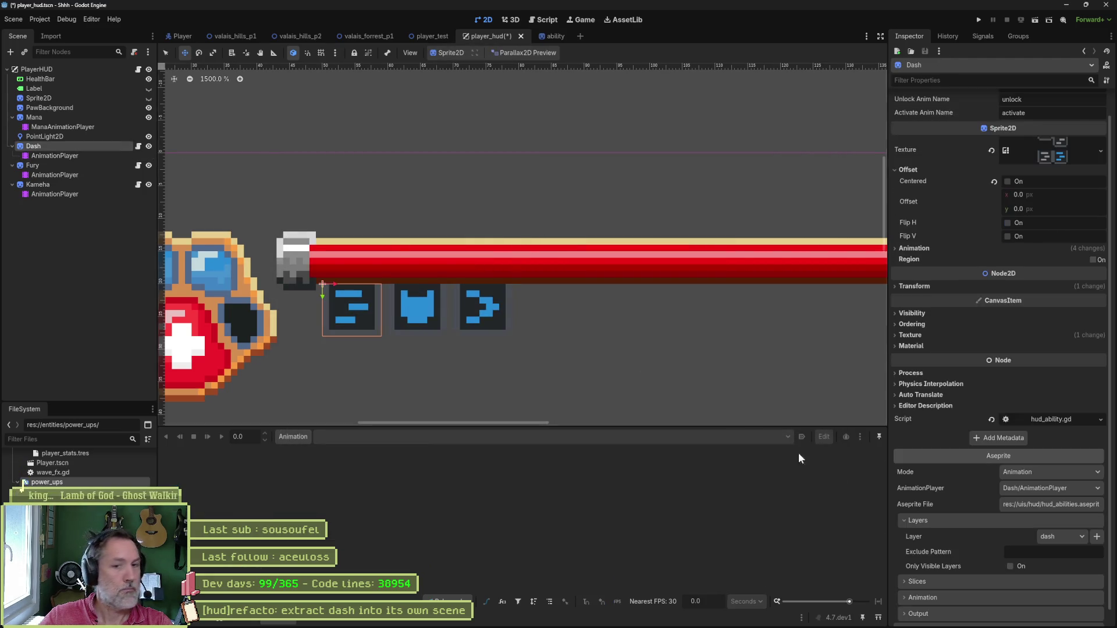
pyautogui.scroll(-1, 981, 528)
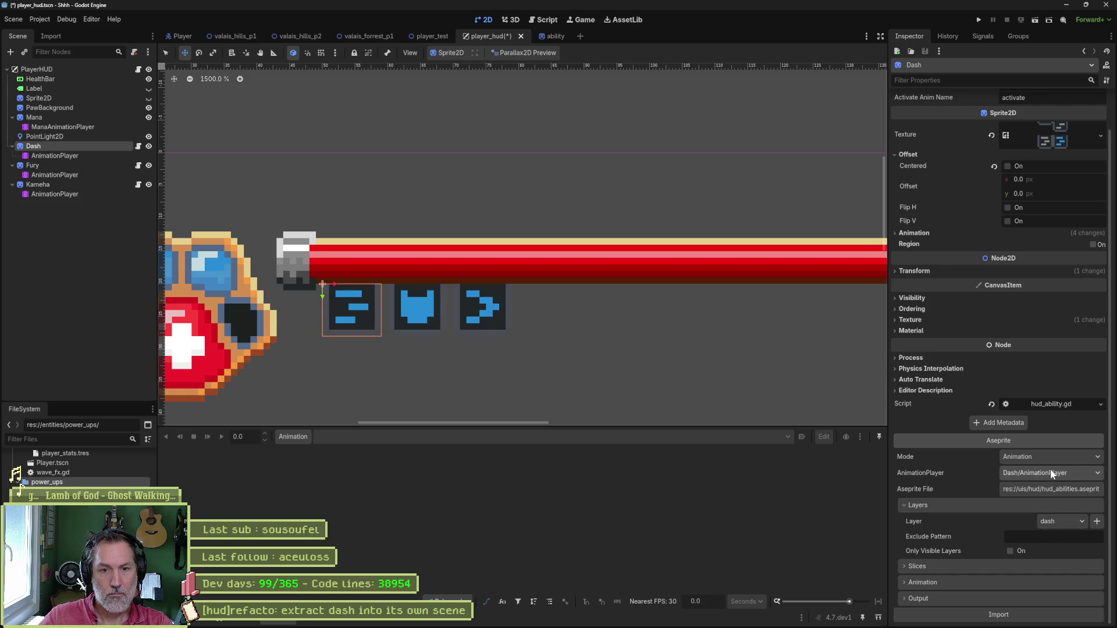
pyautogui.click(1022, 614)
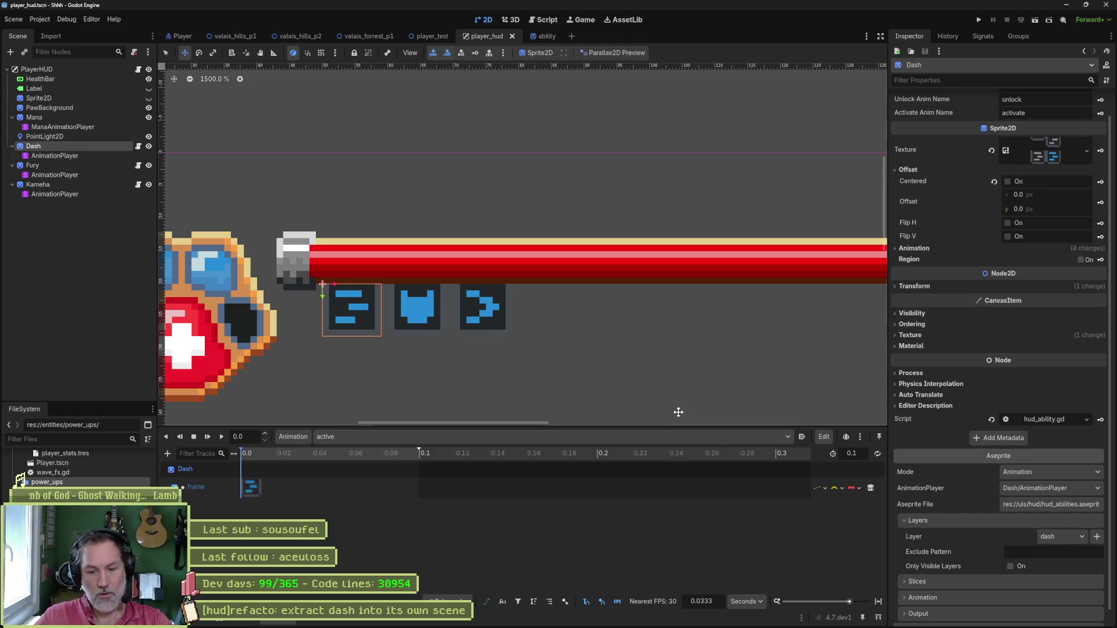
# Run player_test, walk and dash with the cat, stop, then open valais_hills_p2.
pyautogui.click(430, 36)
pyautogui.press('F6')
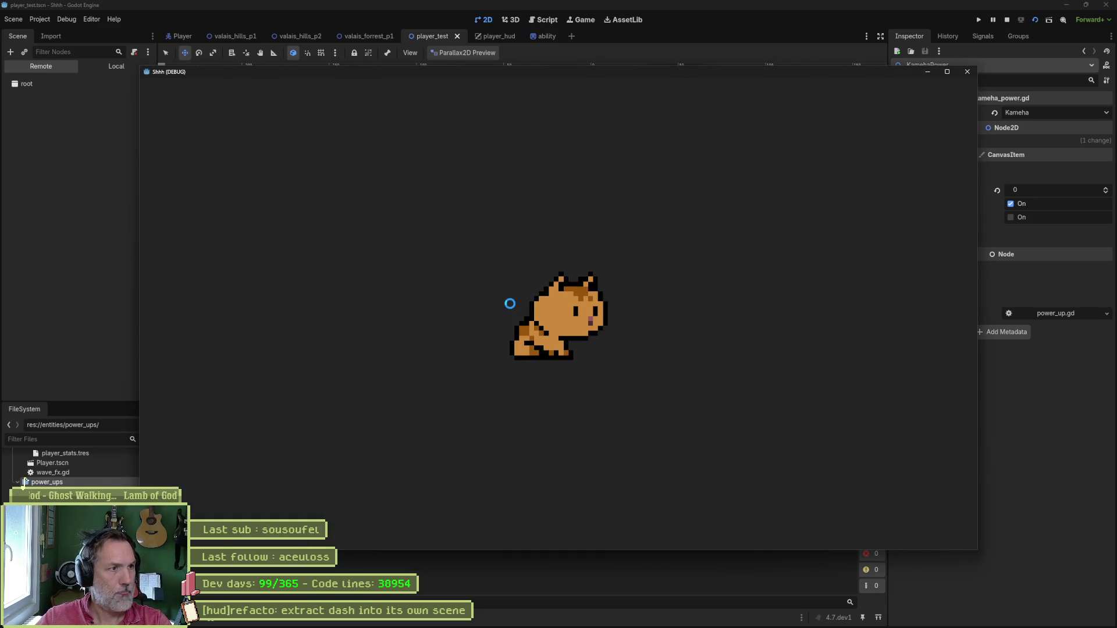
pyautogui.press('Right')
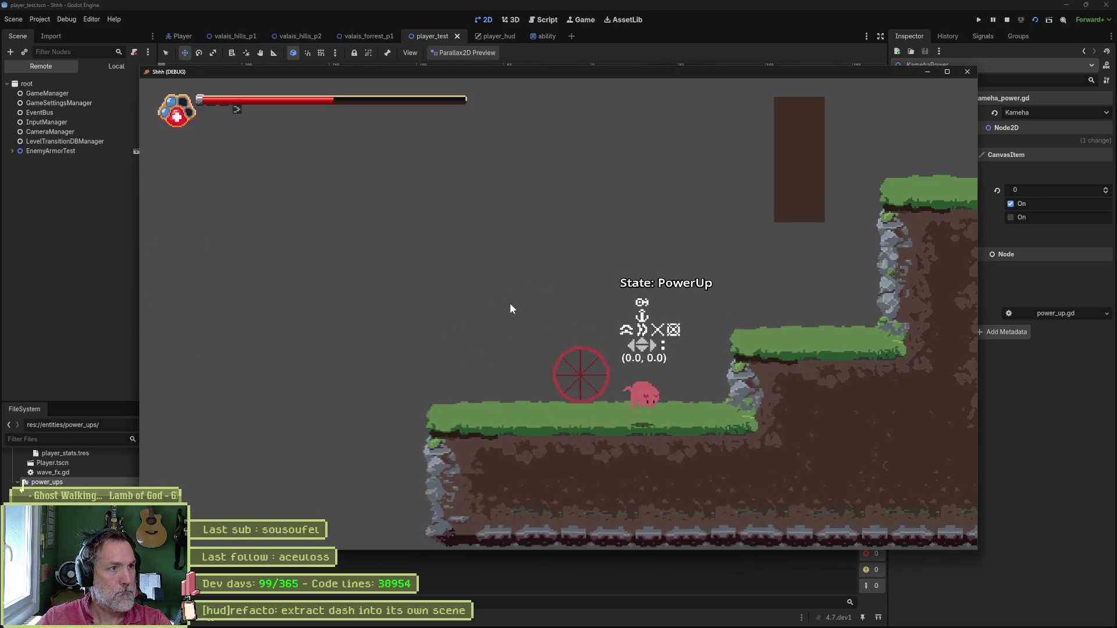
pyautogui.hotkey('shift', 'Left')
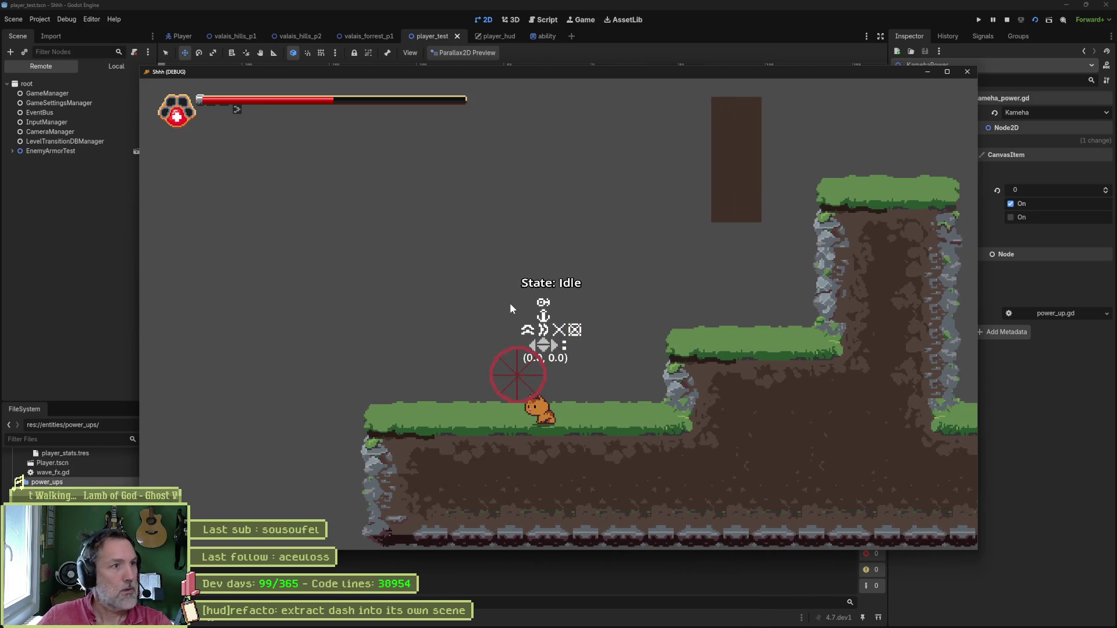
pyautogui.press('F8')
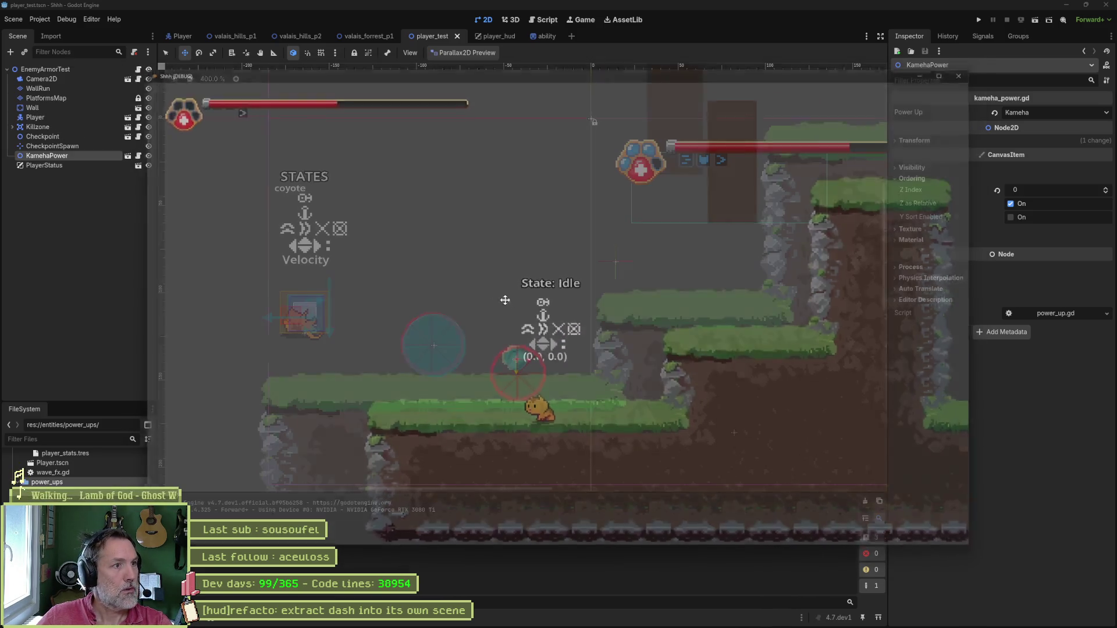
pyautogui.click(299, 35)
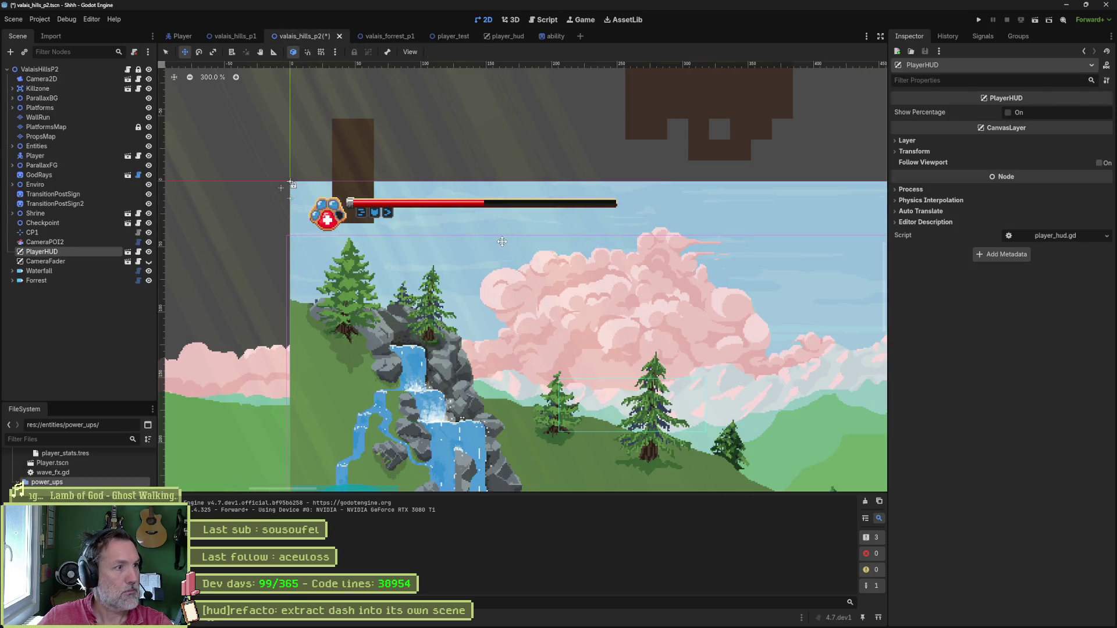
# Save and playtest valais_hills_p2 with a cat jump, then return to the player_hud scene.
pyautogui.press('F6')
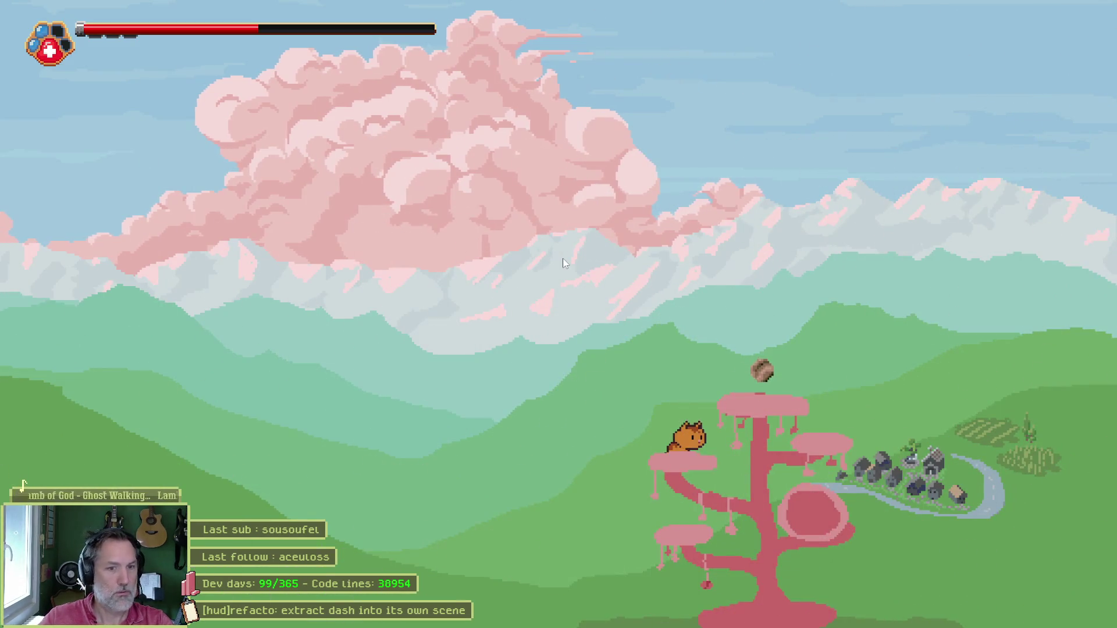
pyautogui.press('space')
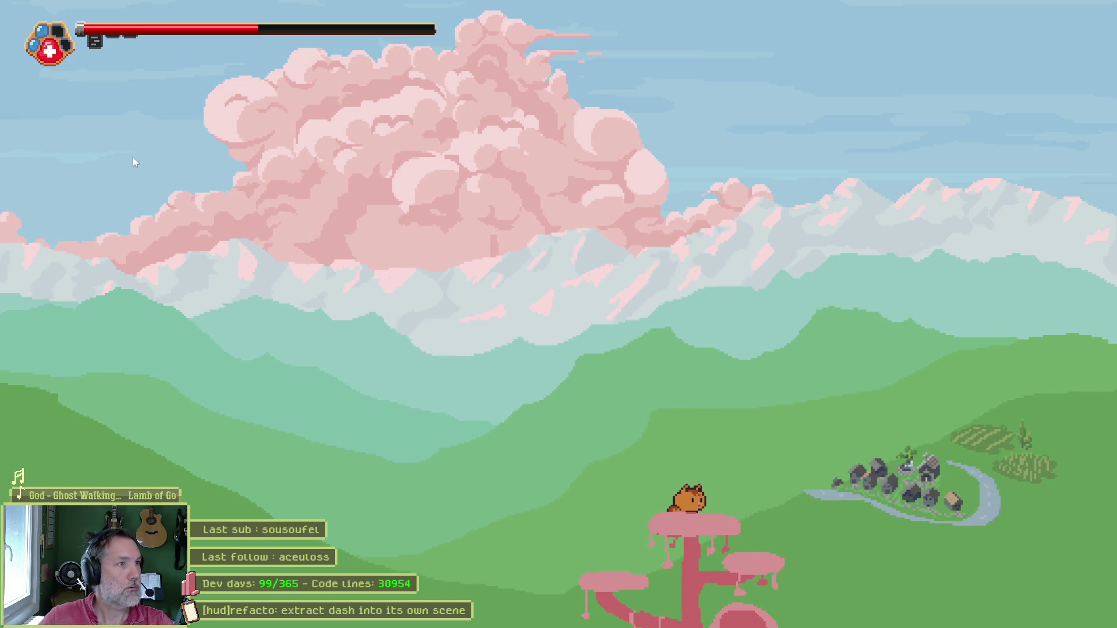
pyautogui.press('F8')
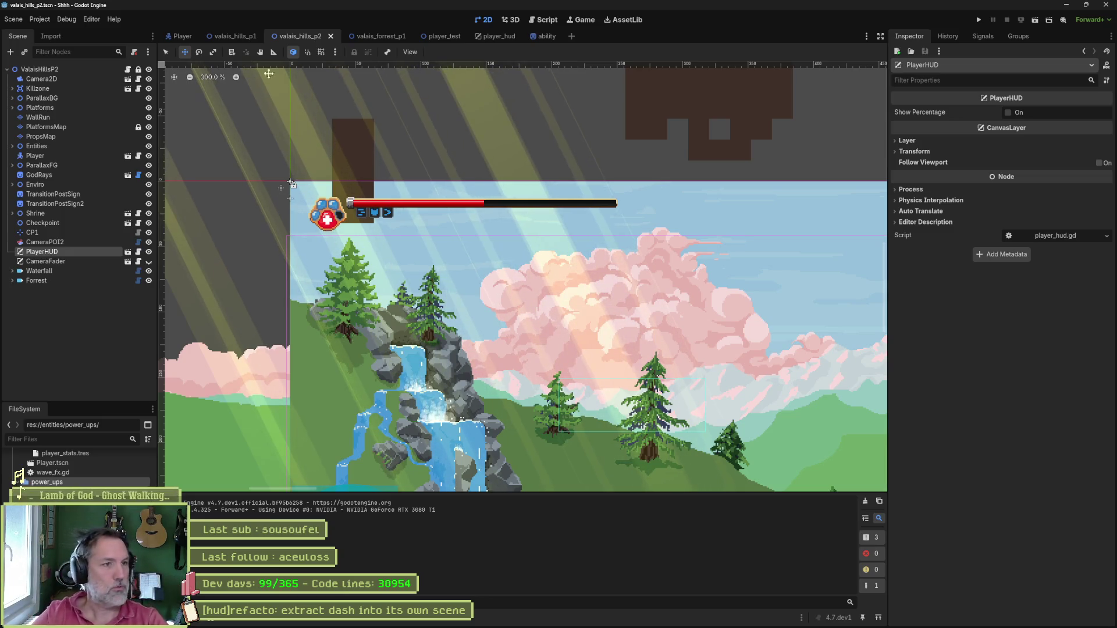
pyautogui.click(488, 38)
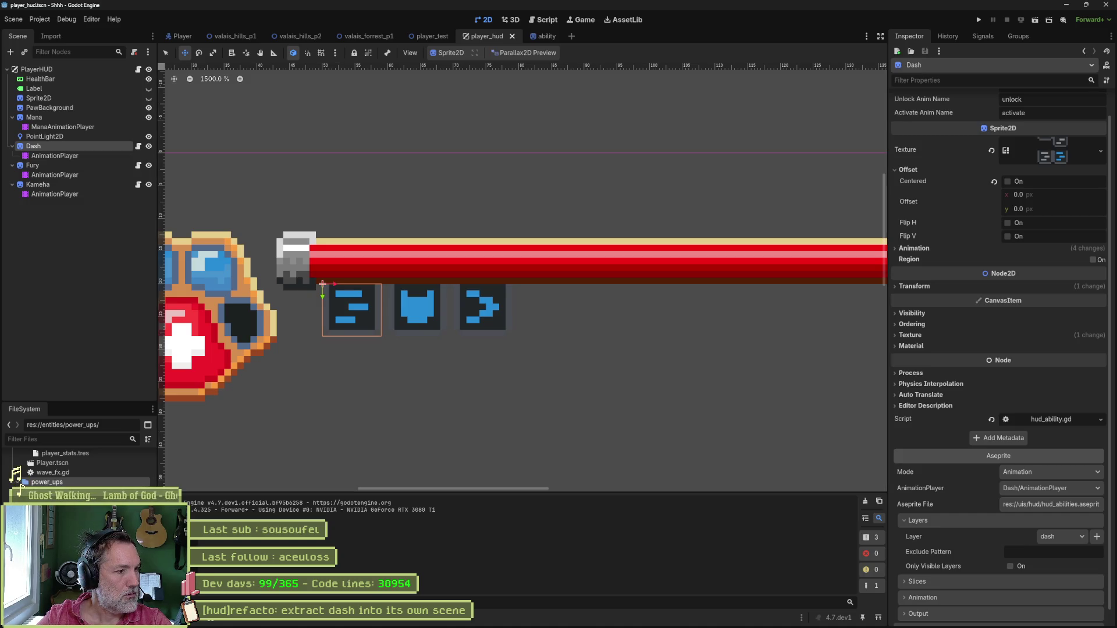
# Replace the DashPower root's script with power_up.gd and save the dash_power scene.
pyautogui.doubleClick(19, 481)
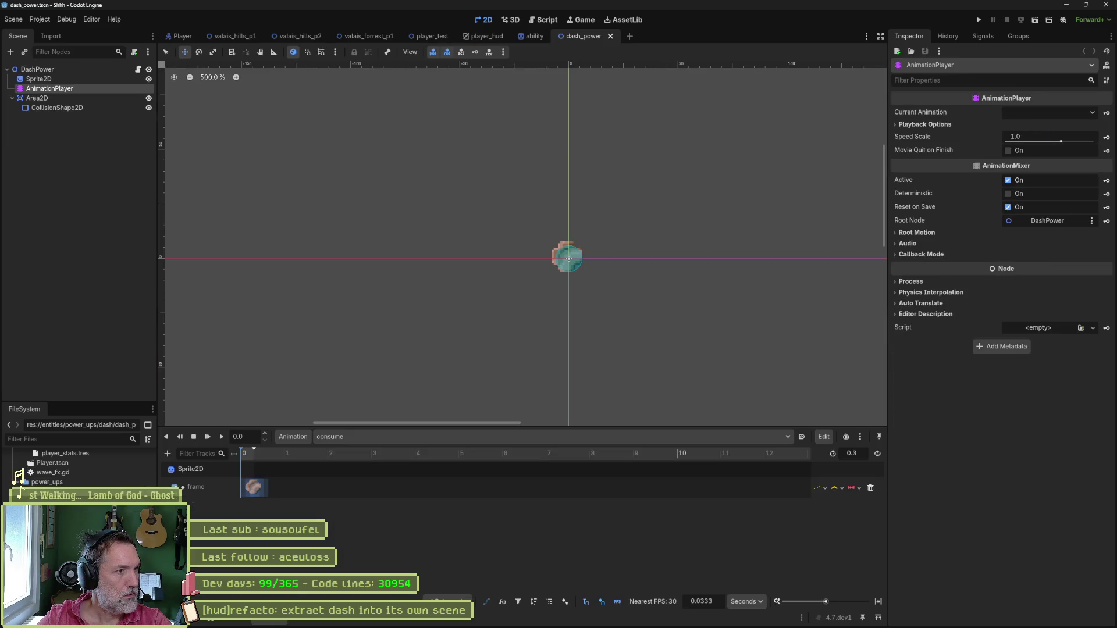
pyautogui.click(124, 68)
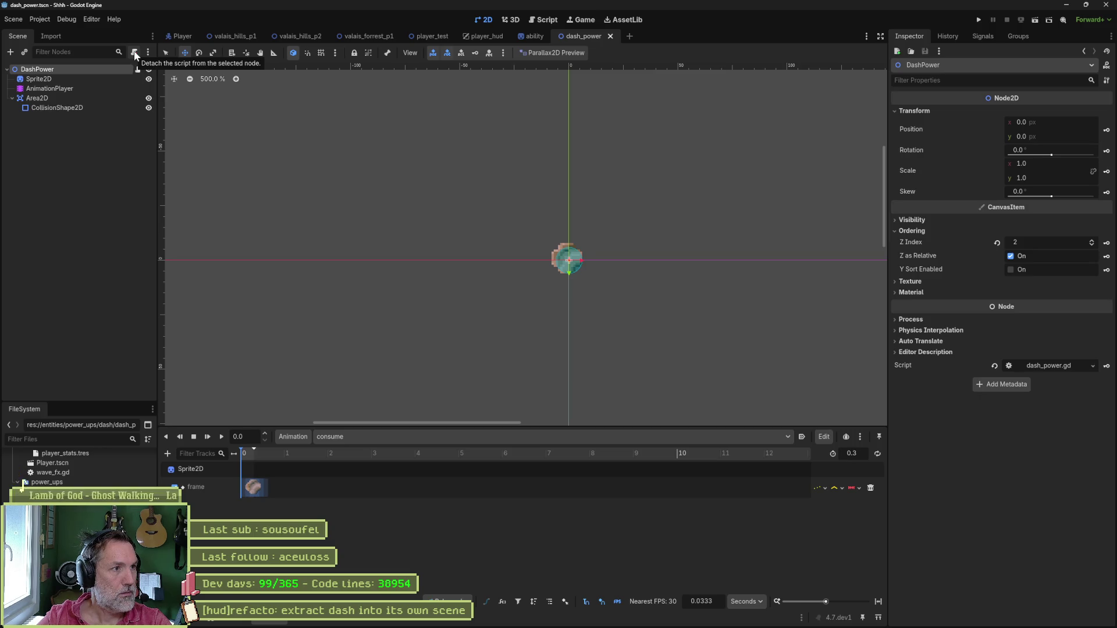
pyautogui.click(135, 52)
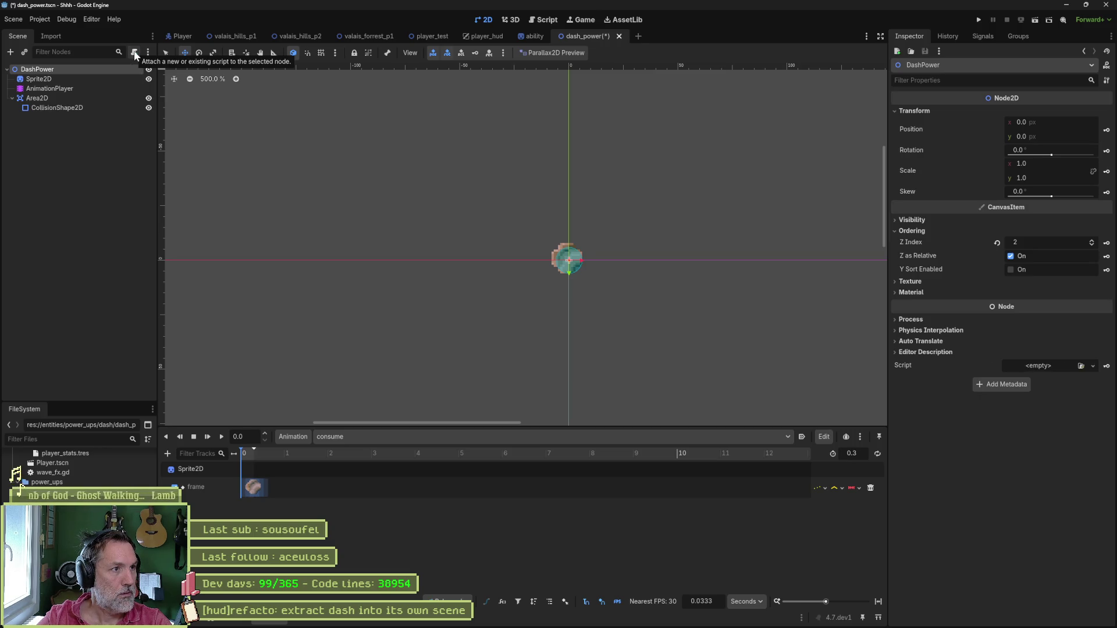
pyautogui.moveTo(25, 476); pyautogui.dragTo(90, 69)
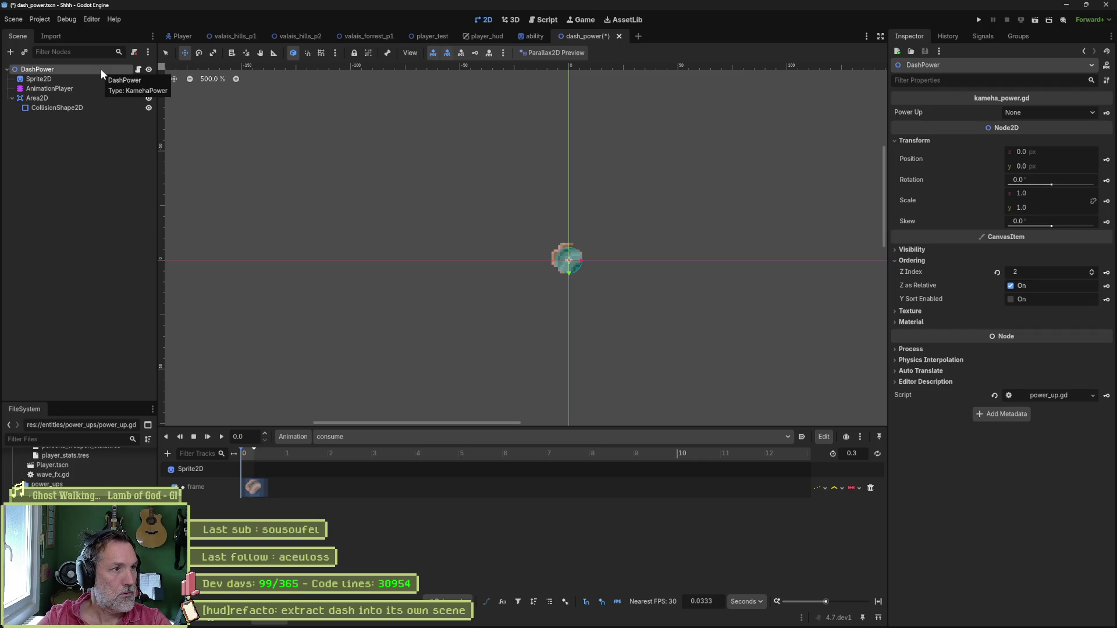
pyautogui.hotkey('ctrl', 's')
# Set DashPower's Power Up type to Dash and inspect its sprite.
pyautogui.click(1038, 112)
pyautogui.click(1044, 138)
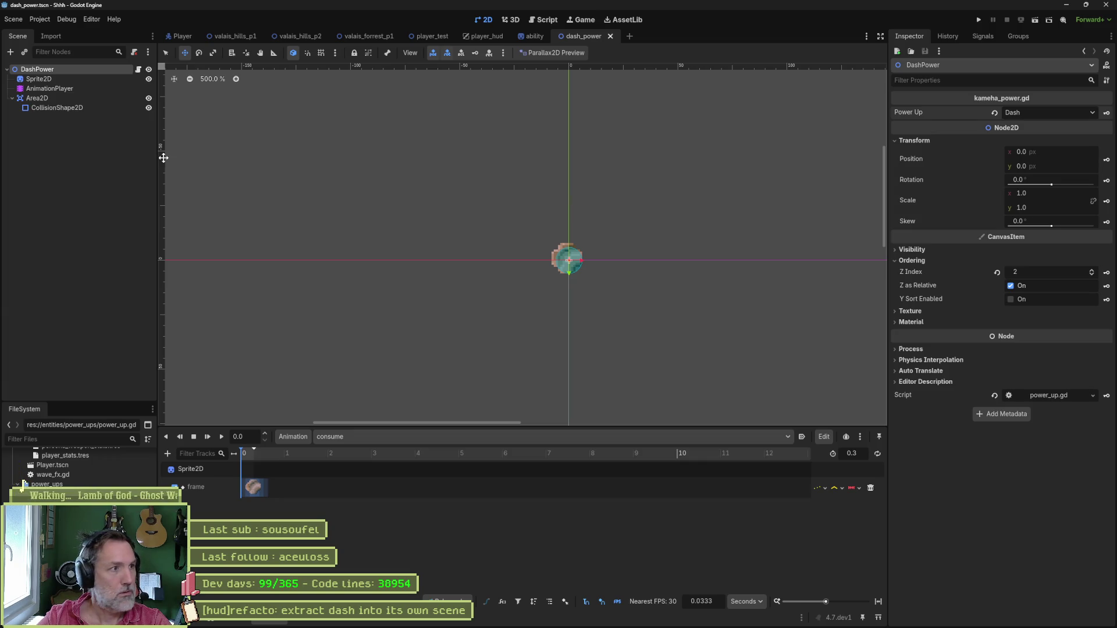
pyautogui.click(75, 78)
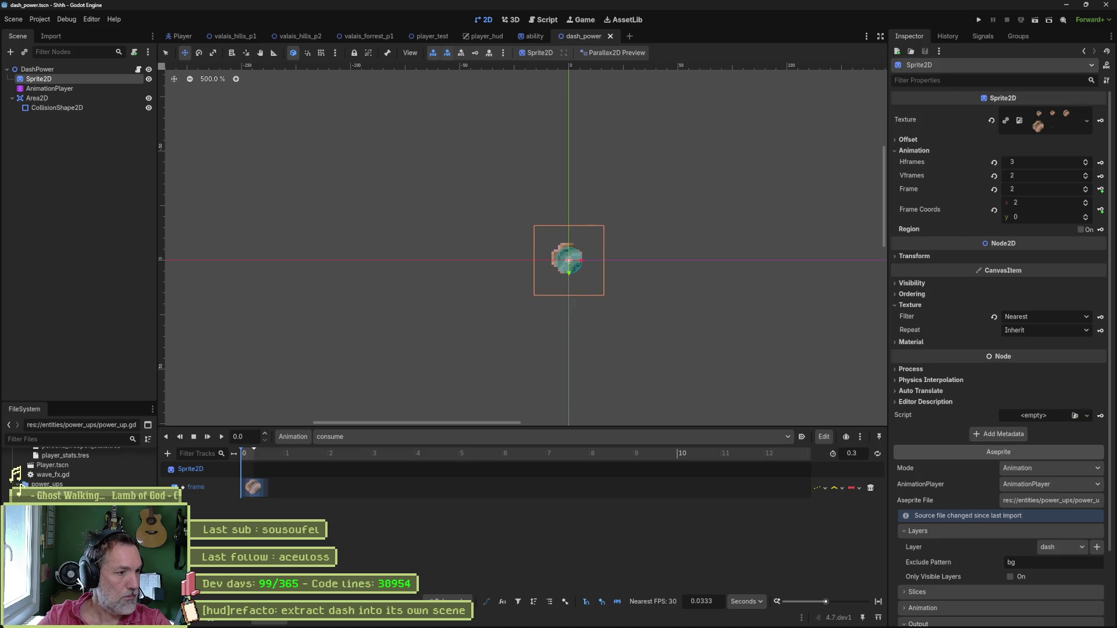
pyautogui.scroll(-1, 70, 471)
pyautogui.click(650, 623)
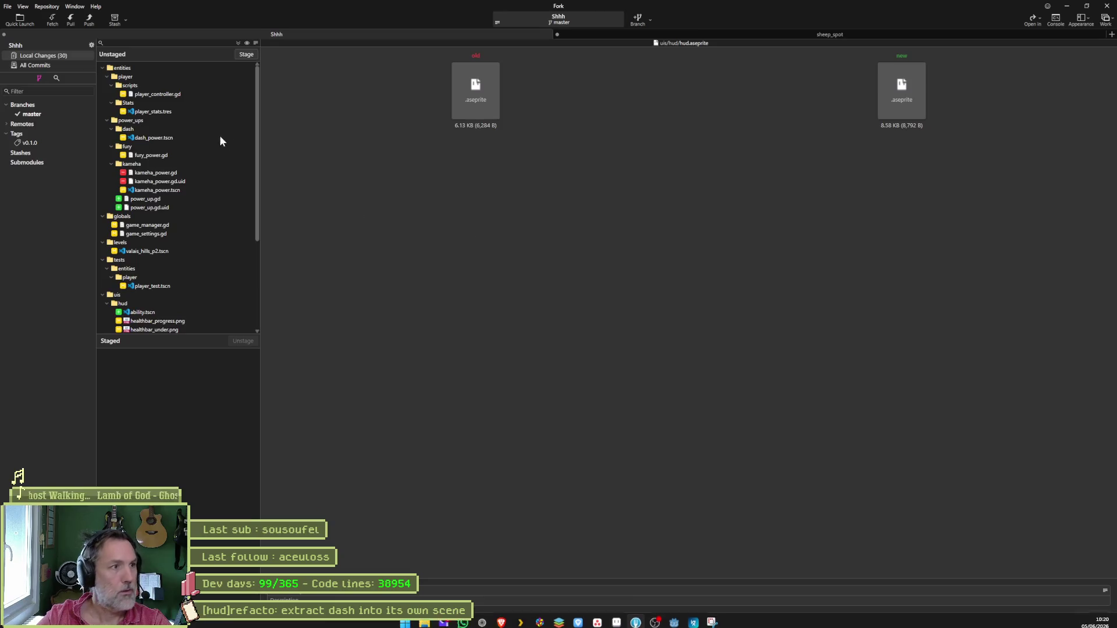
# Review the player_controller.gd diff where FURRY becomes FURY among Fork's unstaged changes.
pyautogui.click(177, 95)
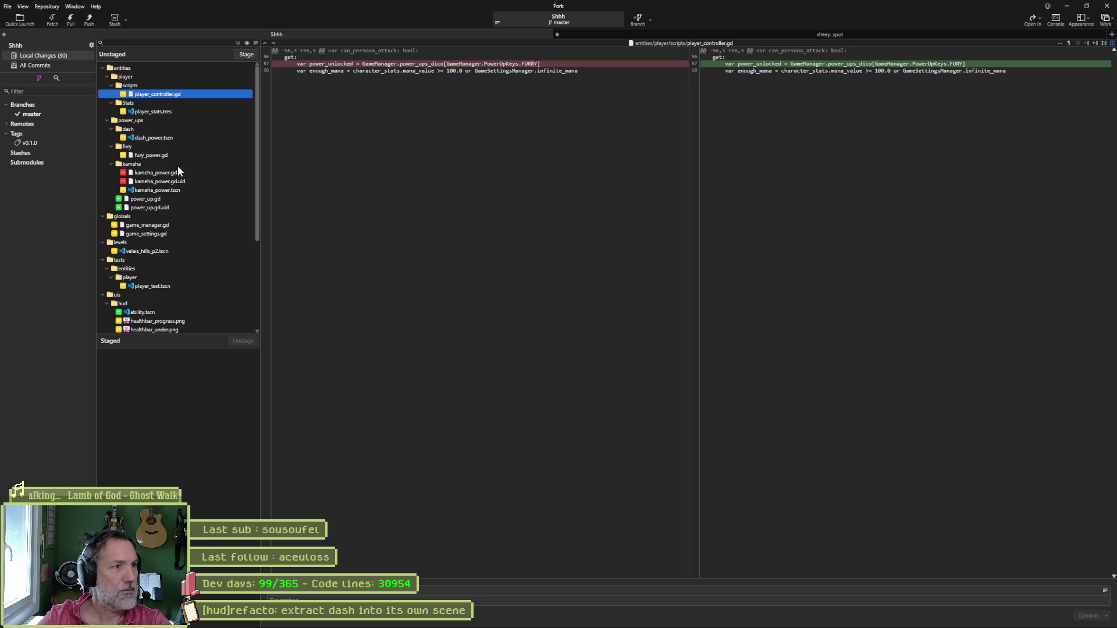
pyautogui.scroll(-5, 177, 171)
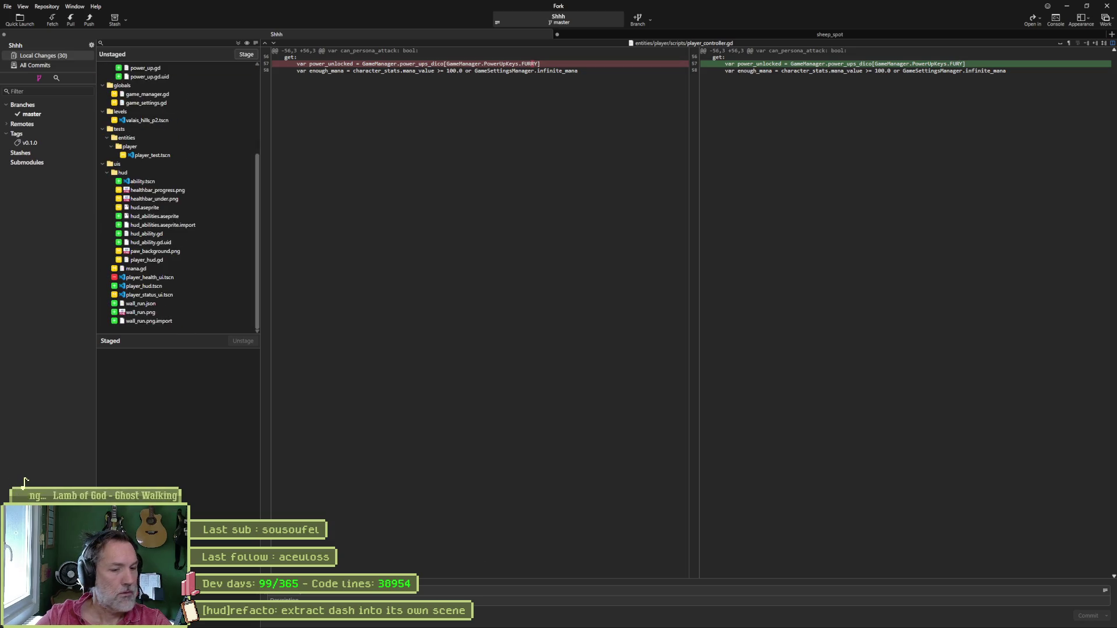
pyautogui.click(598, 615)
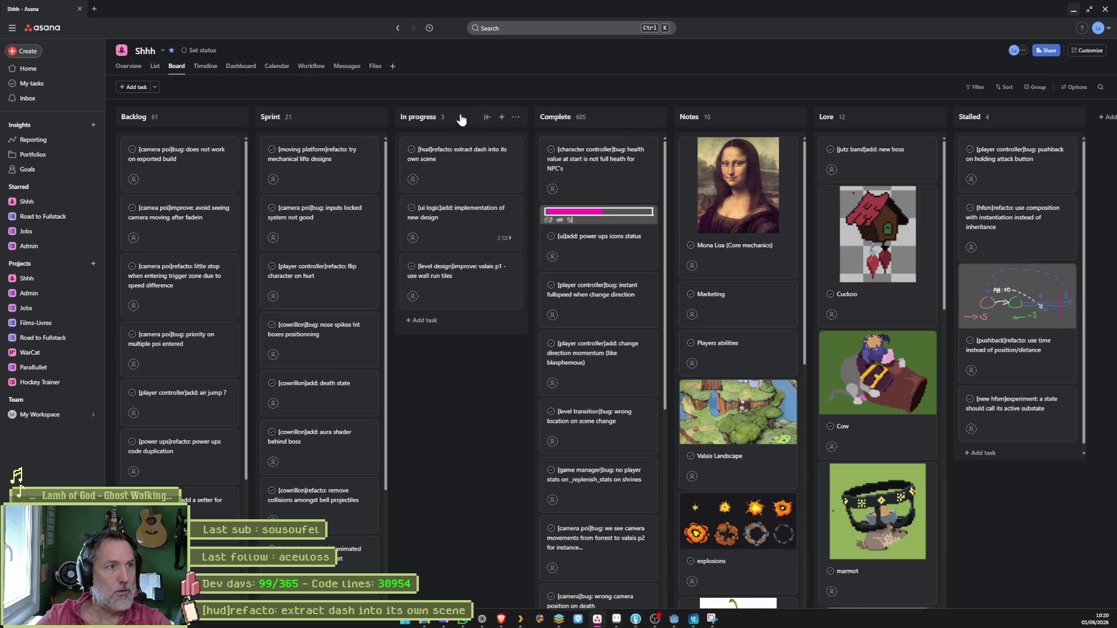
# Permanently delete the extract-dash task from the Asana board.
pyautogui.click(500, 163)
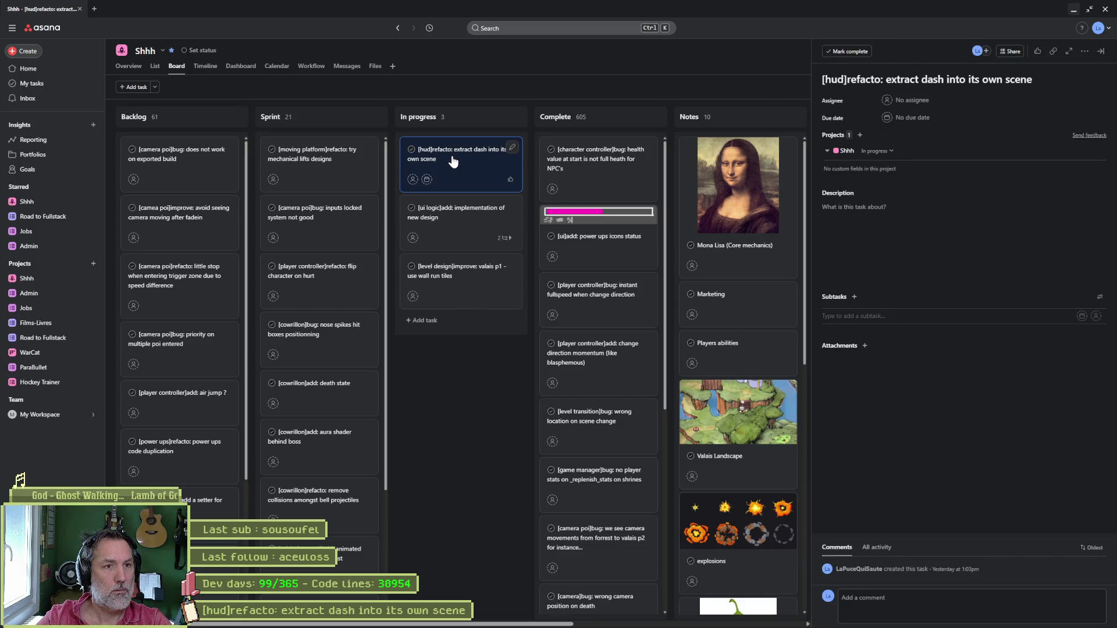
pyautogui.click(898, 80)
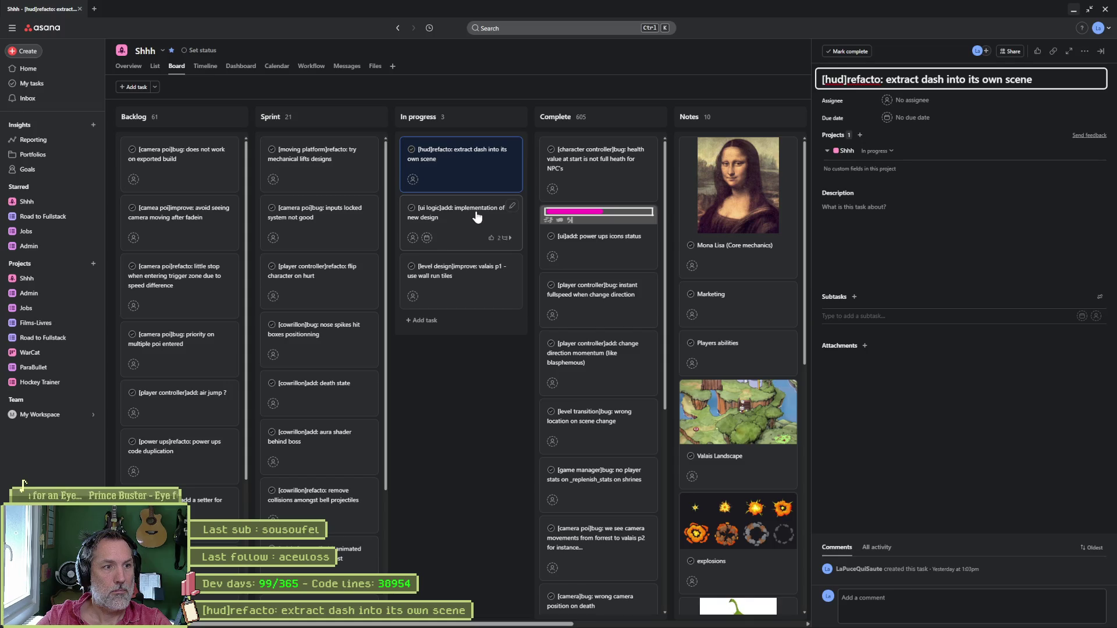
pyautogui.click(1084, 52)
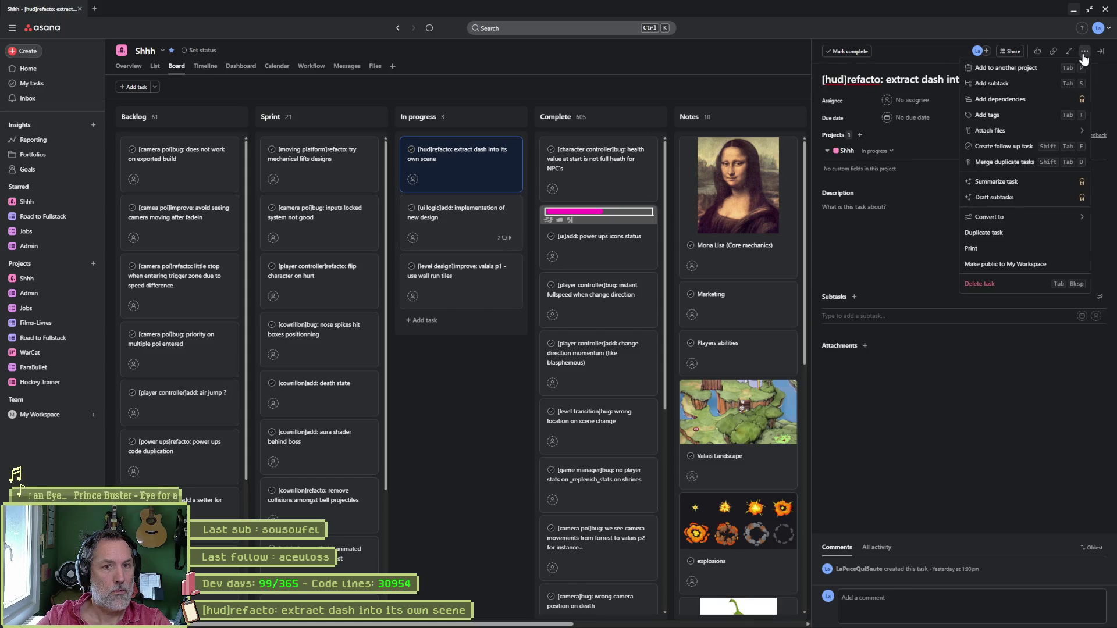
pyautogui.click(1035, 294)
pyautogui.click(1073, 73)
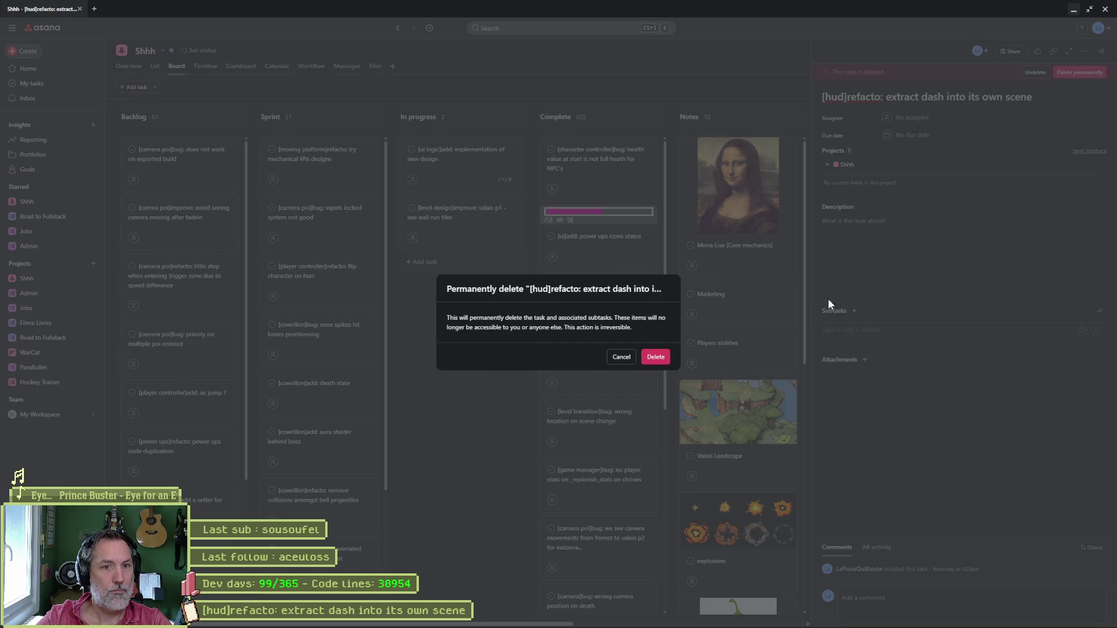
pyautogui.click(656, 357)
# Open the first in-progress task and select its whole title for editing.
pyautogui.click(460, 163)
pyautogui.click(929, 79)
pyautogui.hotkey('ctrl', 'a')
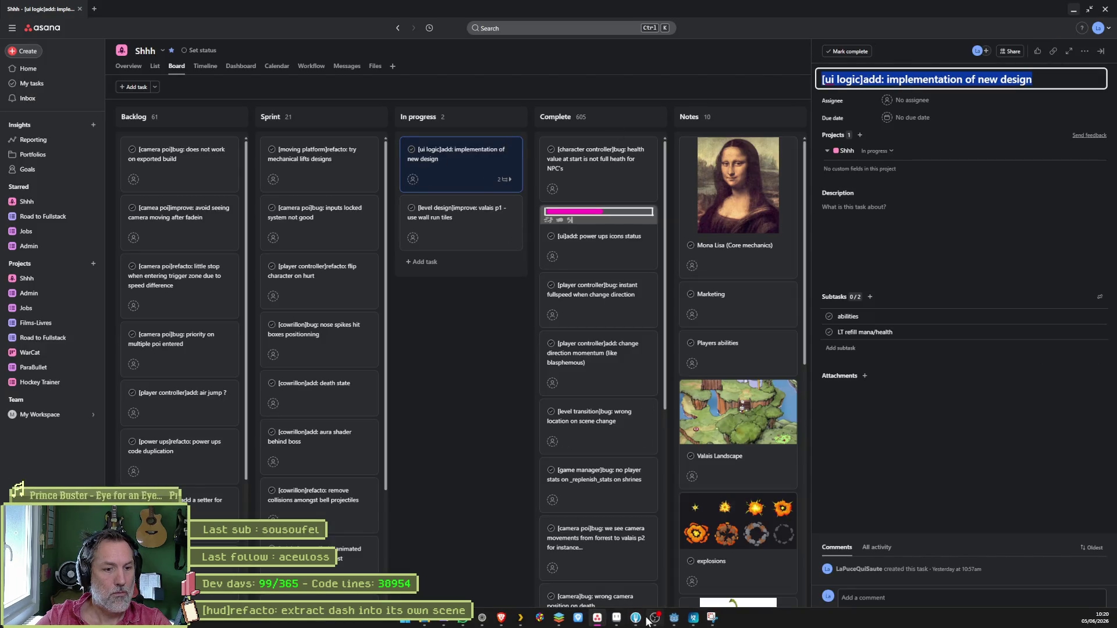
pyautogui.click(635, 618)
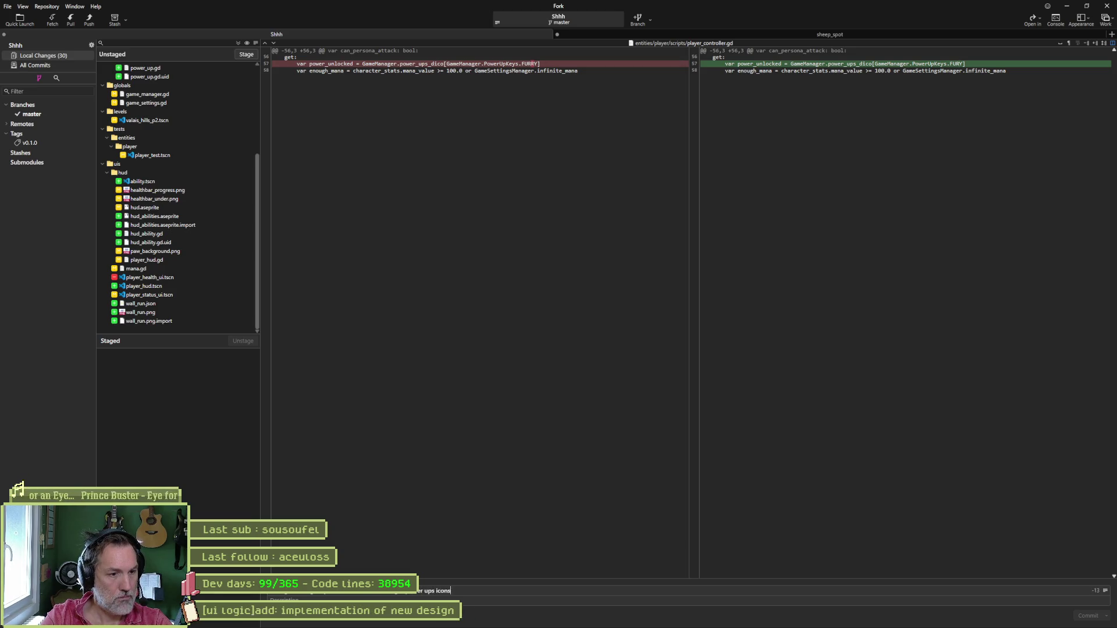
# Stage and commit all changed files in Fork, then minimize the browser to reveal Godot.
pyautogui.click(238, 42)
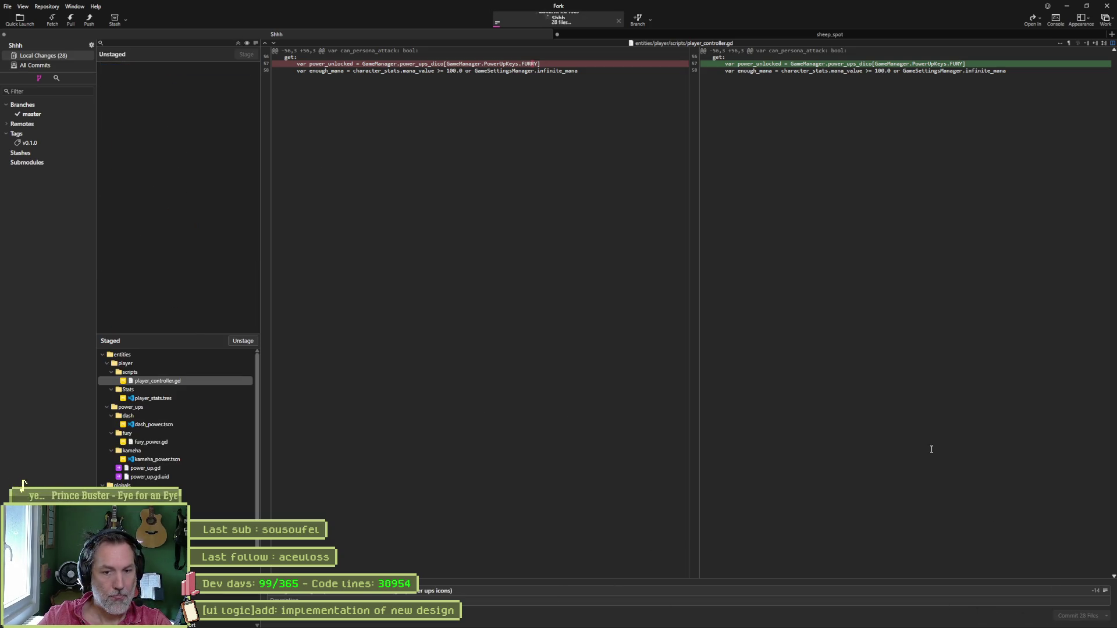
pyautogui.hotkey('ctrl', 'Return')
pyautogui.hotkey('alt', 'Tab')
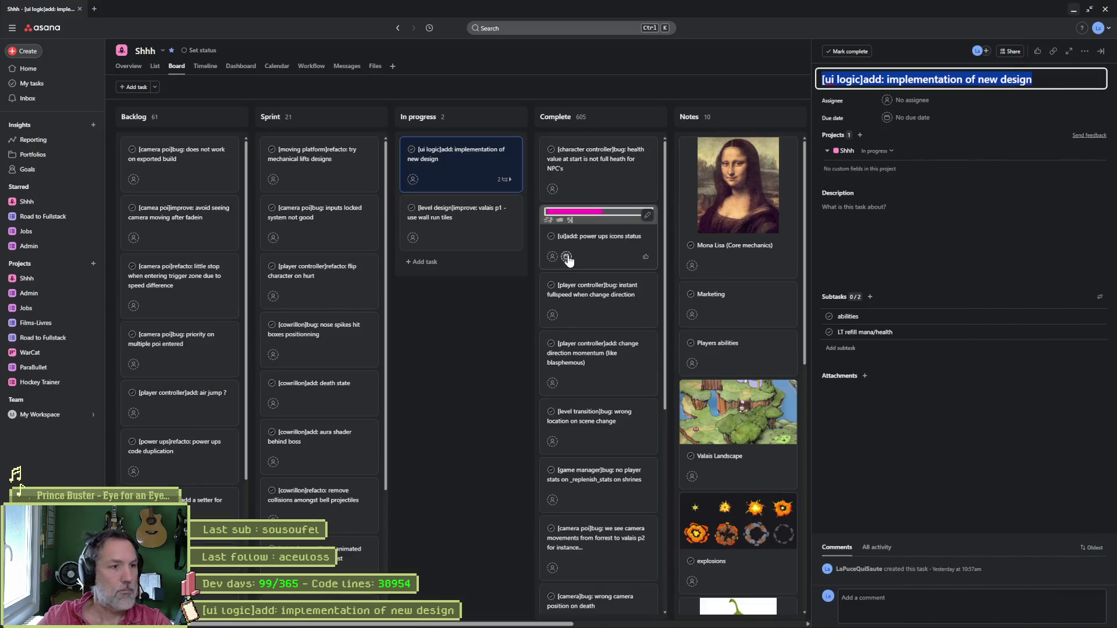
pyautogui.click(1077, 11)
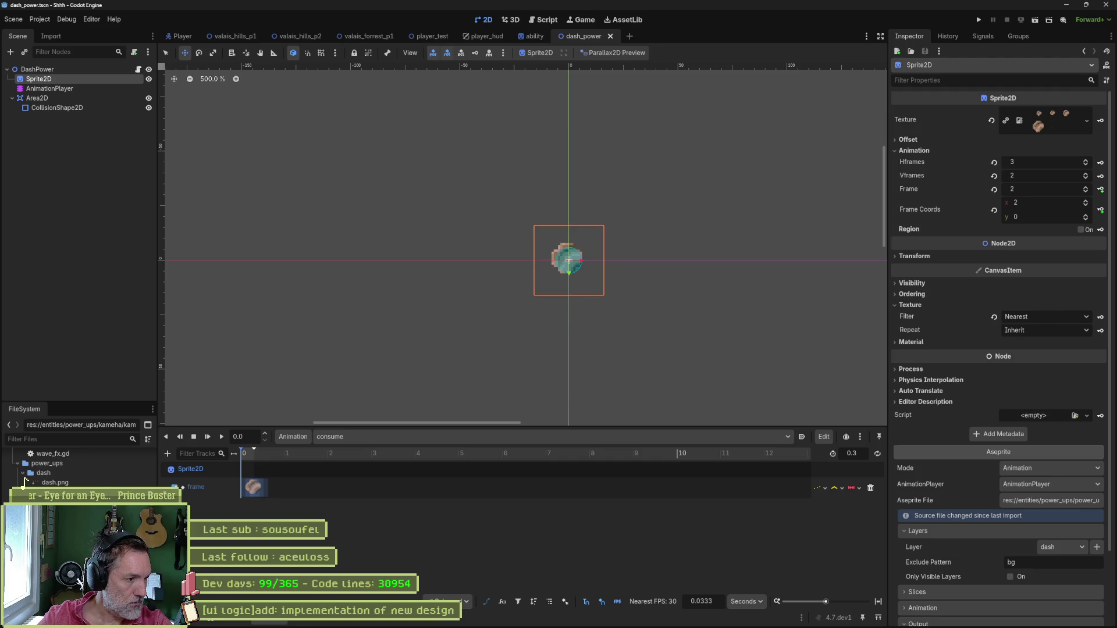
# Move the file into res://entities/power_ups and rename the KamehaPower root node to PowerUp.
pyautogui.moveTo(56, 482); pyautogui.dragTo(46, 462)
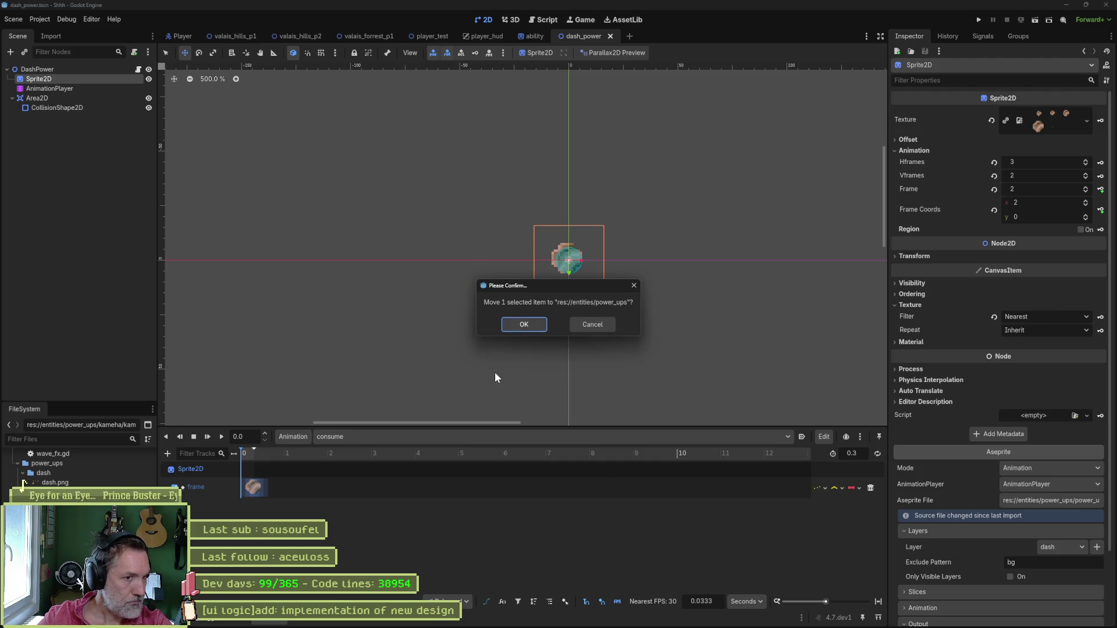
pyautogui.click(524, 324)
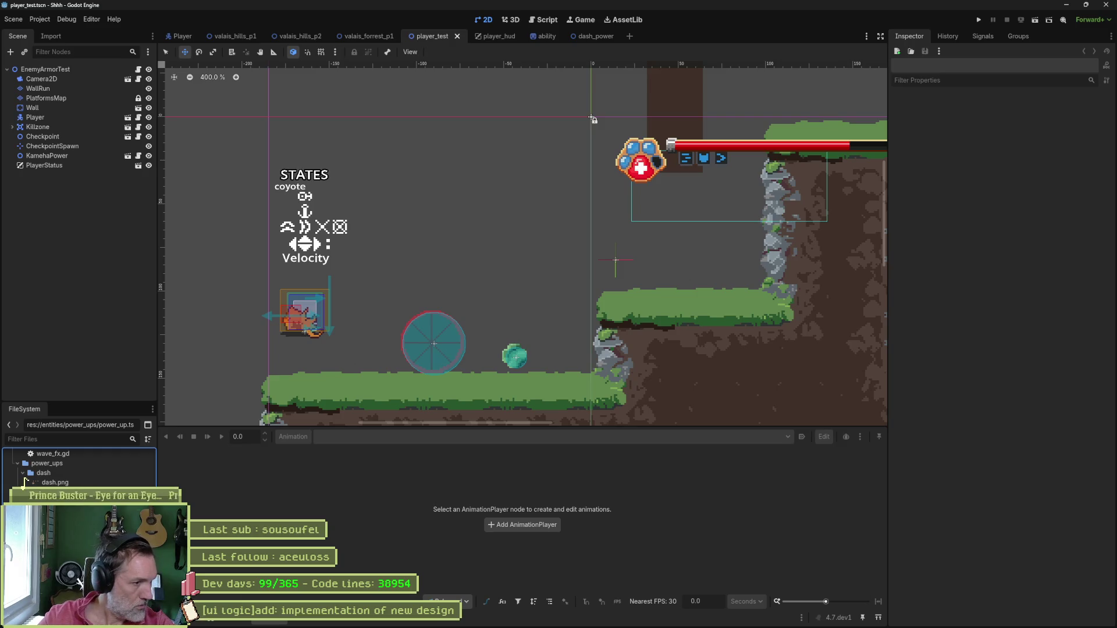
pyautogui.scroll(8, 246, 115)
pyautogui.click(54, 68)
pyautogui.write('PowerUp')
pyautogui.press('Return')
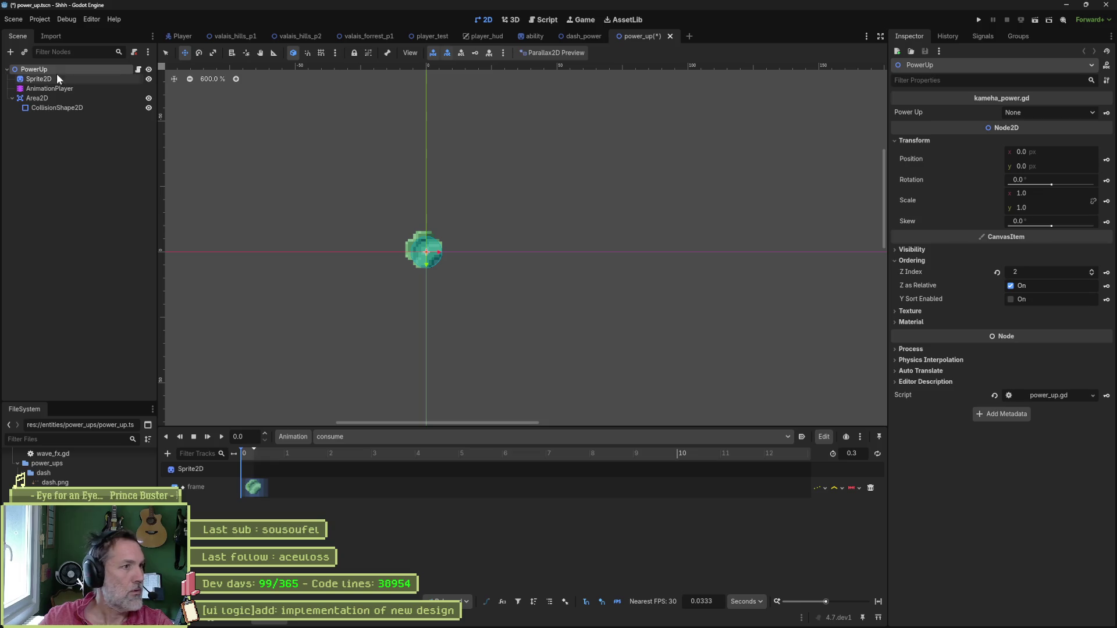
# Save the PowerUp scene and inspect its Sprite2D node.
pyautogui.hotkey('ctrl', 's')
pyautogui.click(64, 78)
pyautogui.scroll(-3, 942, 324)
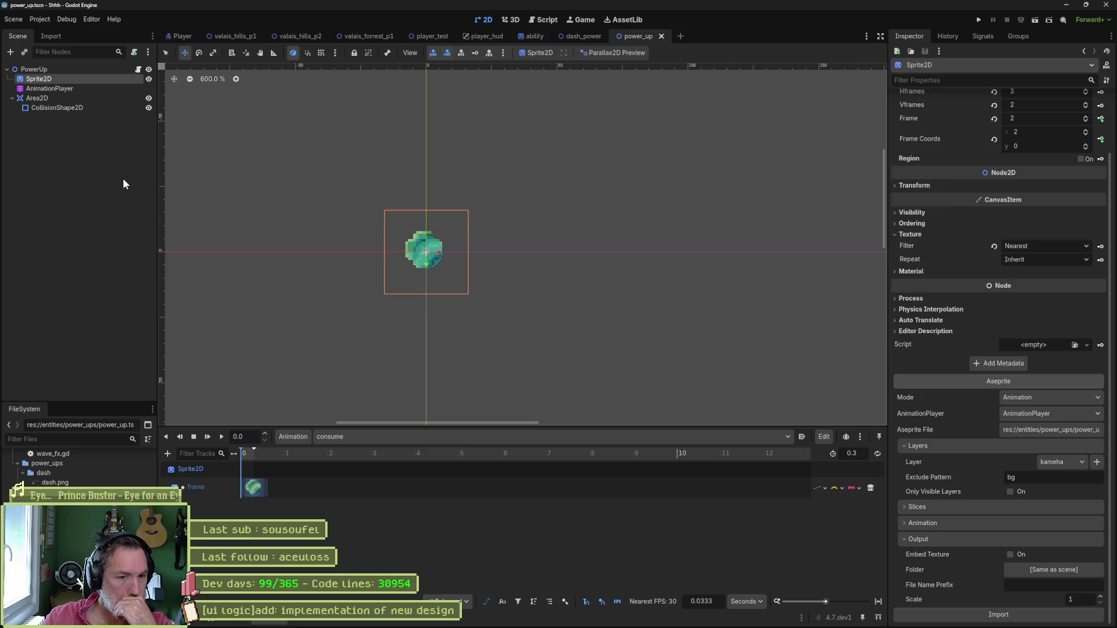
# Discard all leftover unstaged changes in Fork, then go back to Godot.
pyautogui.click(635, 619)
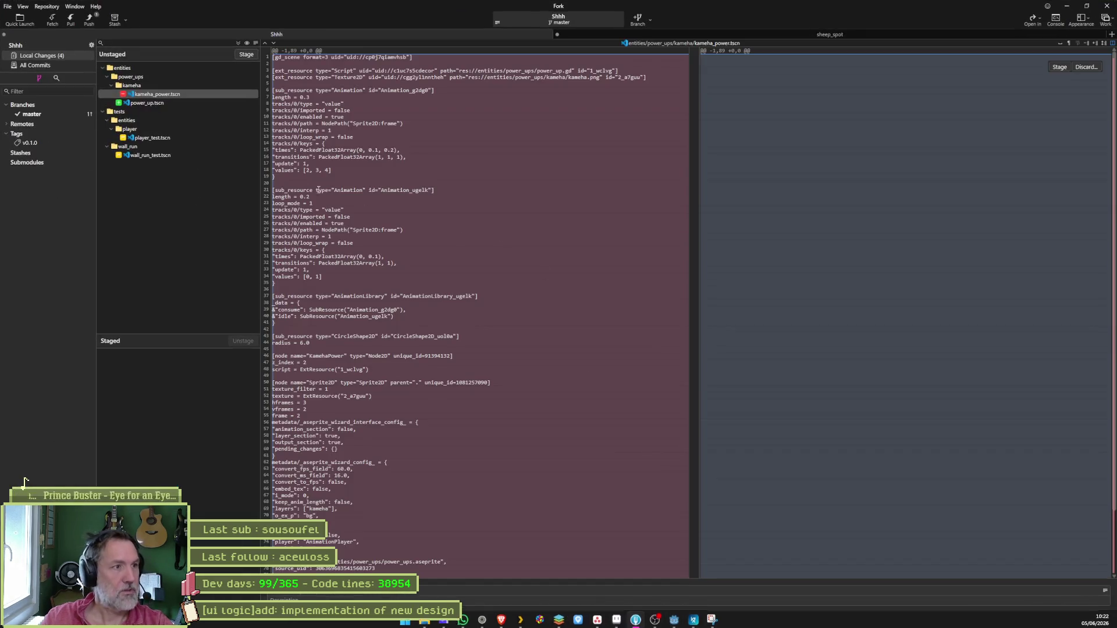
pyautogui.click(169, 68)
pyautogui.hotkey('ctrl', 'a')
pyautogui.hotkey('ctrl', 'BackSpace')
pyautogui.press('Return')
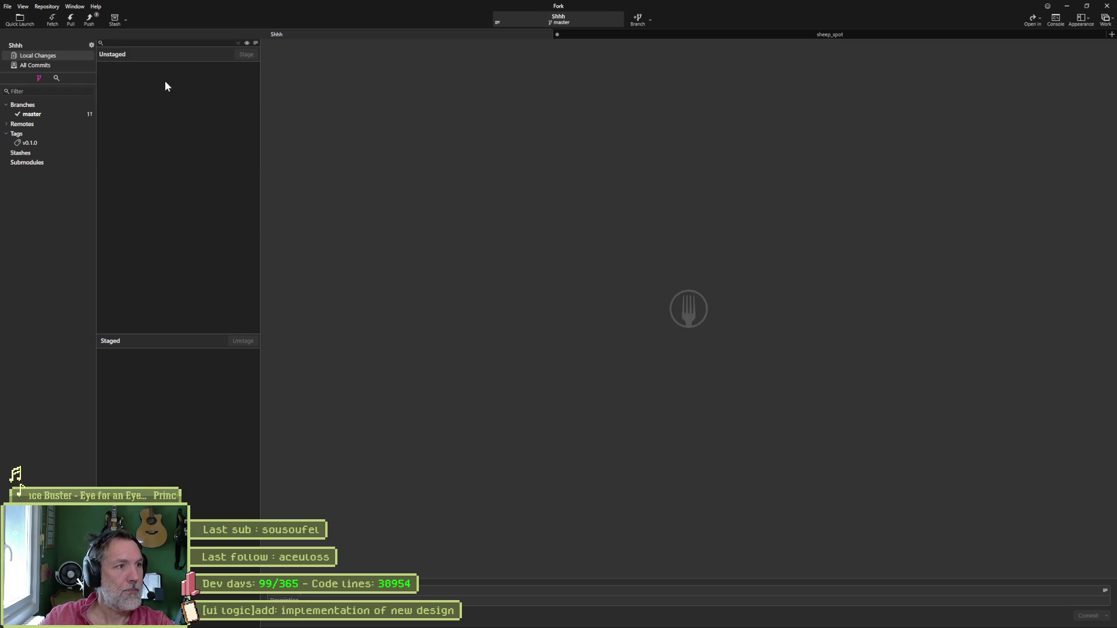
pyautogui.click(1066, 6)
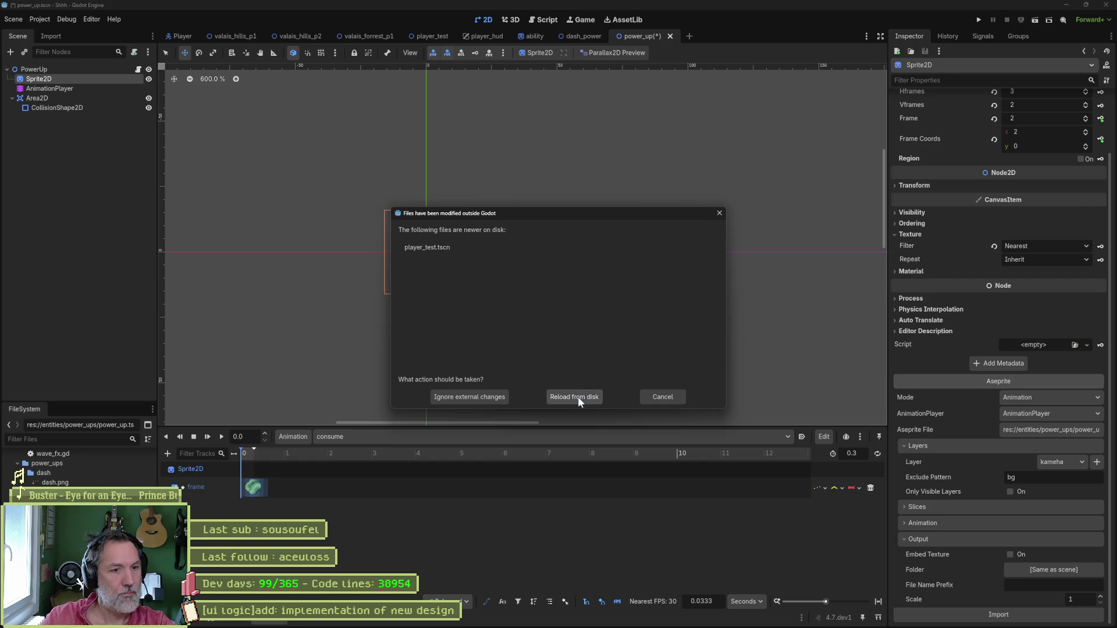
# Reload files from disk, open player_test anyway, delete the broken KamehaPower node, and run it.
pyautogui.click(576, 397)
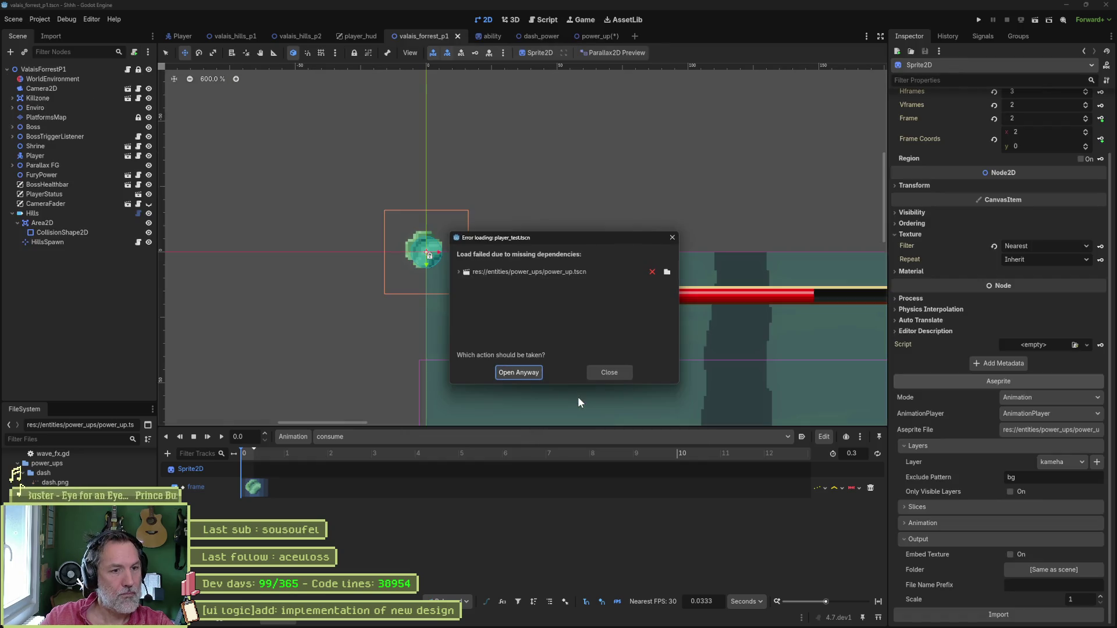
pyautogui.click(531, 376)
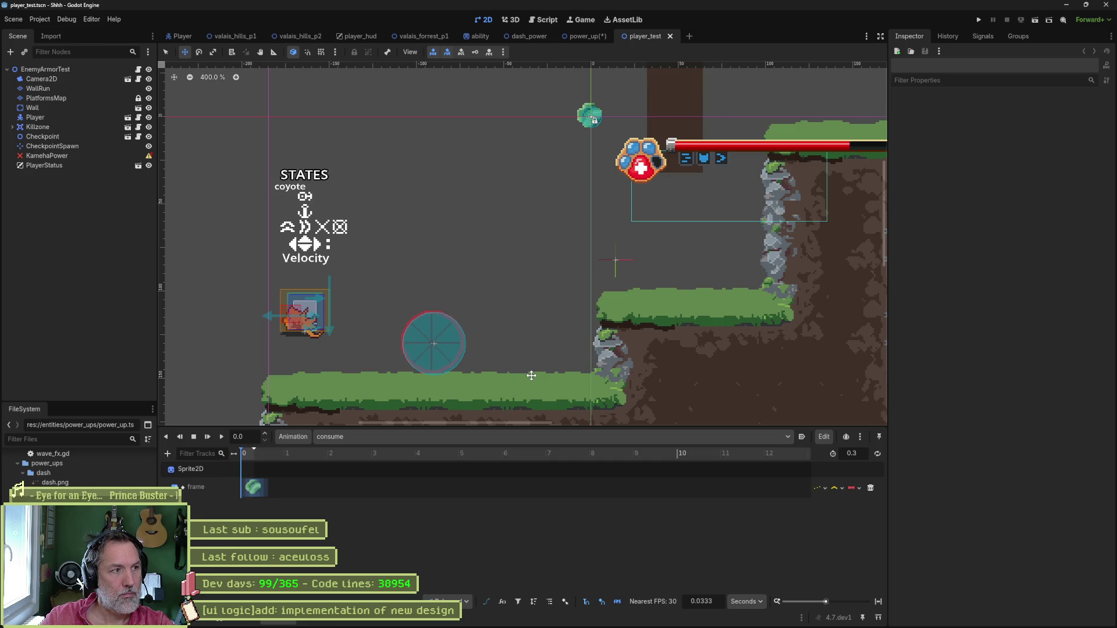
pyautogui.click(55, 157)
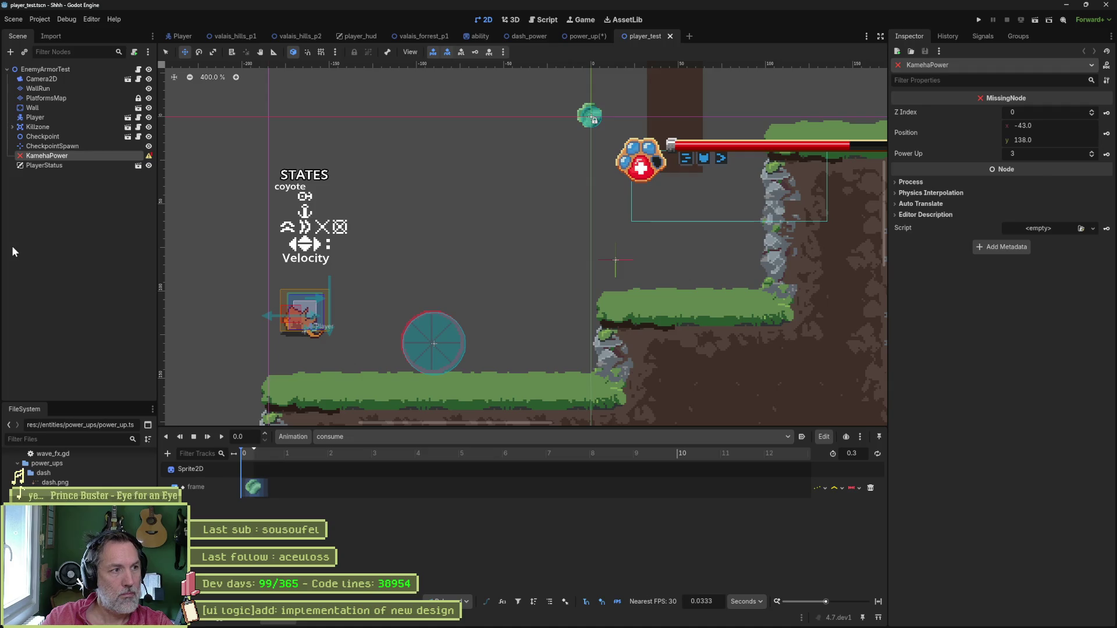
pyautogui.press('Delete')
pyautogui.press('Return')
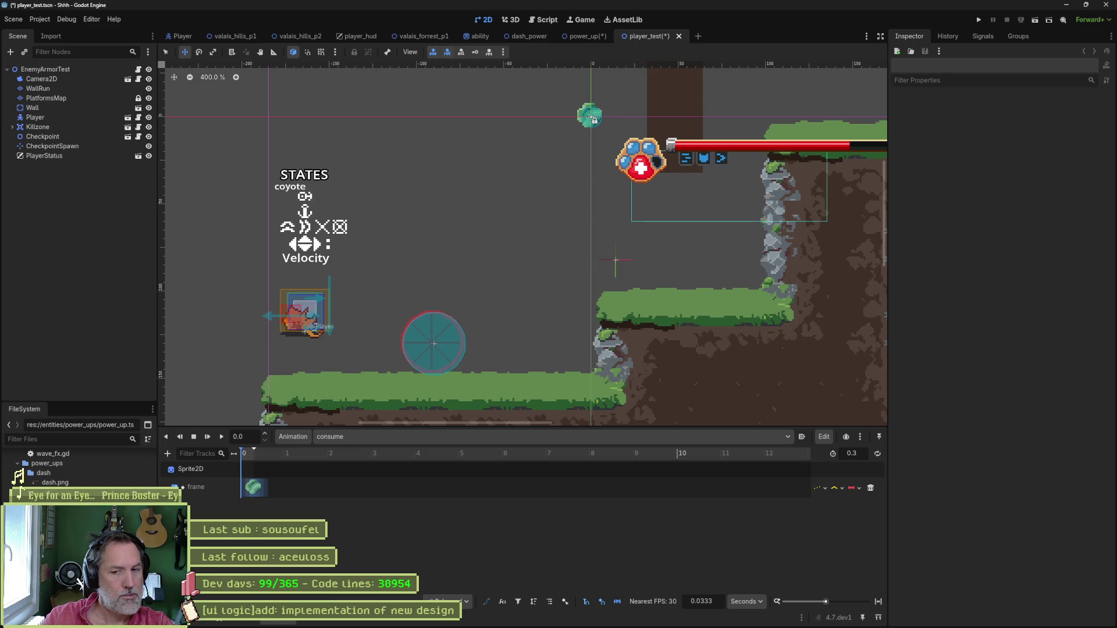
pyautogui.press('F5')
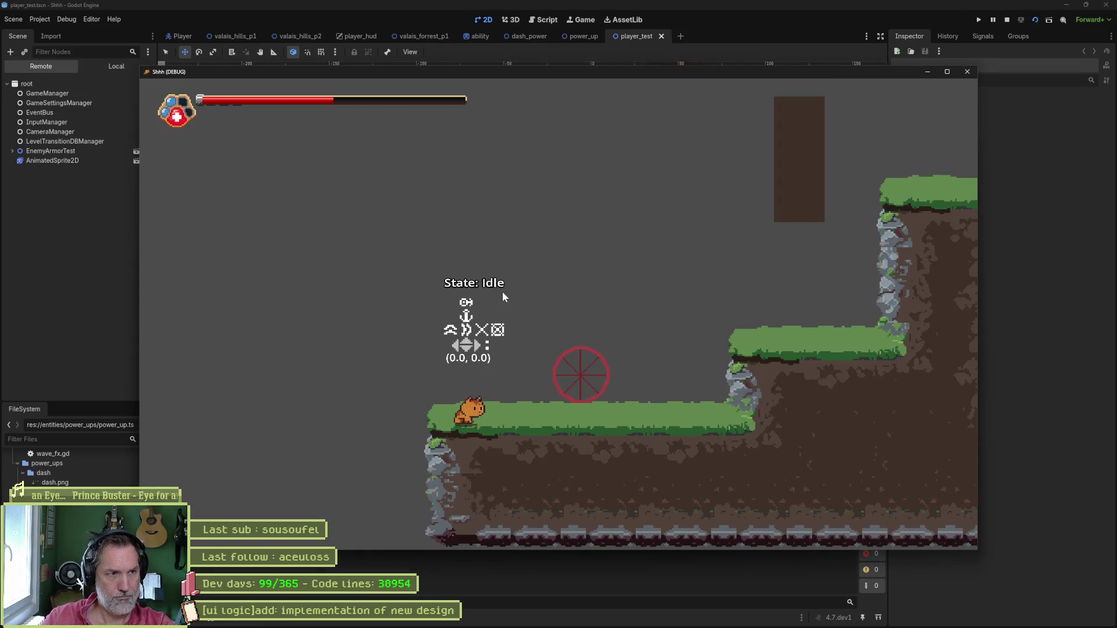
# Stop the player_test run and launch the valais_hills_p2 scene.
pyautogui.press('F8')
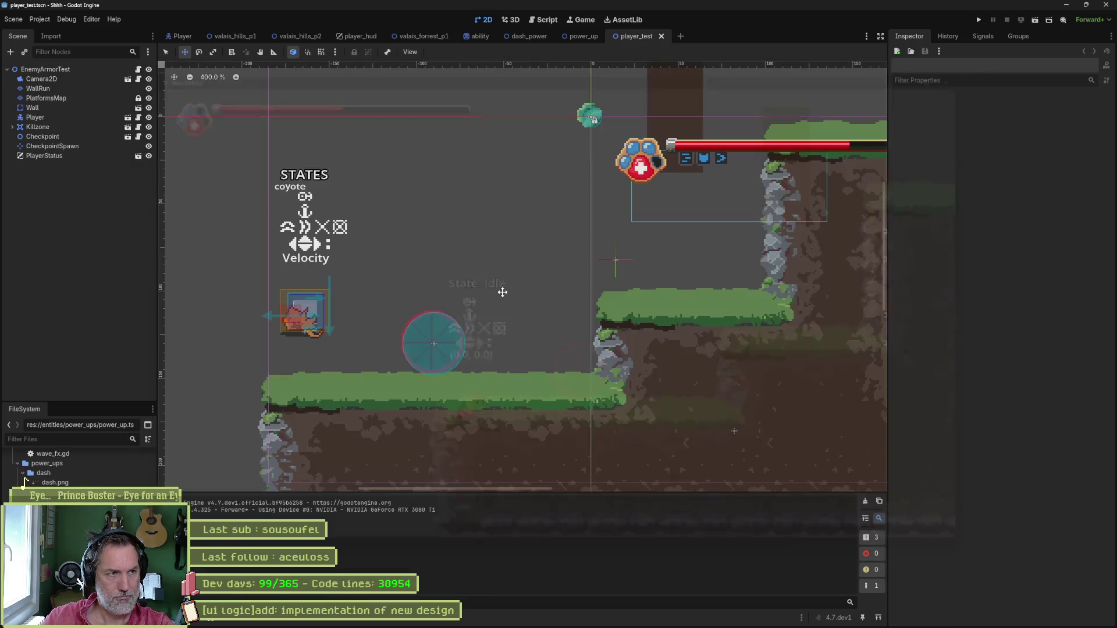
pyautogui.click(299, 37)
pyautogui.hotkey('ctrl', 's')
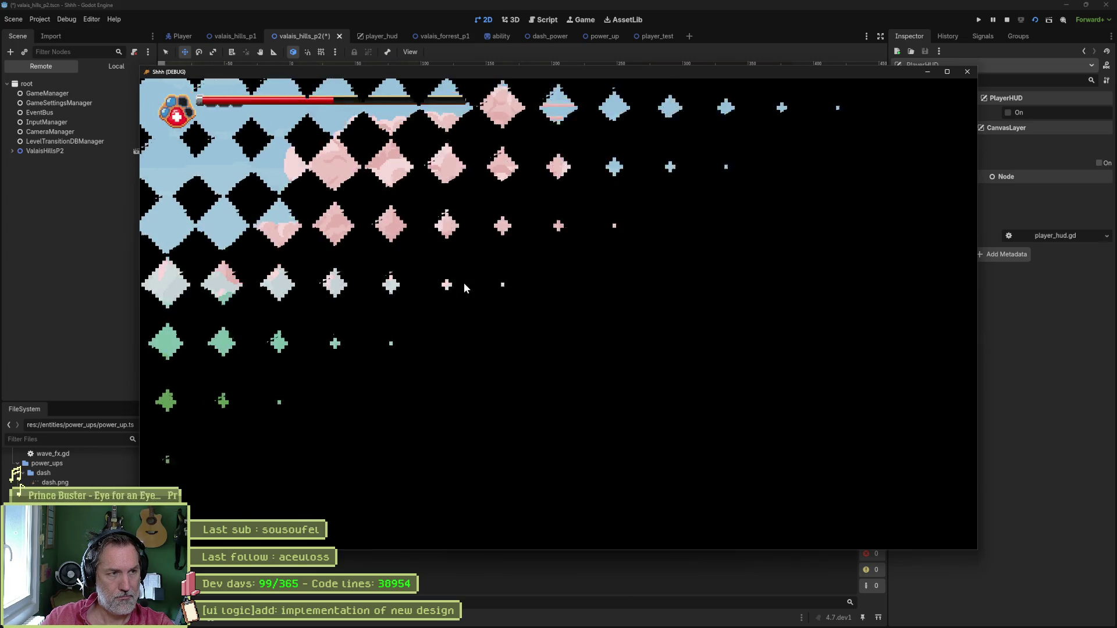
# Run, jump and dash the cat across the platforms and past the red wheel, then quit the game.
pyautogui.press('Right')
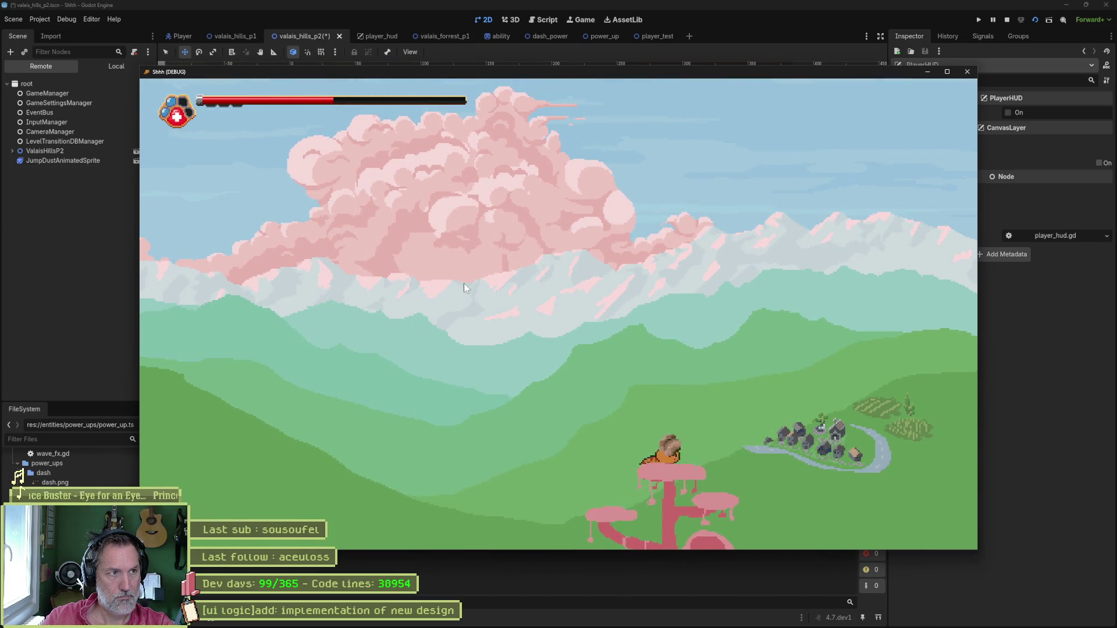
pyautogui.press('space')
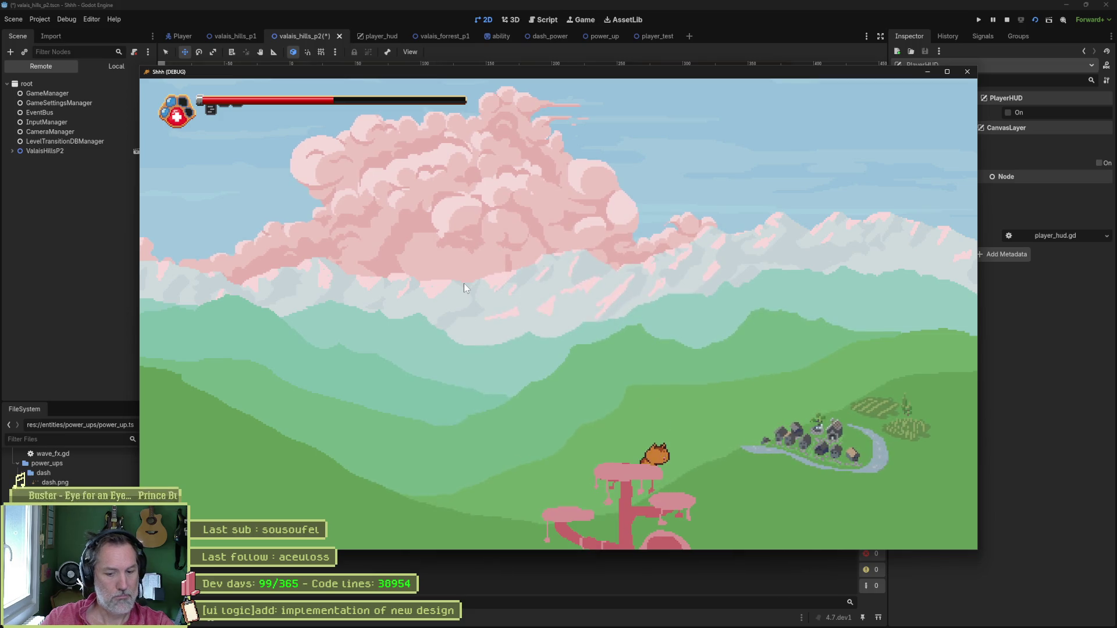
pyautogui.press('Right')
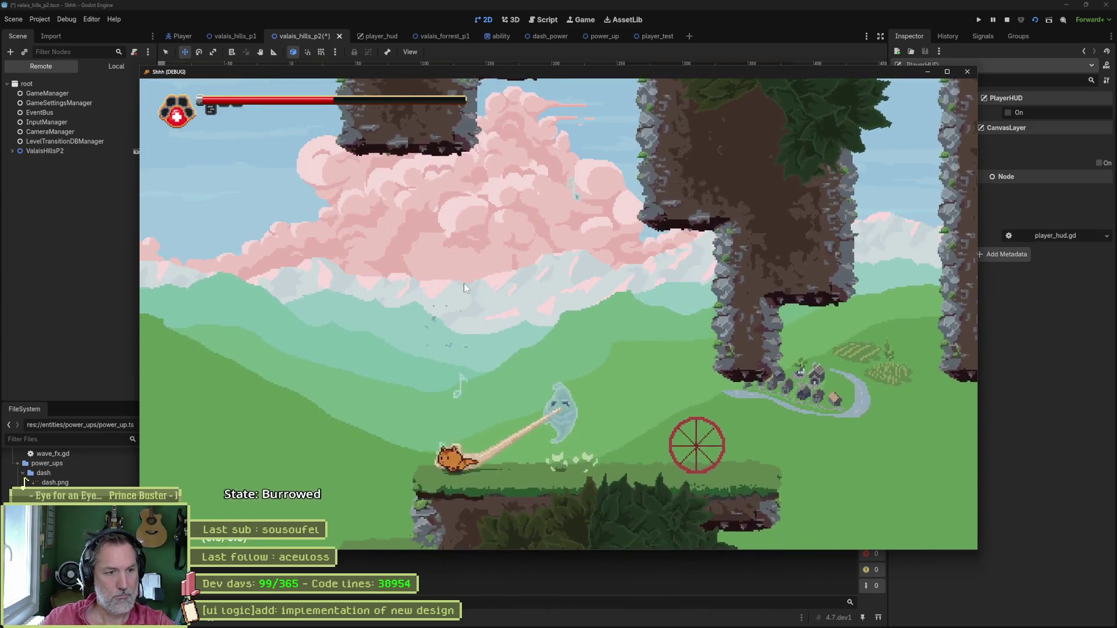
pyautogui.press('Right')
pyautogui.press('Left')
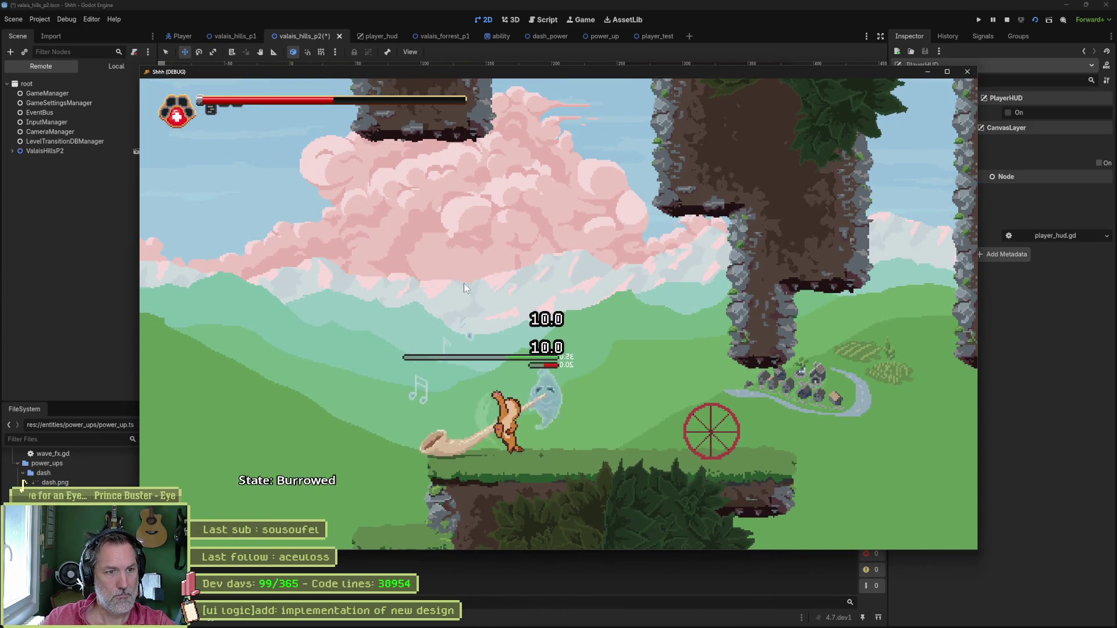
pyautogui.press('Right')
pyautogui.press('Left')
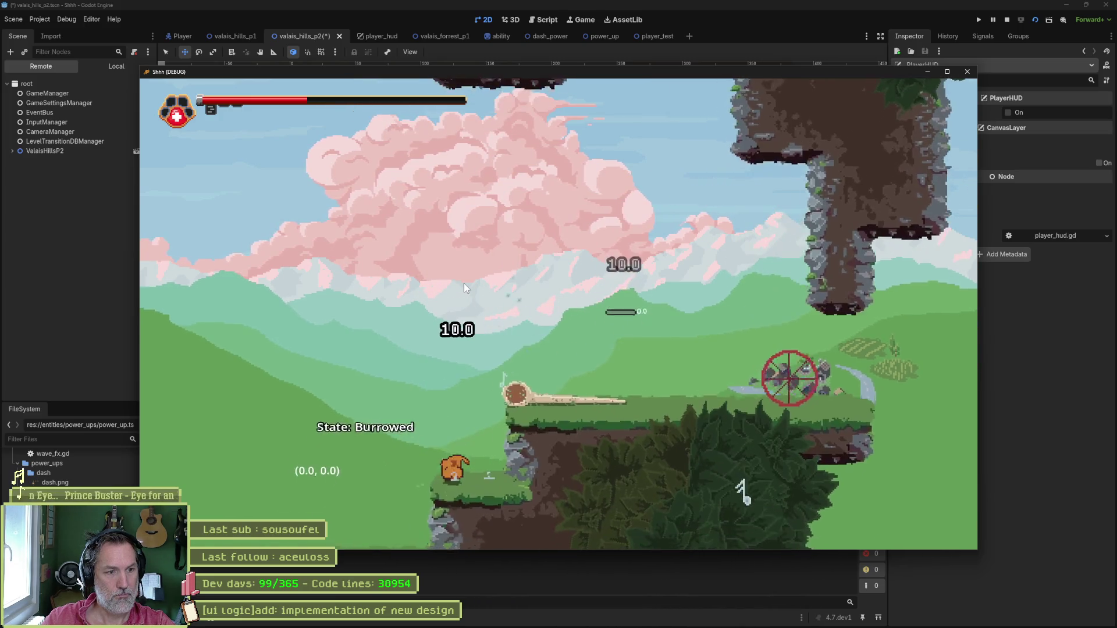
pyautogui.press('Right')
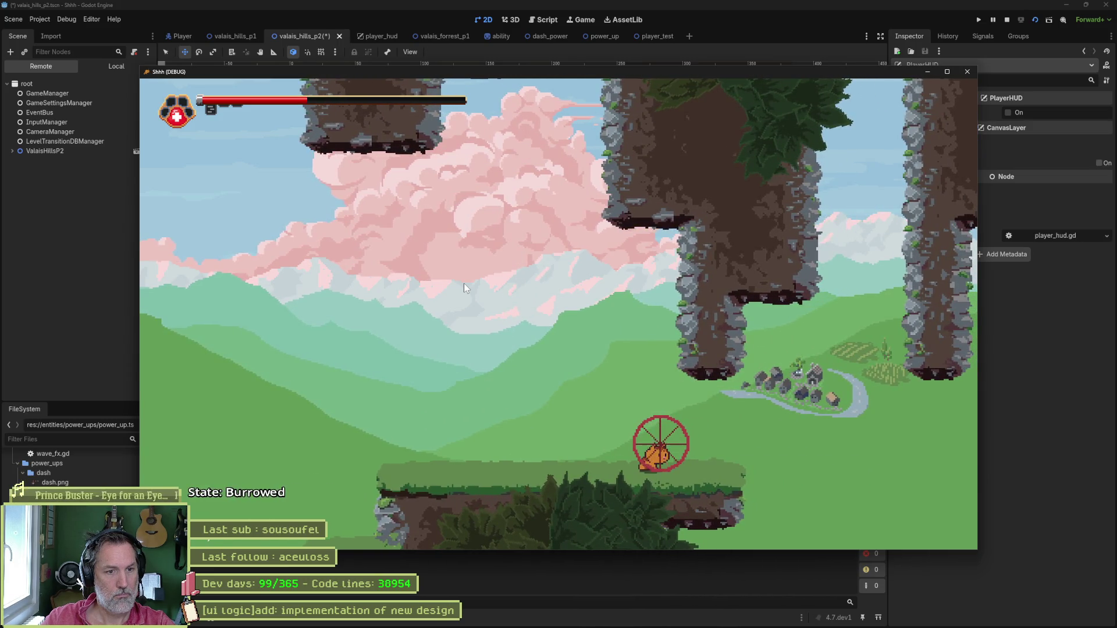
pyautogui.press('Right')
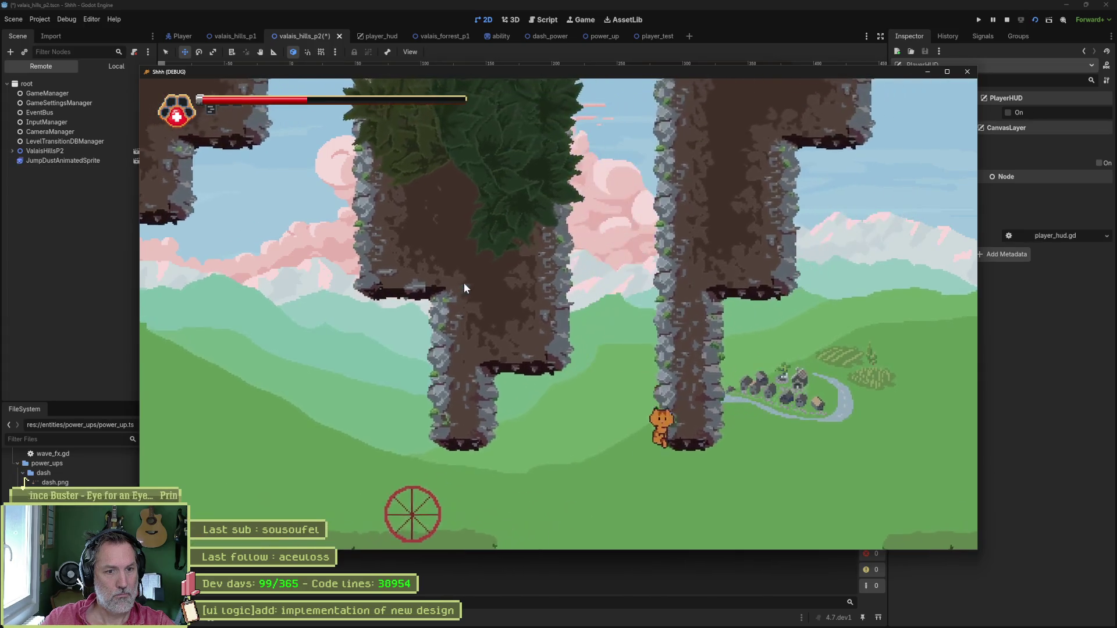
pyautogui.press('Right')
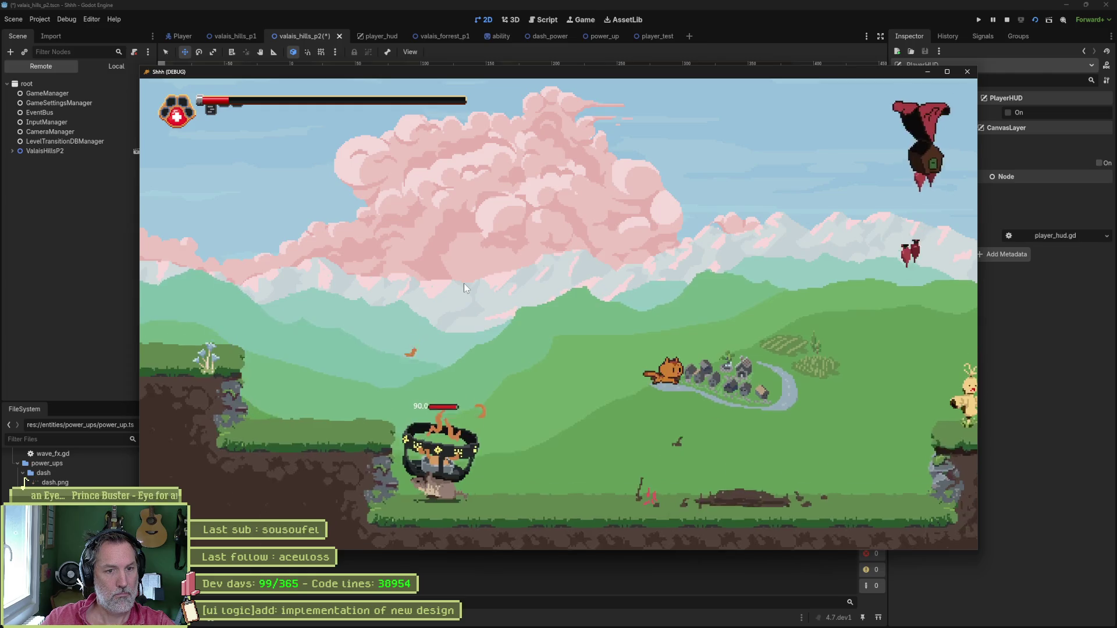
pyautogui.press('Escape')
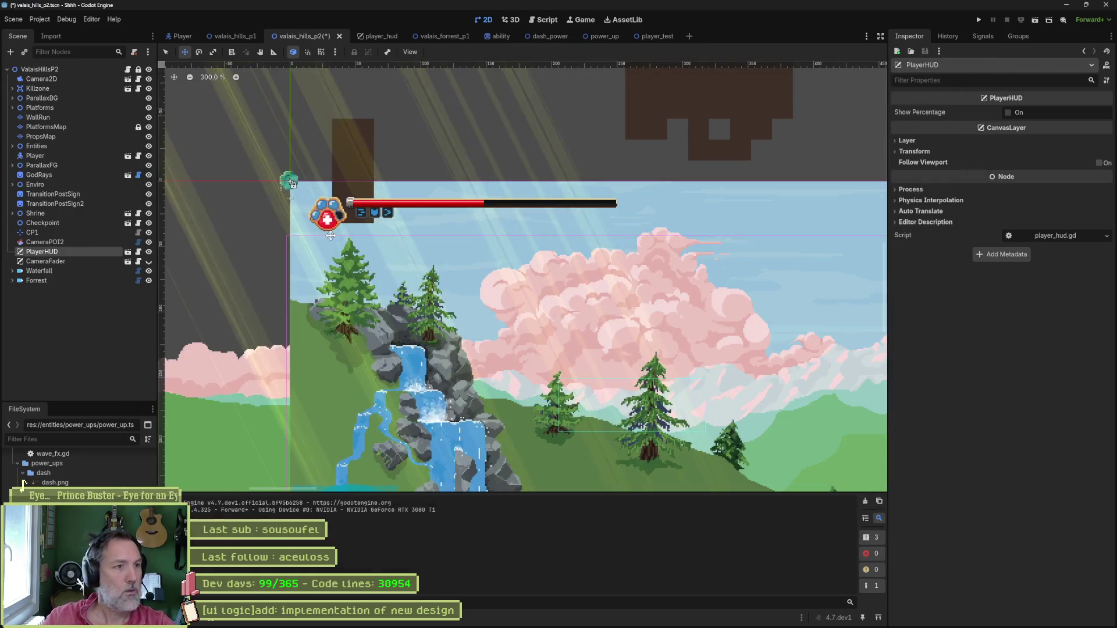
pyautogui.moveTo(292, 184)
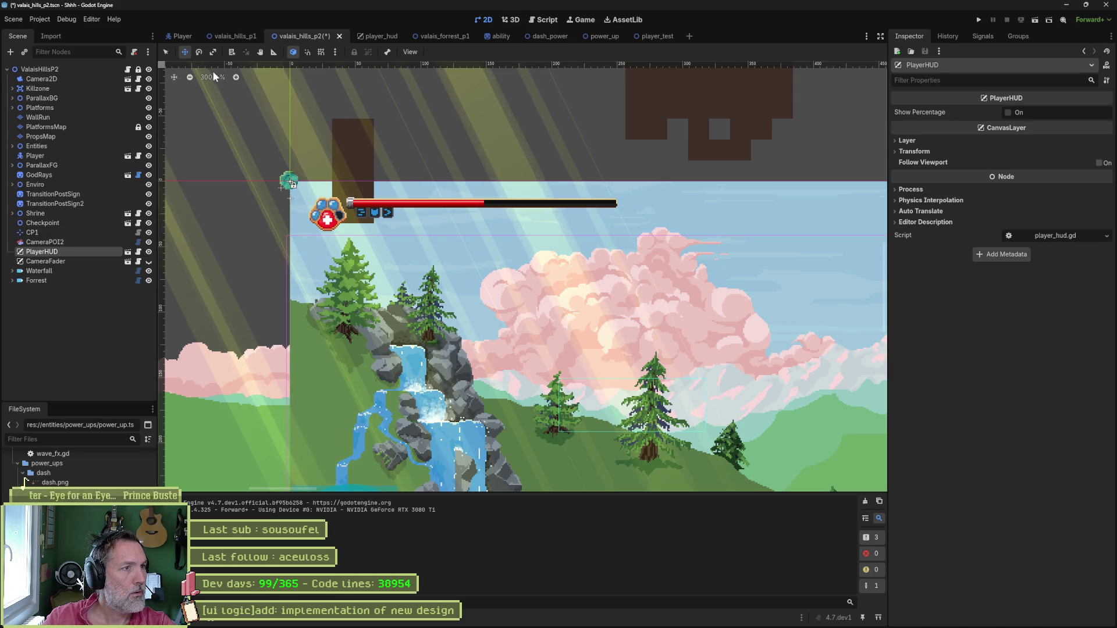
pyautogui.click(166, 51)
pyautogui.click(288, 196)
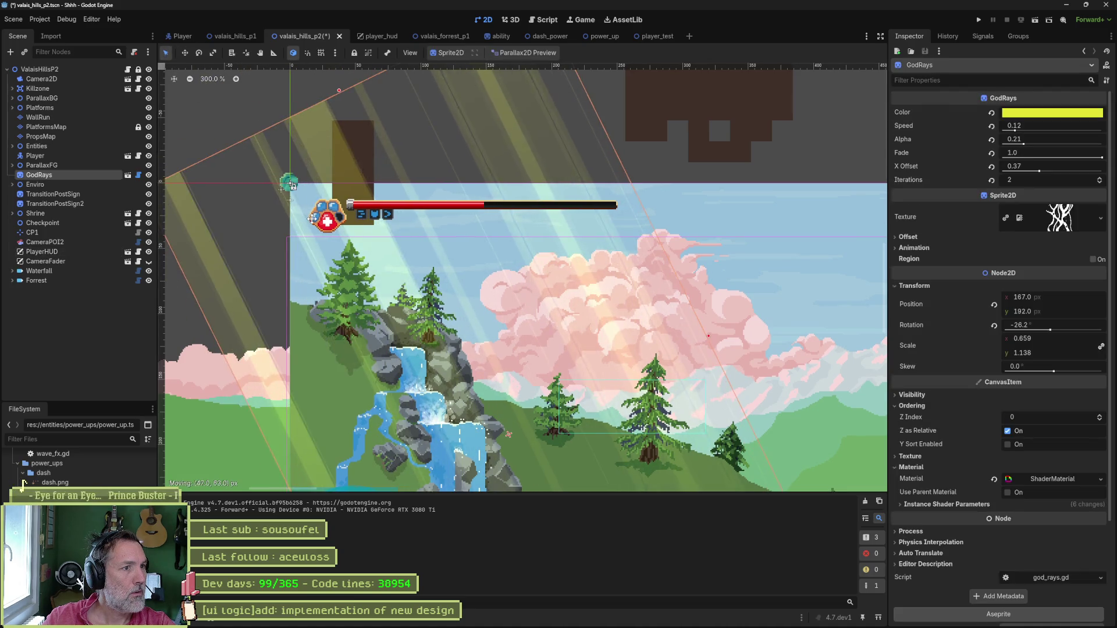
pyautogui.moveTo(597, 120); pyautogui.dragTo(231, 209)
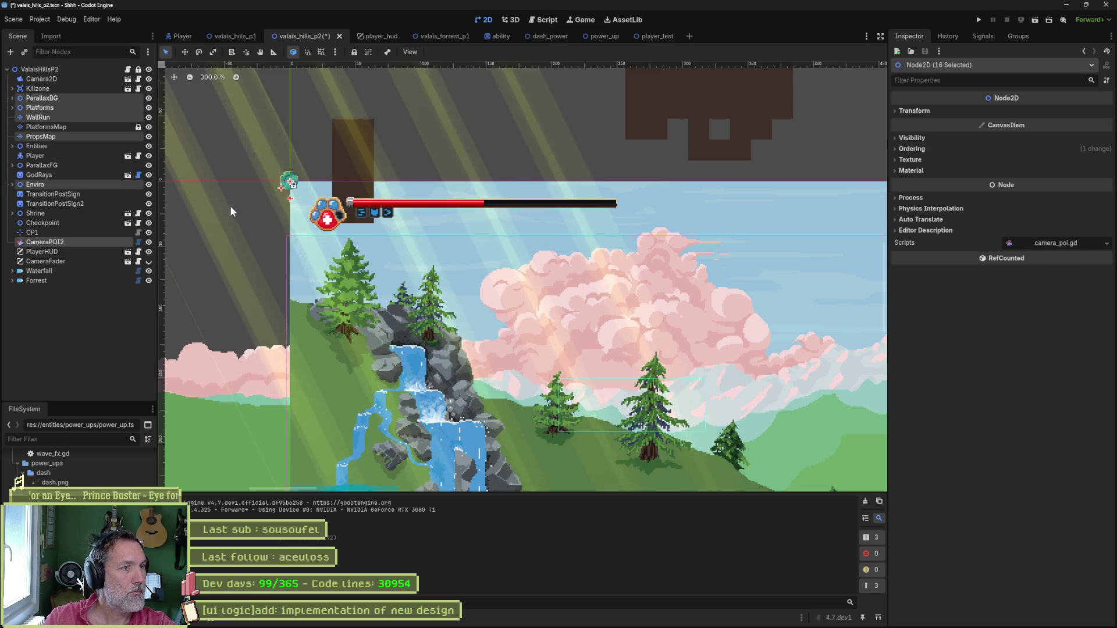
pyautogui.keyDown('alt'); pyautogui.rightClick(291, 184); pyautogui.keyUp('alt')
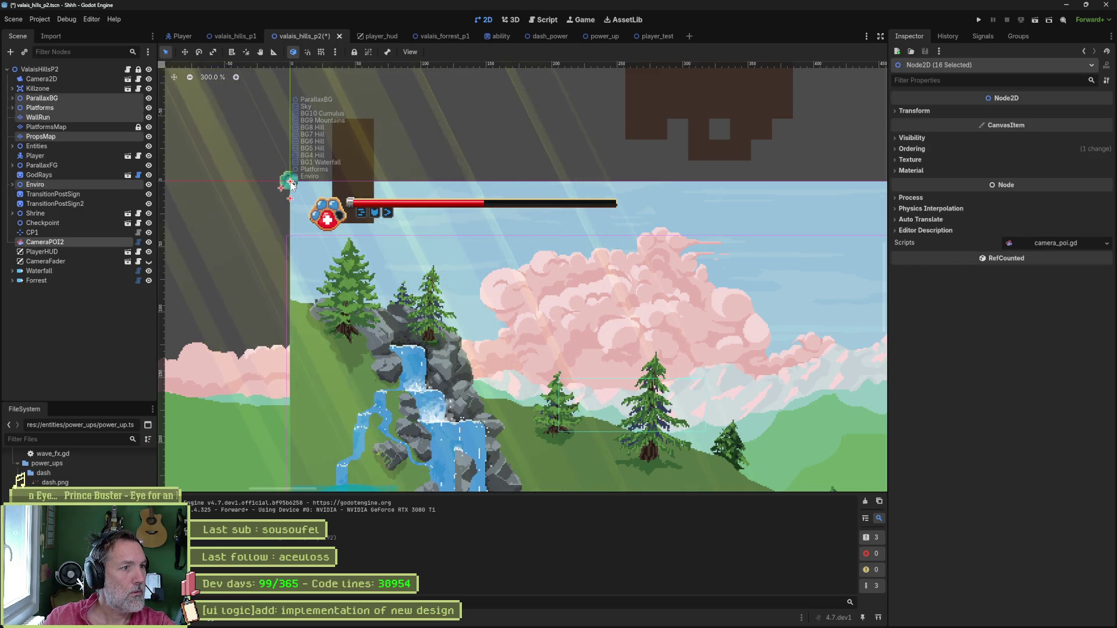
pyautogui.press('Escape')
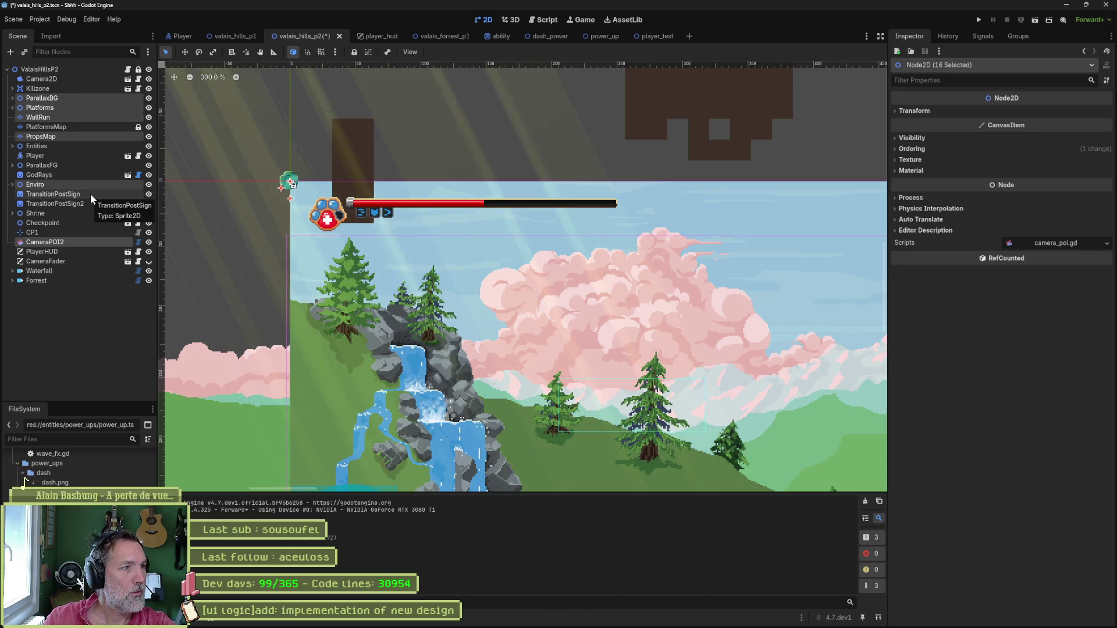
pyautogui.click(11, 184)
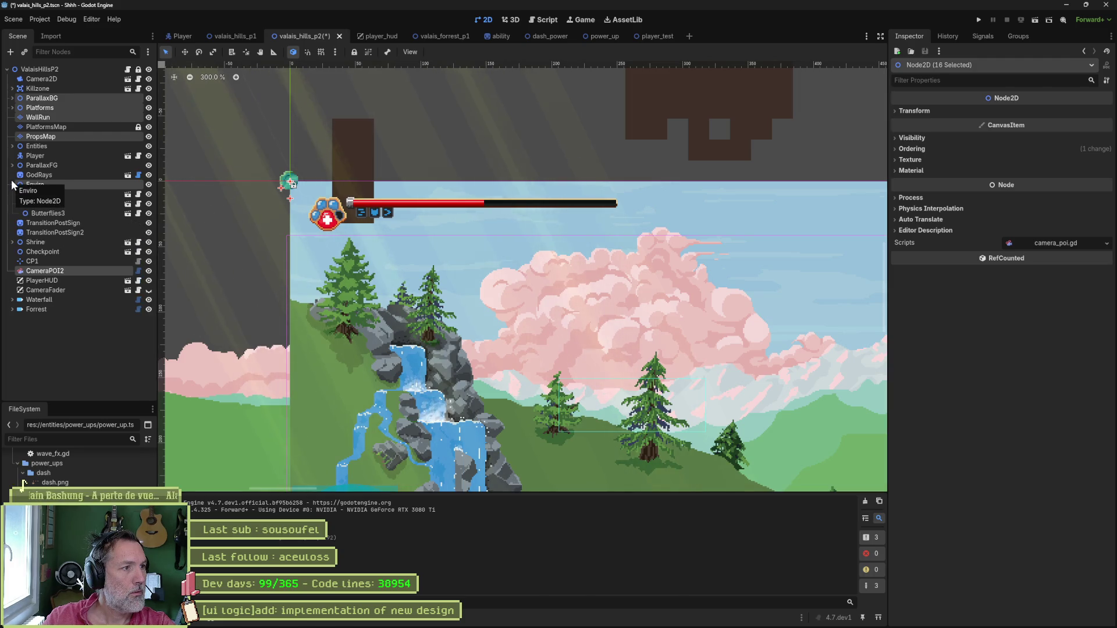
pyautogui.click(11, 184)
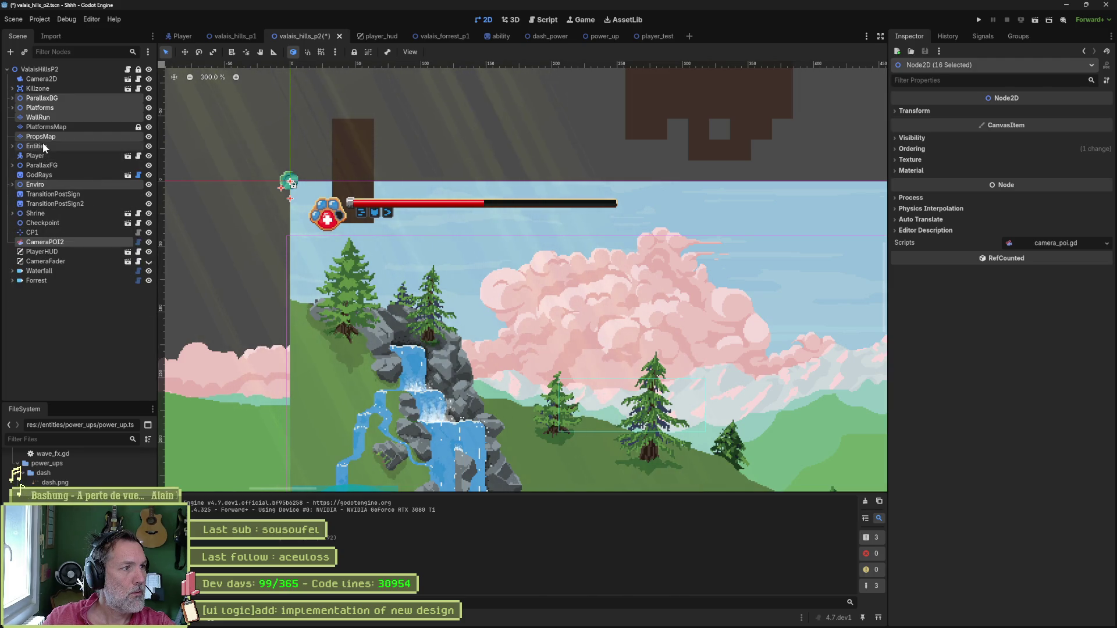
pyautogui.click(12, 110)
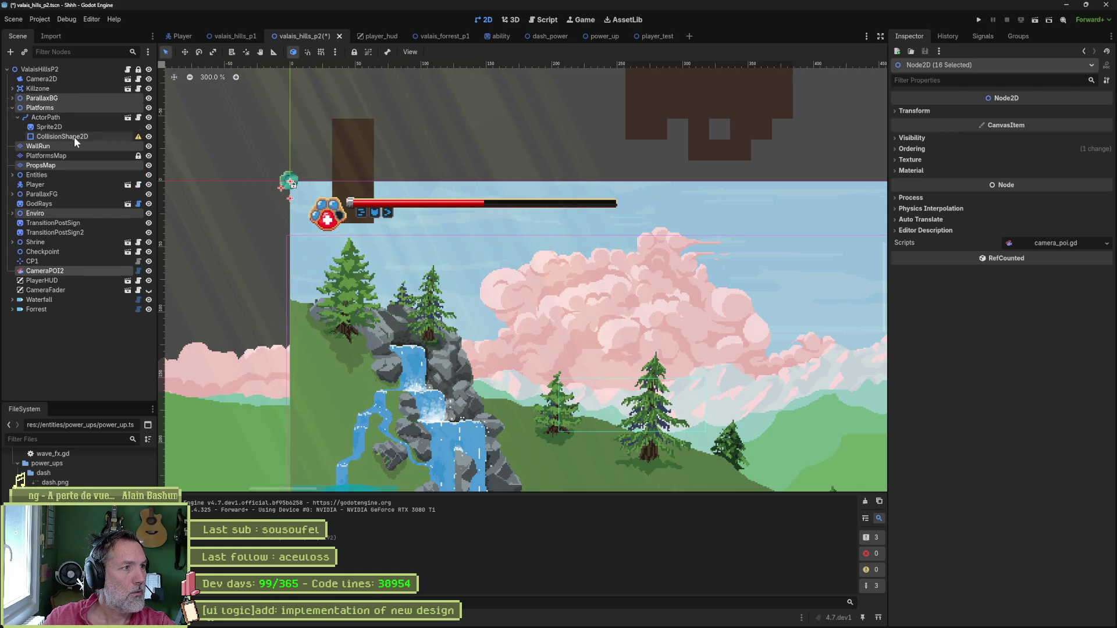
pyautogui.click(13, 108)
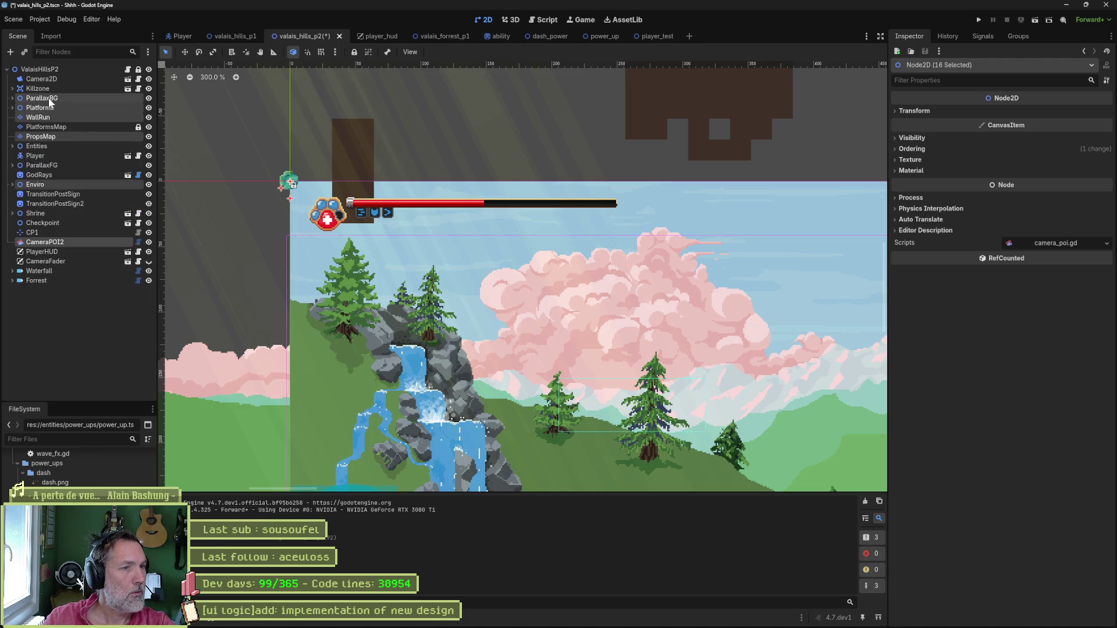
pyautogui.click(12, 98)
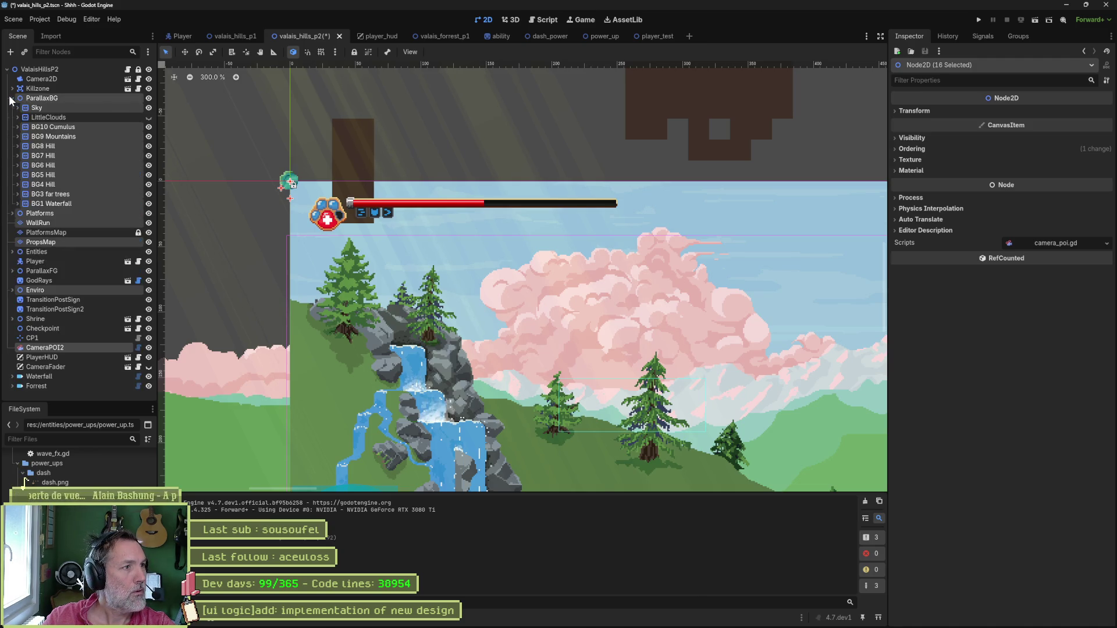
pyautogui.click(12, 98)
pyautogui.click(225, 143)
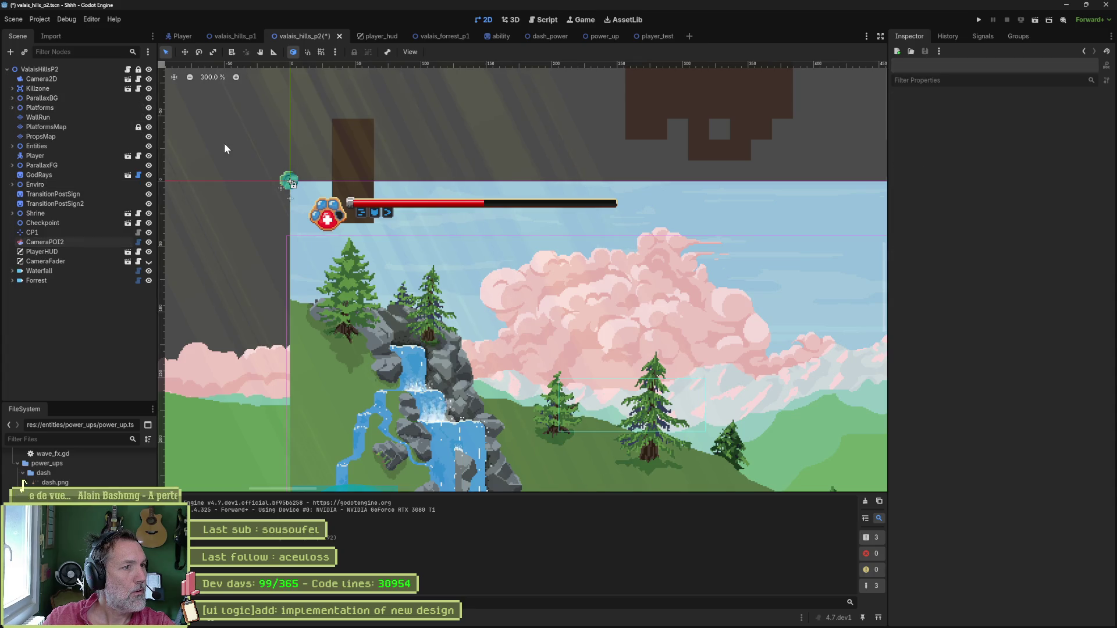
# Toggle ParallaxBG and WallRun, then hide each level layer from PlatformsMap down to Checkpoint.
pyautogui.click(148, 98)
pyautogui.click(149, 98)
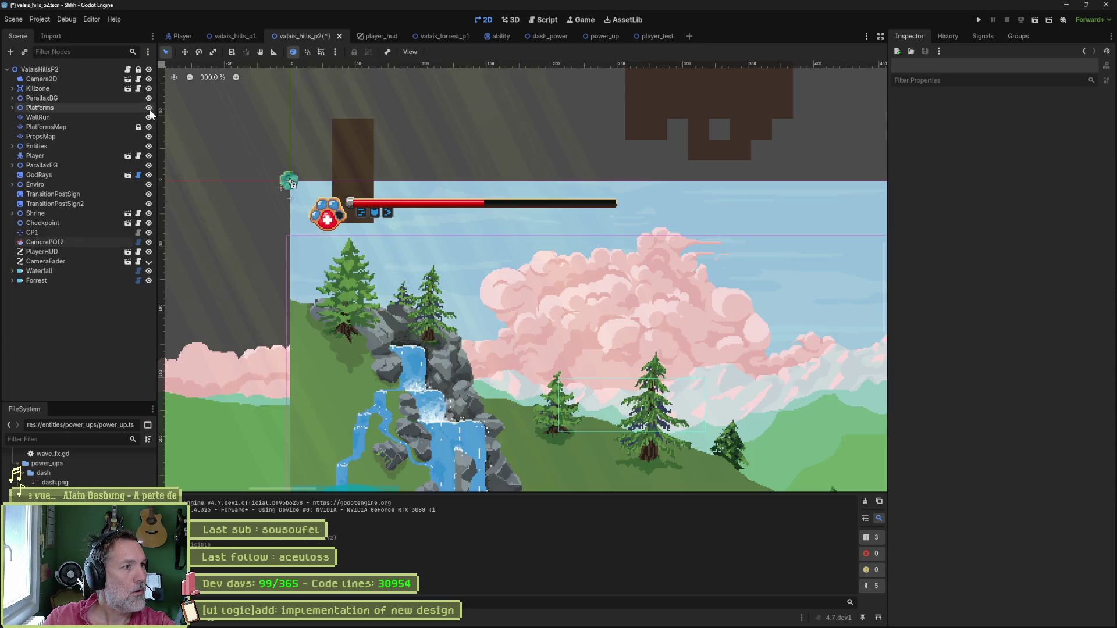
pyautogui.click(148, 118)
pyautogui.click(148, 117)
pyautogui.click(148, 127)
pyautogui.click(148, 136)
pyautogui.click(149, 146)
pyautogui.click(148, 155)
pyautogui.click(148, 165)
pyautogui.click(149, 175)
pyautogui.click(148, 185)
pyautogui.click(148, 194)
pyautogui.click(149, 203)
pyautogui.click(149, 214)
pyautogui.click(149, 222)
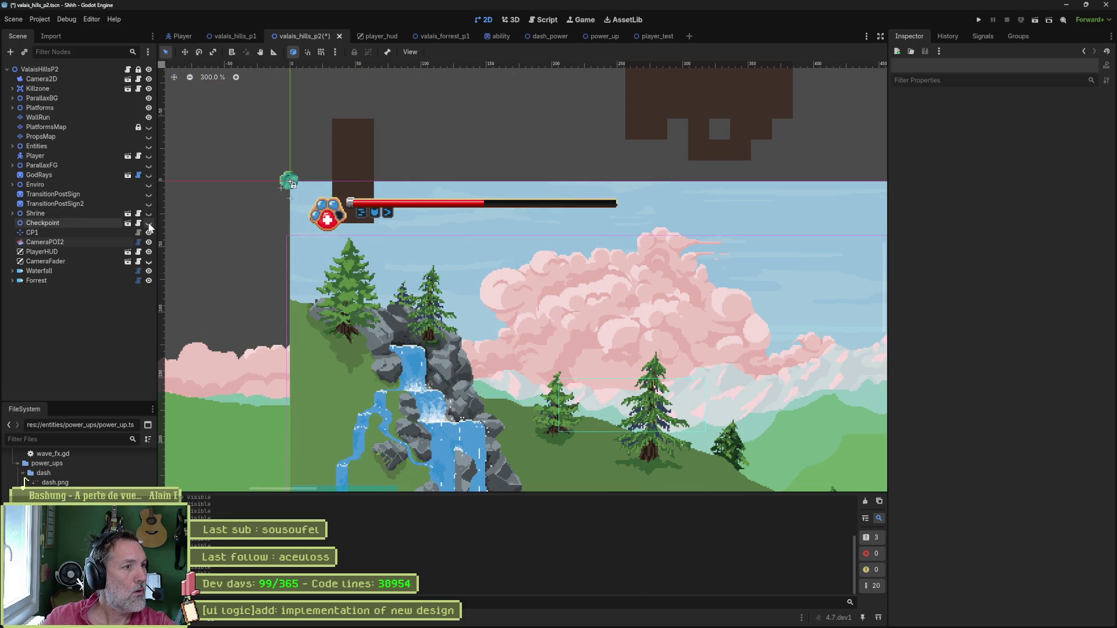
# Show those level layers again, toggle CP1, and hide the CameraFader.
pyautogui.click(149, 214)
pyautogui.click(148, 204)
pyautogui.click(148, 193)
pyautogui.click(148, 185)
pyautogui.click(148, 175)
pyautogui.click(148, 165)
pyautogui.click(148, 155)
pyautogui.click(148, 146)
pyautogui.click(148, 137)
pyautogui.click(148, 126)
pyautogui.click(149, 232)
pyautogui.click(149, 232)
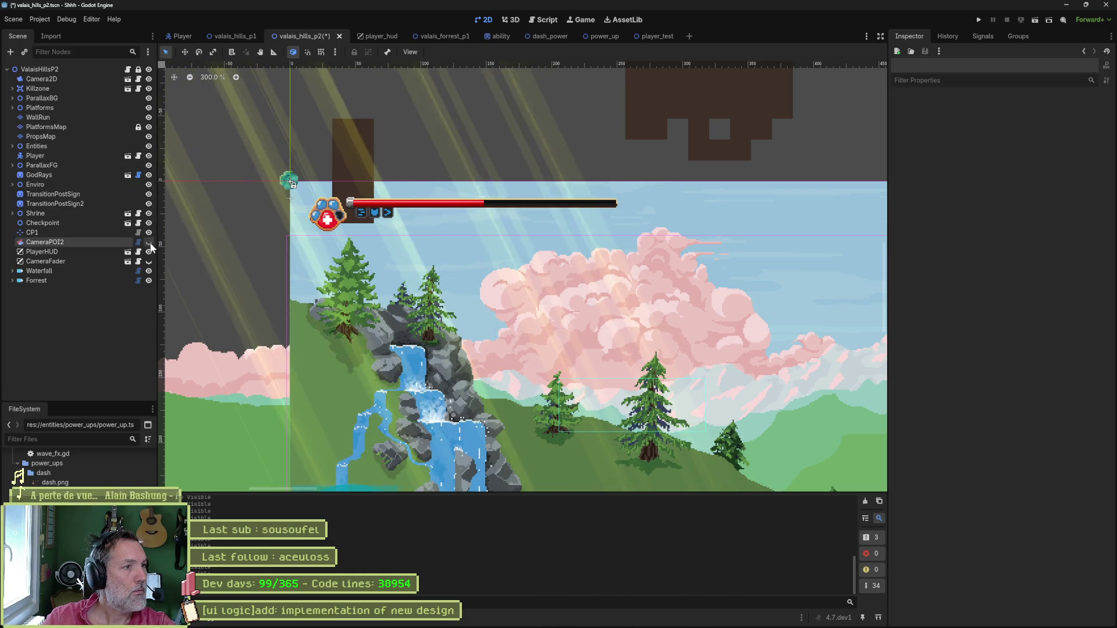
pyautogui.click(149, 261)
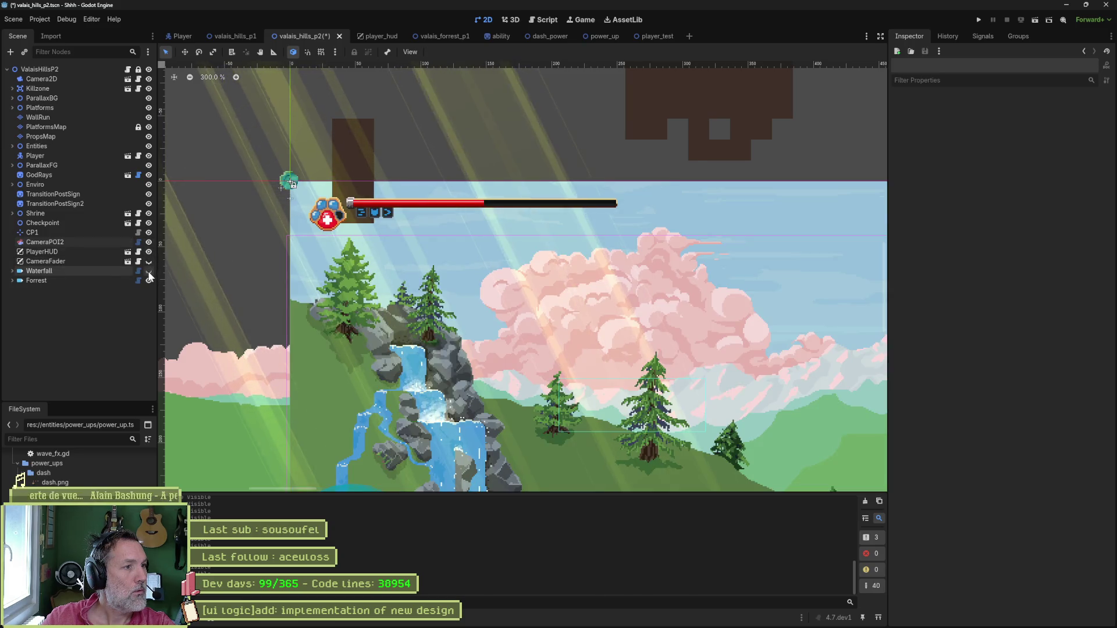
# Toggle the whole level, PlayerHUD and CameraFader overlay, leave CameraFader hidden, and open player_hud.
pyautogui.scroll(3, 265, 180)
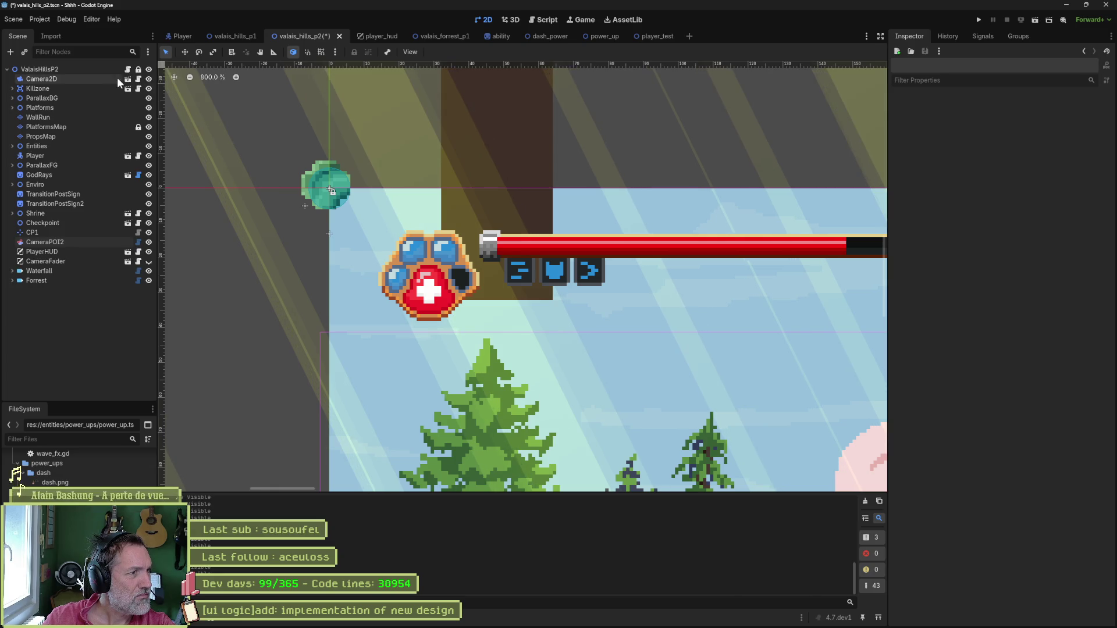
pyautogui.click(149, 69)
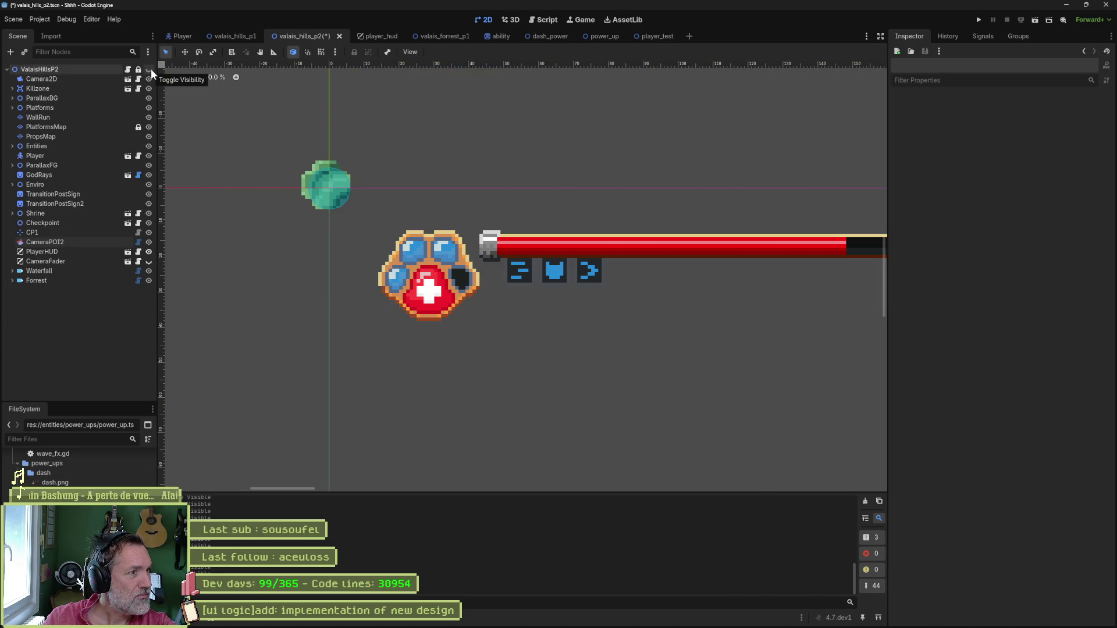
pyautogui.click(149, 70)
pyautogui.click(148, 252)
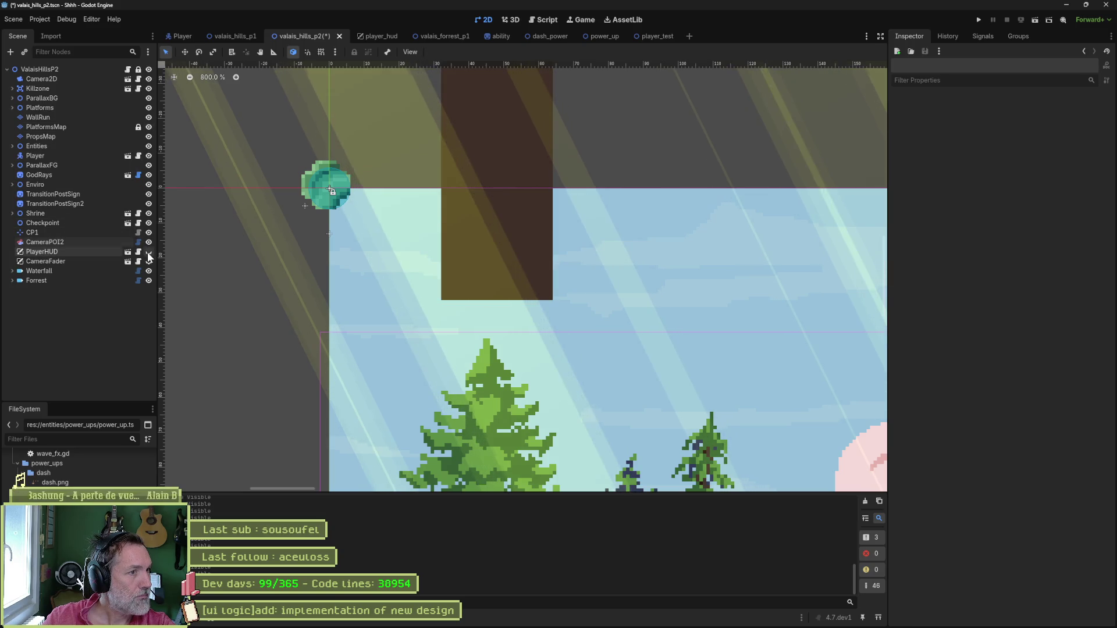
pyautogui.click(148, 252)
pyautogui.click(149, 261)
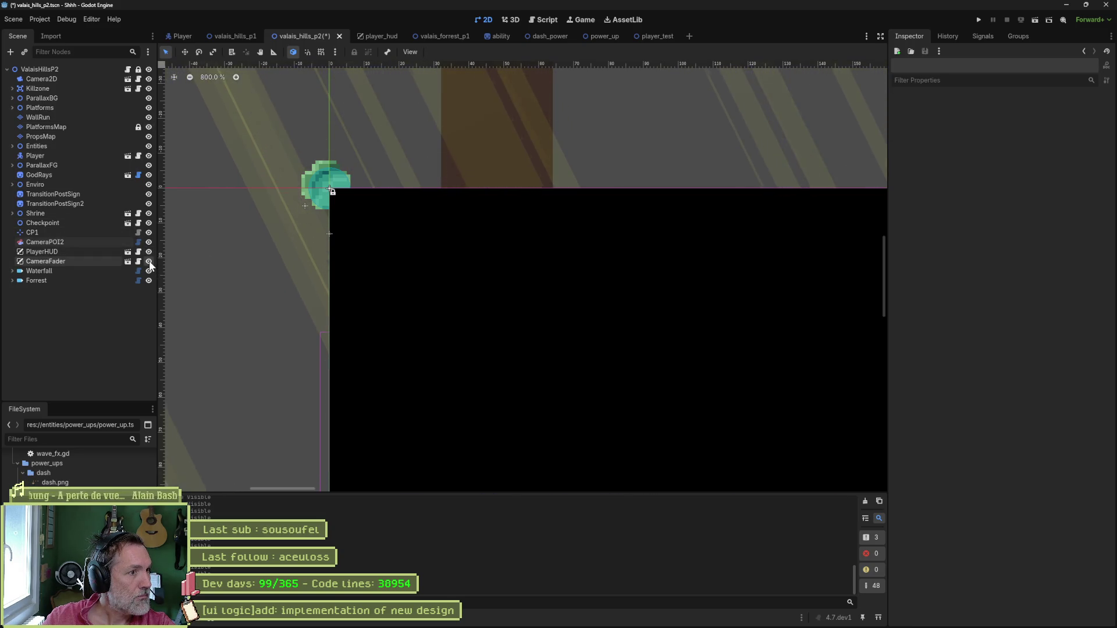
pyautogui.click(149, 262)
pyautogui.click(149, 261)
pyautogui.click(149, 261)
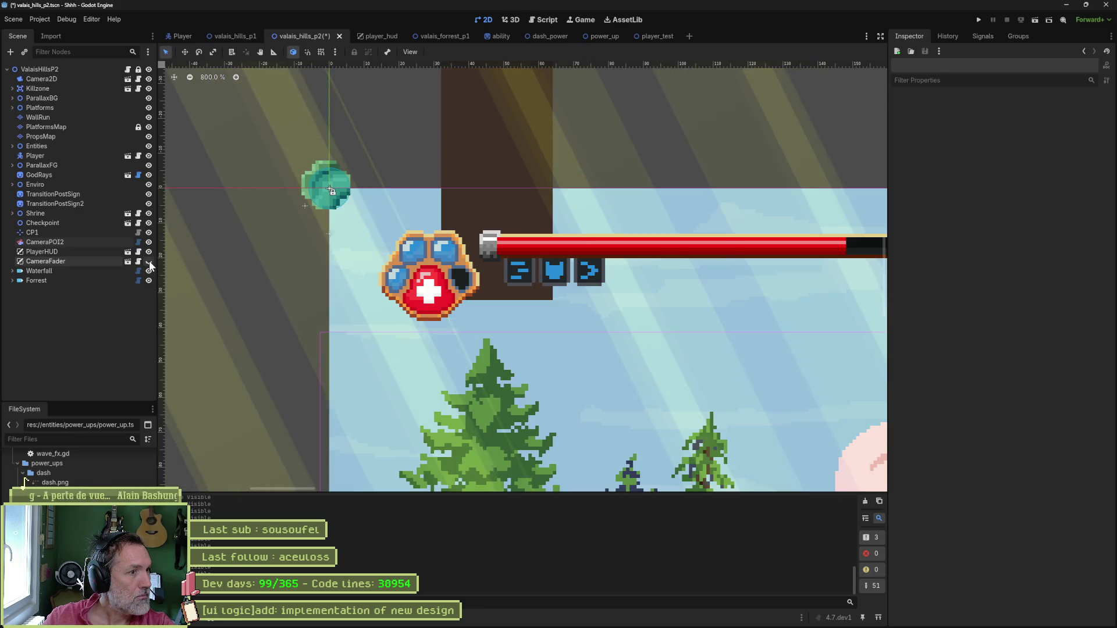
pyautogui.click(127, 252)
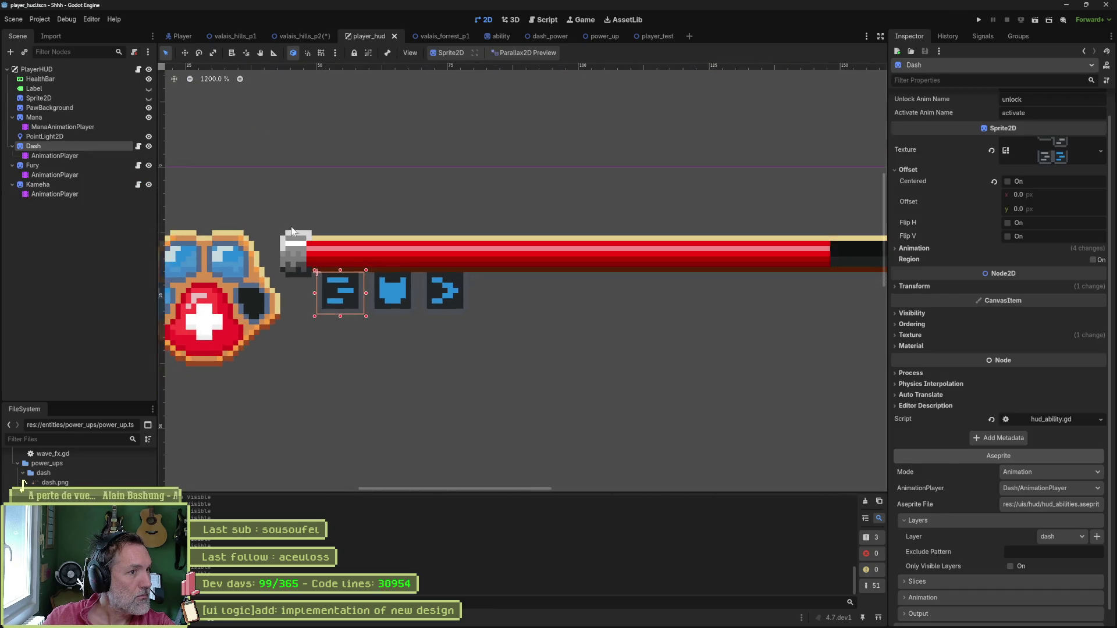
pyautogui.moveTo(293, 231); pyautogui.dragTo(737, 244)
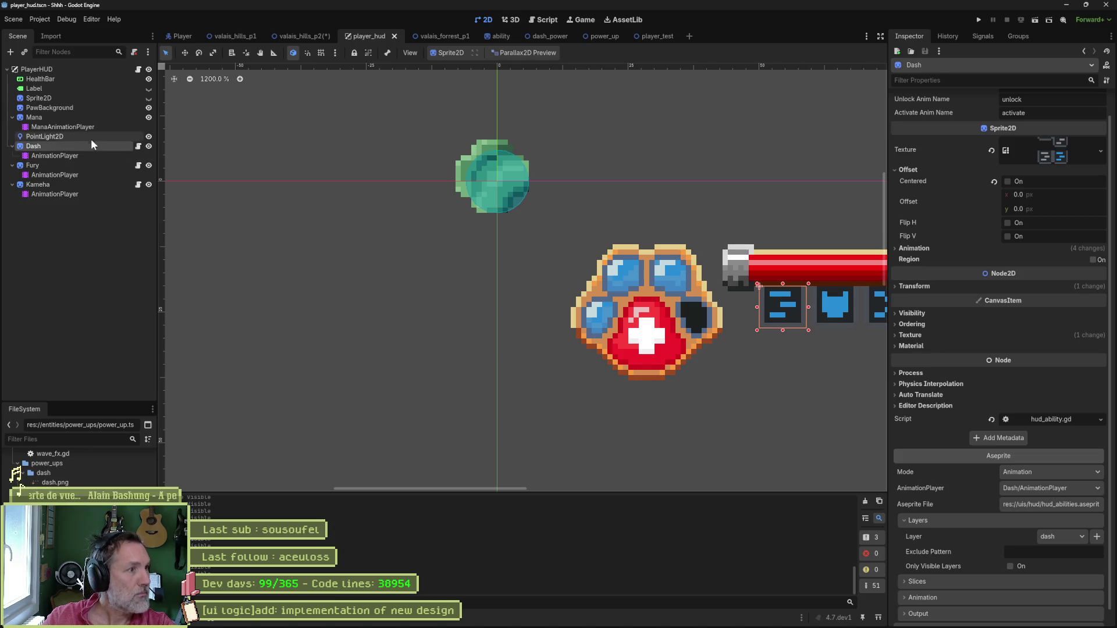
pyautogui.click(498, 182)
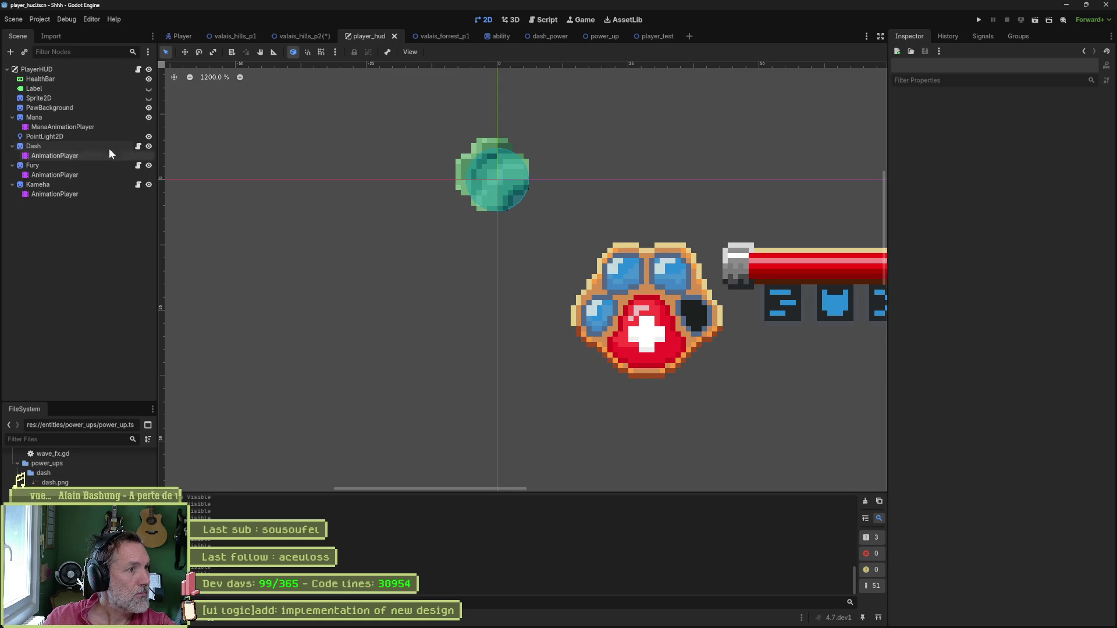
pyautogui.click(149, 146)
pyautogui.click(148, 146)
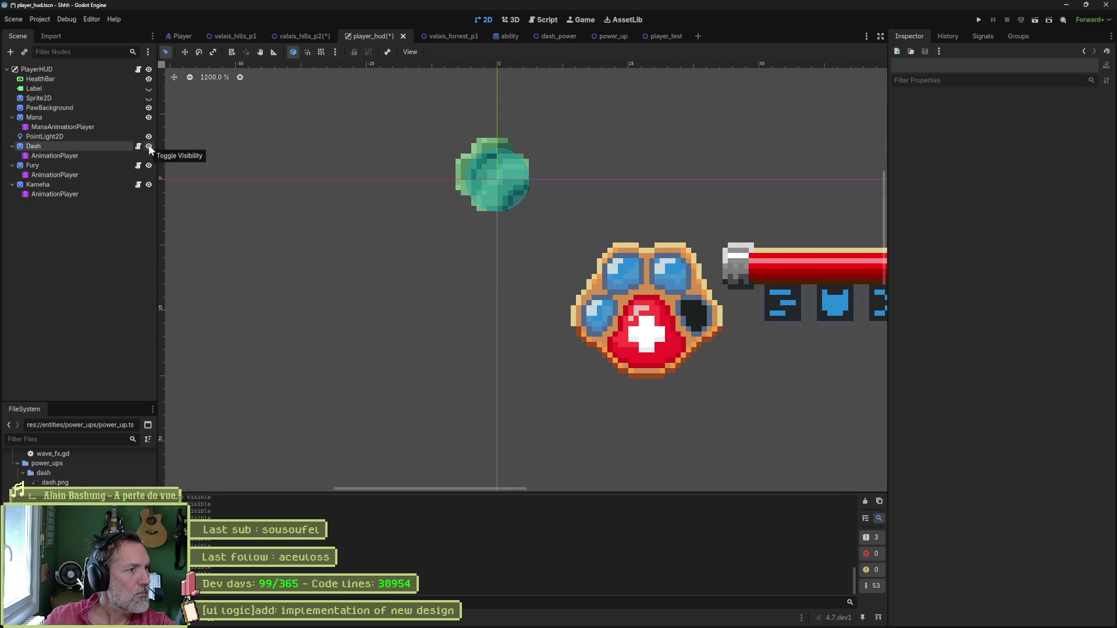
pyautogui.click(149, 184)
pyautogui.click(149, 185)
pyautogui.click(149, 165)
pyautogui.click(149, 165)
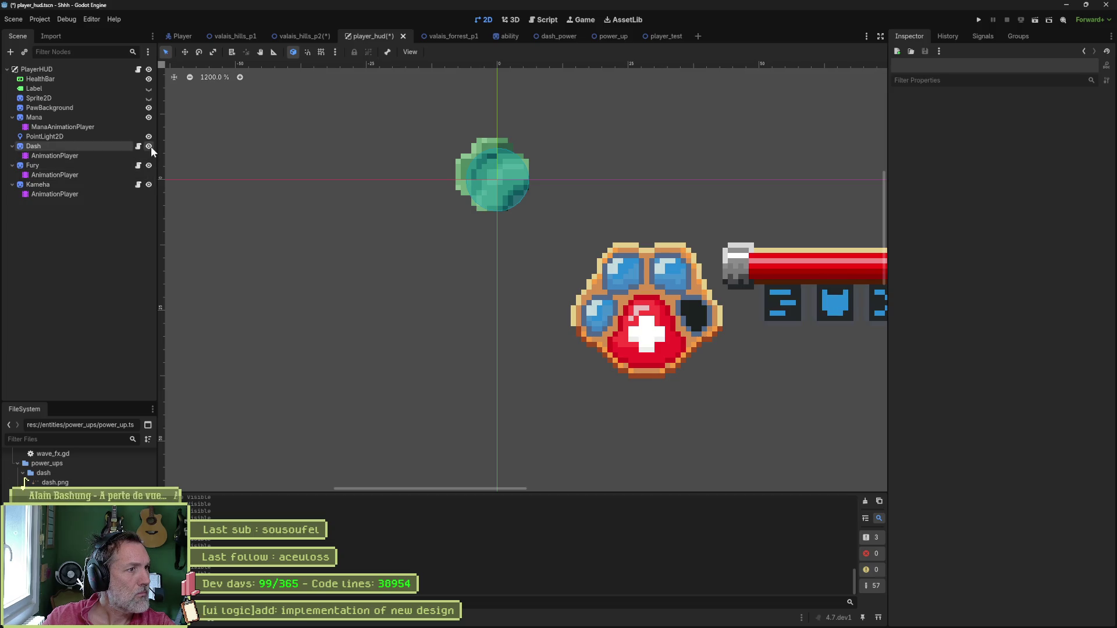
pyautogui.click(148, 107)
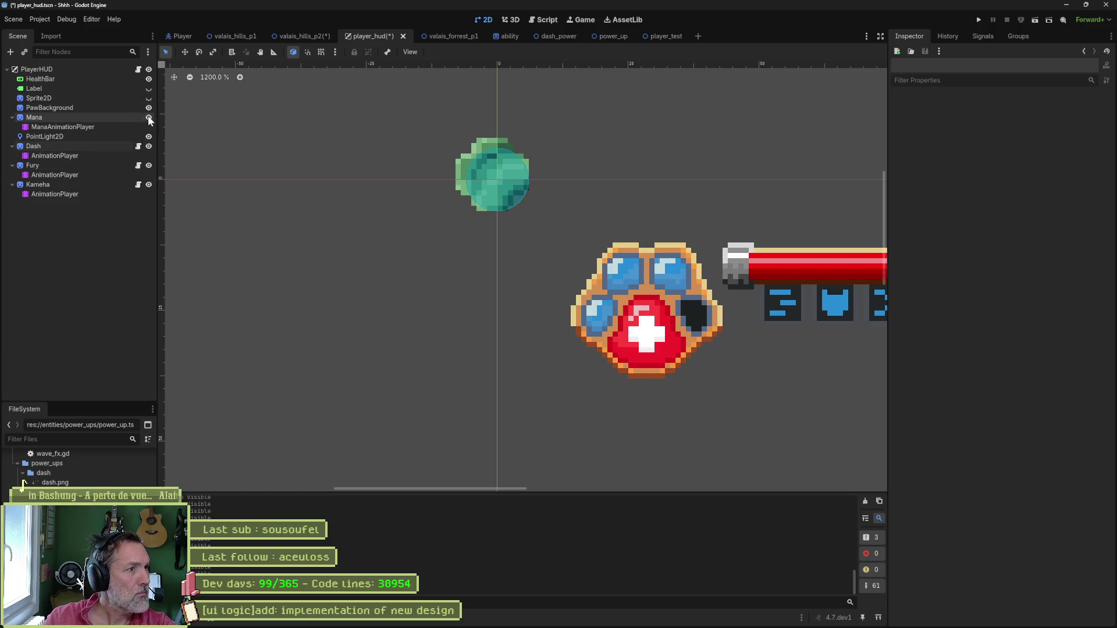
pyautogui.click(148, 70)
pyautogui.click(148, 70)
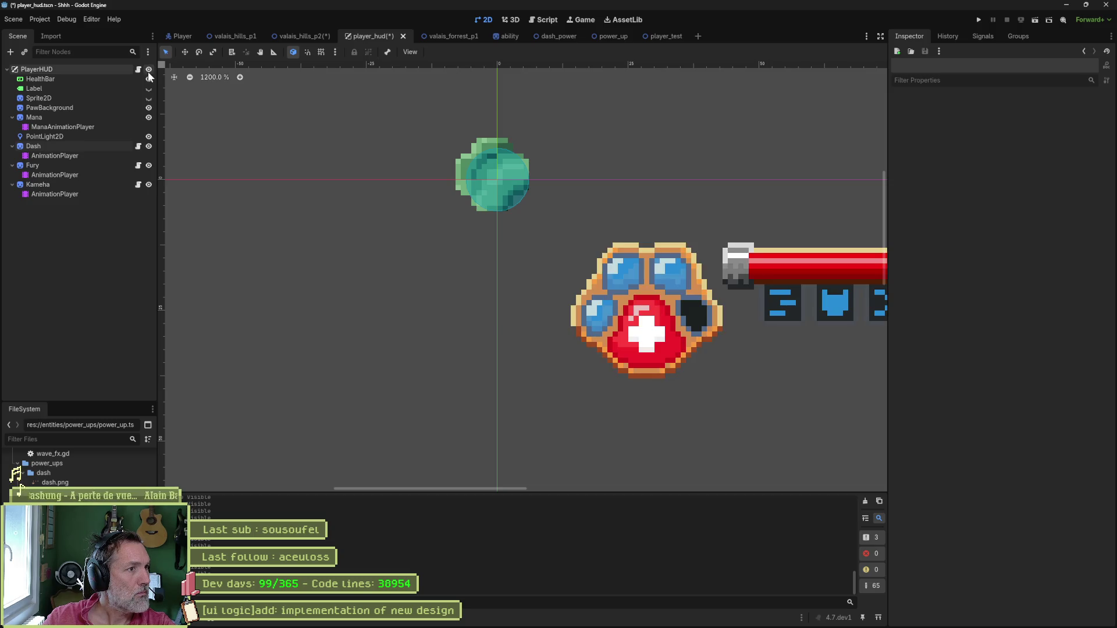
pyautogui.click(151, 79)
pyautogui.click(151, 78)
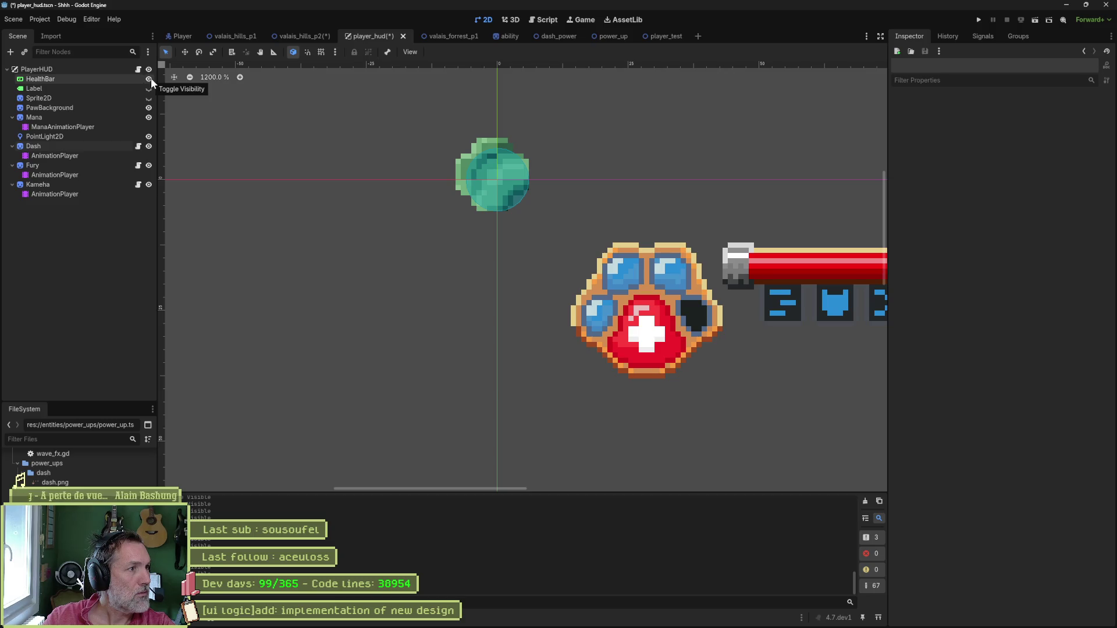
pyautogui.scroll(-2, 549, 180)
pyautogui.moveTo(580, 210); pyautogui.dragTo(390, 214)
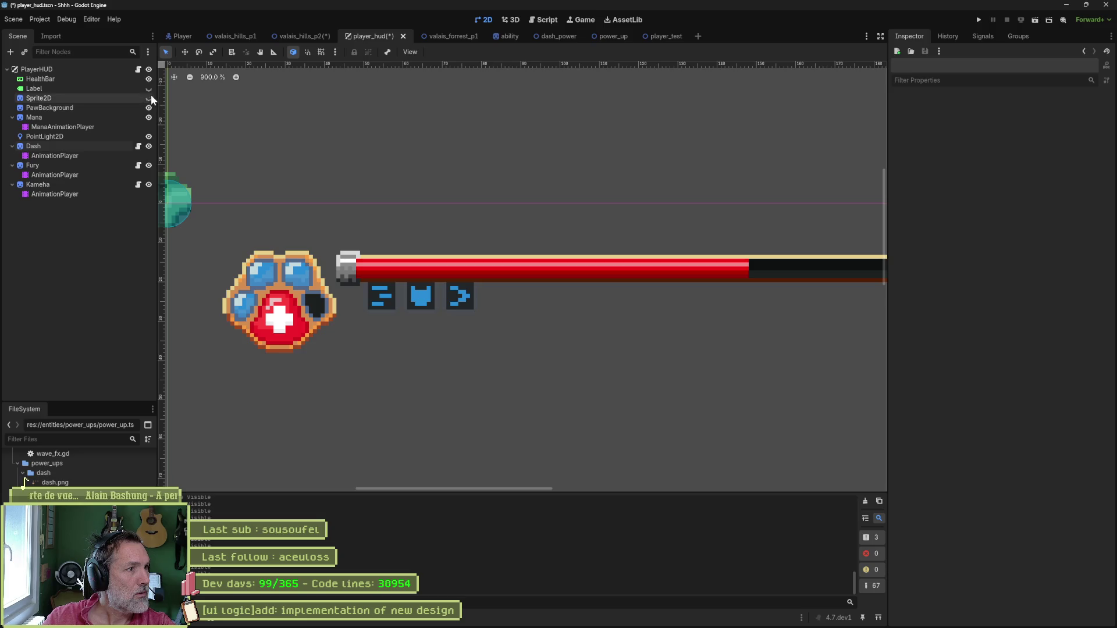
pyautogui.click(149, 70)
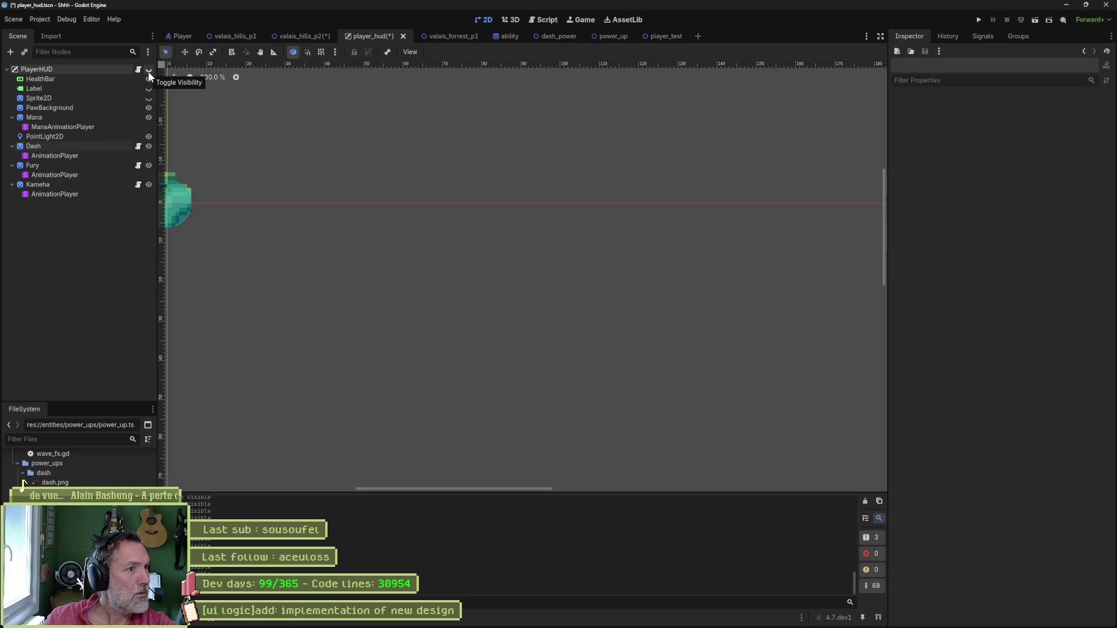
pyautogui.hscroll(-5, 349, 137)
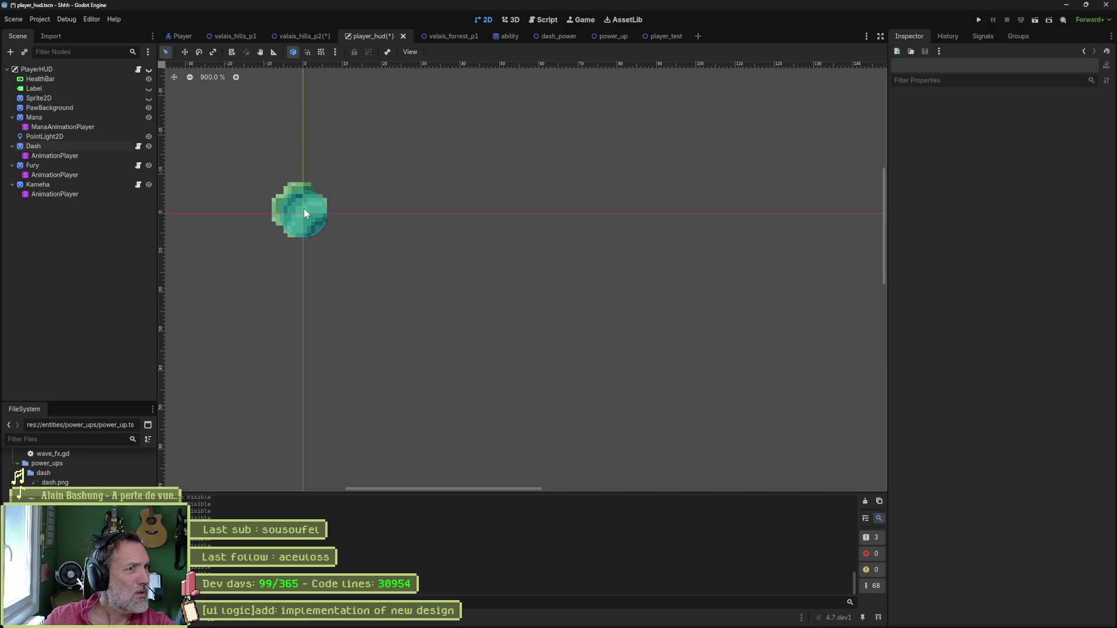
pyautogui.hotkey('ctrl', 's')
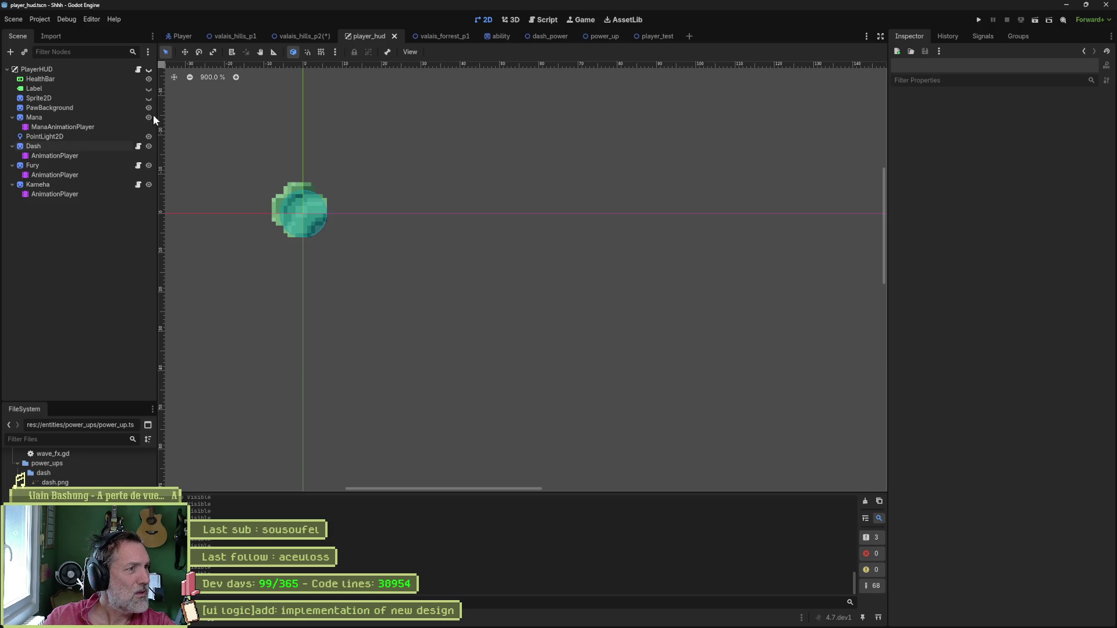
pyautogui.click(148, 69)
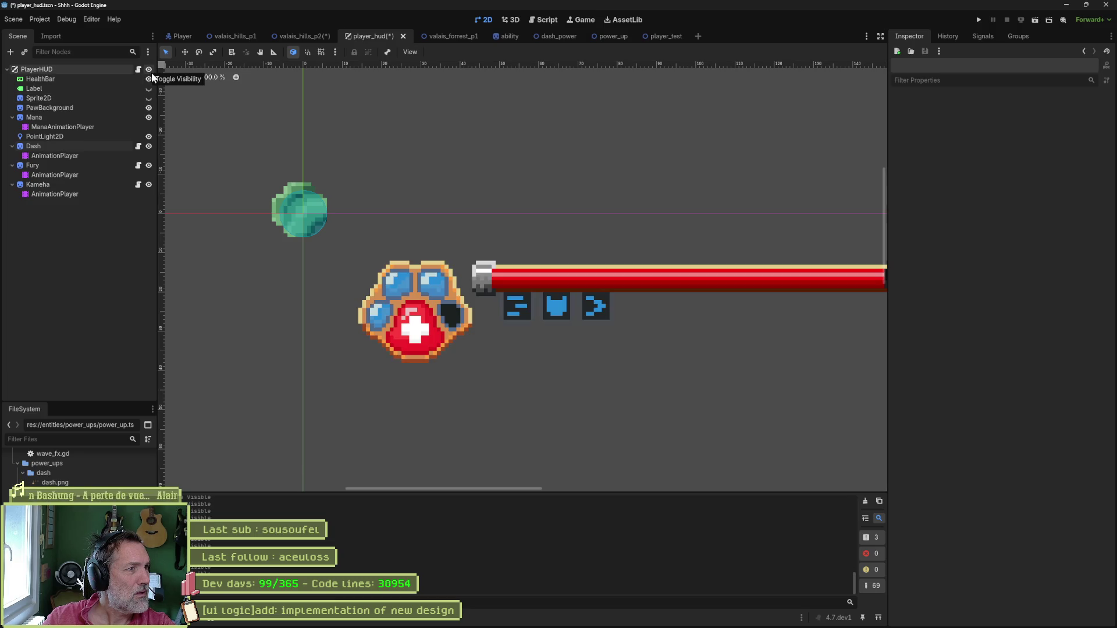
# Delete the HUD's PointLight2D node and save the scene.
pyautogui.click(79, 135)
pyautogui.press('Delete')
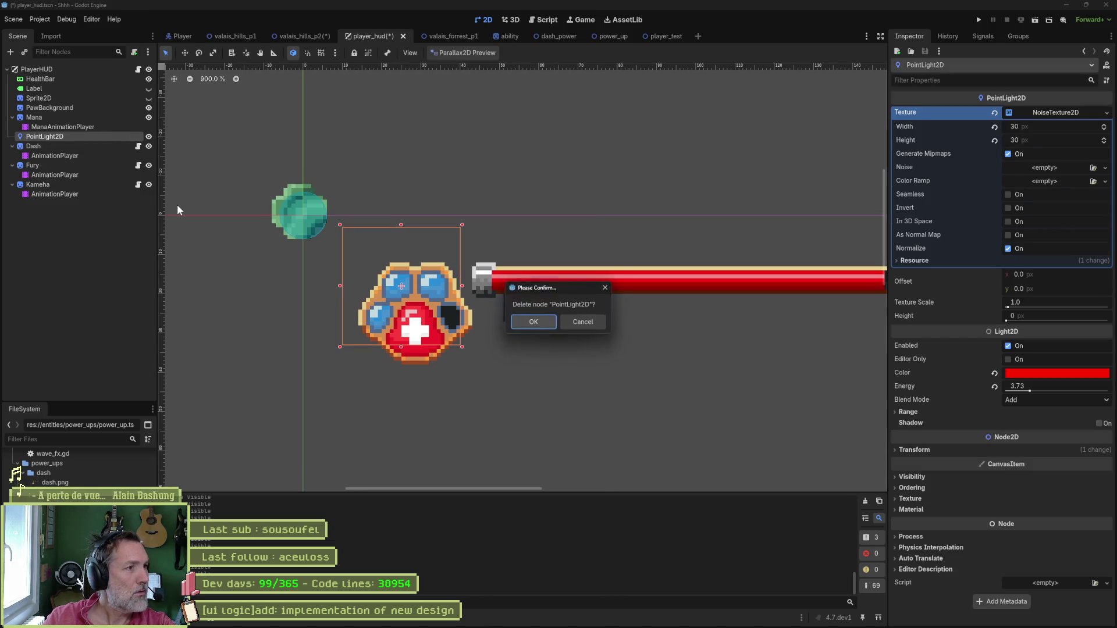
pyautogui.press('Return')
pyautogui.hotkey('ctrl', 's')
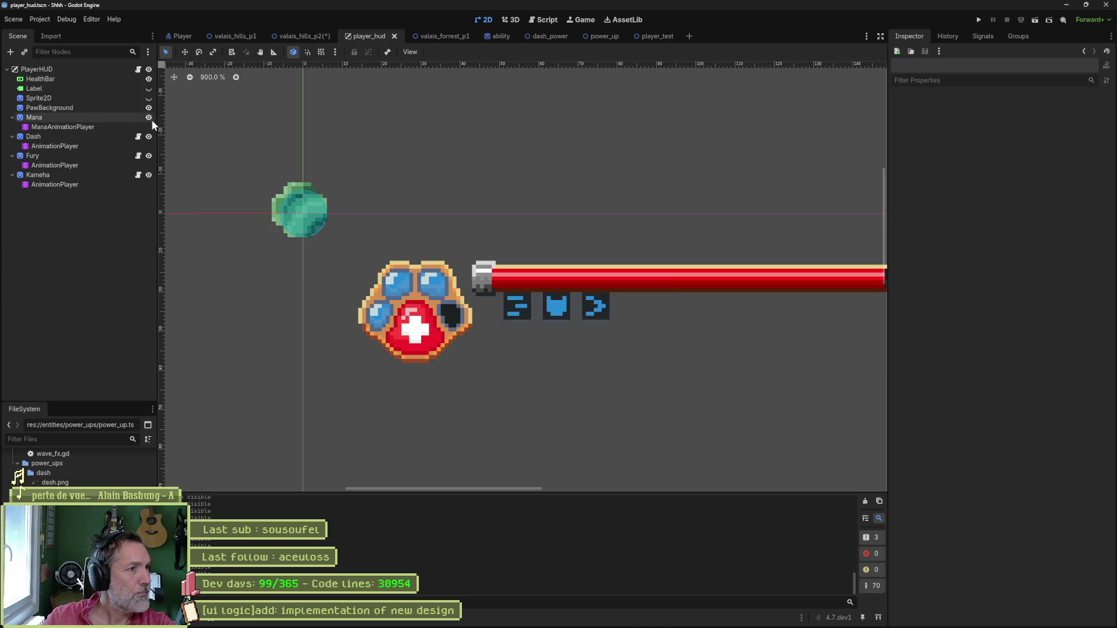
# Identify the Fury and Kameha icons, collapse the ability nodes, and move Kameha above Fury.
pyautogui.click(149, 117)
pyautogui.click(148, 117)
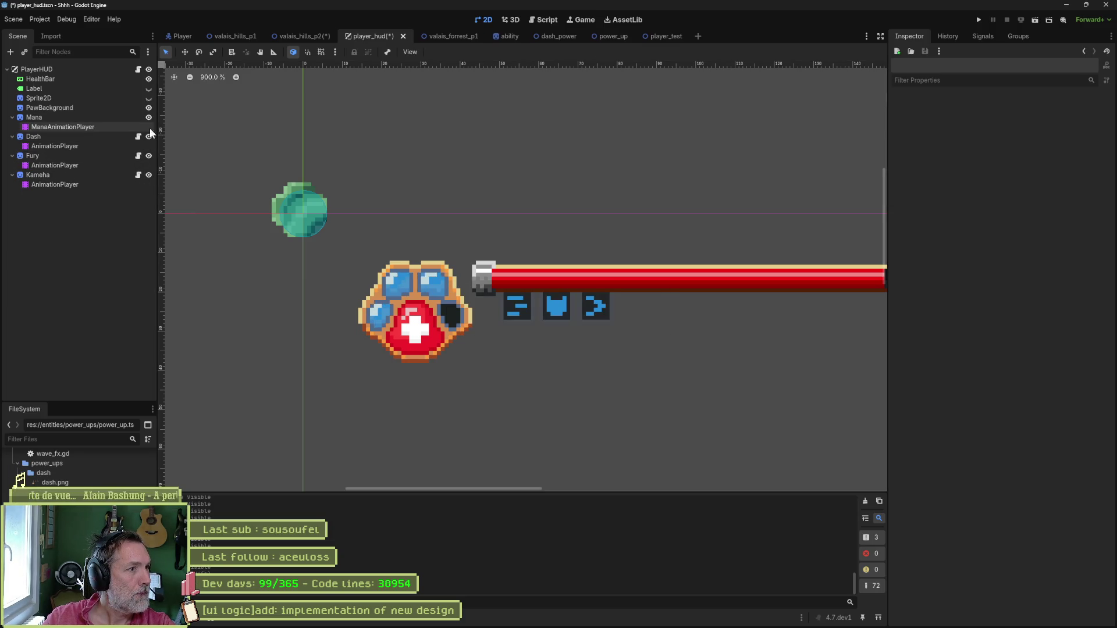
pyautogui.click(146, 156)
pyautogui.click(146, 155)
pyautogui.click(148, 177)
pyautogui.click(147, 177)
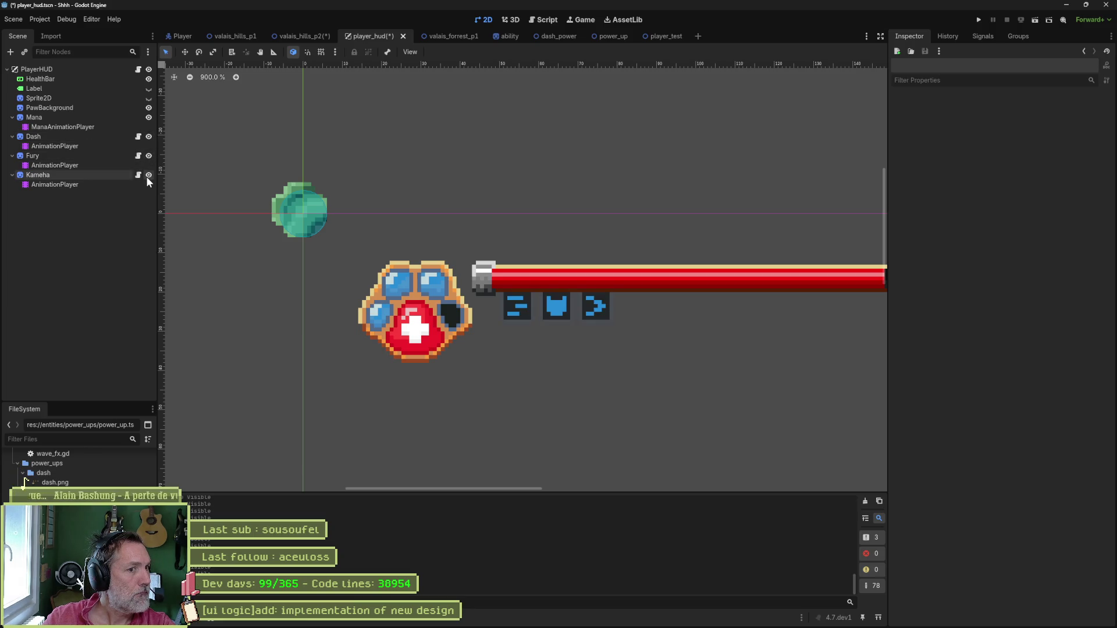
pyautogui.click(12, 174)
pyautogui.click(12, 155)
pyautogui.click(13, 137)
pyautogui.moveTo(35, 156); pyautogui.dragTo(35, 143)
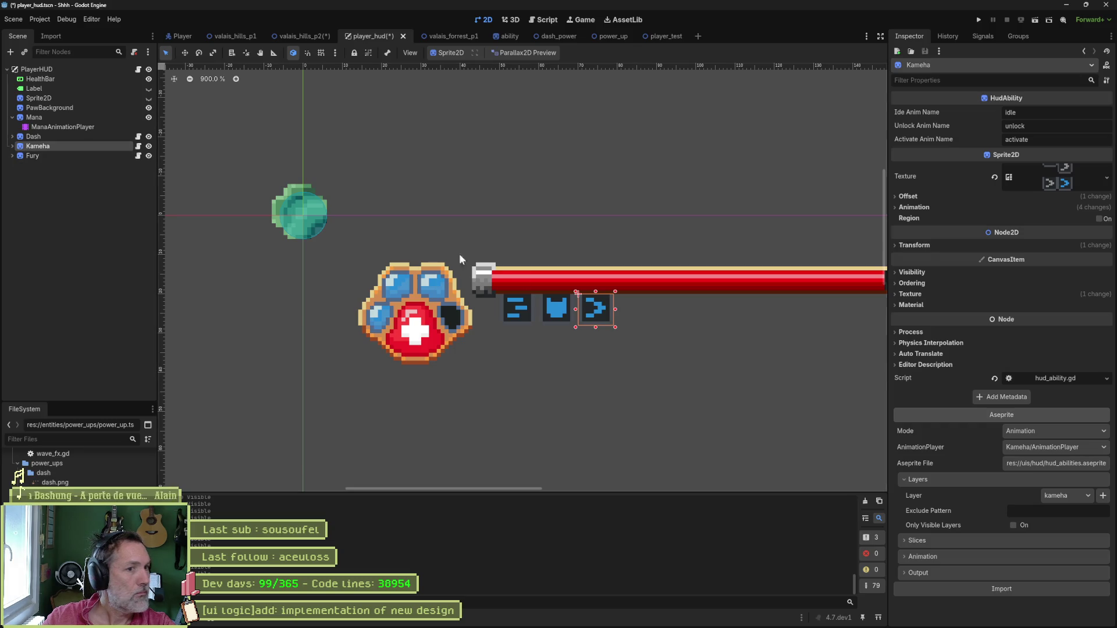
# Shift Kameha into the middle slot and Fury into the third, save, then open dash_power and Fork.
pyautogui.press('w')
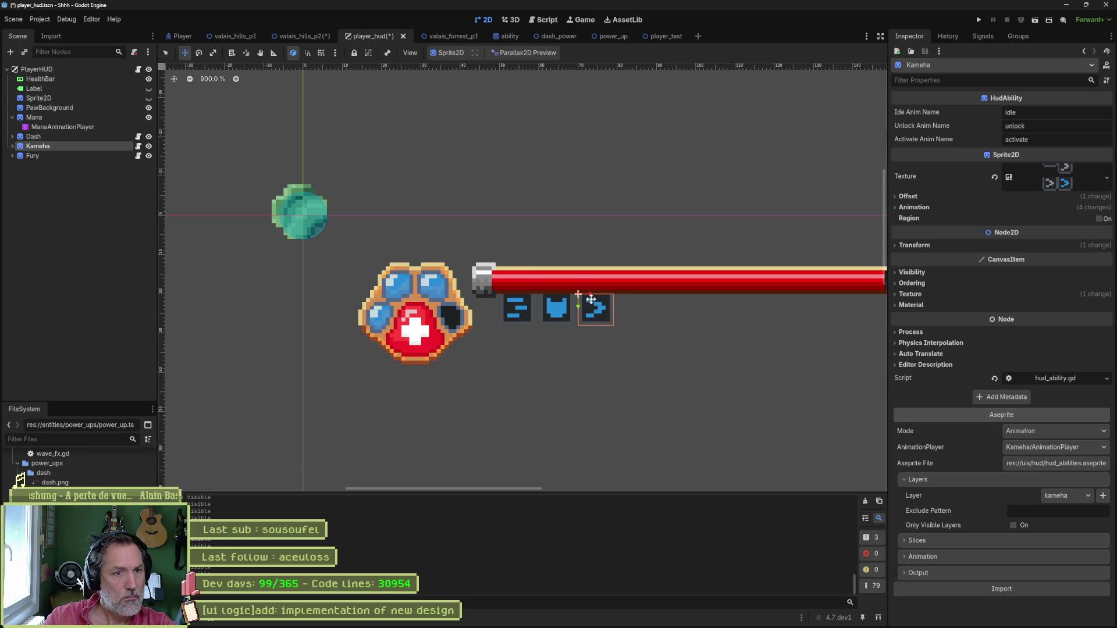
pyautogui.moveTo(590, 294); pyautogui.dragTo(550, 293)
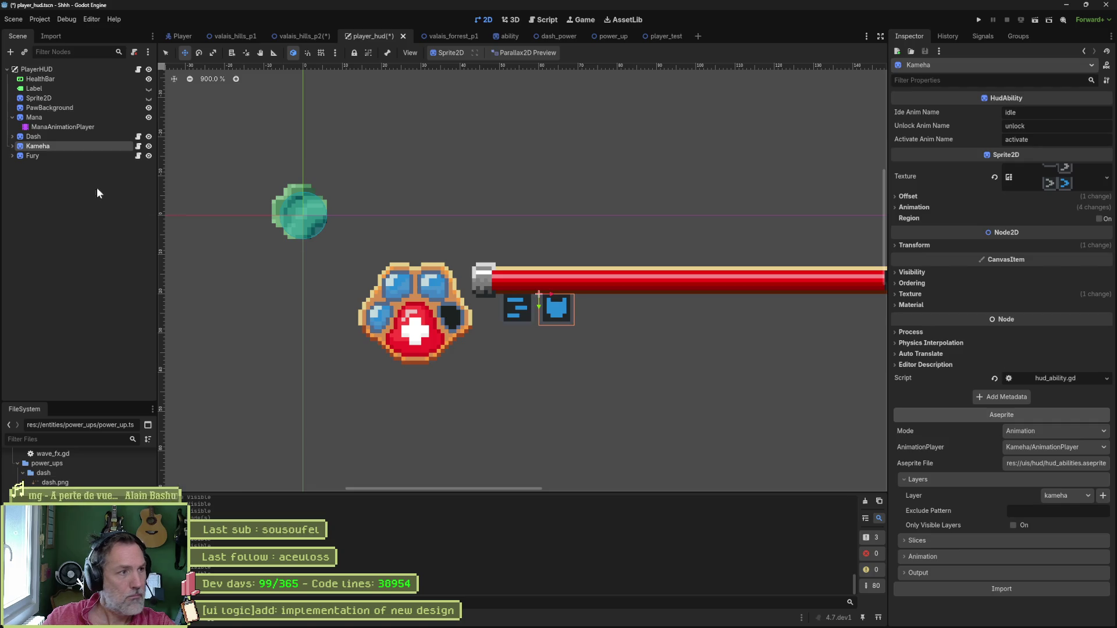
pyautogui.click(564, 294)
pyautogui.moveTo(551, 291); pyautogui.dragTo(590, 296)
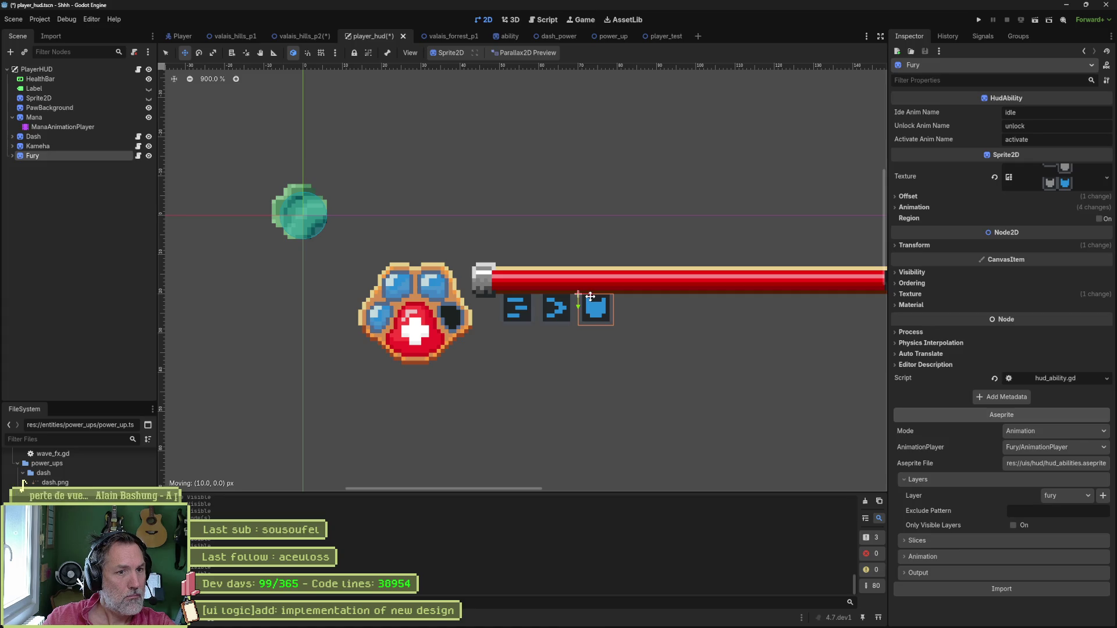
pyautogui.click(95, 246)
pyautogui.hotkey('ctrl', 's')
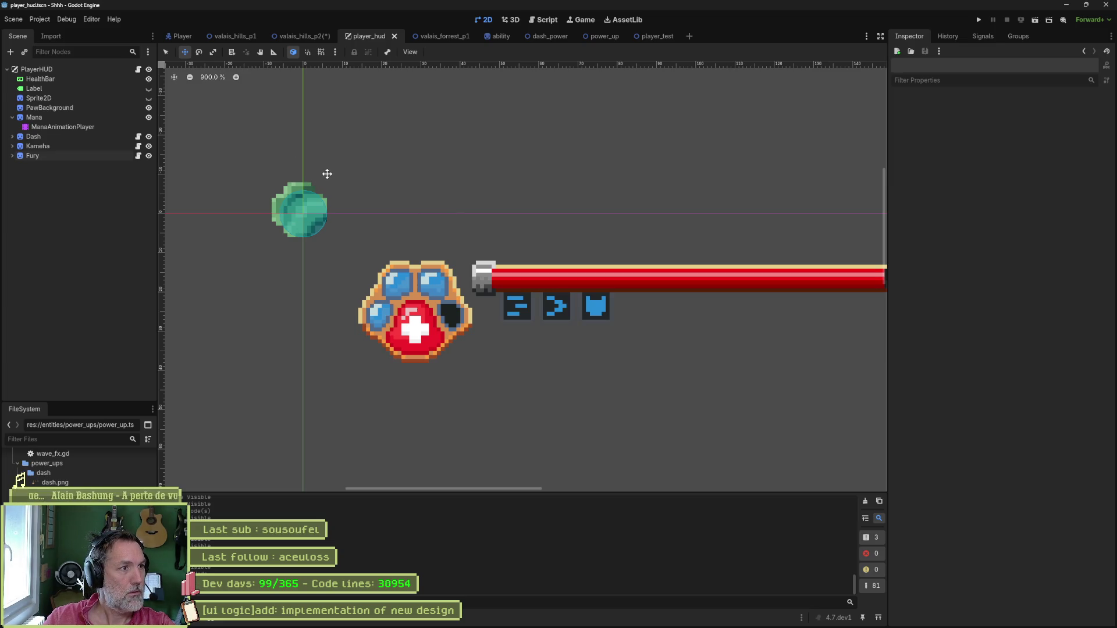
pyautogui.click(542, 38)
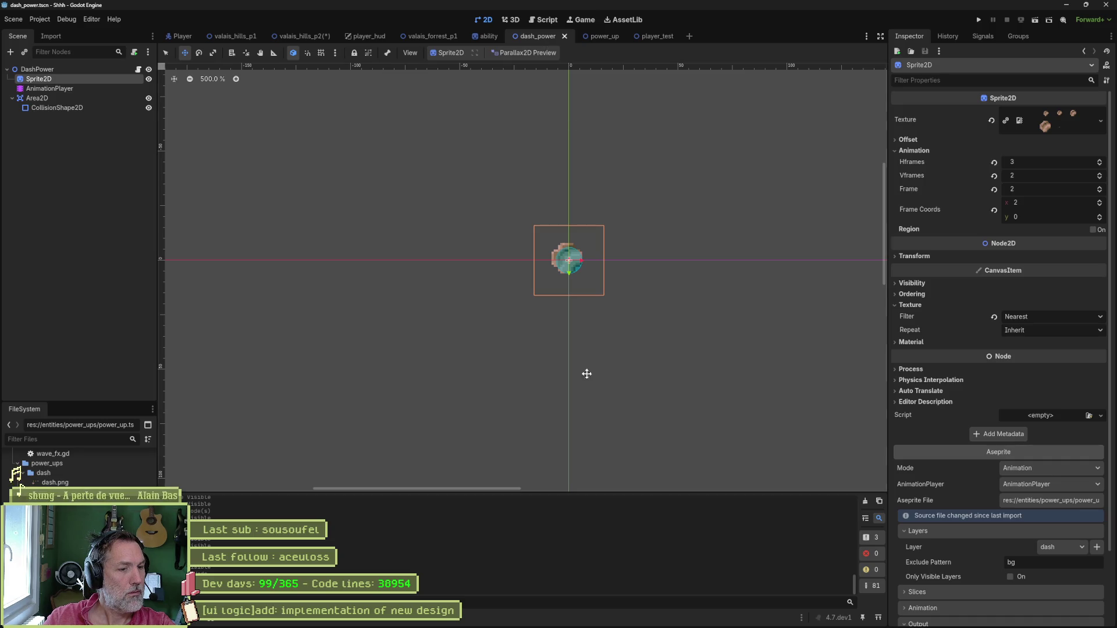
pyautogui.click(617, 620)
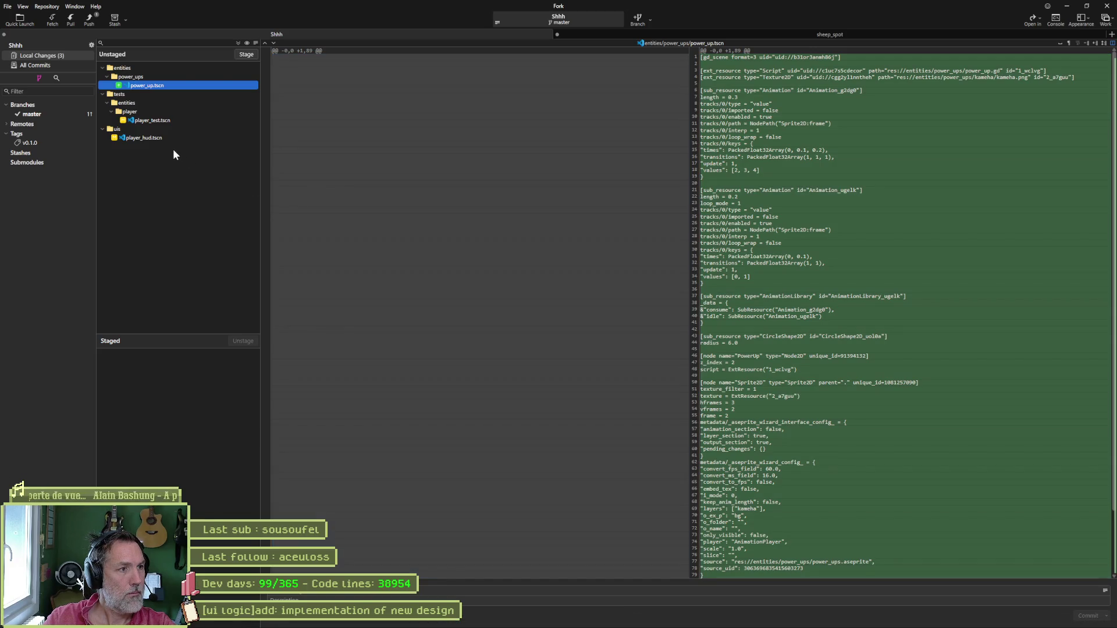
# Review the player_hud.tscn diff in Fork, then minimize Fork back to Godot.
pyautogui.click(159, 138)
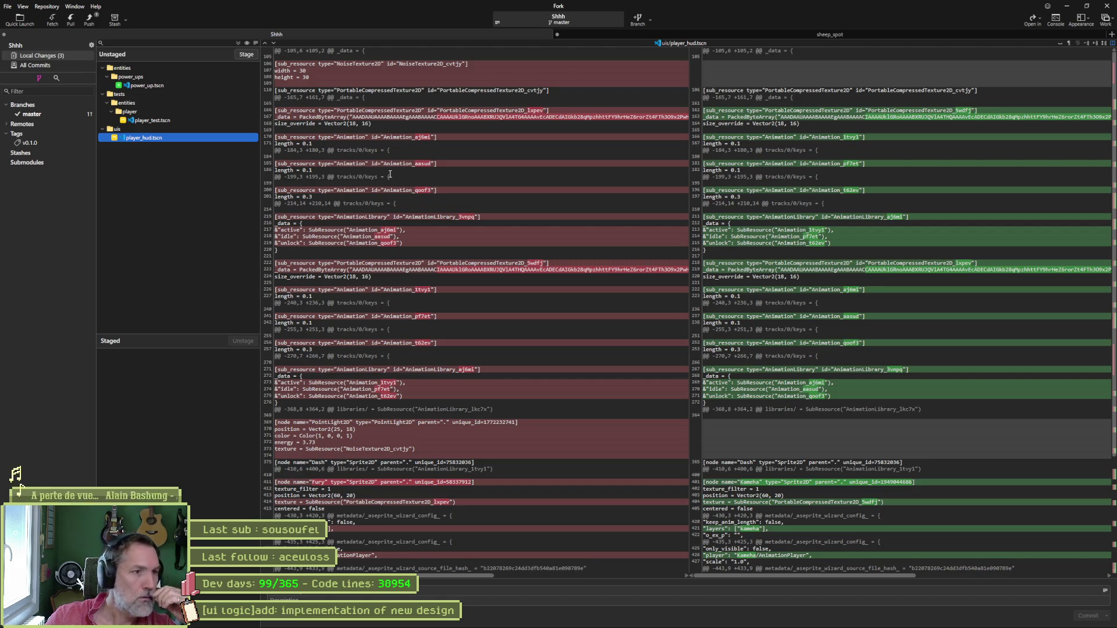
pyautogui.click(1067, 7)
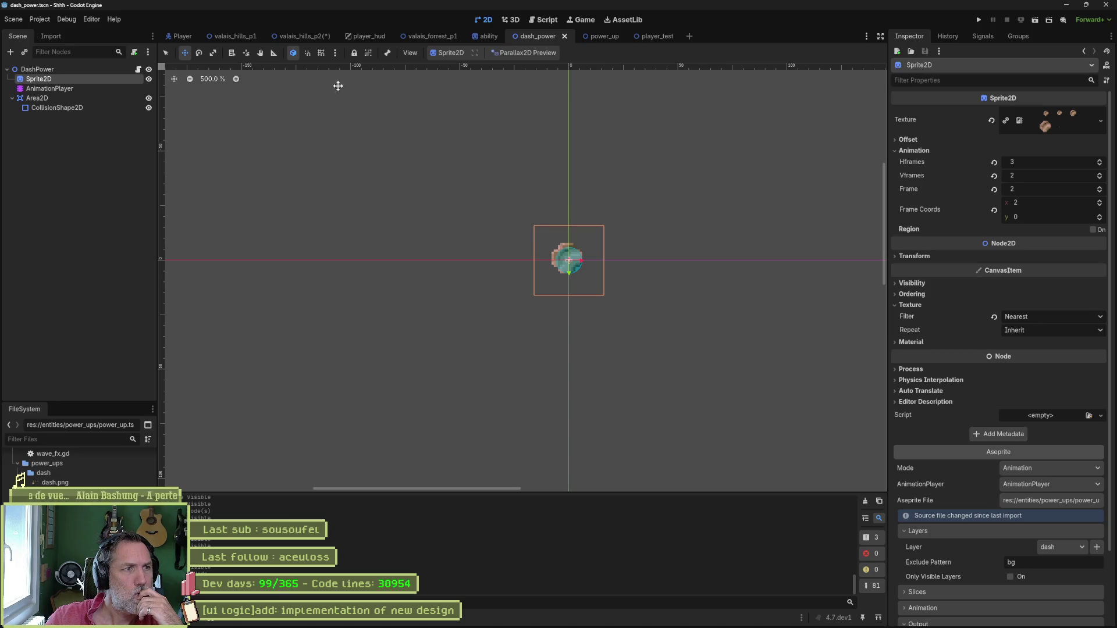
# Check the power_up, player_test, player_hud and valais_hills_p2 scenes, save valais_hills_p2, and quit Godot.
pyautogui.click(603, 36)
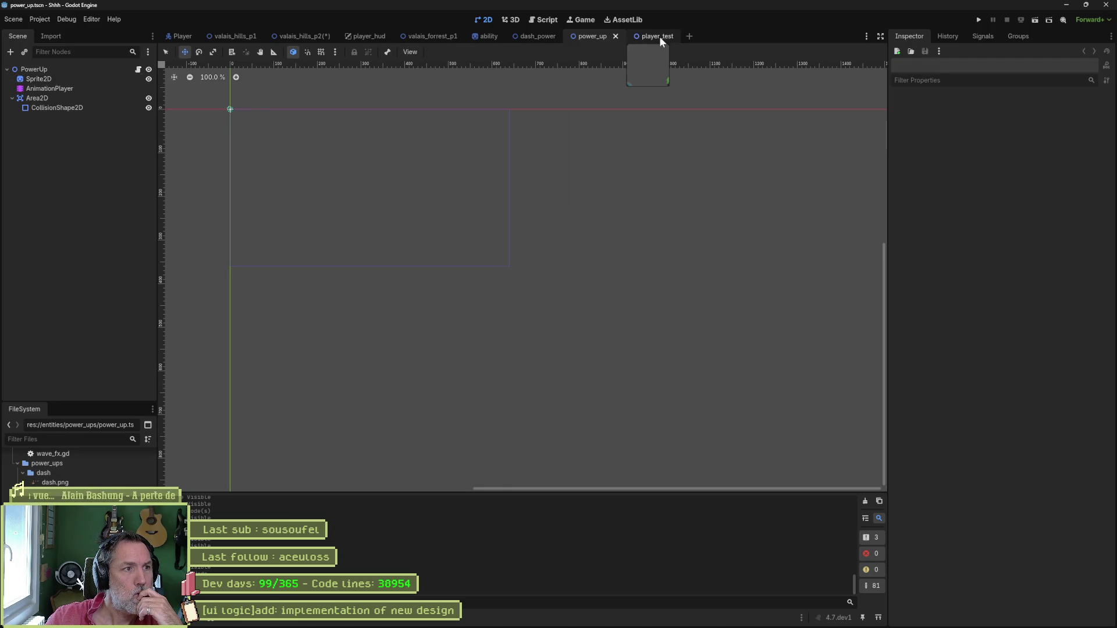
pyautogui.click(658, 36)
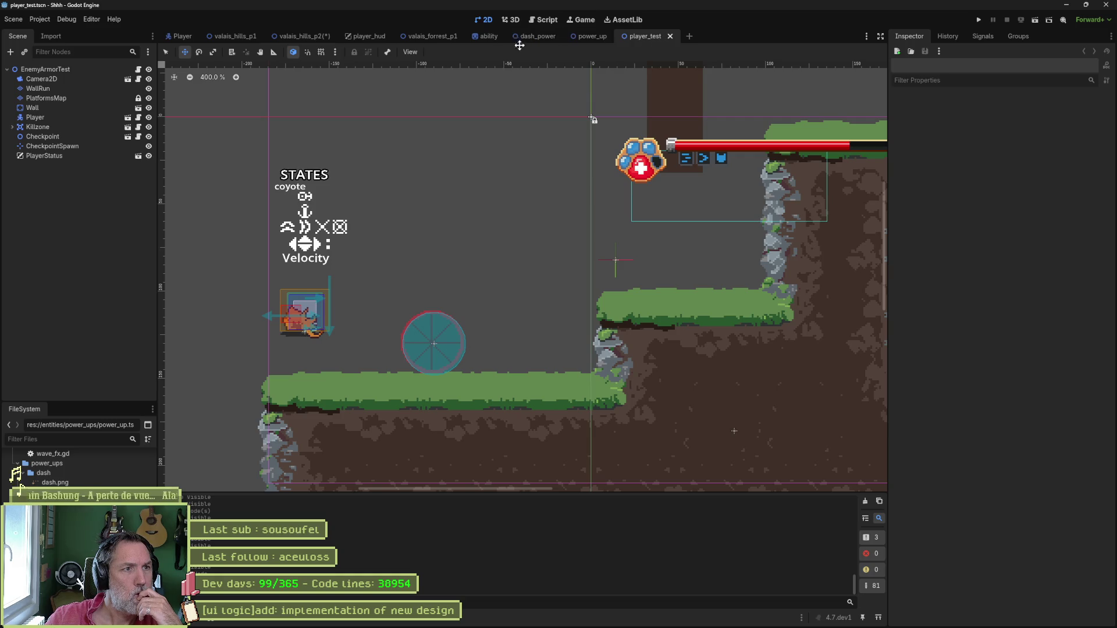
pyautogui.click(362, 37)
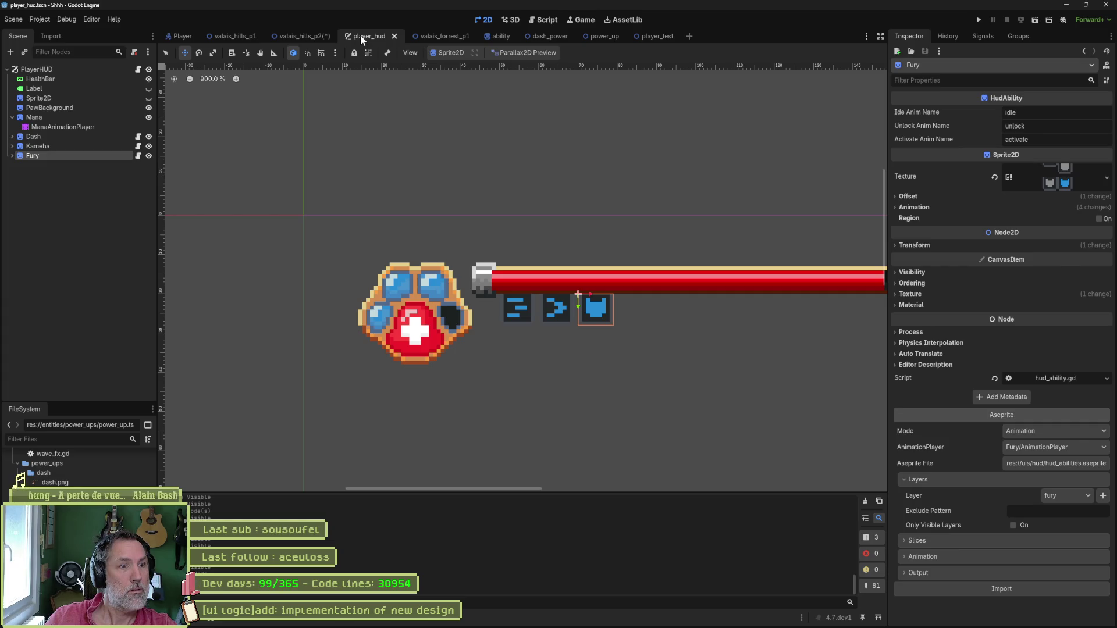
pyautogui.click(297, 37)
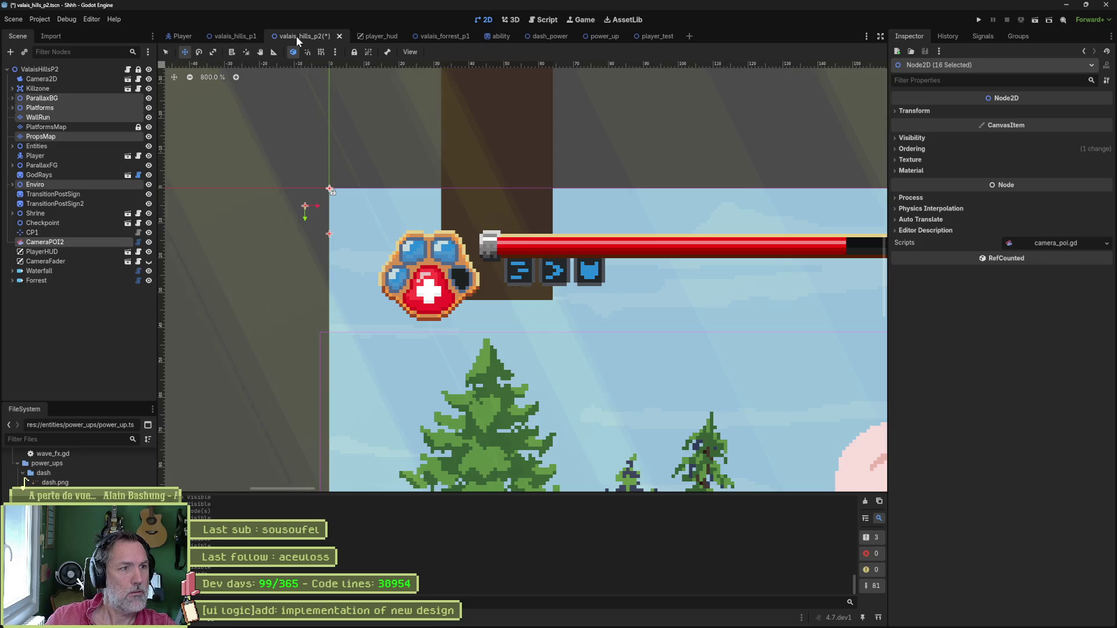
pyautogui.hotkey('ctrl', 's')
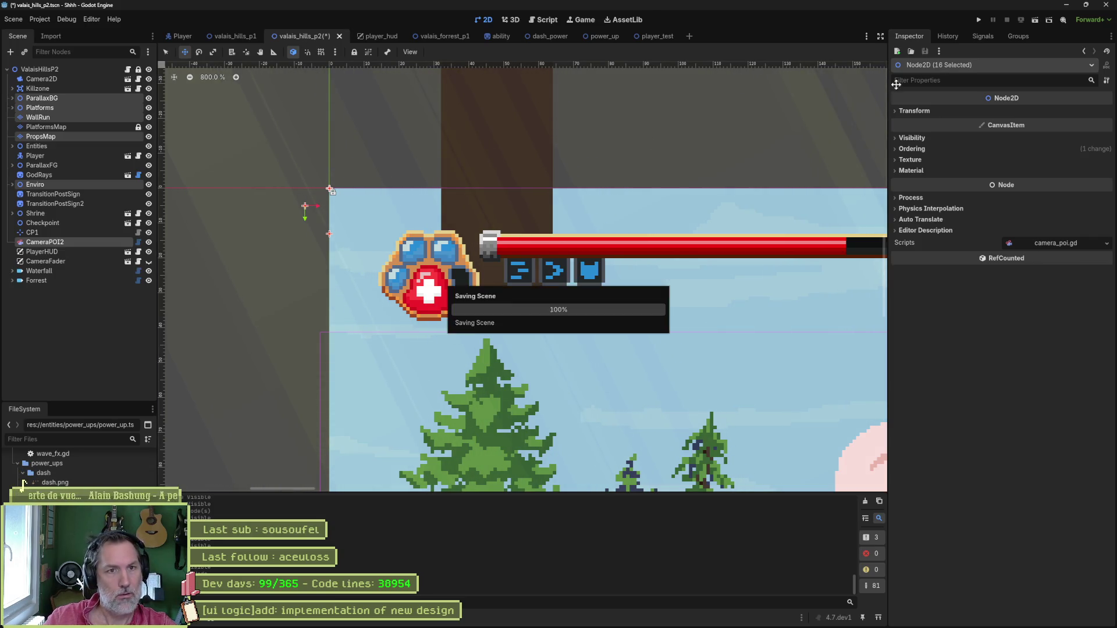
pyautogui.click(1105, 5)
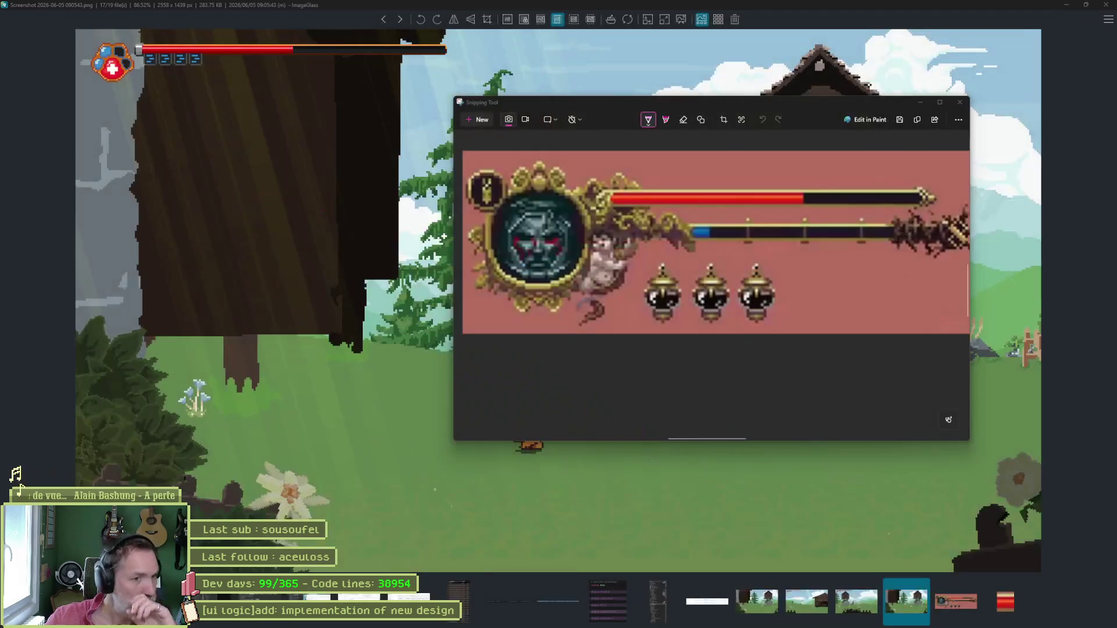
# Relaunch Godot and open the Shhh project from the Project Manager.
pyautogui.click(674, 619)
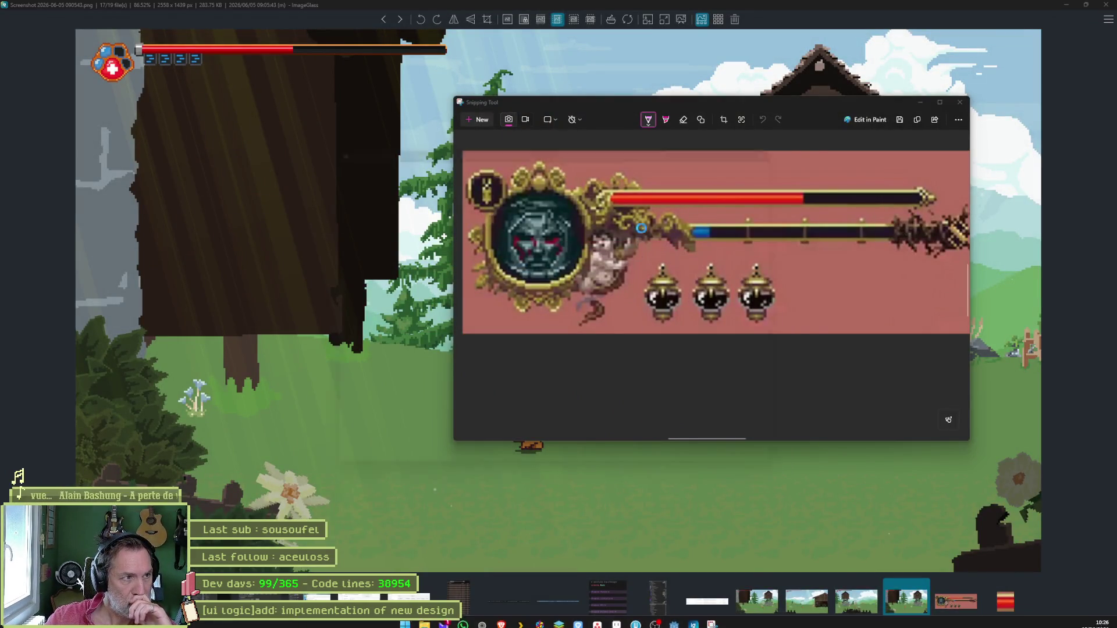
pyautogui.doubleClick(511, 196)
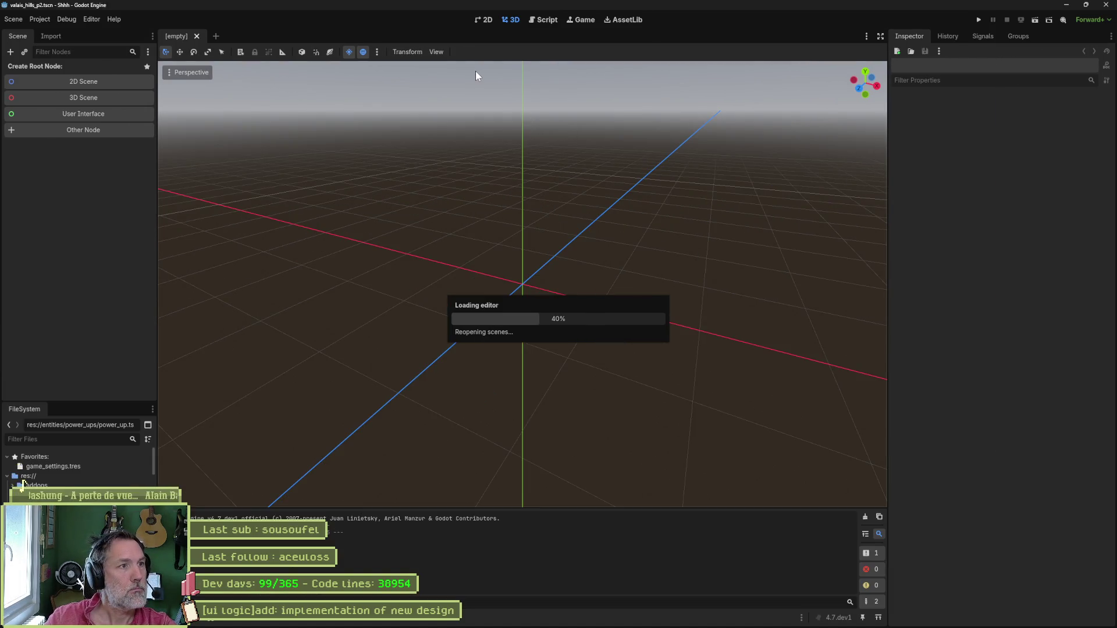
# Run the game with F5, stop it with F8, and return to the ImageGlass reference screenshot.
pyautogui.press('F5')
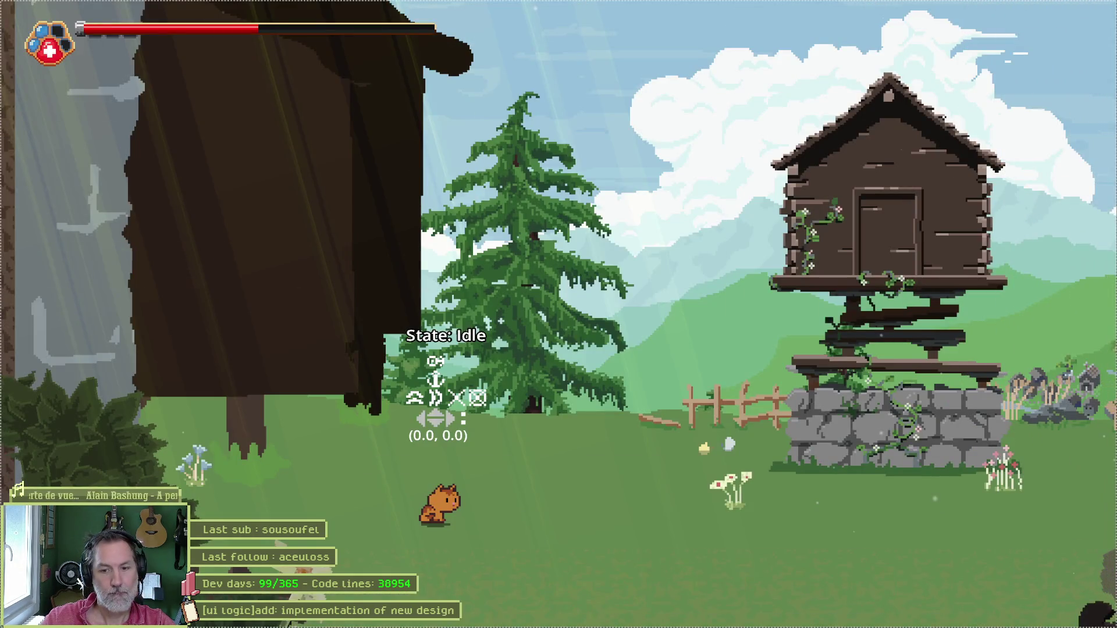
pyautogui.press('F8')
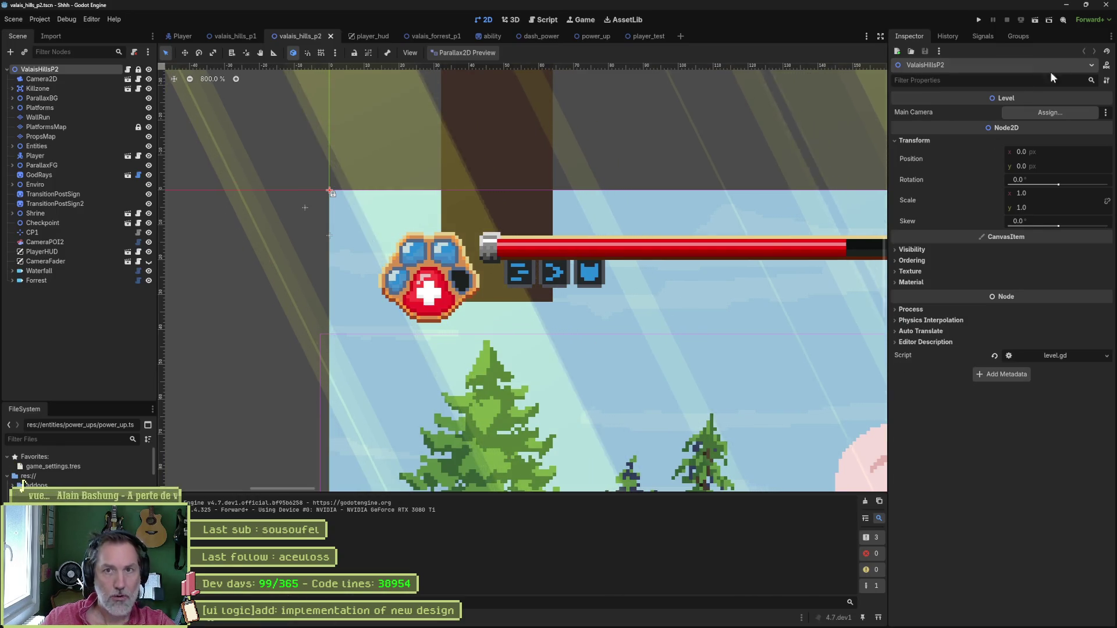
pyautogui.hotkey('alt', 'Tab')
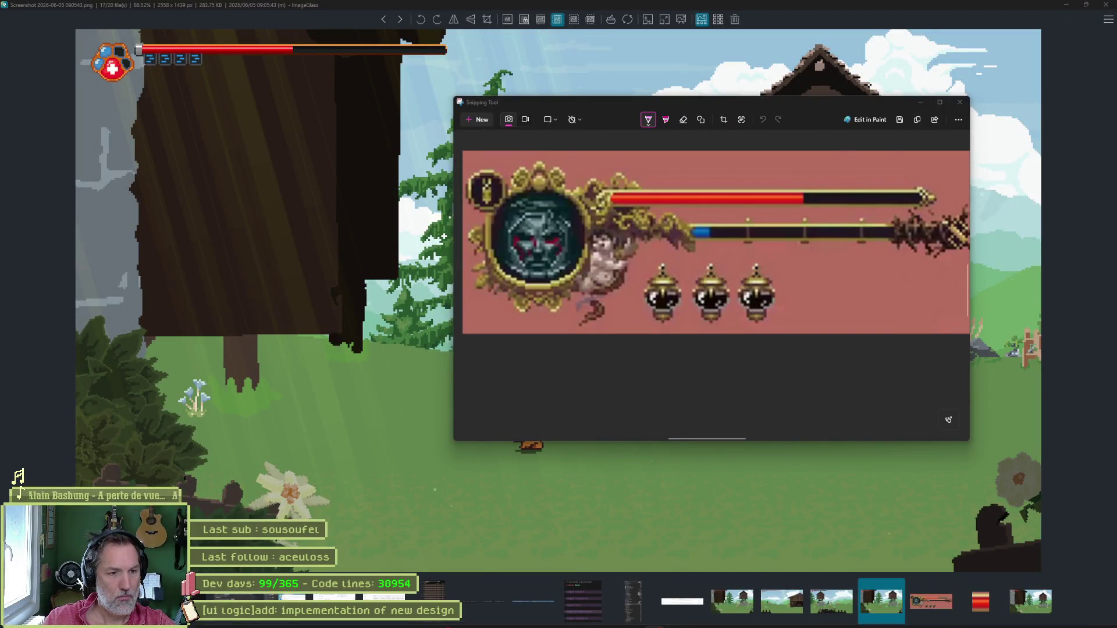
# Launch Godot's Project Manager again and open the Shhh project.
pyautogui.moveTo(633, 625)
pyautogui.click(670, 621)
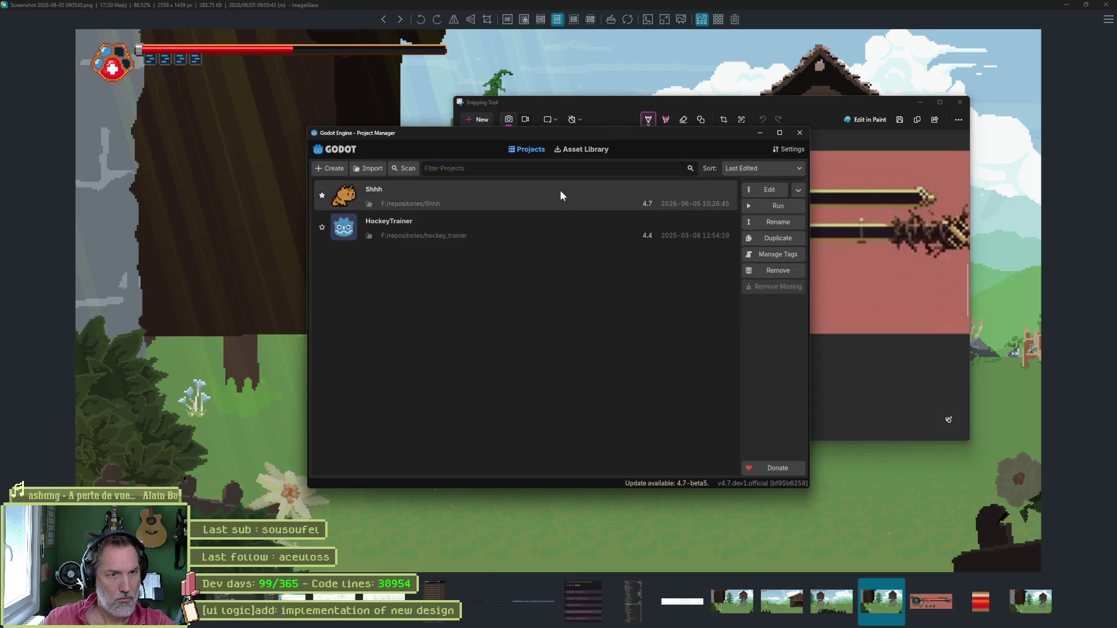
pyautogui.doubleClick(559, 191)
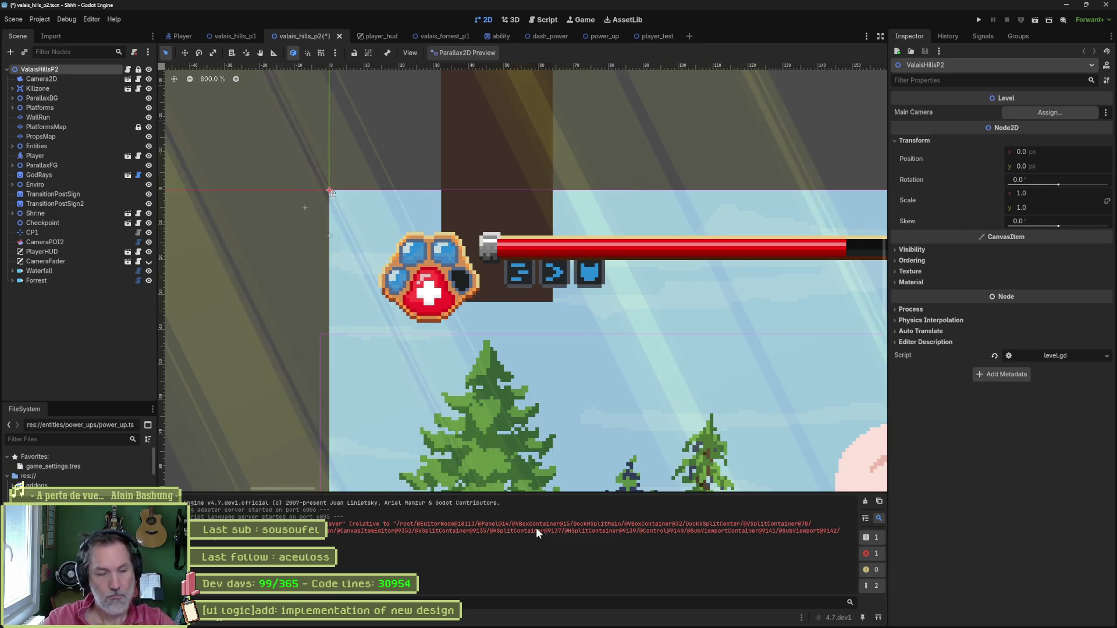
# Quick-open enemy_armor_test.tscn and zoom the canvas to inspect the reordered HUD icons.
pyautogui.hotkey('alt', 'shift', 'o')
pyautogui.write('enemy_armor')
pyautogui.press('Return')
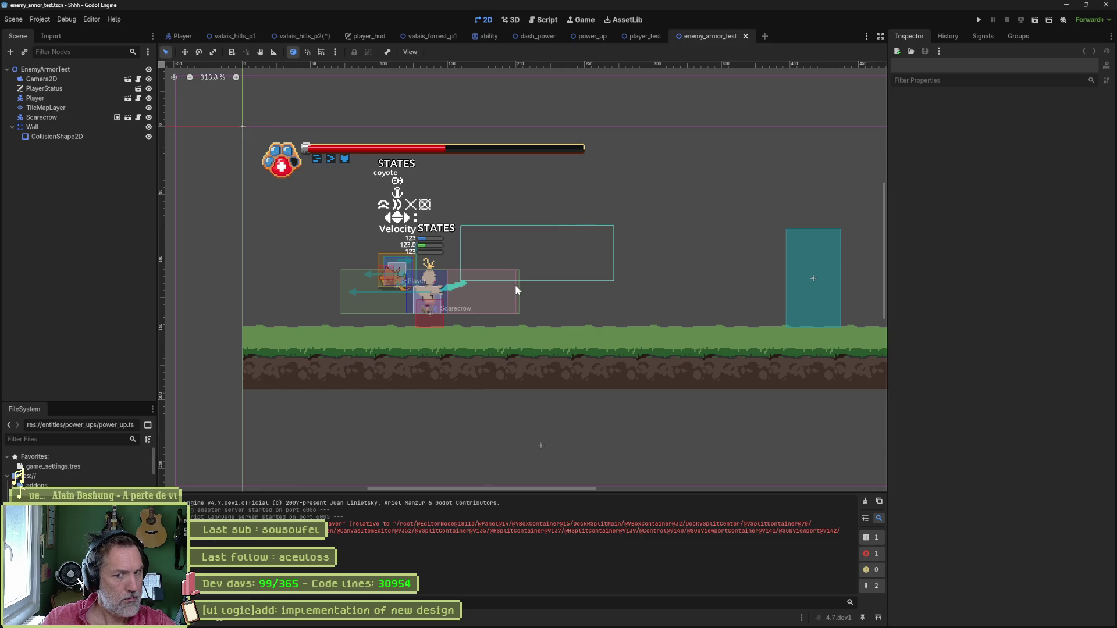
pyautogui.scroll(-5, 603, 295)
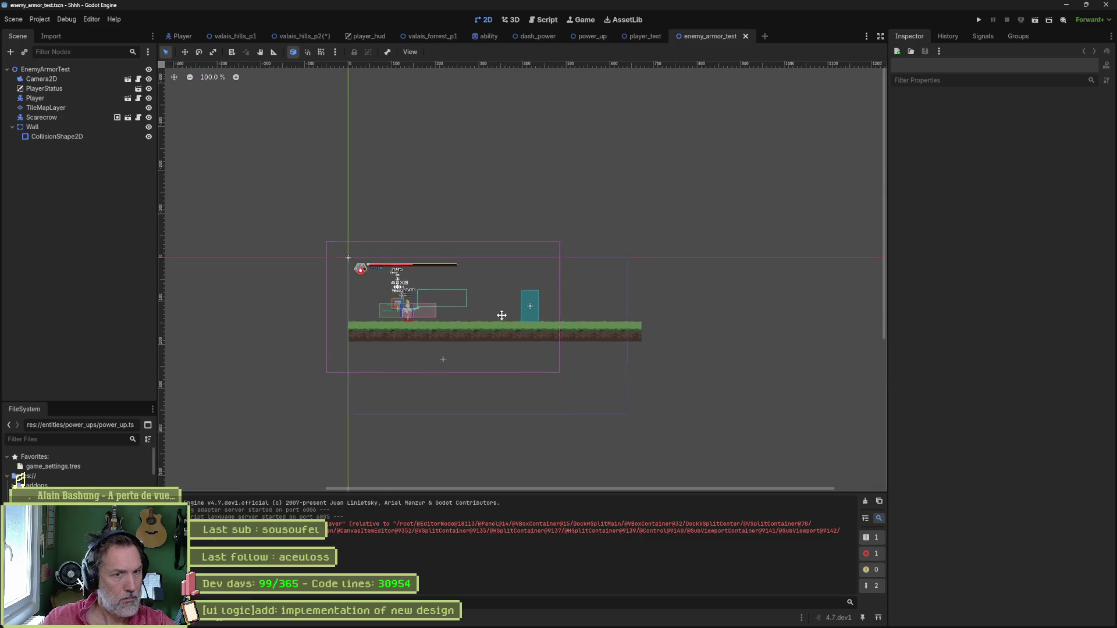
pyautogui.scroll(6, 496, 319)
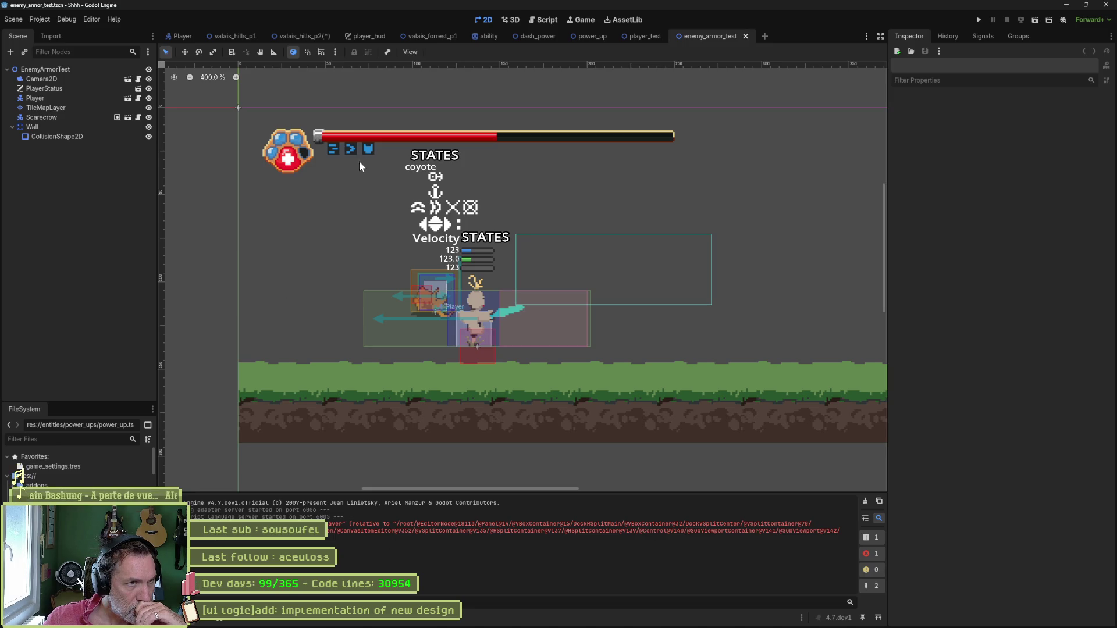
pyautogui.moveTo(553, 38)
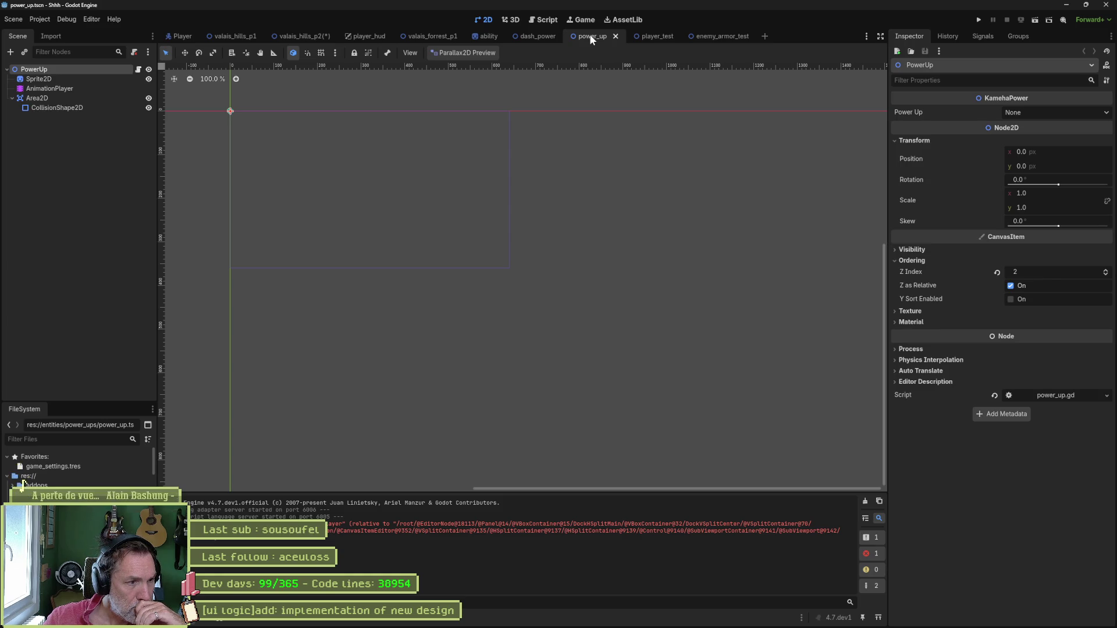
# Open power_up.gd from the PowerUp node, then start closing the open scene tabs.
pyautogui.click(138, 70)
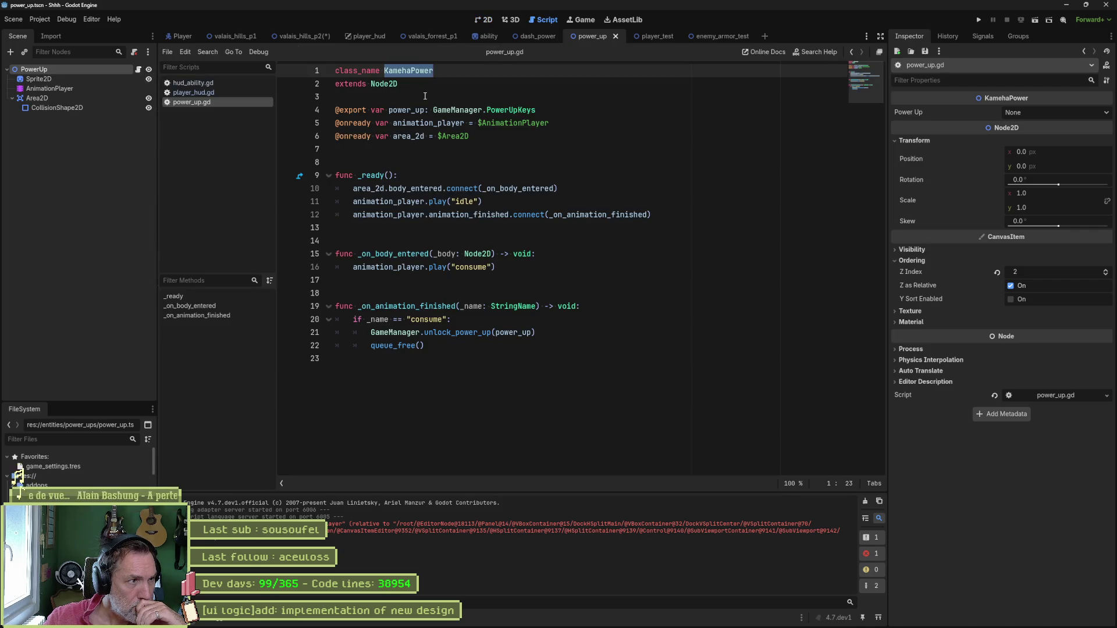
pyautogui.moveTo(498, 123)
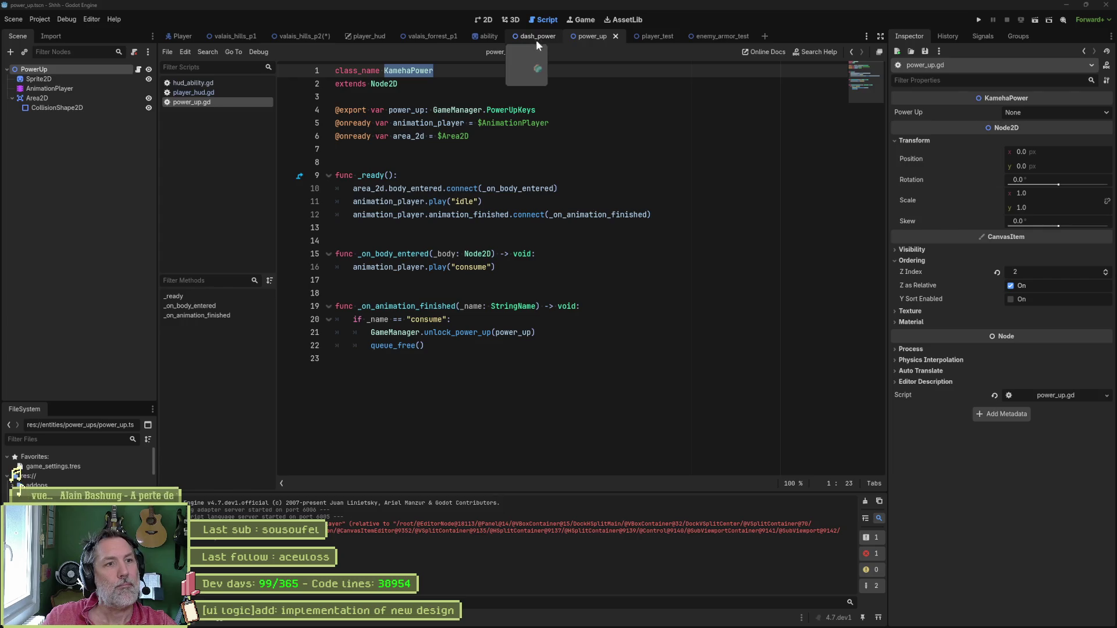
pyautogui.middleClick(177, 35)
pyautogui.middleClick(176, 35)
pyautogui.middleClick(177, 35)
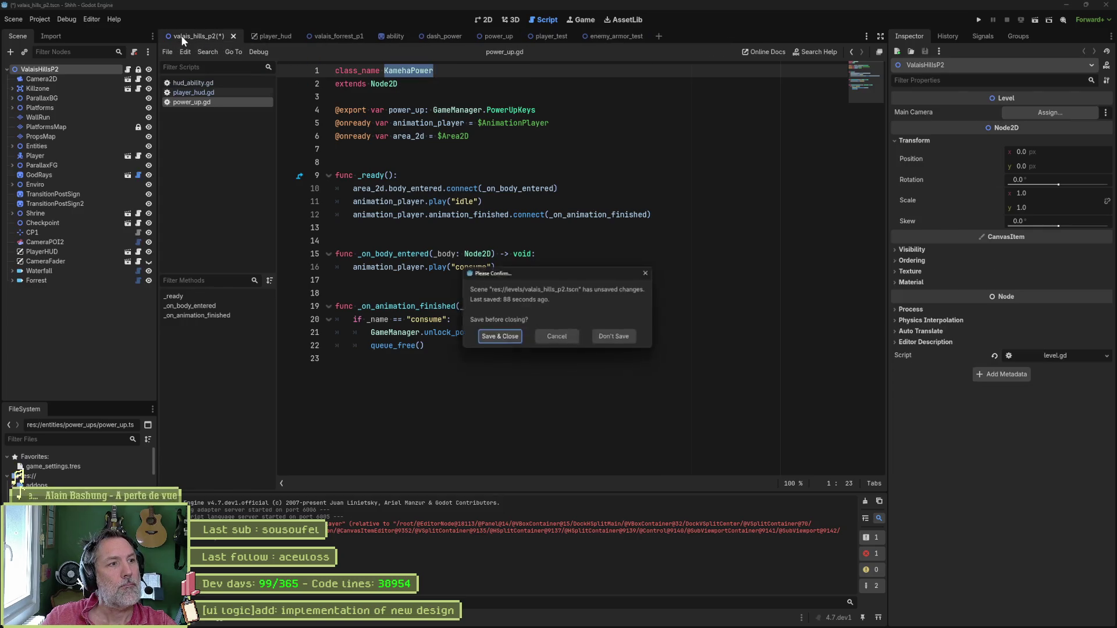
# Save and close valais_hills_p2, close the remaining scene tabs, and close all open scripts.
pyautogui.click(498, 338)
pyautogui.middleClick(193, 39)
pyautogui.middleClick(192, 37)
pyautogui.middleClick(192, 37)
pyautogui.middleClick(193, 38)
pyautogui.middleClick(193, 39)
pyautogui.middleClick(193, 38)
pyautogui.middleClick(193, 38)
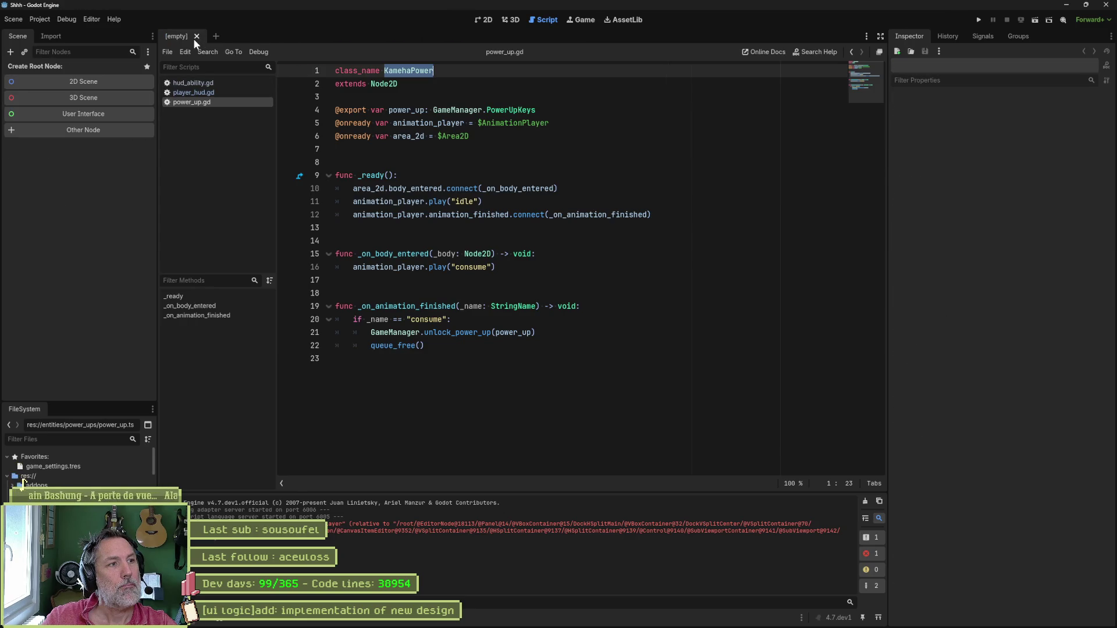
pyautogui.rightClick(199, 105)
pyautogui.click(221, 161)
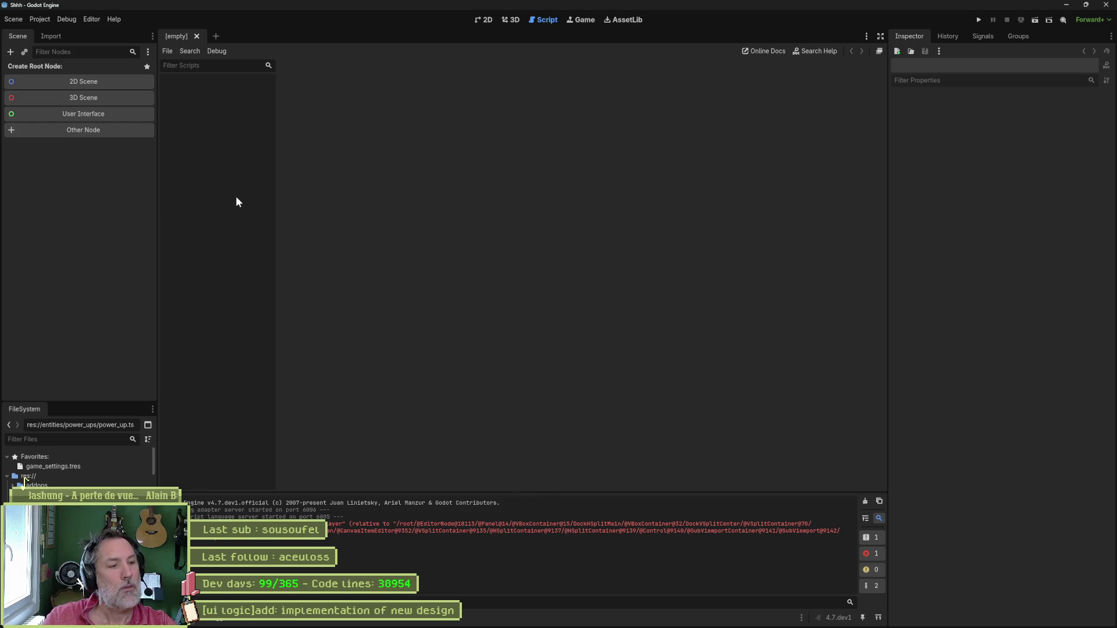
# Quick-open player_test.tscn by searching 'player' and view it in the 2D editor.
pyautogui.hotkey('shift', 'alt', 'o')
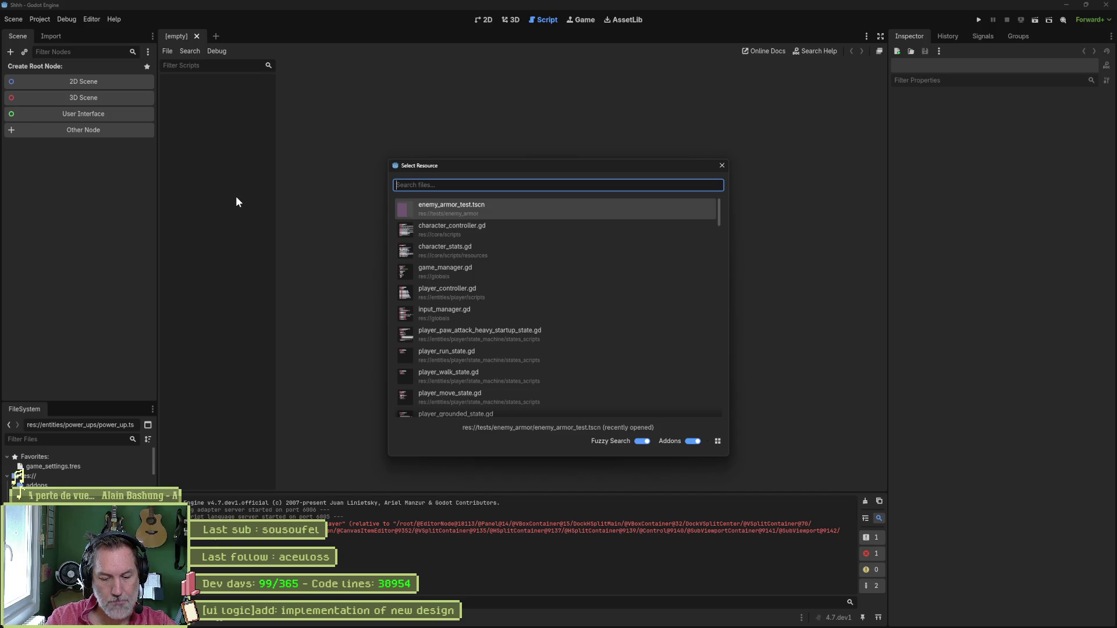
pyautogui.write('player')
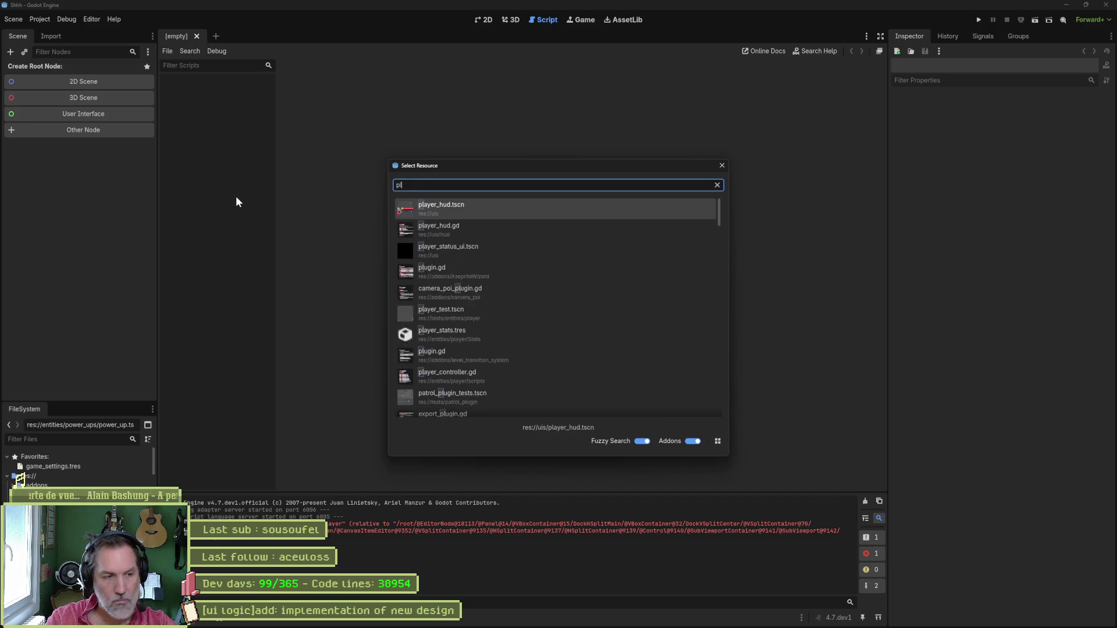
pyautogui.press('Down')
pyautogui.press('Down')
pyautogui.press('Down')
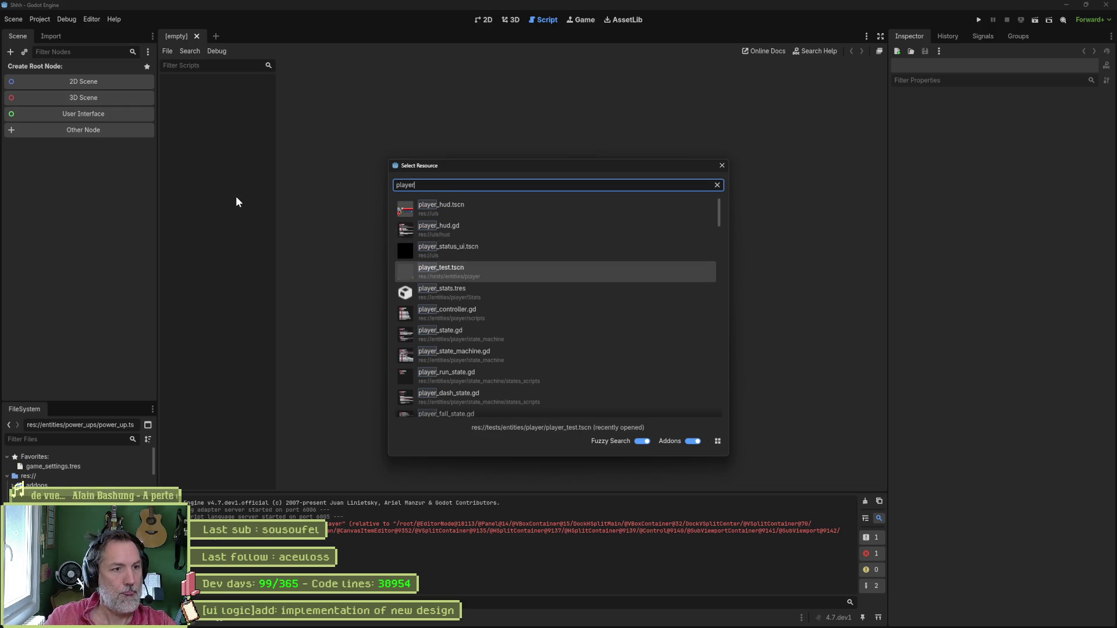
pyautogui.press('Return')
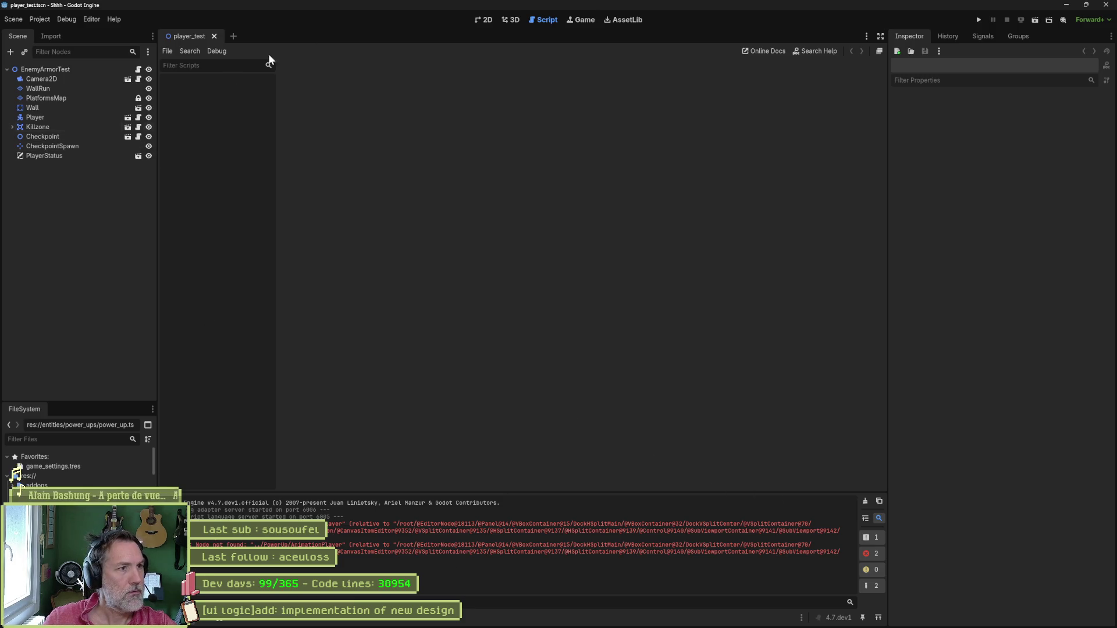
pyautogui.click(494, 18)
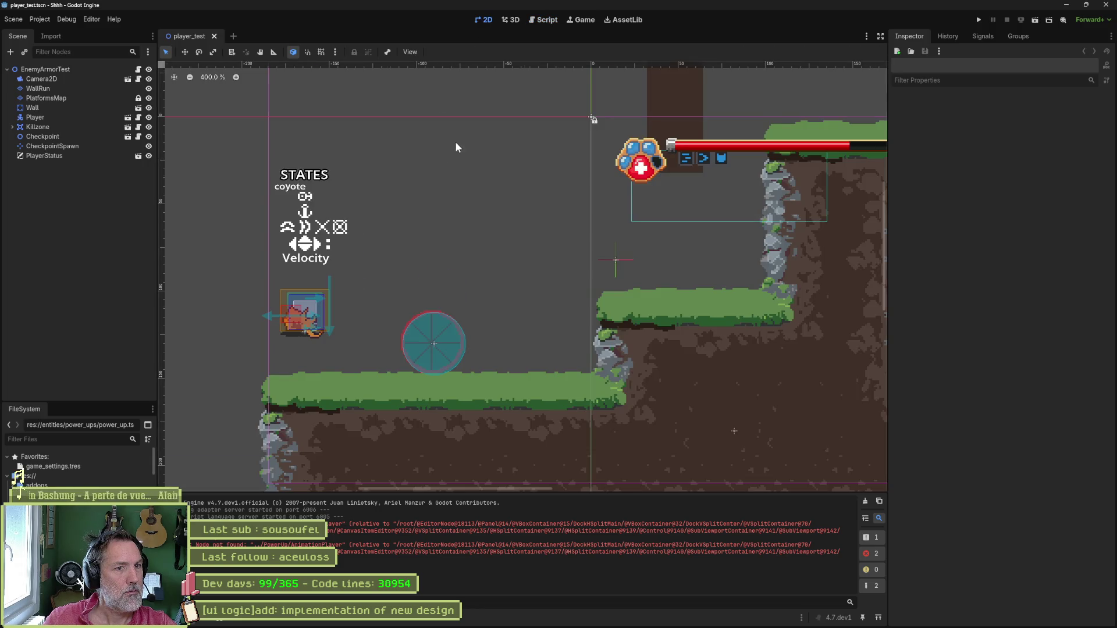
# Rename the root node EnemyArmorTest to PlayerTest.
pyautogui.scroll(-4, 464, 147)
pyautogui.scroll(5, 482, 151)
pyautogui.moveTo(483, 152); pyautogui.dragTo(368, 232)
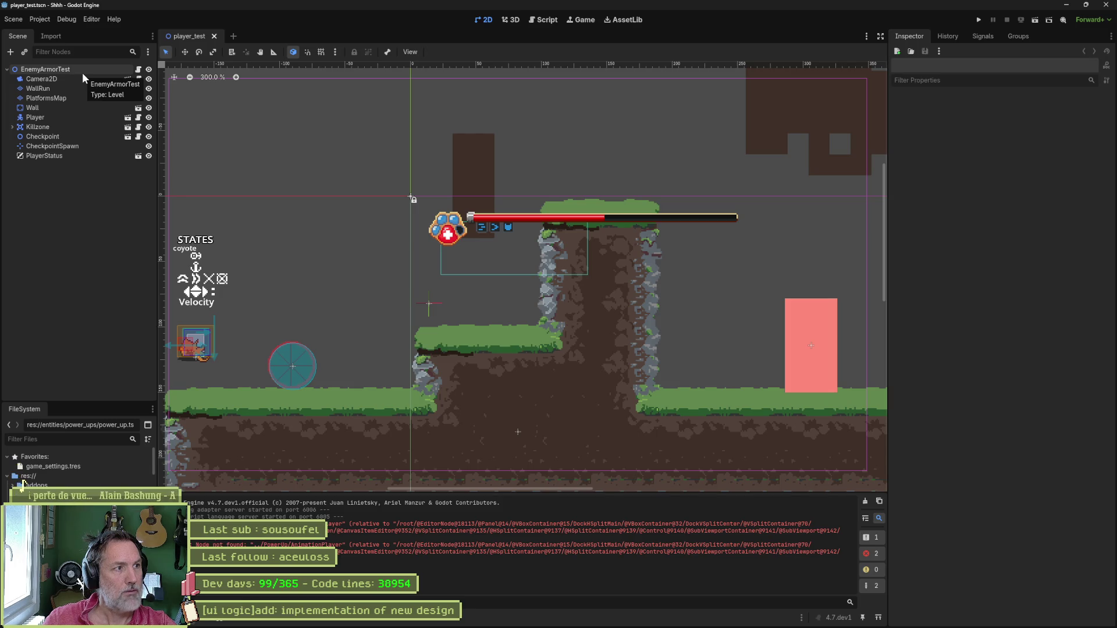
pyautogui.click(62, 69)
pyautogui.press('F2')
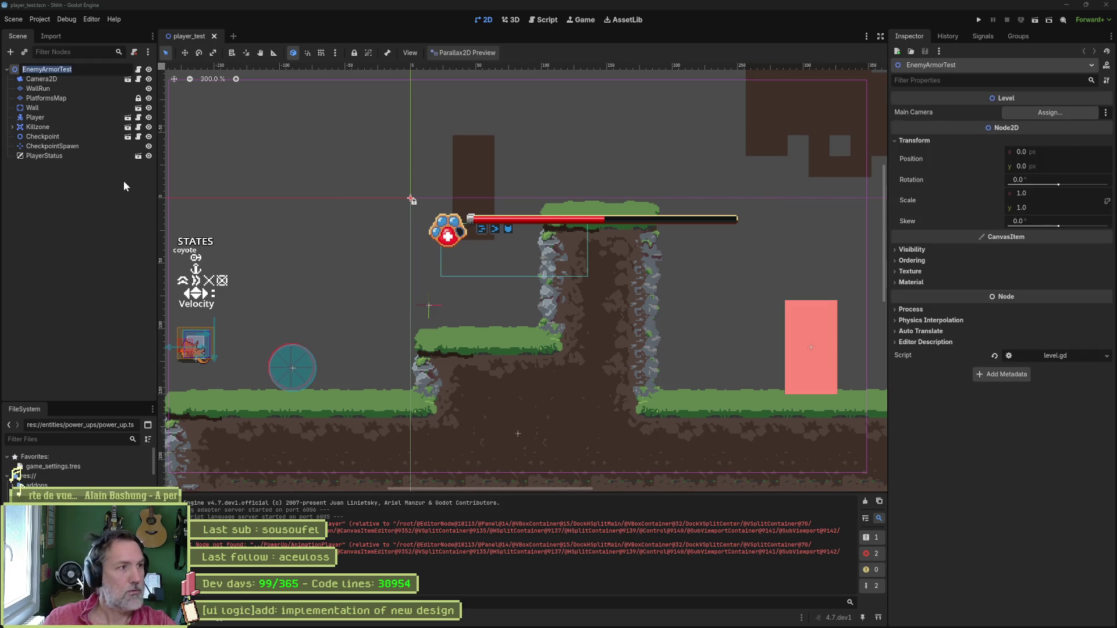
pyautogui.write('PlayerTest')
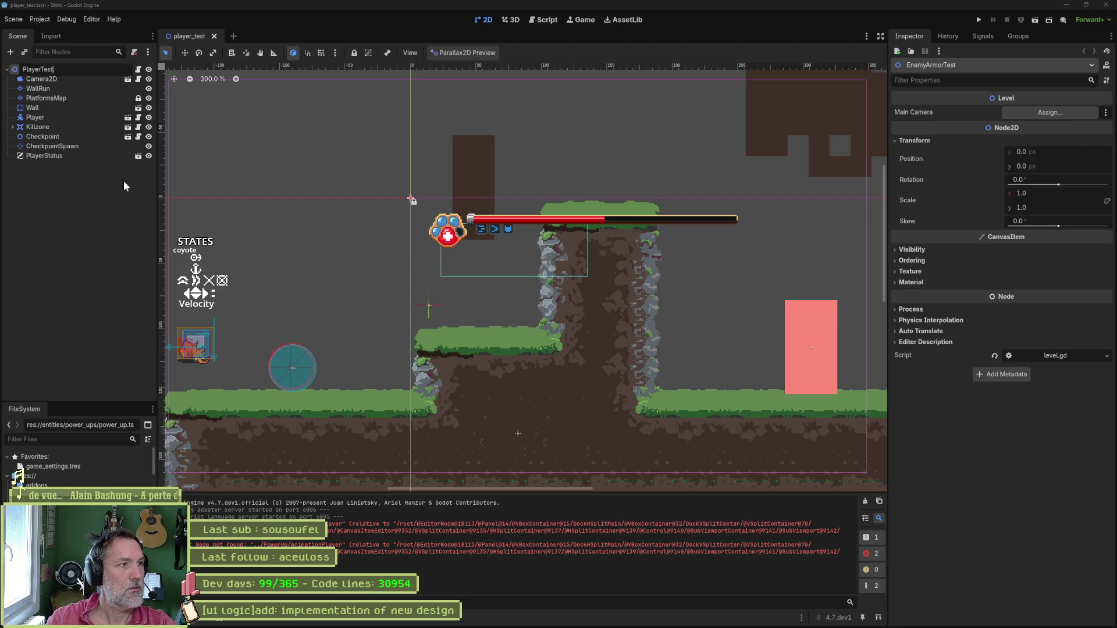
pyautogui.press('Return')
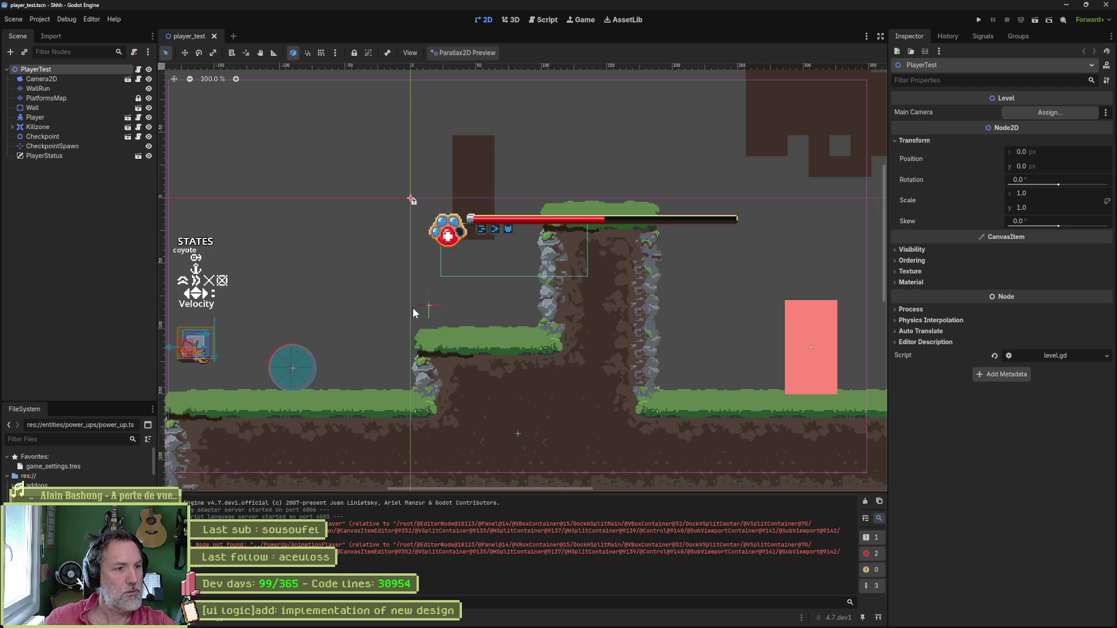
# Reveal player_test.tscn in the FileSystem dock.
pyautogui.rightClick(87, 68)
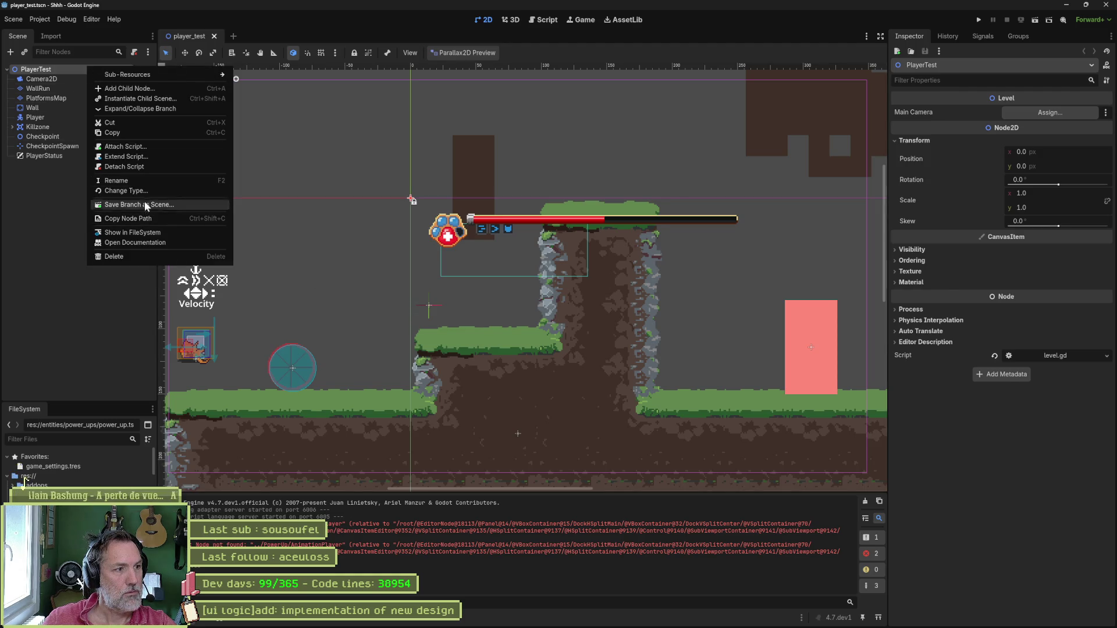
pyautogui.click(145, 232)
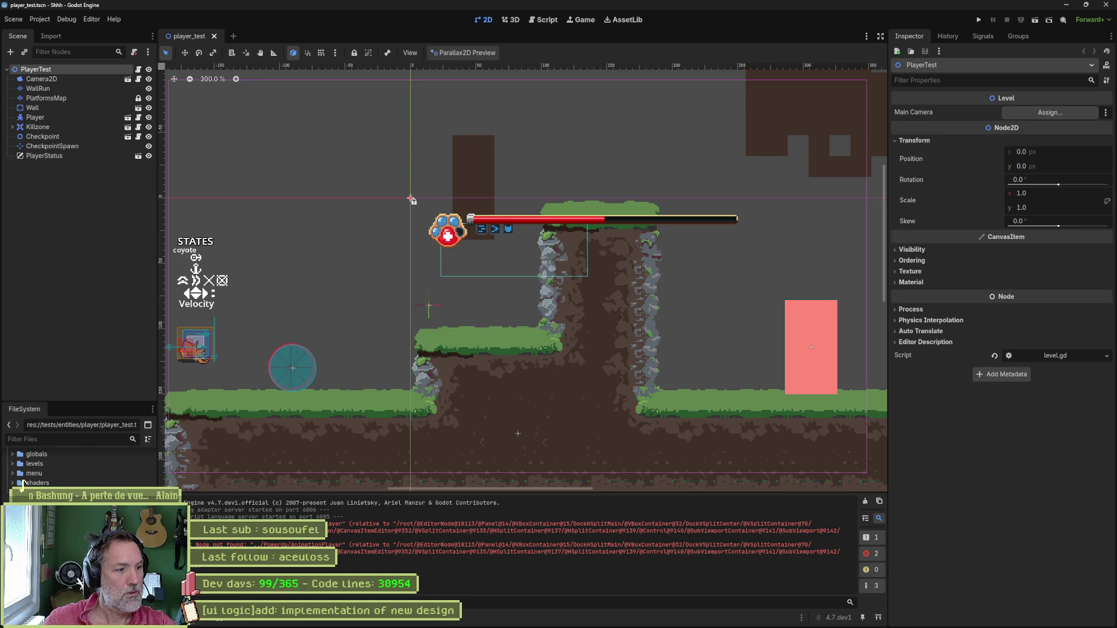
pyautogui.rightClick(23, 480)
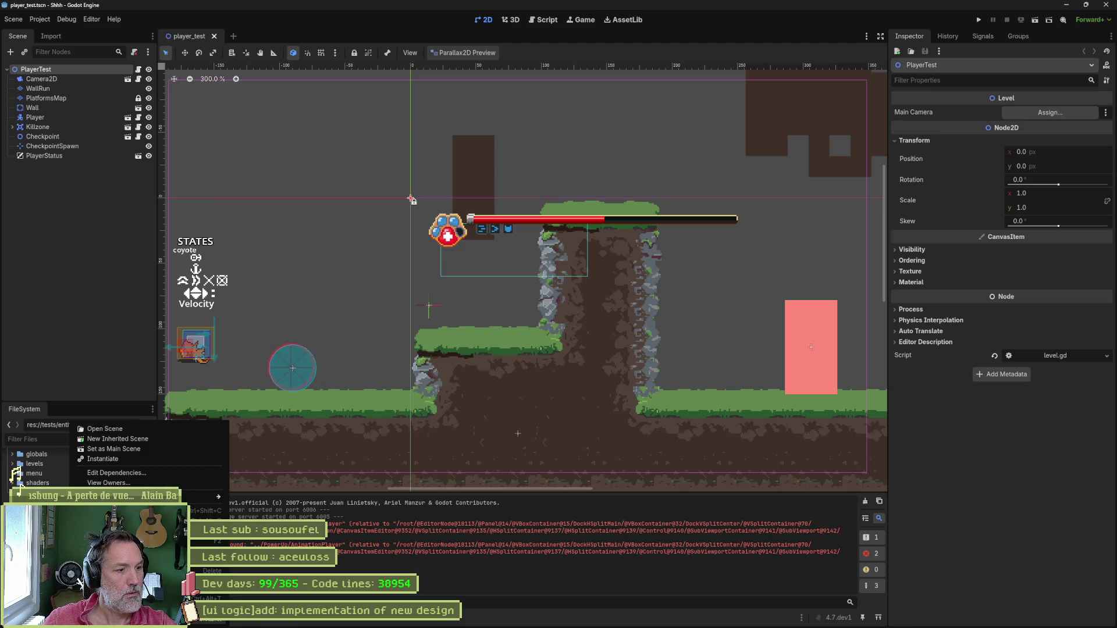
pyautogui.press('Escape')
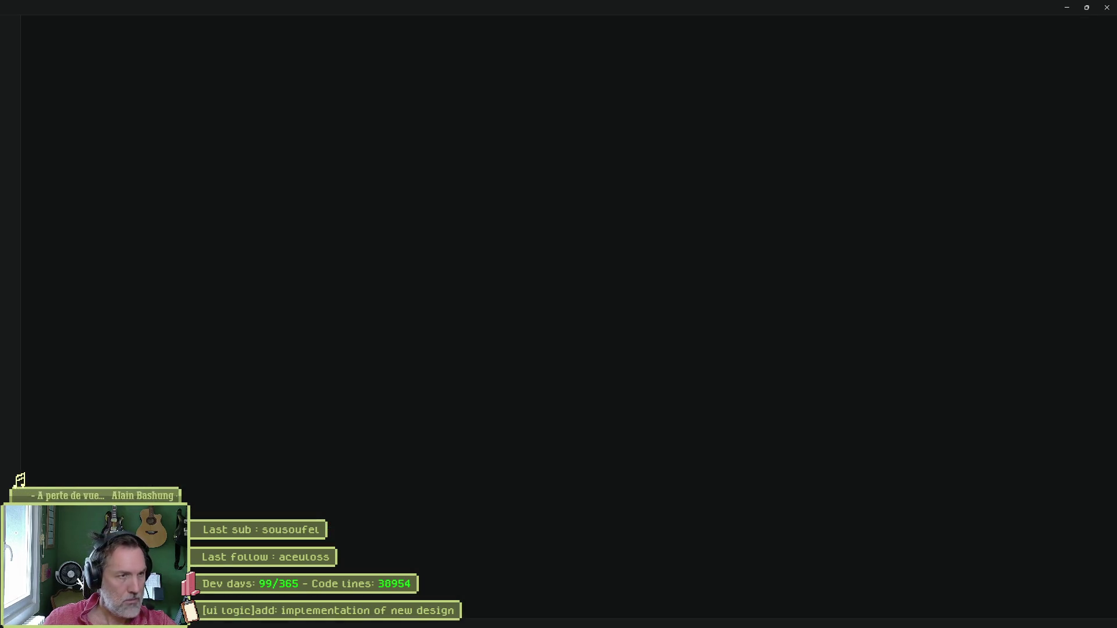
# Search player_test.tscn for 'power', 'power_up' and 'Power', confirming no power-up references exist.
pyautogui.hotkey('ctrl', 'f')
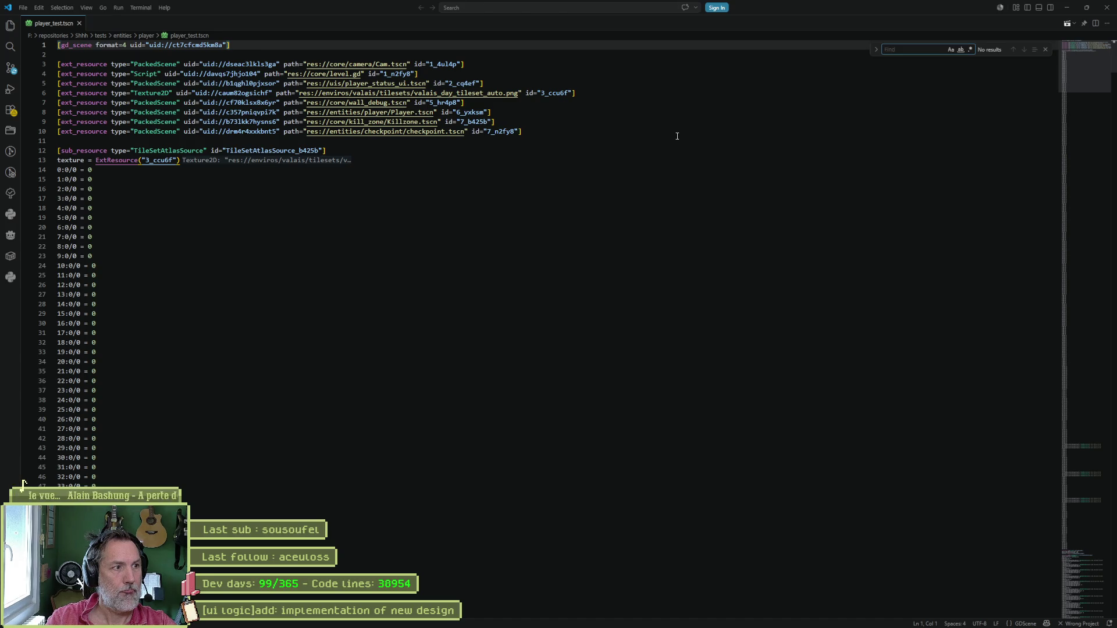
pyautogui.write('power')
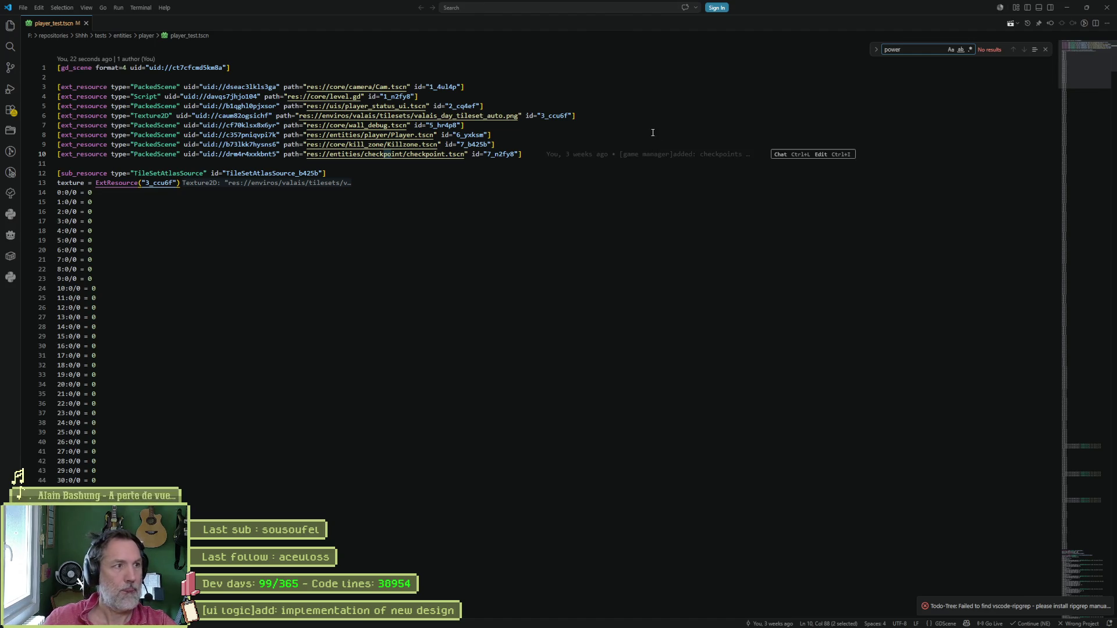
pyautogui.click(653, 133)
pyautogui.hotkey('ctrl', 'f')
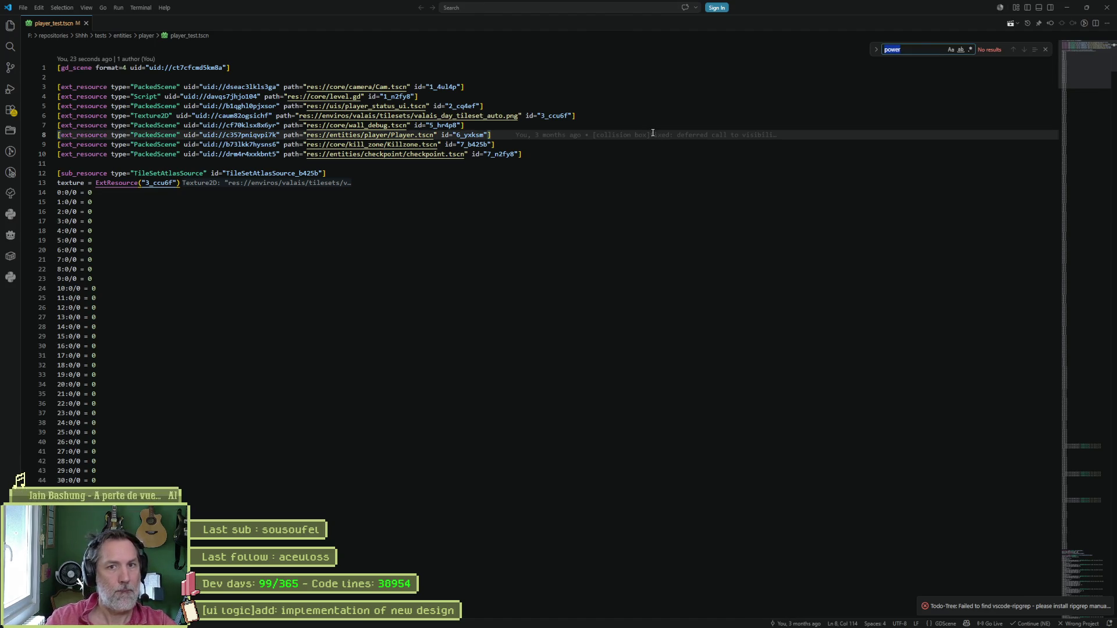
pyautogui.write('power')
pyautogui.press('BackSpace')
pyautogui.press('BackSpace')
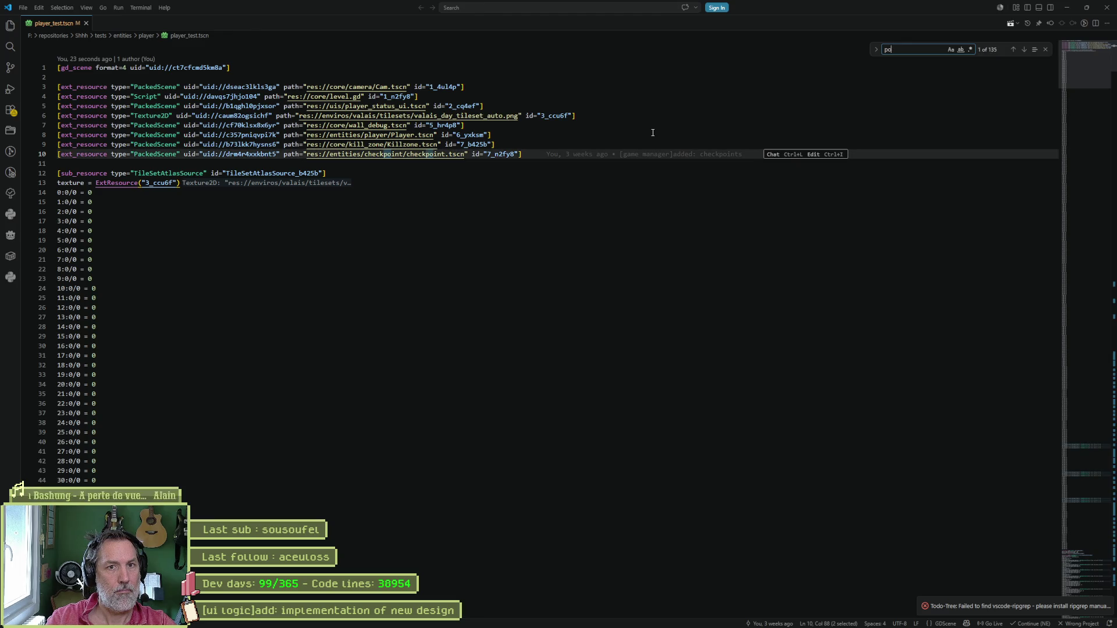
pyautogui.write('wer')
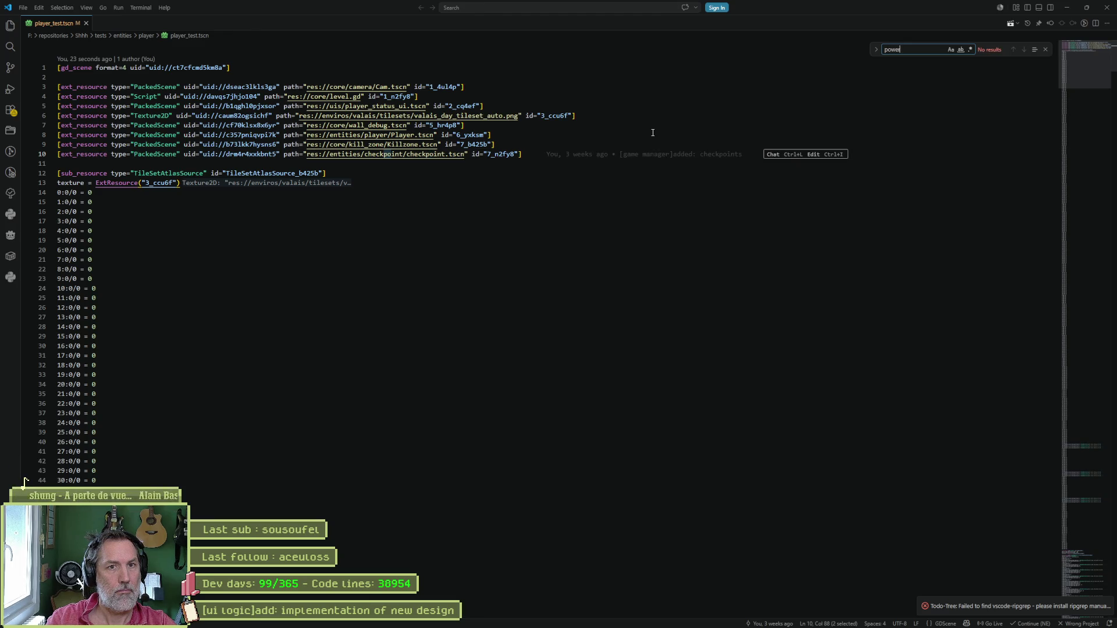
pyautogui.write('_up')
pyautogui.hotkey('ctrl', 'a')
pyautogui.write('Power')
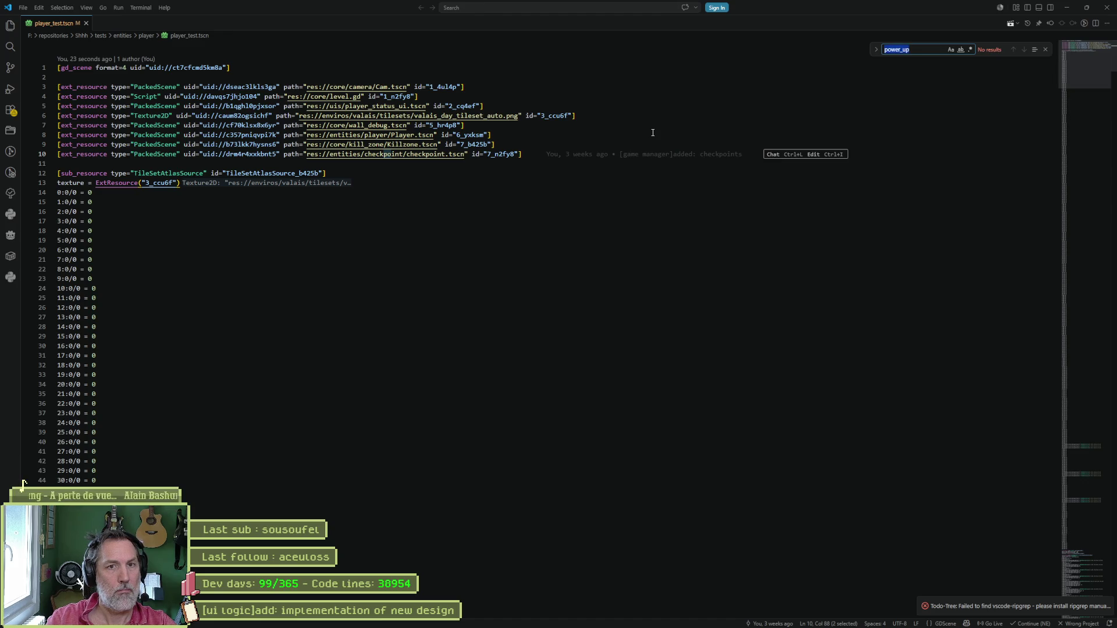
pyautogui.hotkey('ctrl', 'a')
pyautogui.press('BackSpace')
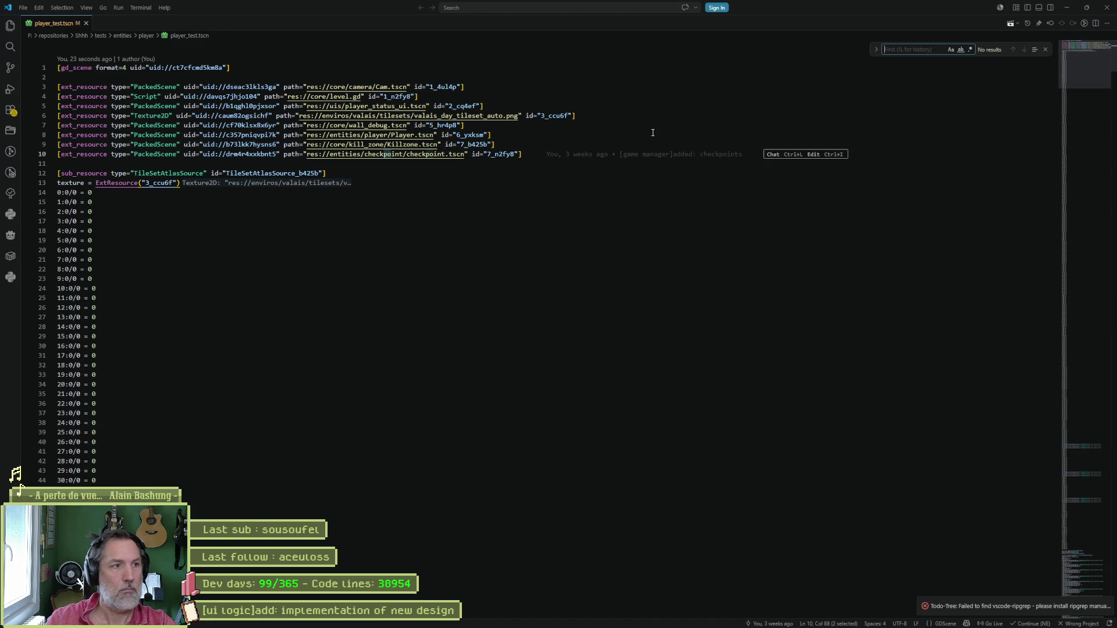
# Scroll down to the [node] entries: PlayerTest Node2D root, Camera2D, Player, Killzone and Checkpoint.
pyautogui.click(425, 163)
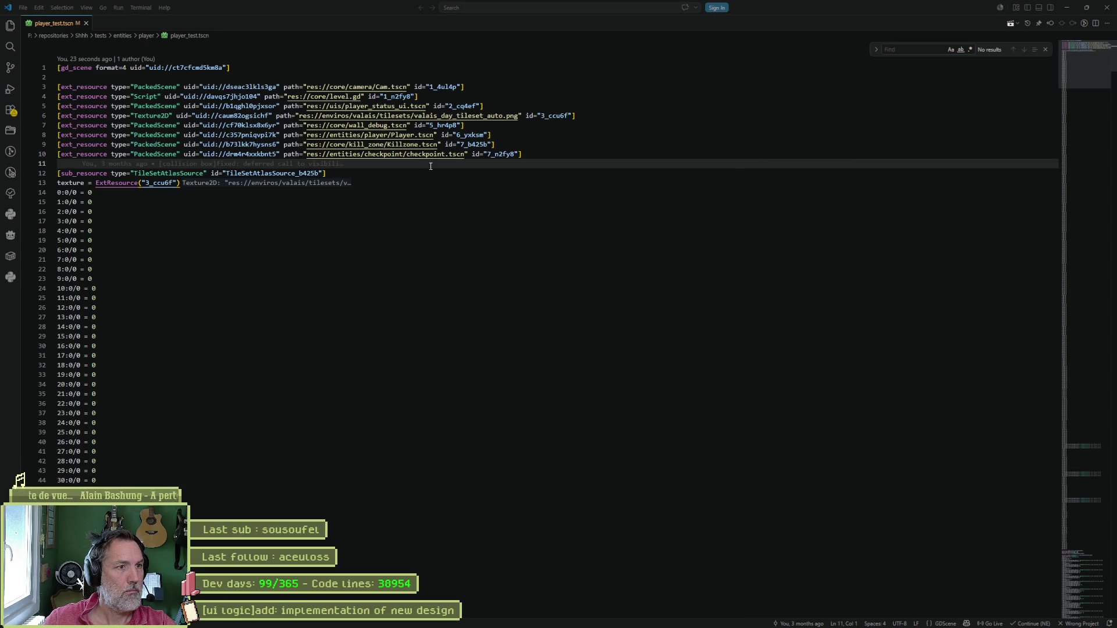
pyautogui.hotkey('alt', 'Tab')
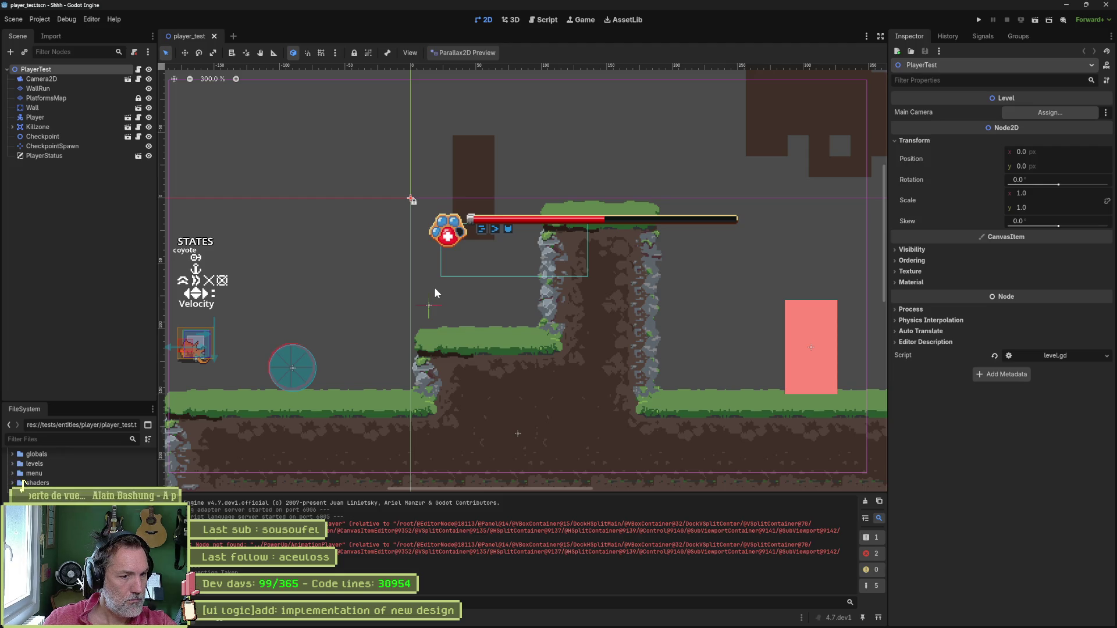
pyautogui.hotkey('alt', 'Tab')
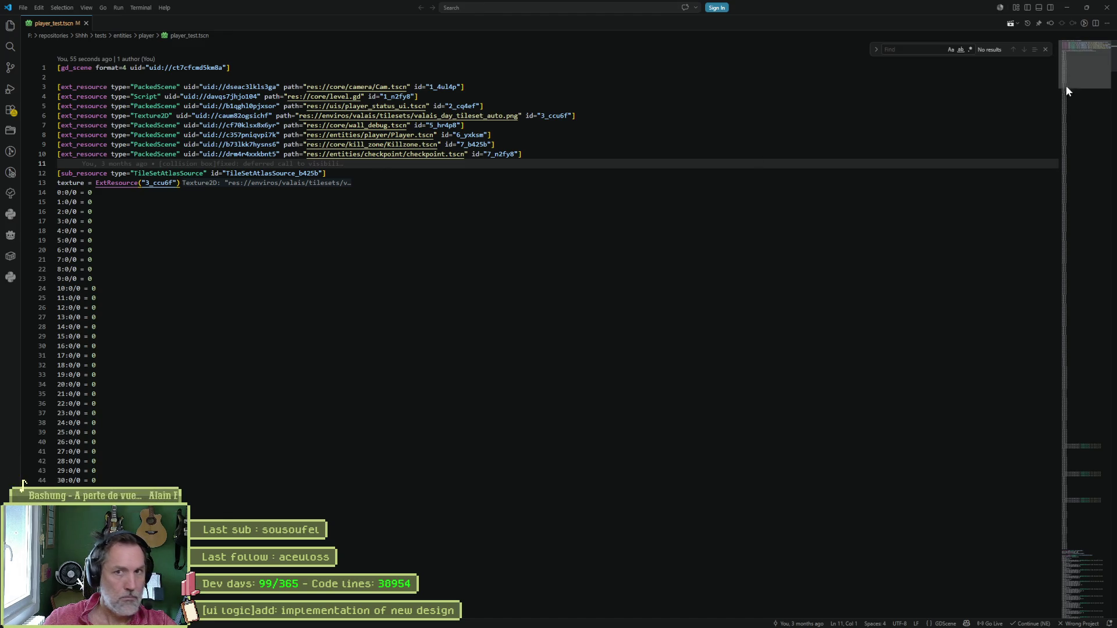
pyautogui.moveTo(1073, 76); pyautogui.dragTo(1087, 578)
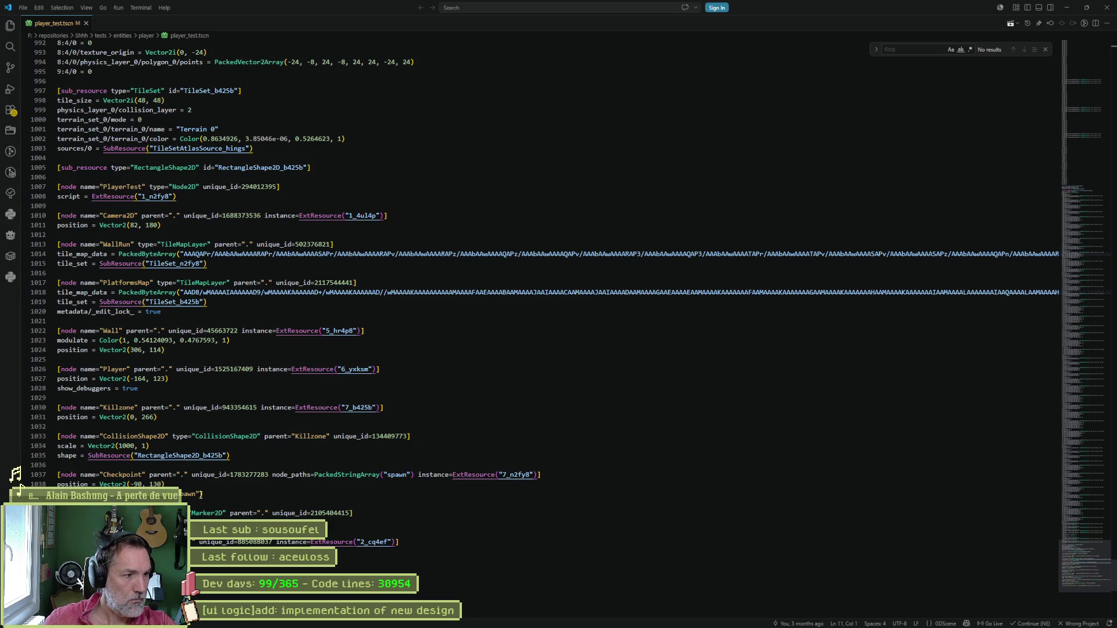
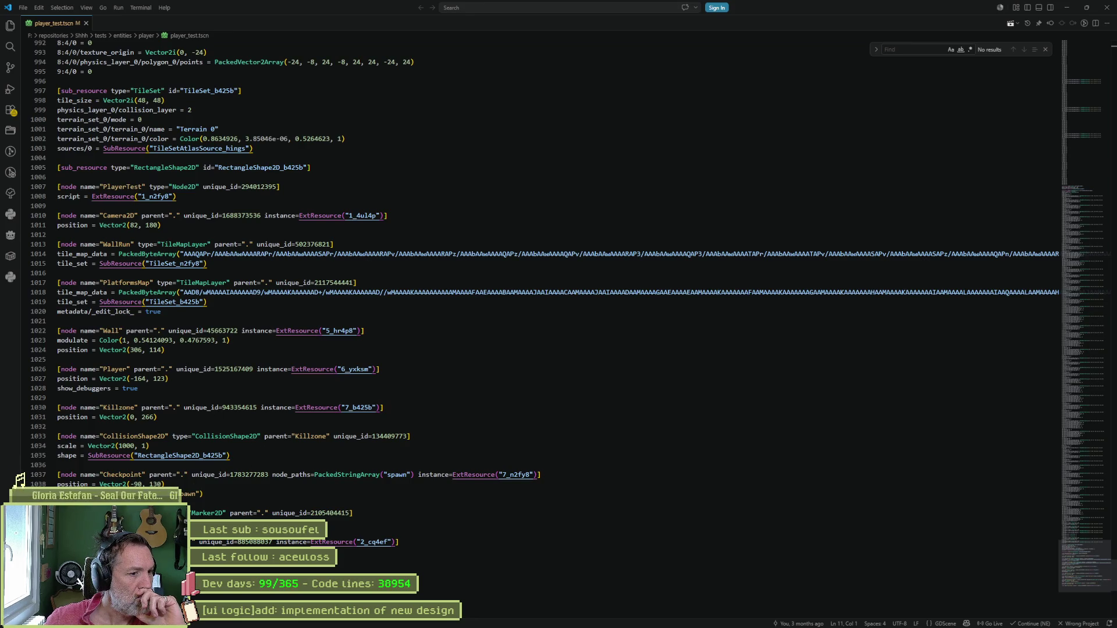
# Switch from Visual Studio Code back to the Godot editor window.
pyautogui.click(1106, 7)
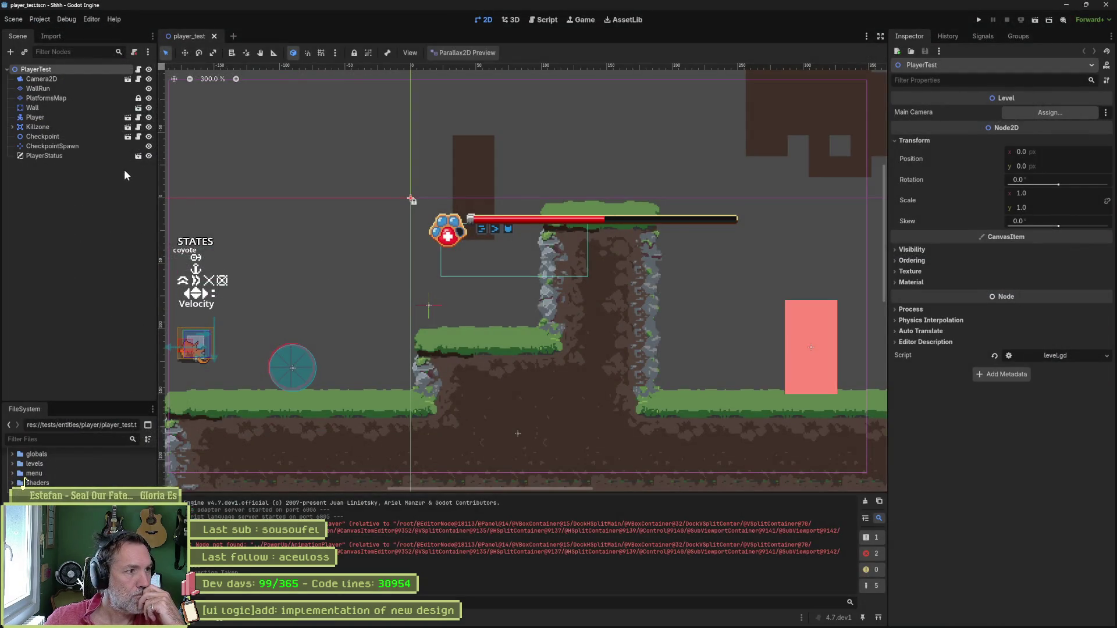
# Close the PlayerStatus and Player sub-scenes and clear the output log.
pyautogui.click(138, 157)
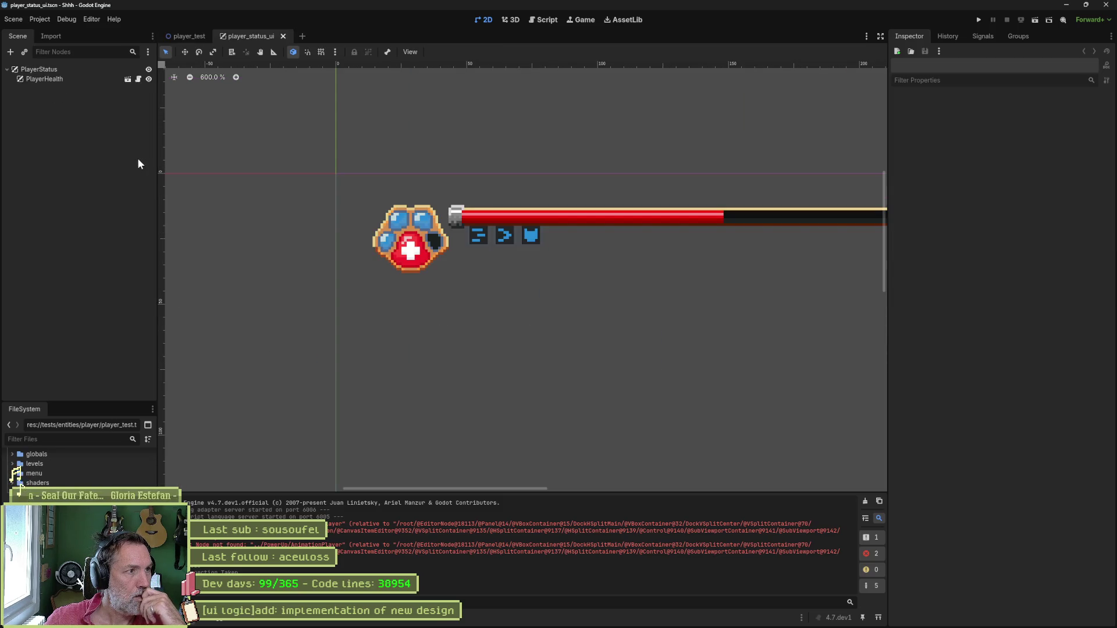
pyautogui.click(284, 36)
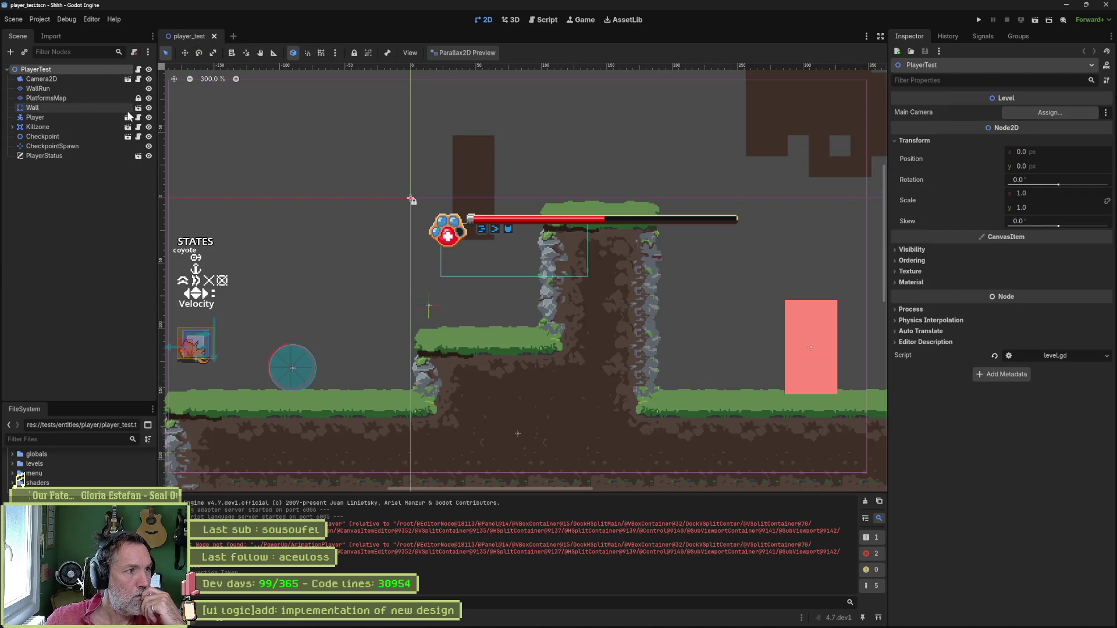
pyautogui.click(865, 501)
pyautogui.click(126, 117)
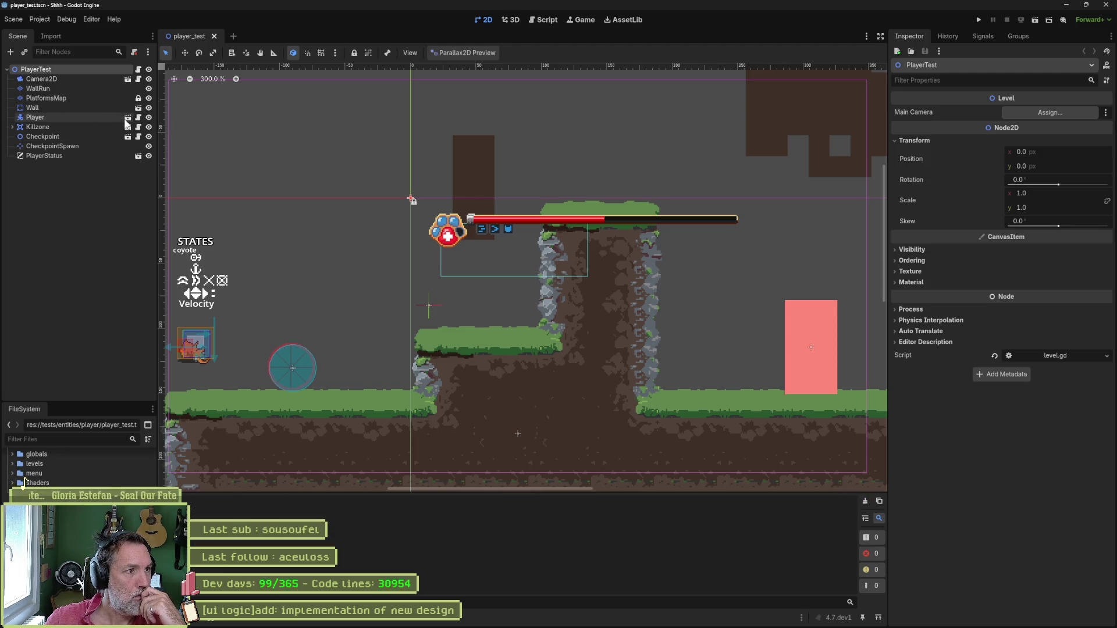
pyautogui.click(254, 36)
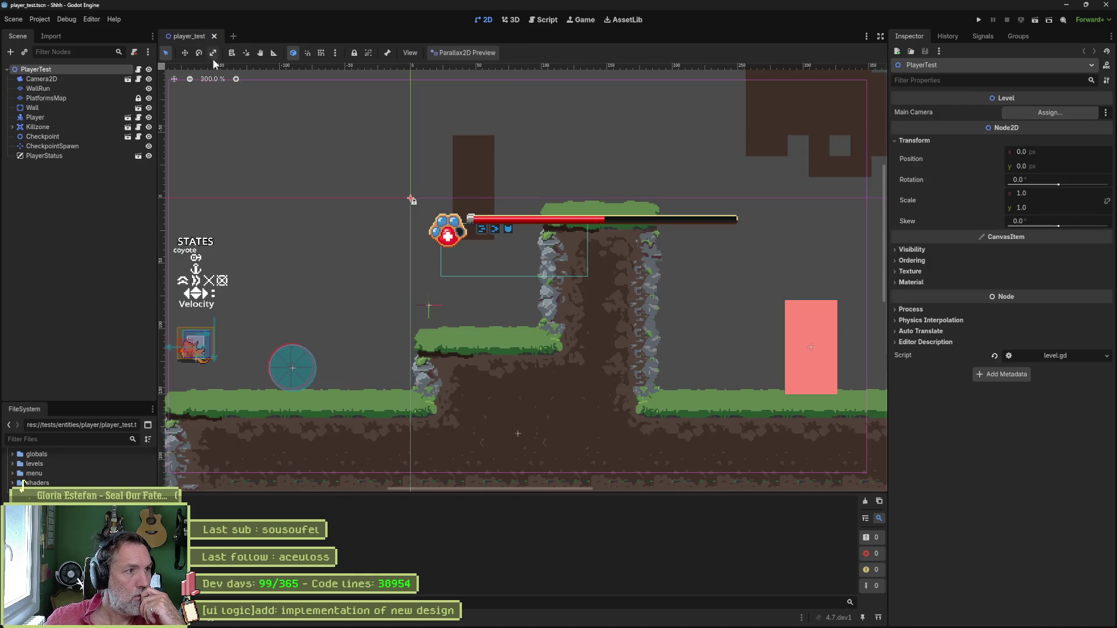
# Close the Killzone, Checkpoint and camera sub-scenes, then close player_test itself.
pyautogui.click(128, 127)
pyautogui.middleClick(235, 35)
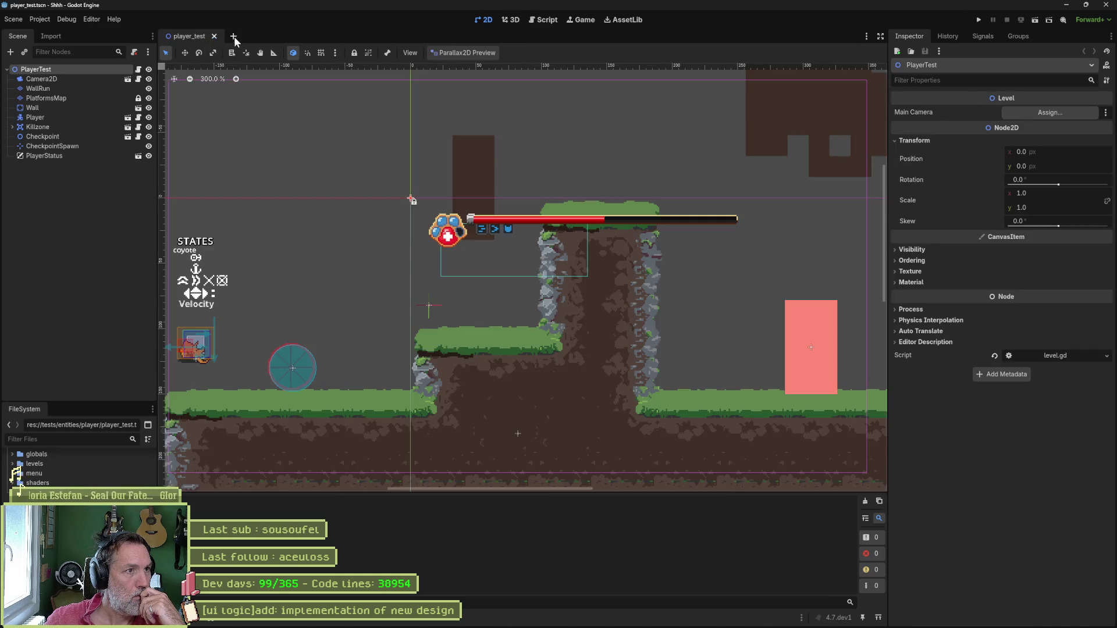
pyautogui.middleClick(242, 37)
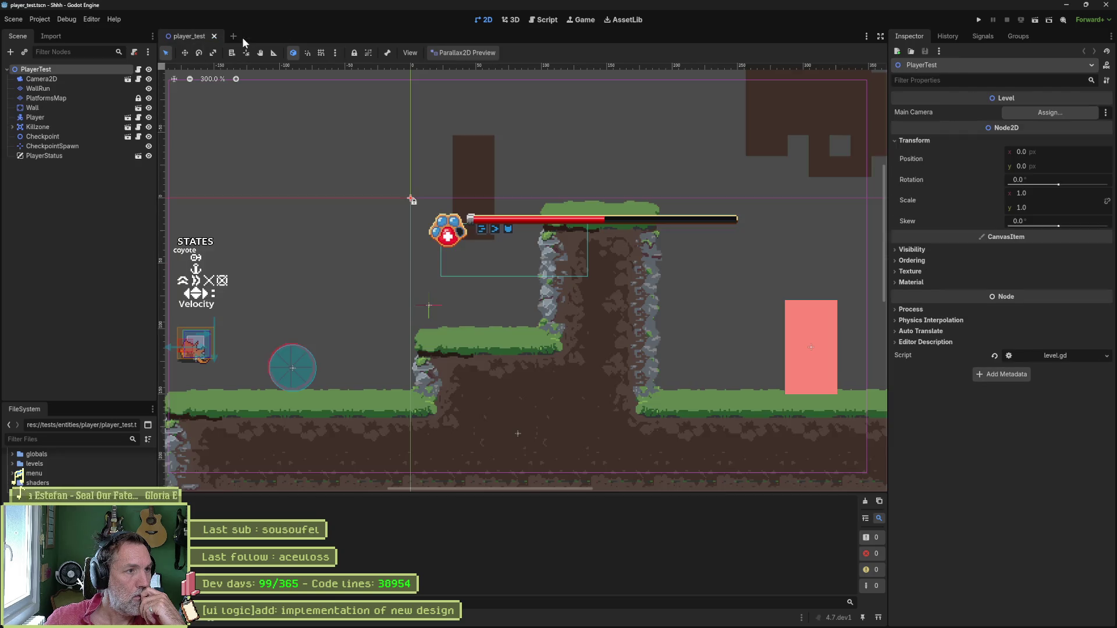
pyautogui.click(137, 79)
pyautogui.middleClick(229, 36)
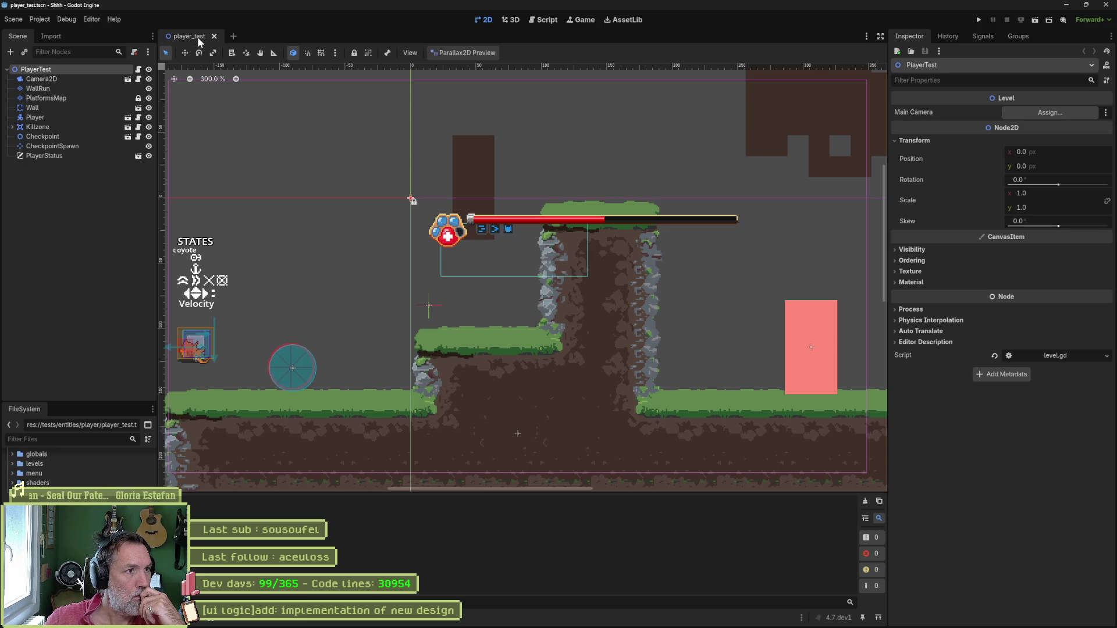
pyautogui.middleClick(198, 36)
pyautogui.hotkey('alt', 'shift', 'o')
# Reopen player_test.tscn through the resource quick search.
pyautogui.write('player_test')
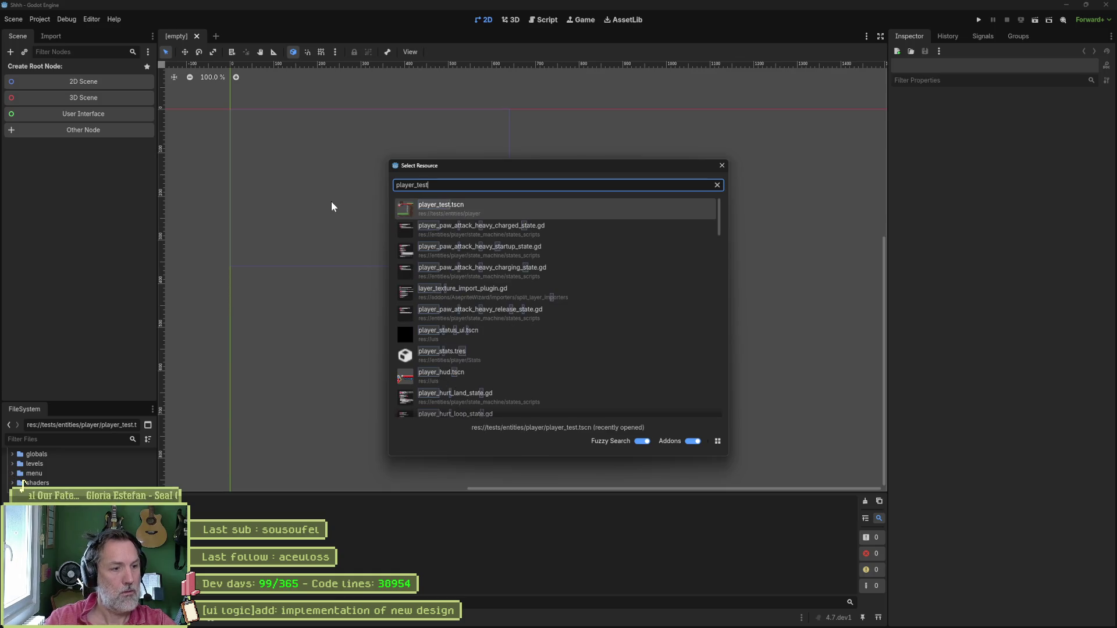
pyautogui.press('Return')
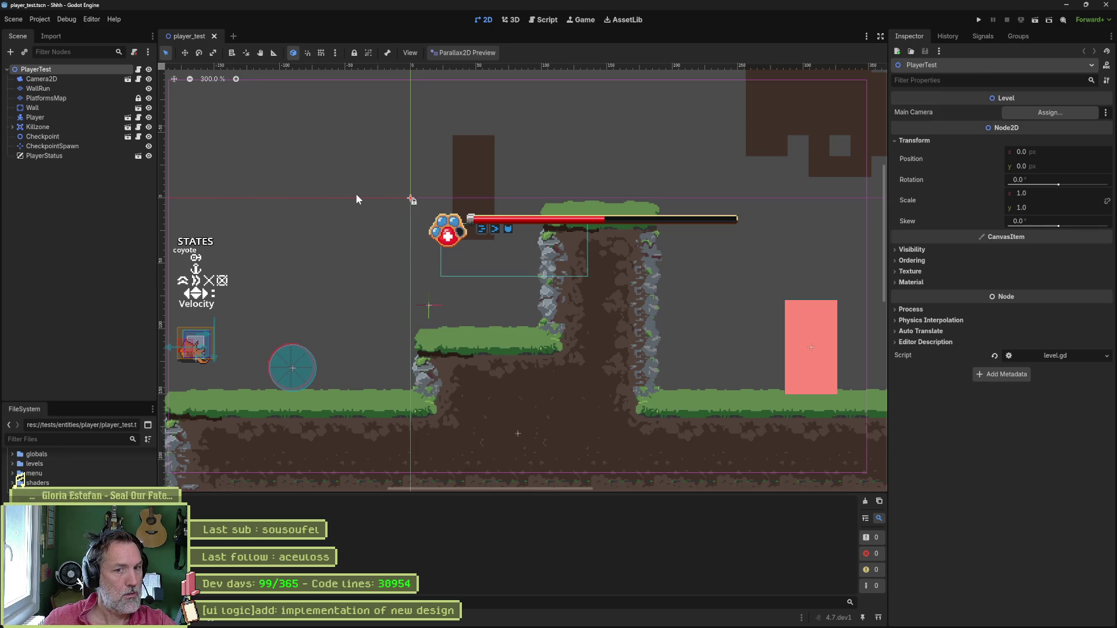
pyautogui.click(57, 248)
# Instance dash_power.tscn, drop DashPower on the lower ground, and run the scene.
pyautogui.hotkey('ctrl', 'shift', 'a')
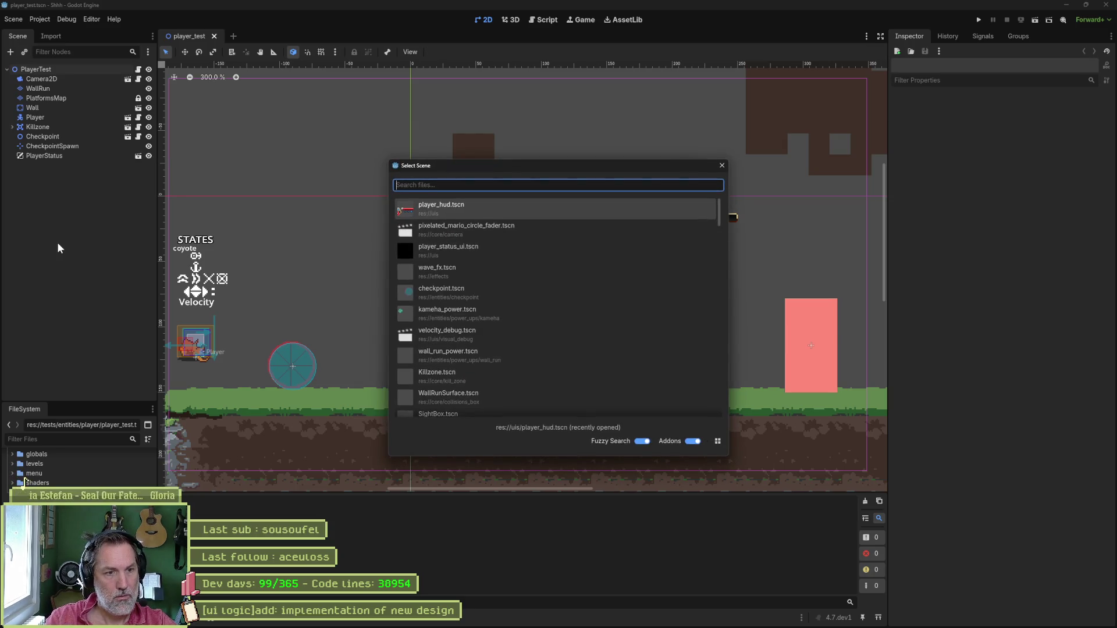
pyautogui.write('dash')
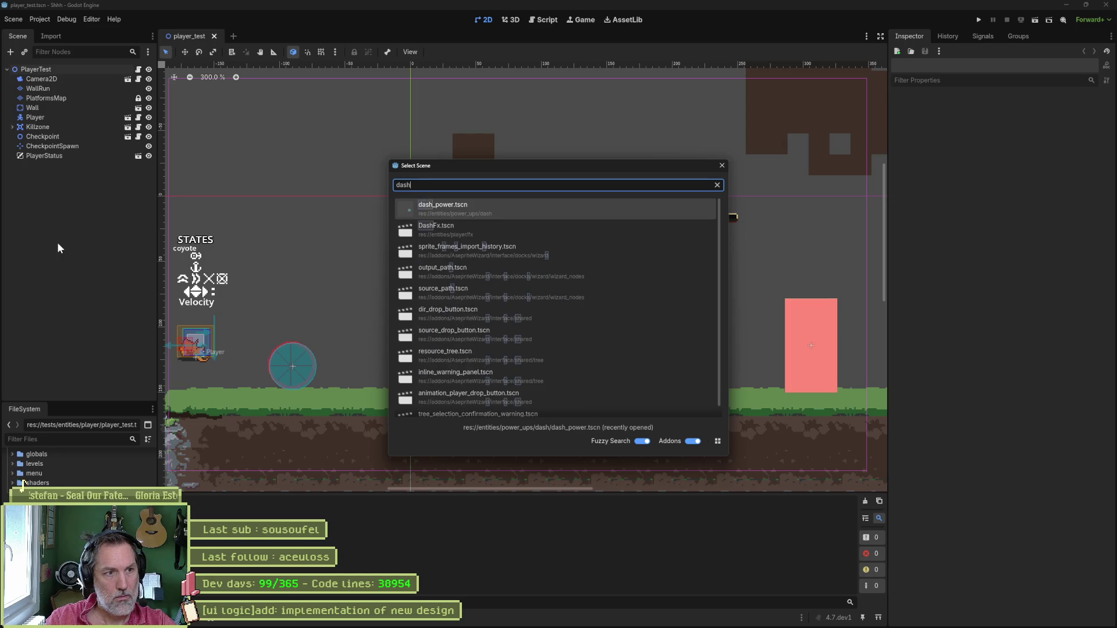
pyautogui.press('Return')
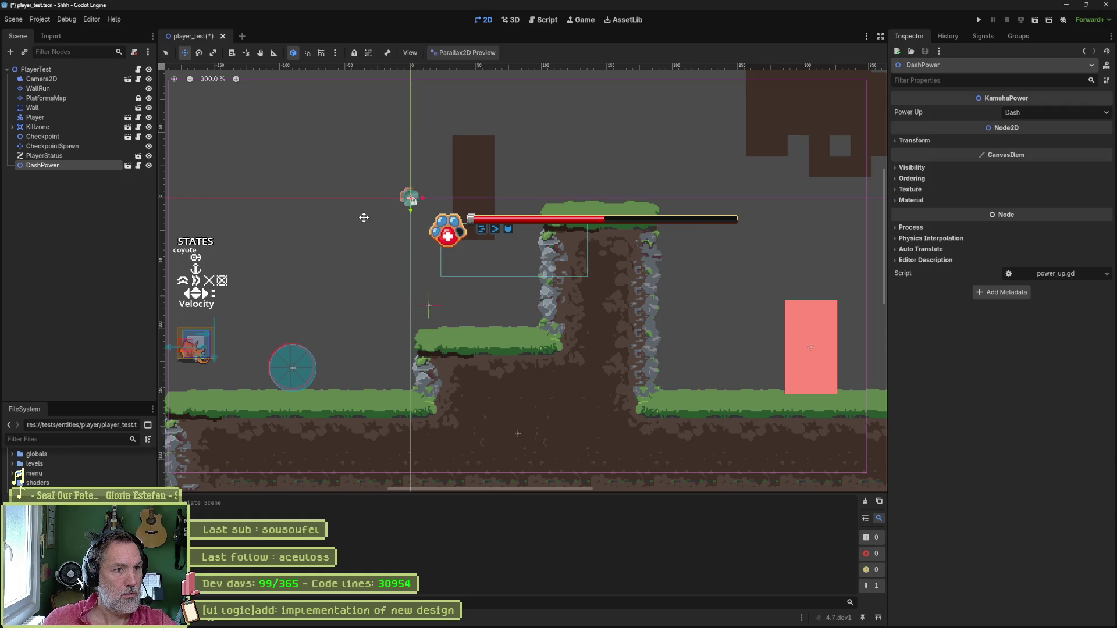
pyautogui.moveTo(378, 240)
pyautogui.mouseDown()
pyautogui.moveTo(378, 349)
pyautogui.moveTo(396, 363)
pyautogui.mouseUp()
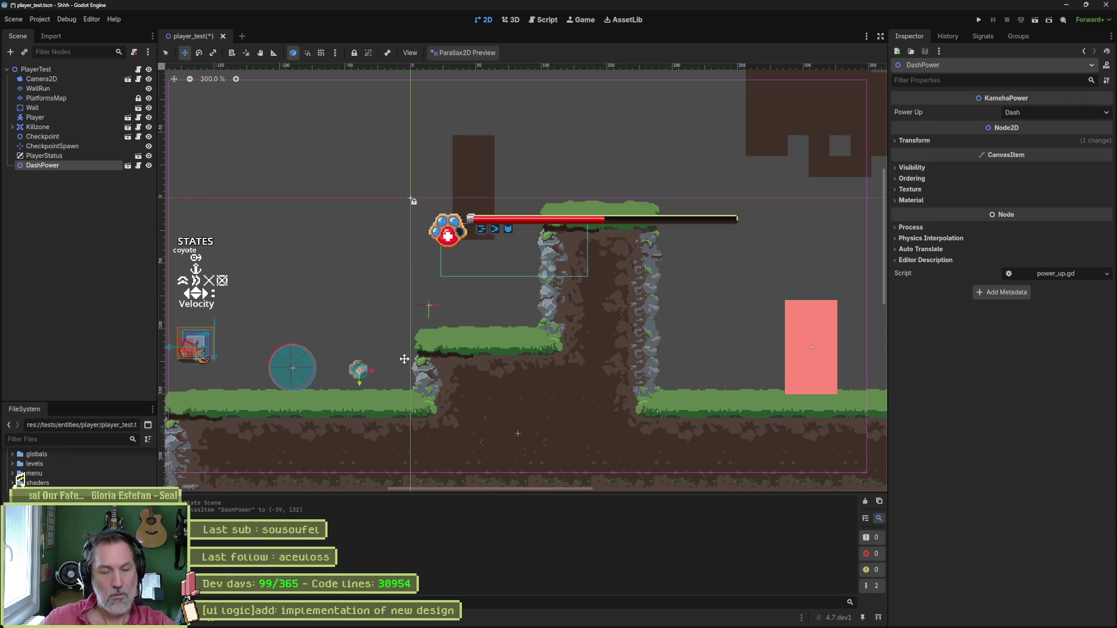
pyautogui.press('F6')
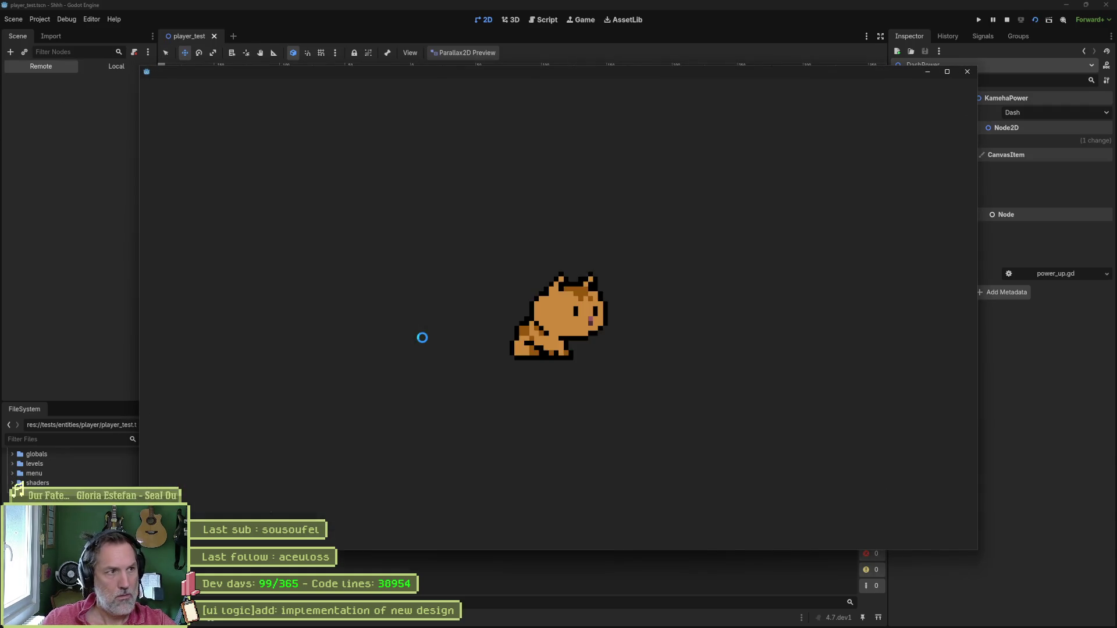
# Playtest walking right, jumping to collect the power-up, and dashing.
pyautogui.press('Right')
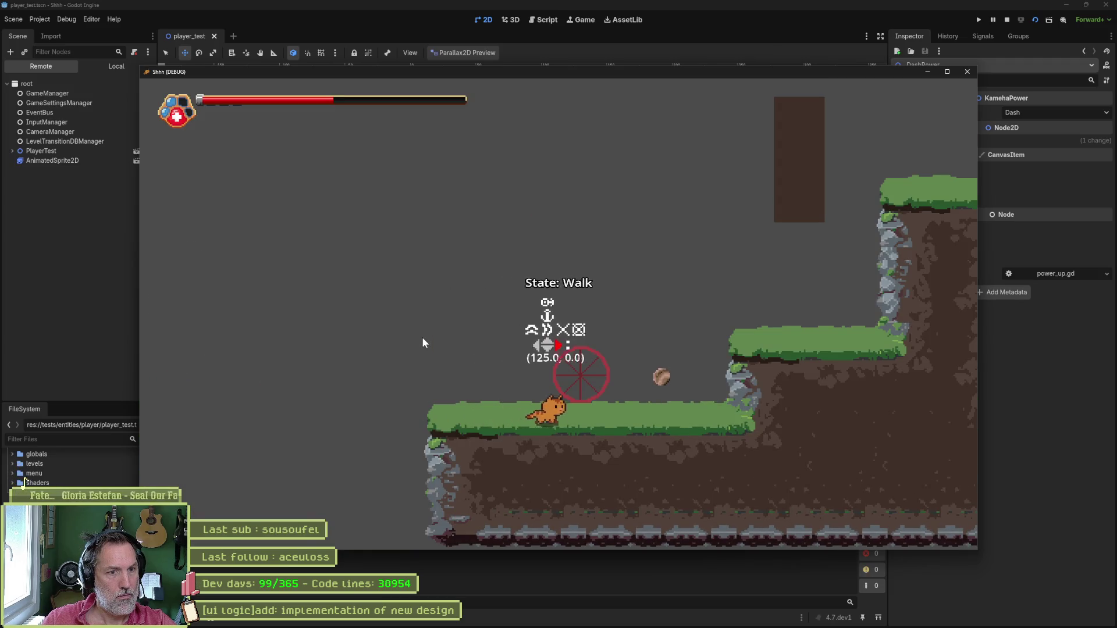
pyautogui.press('space')
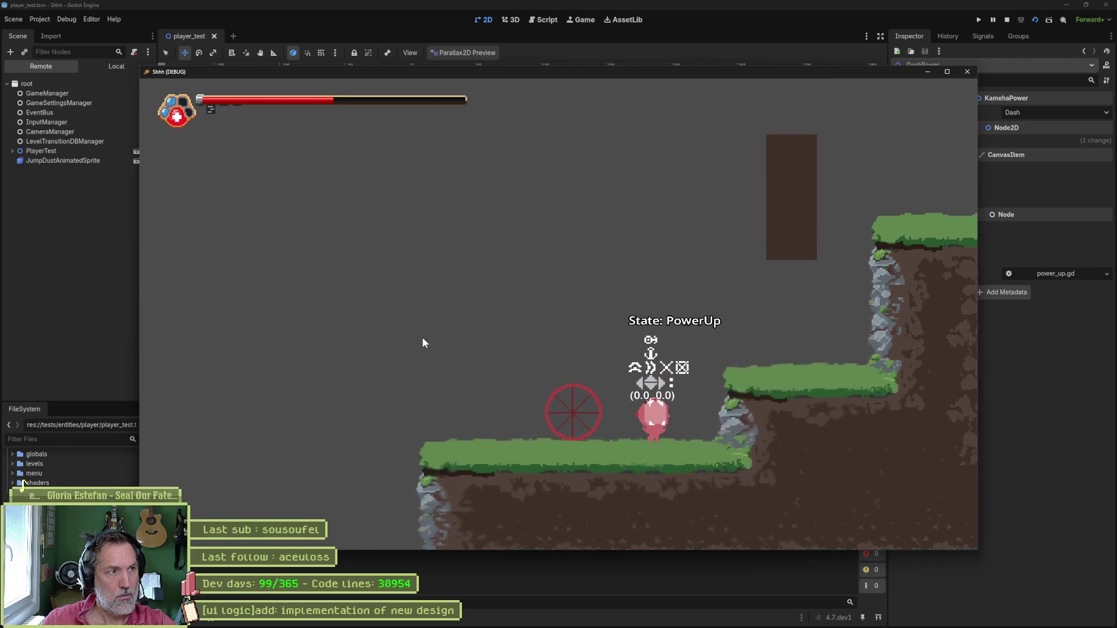
pyautogui.press('shift')
pyautogui.press('F8')
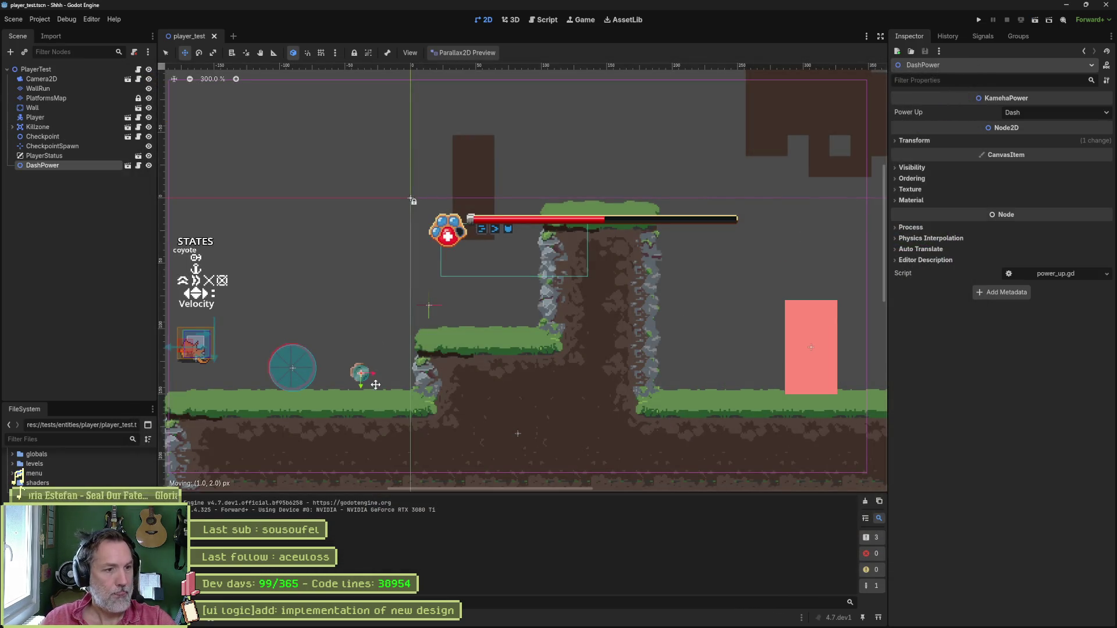
# Nudge DashPower along the ground, move it above PlayerStatus, and retest the dash.
pyautogui.moveTo(378, 386); pyautogui.dragTo(373, 392)
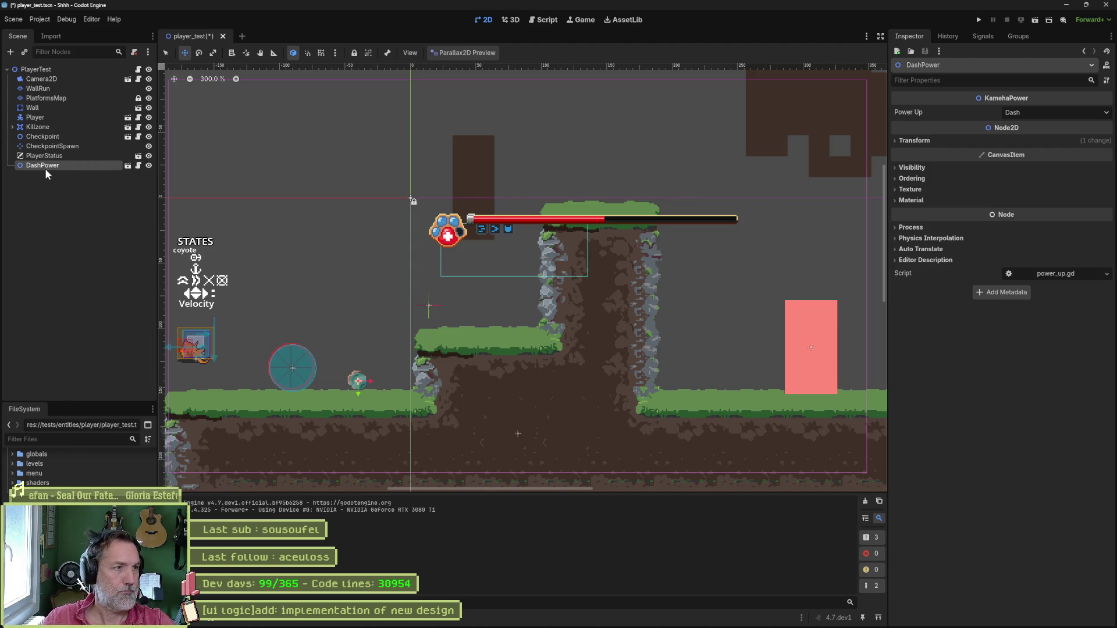
pyautogui.moveTo(45, 166); pyautogui.dragTo(48, 150)
pyautogui.press('F6')
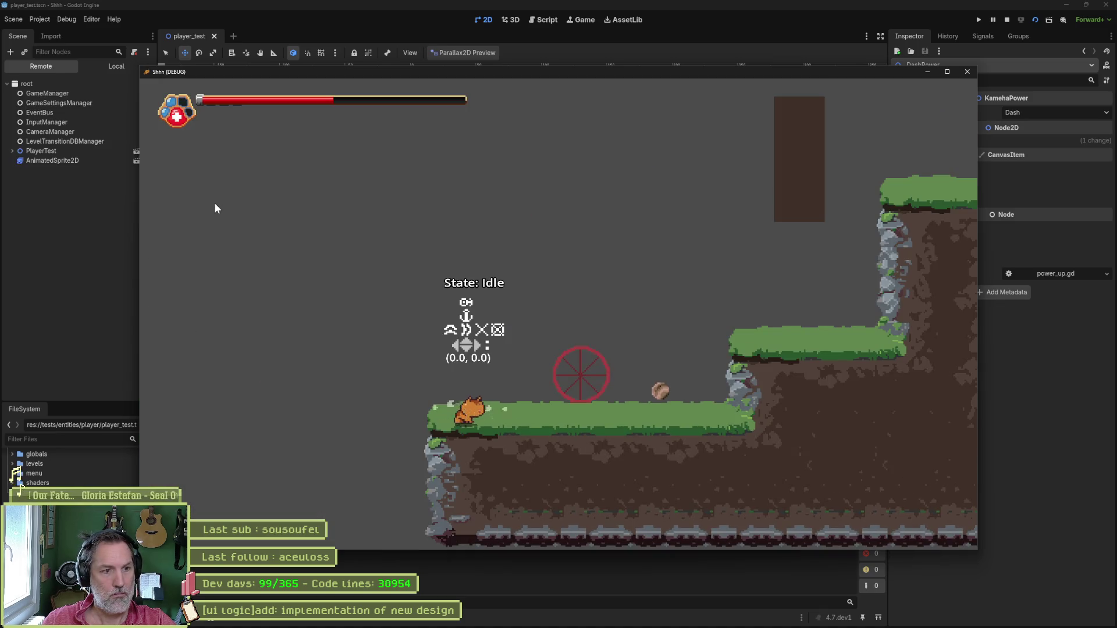
pyautogui.press('shift')
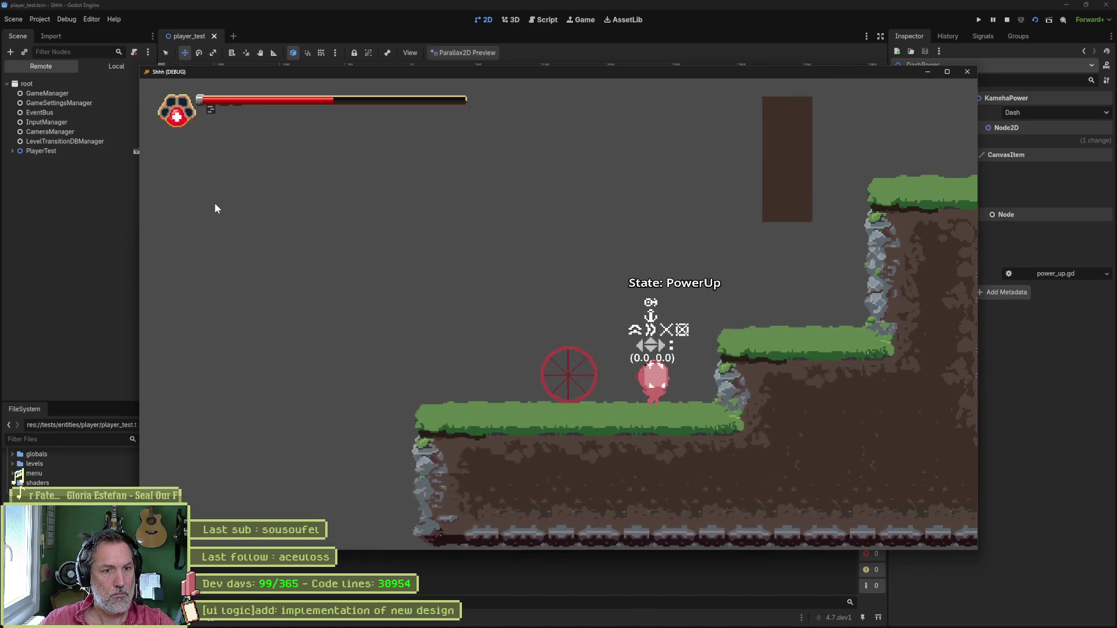
pyautogui.press('F8')
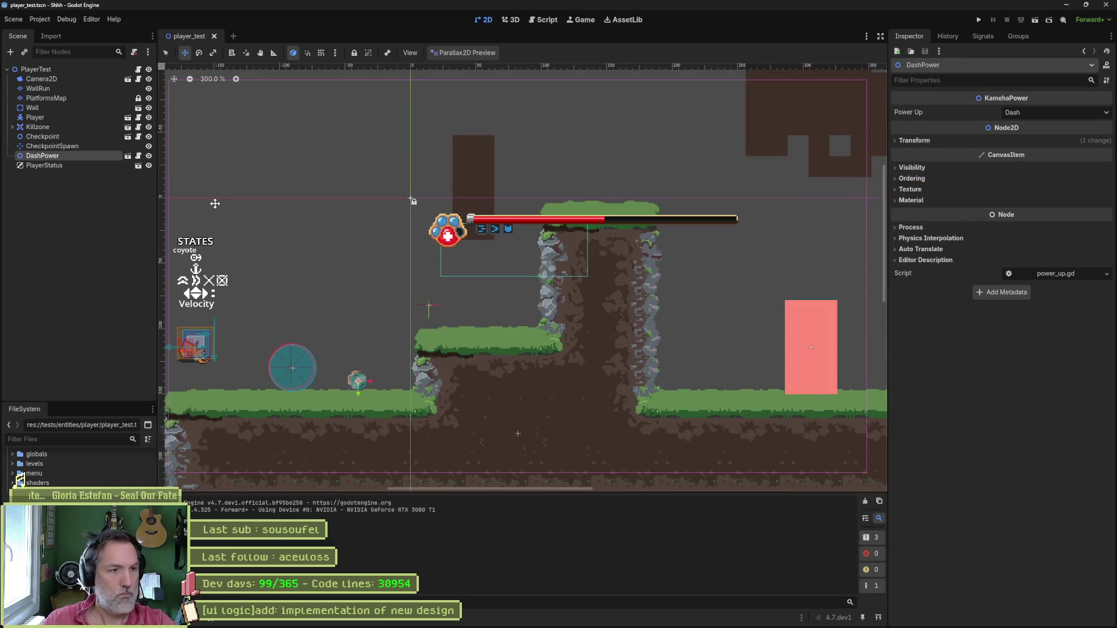
# Revert game_settings.tres Power Ups Dico to defaults: Fury, Wall Run, Kameha, Dash all On.
pyautogui.scroll(-10, 58, 473)
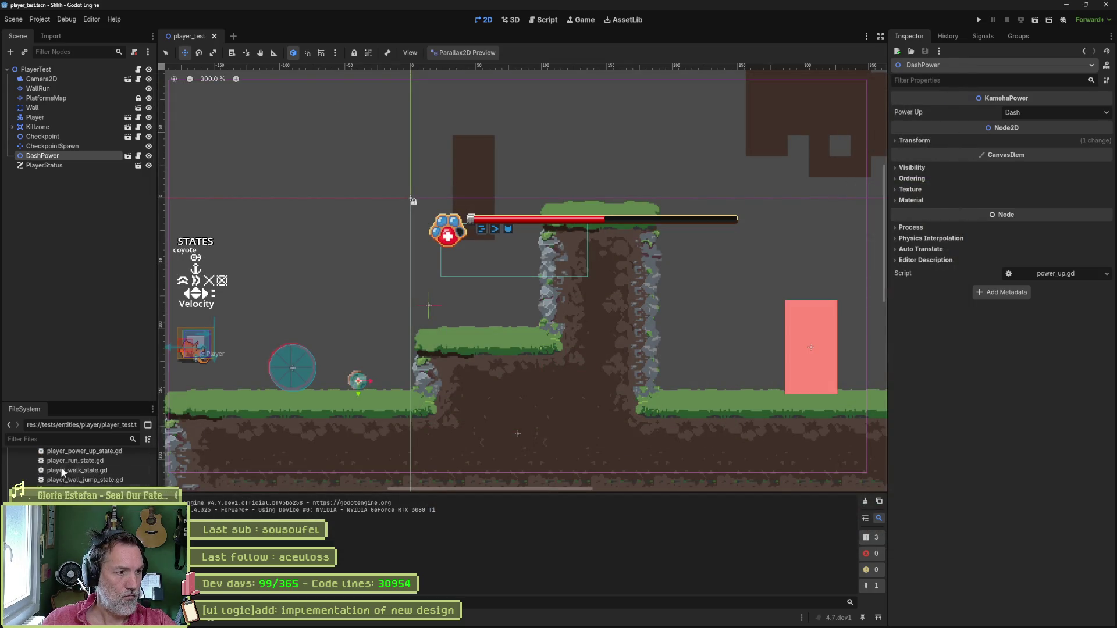
pyautogui.scroll(10, 58, 472)
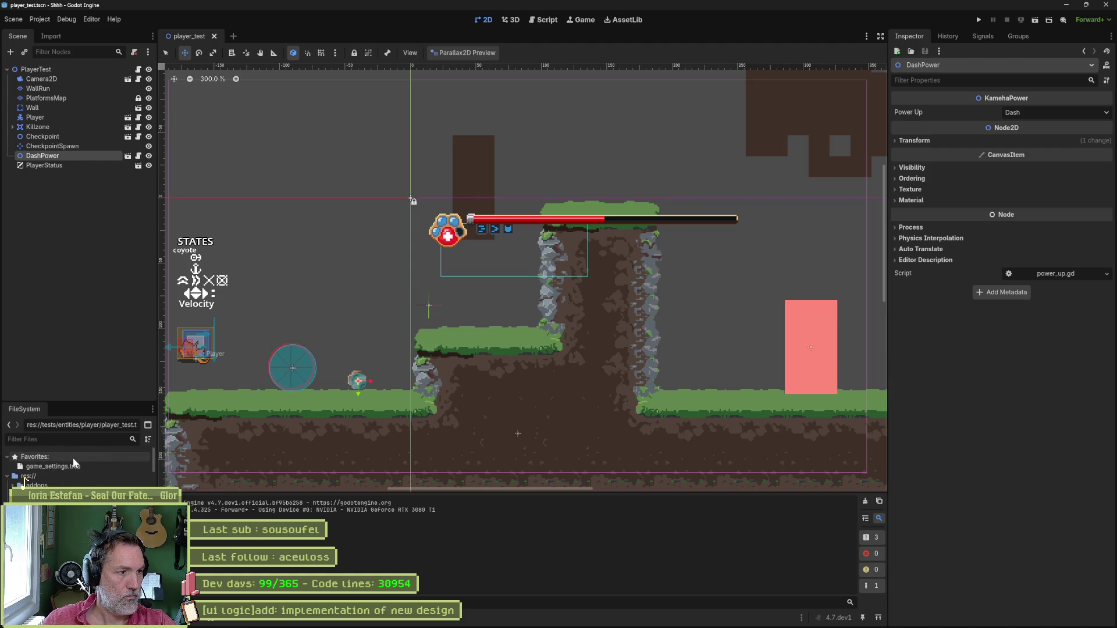
pyautogui.click(69, 465)
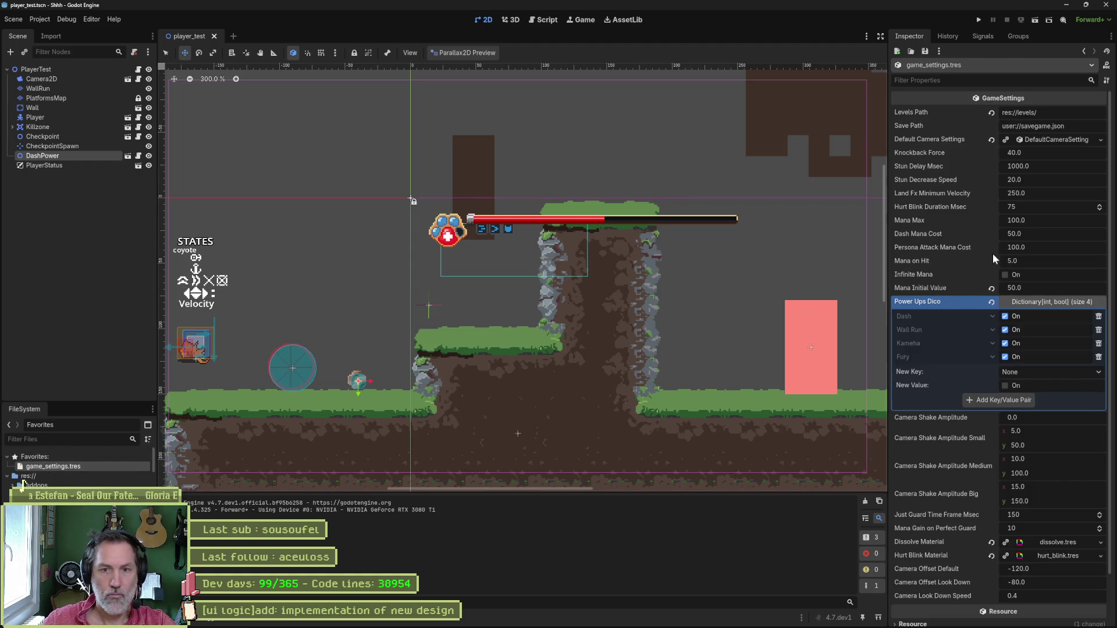
pyautogui.click(991, 301)
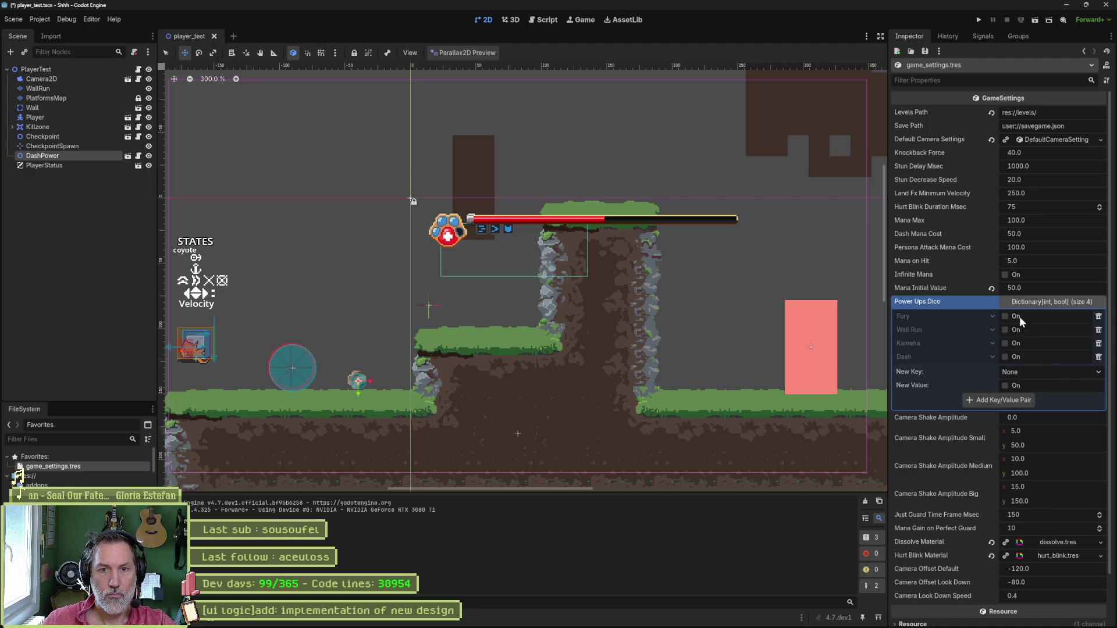
# Playtest collecting the power-up, turning around and dashing, then stop the game.
pyautogui.press('F6')
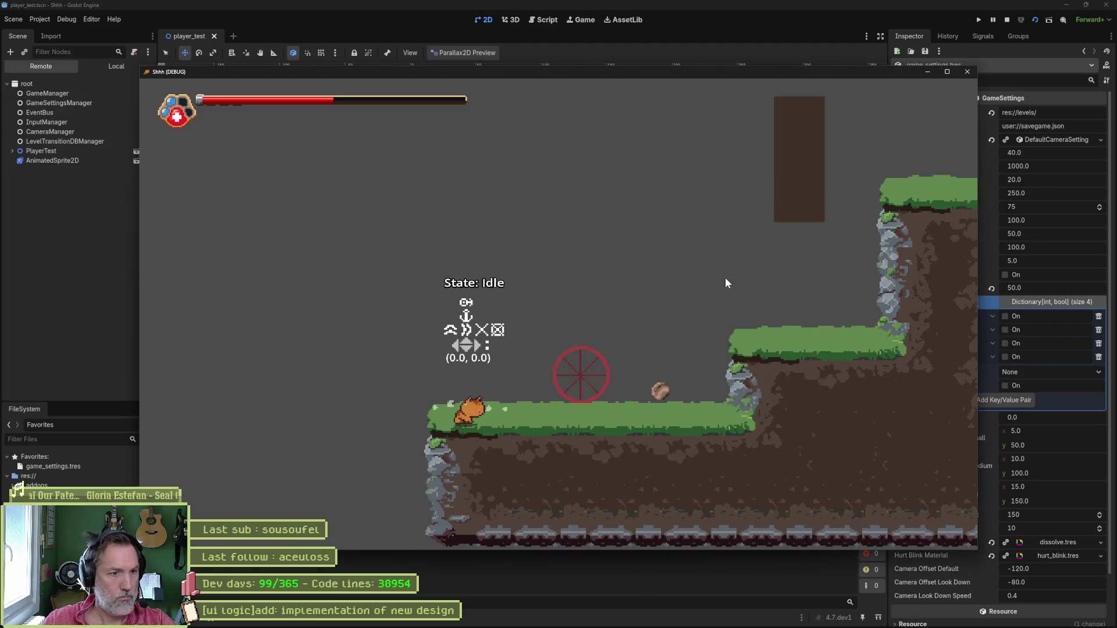
pyautogui.press('Right')
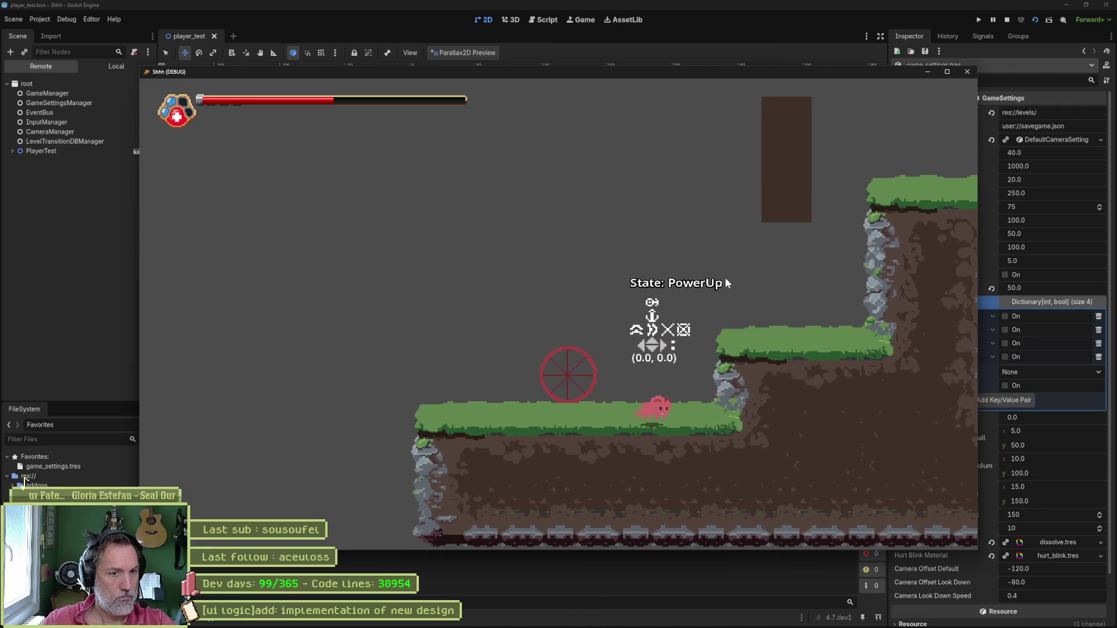
pyautogui.press('Left')
pyautogui.press('shift')
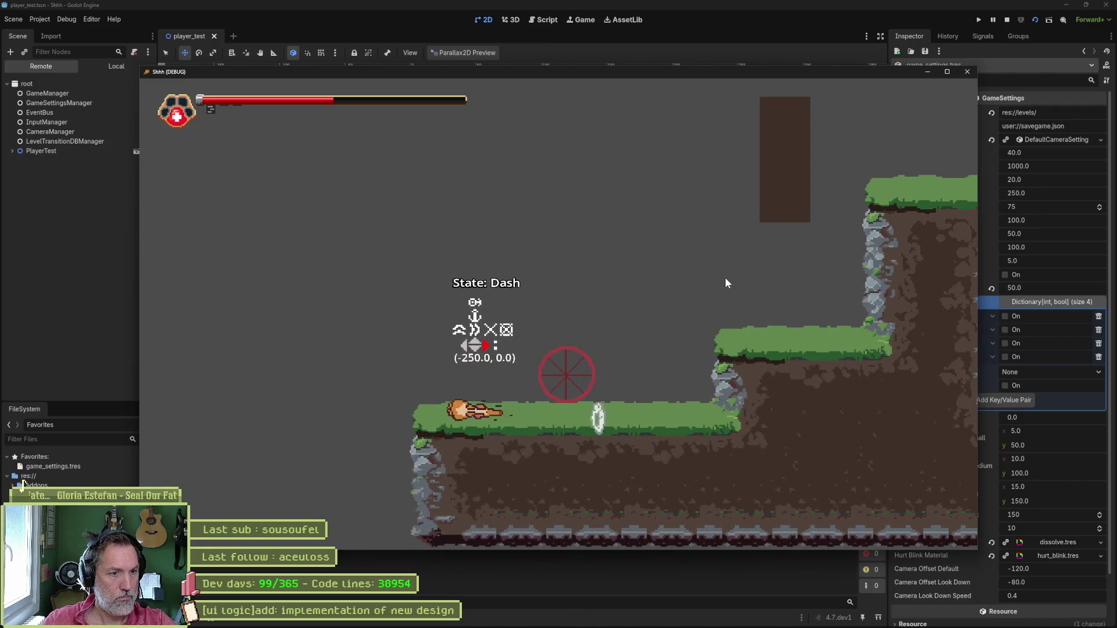
pyautogui.press('Right')
pyautogui.press('Right')
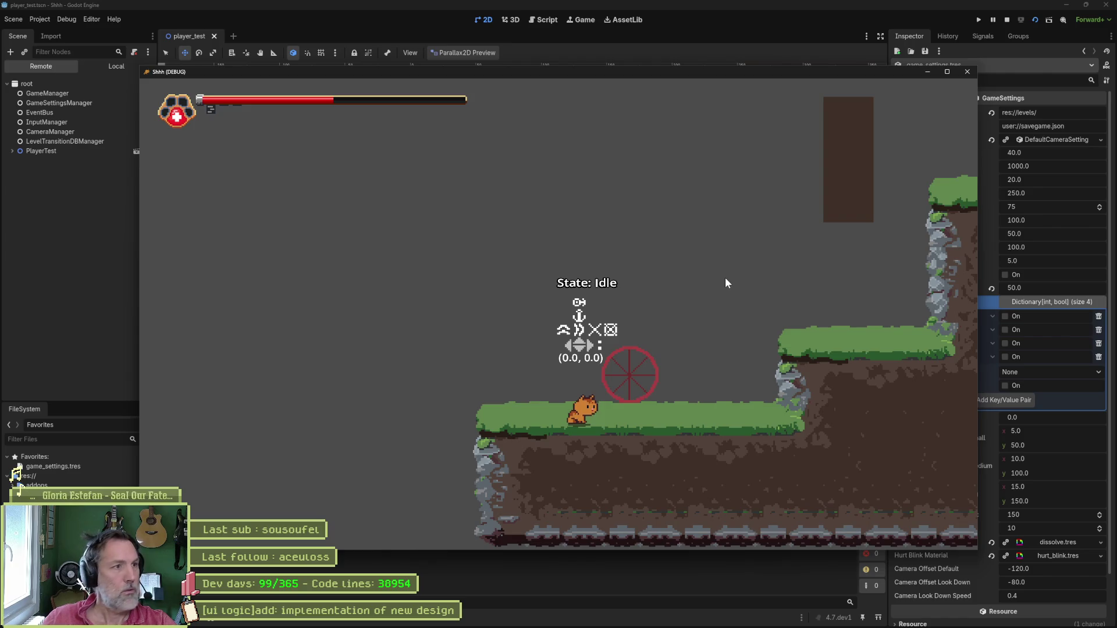
pyautogui.press('F8')
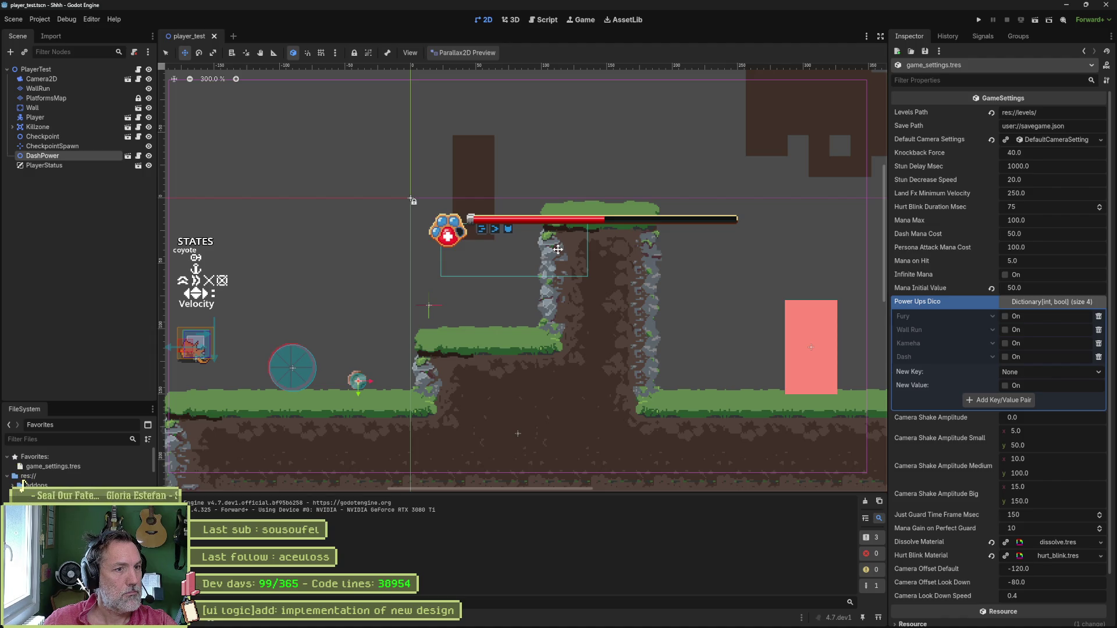
pyautogui.moveTo(583, 626)
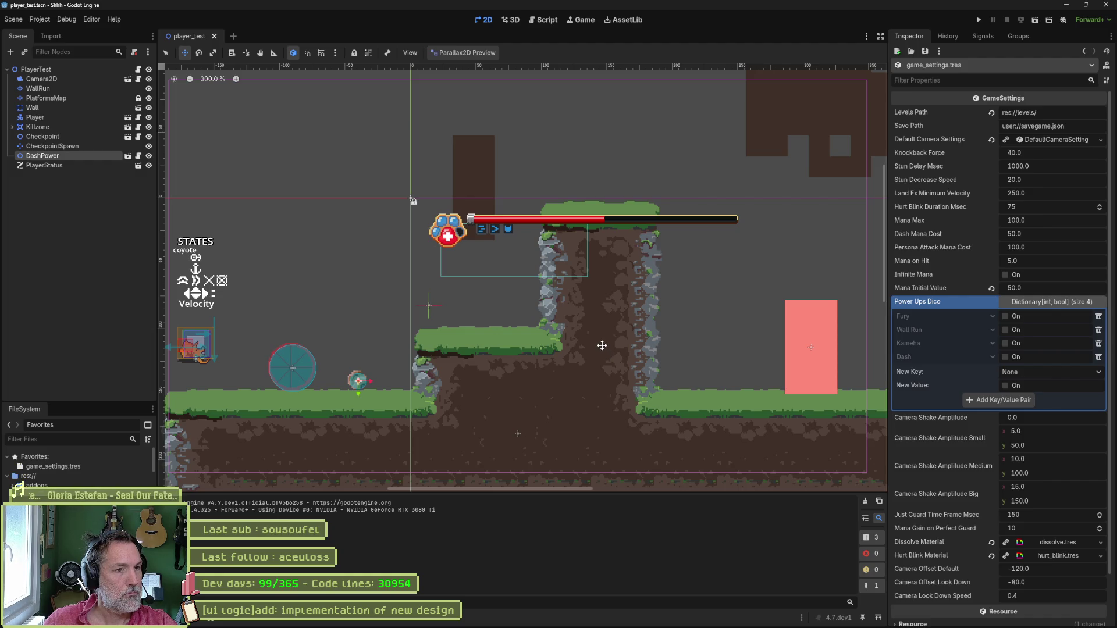
# Instance fury_power.tscn and place FuryPower on the ground beside the other power-up.
pyautogui.click(95, 188)
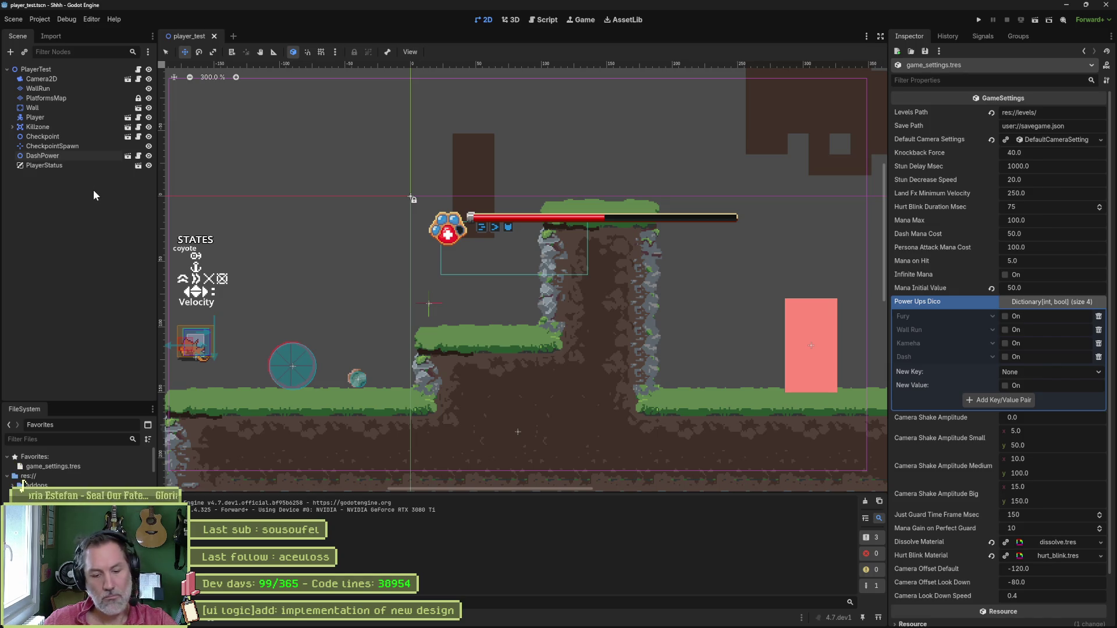
pyautogui.hotkey('ctrl', 'shift', 'a')
pyautogui.press('Return')
pyautogui.moveTo(364, 435); pyautogui.dragTo(364, 438)
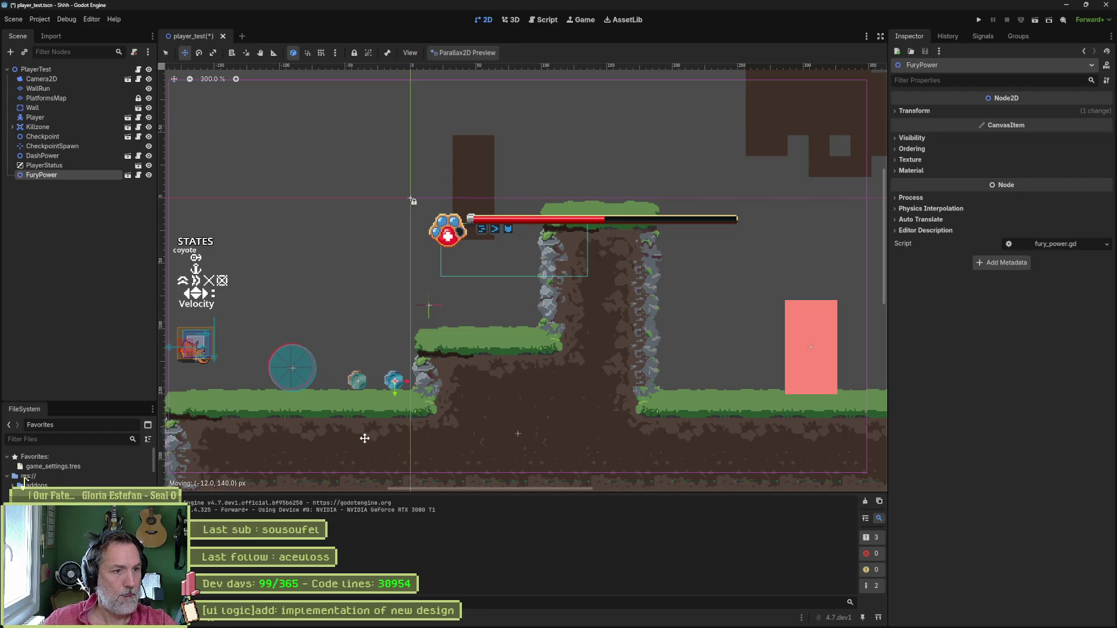
# Reveal FuryPower in FileSystem and drag kameha_power.tscn into the level.
pyautogui.rightClick(65, 176)
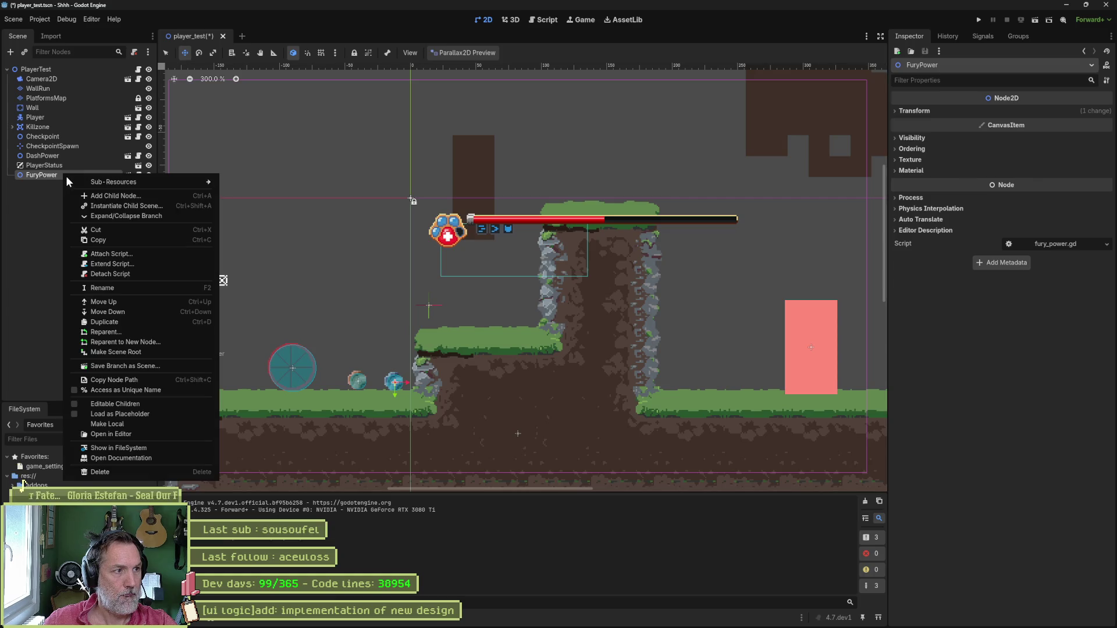
pyautogui.click(182, 449)
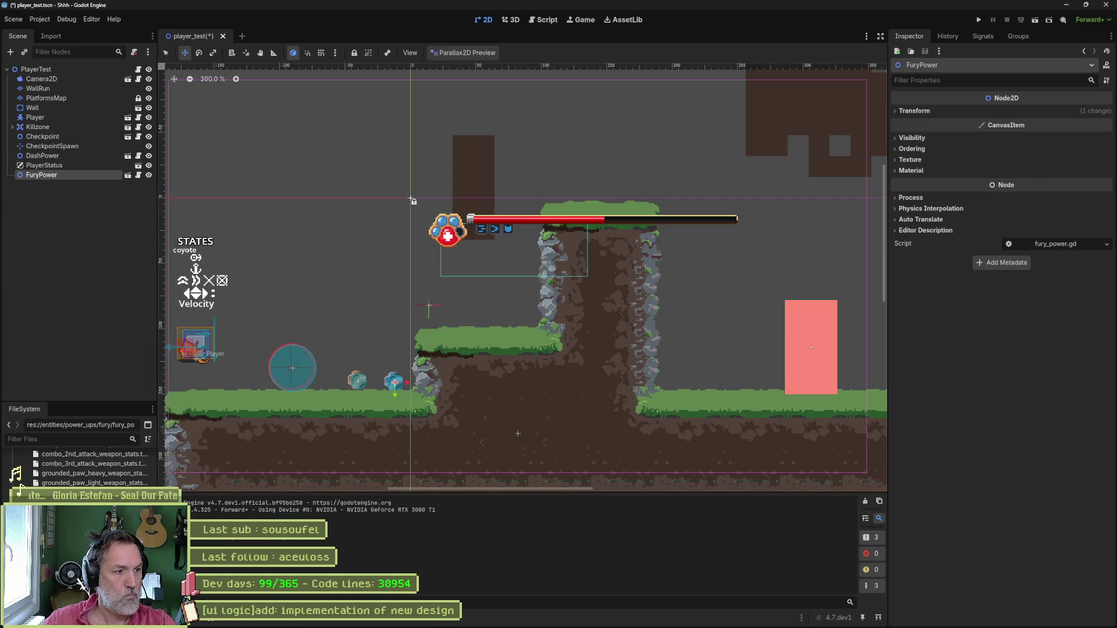
pyautogui.scroll(5, 25, 480)
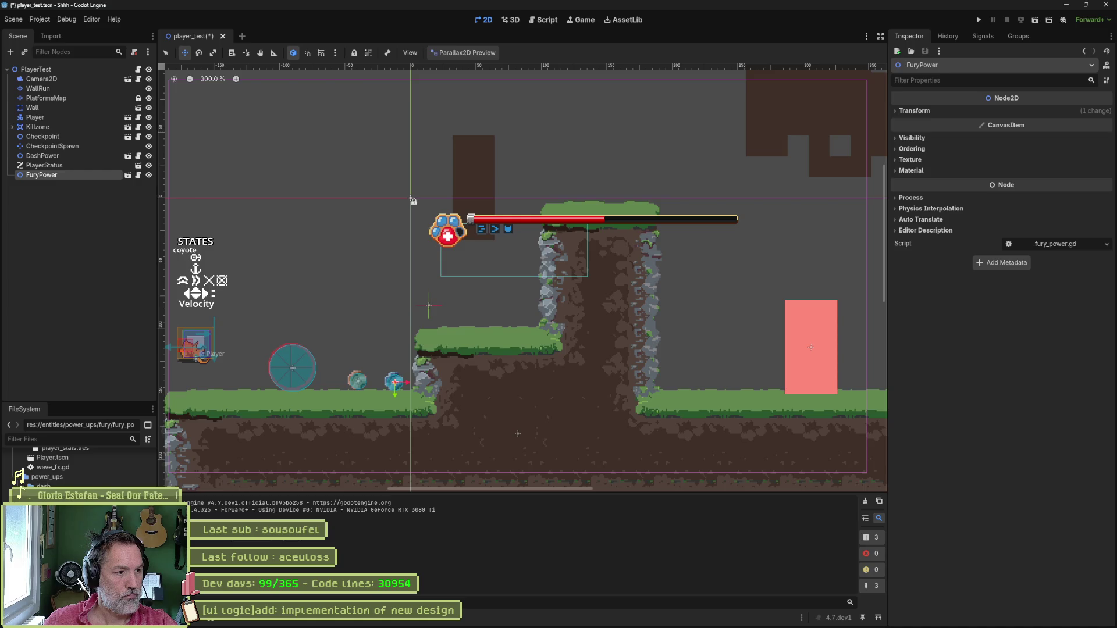
pyautogui.moveTo(24, 484)
pyautogui.mouseDown()
pyautogui.moveTo(72, 278)
pyautogui.moveTo(66, 249)
pyautogui.moveTo(226, 363)
pyautogui.moveTo(309, 296)
pyautogui.moveTo(348, 395)
pyautogui.mouseUp()
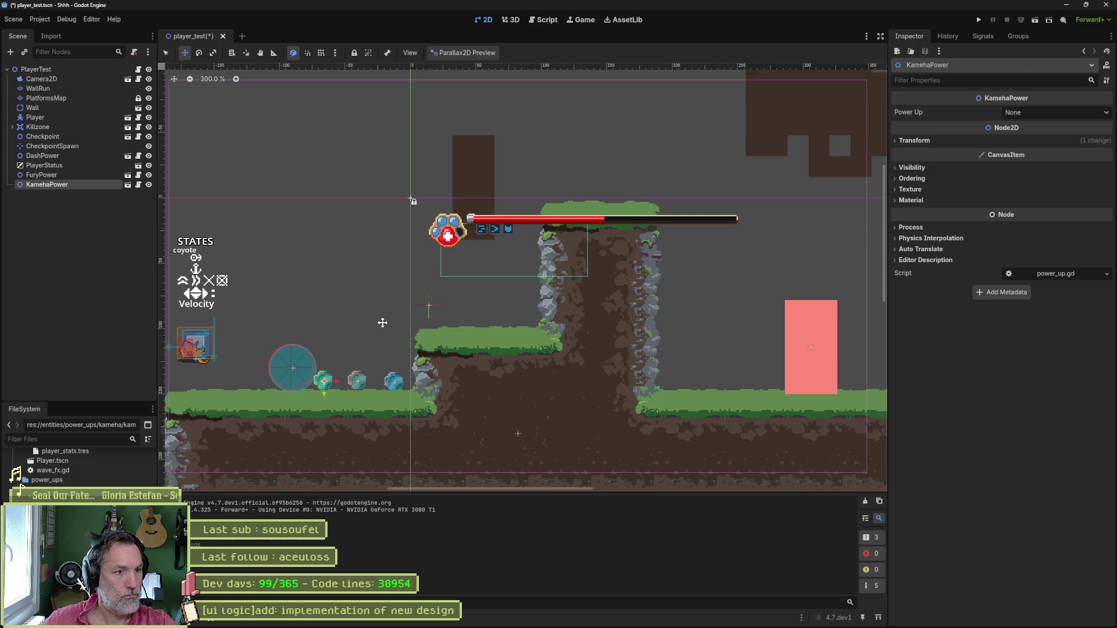
# Playtest collecting the pickups, then set KamehaPower's Power Up property to Kameha.
pyautogui.press('F6')
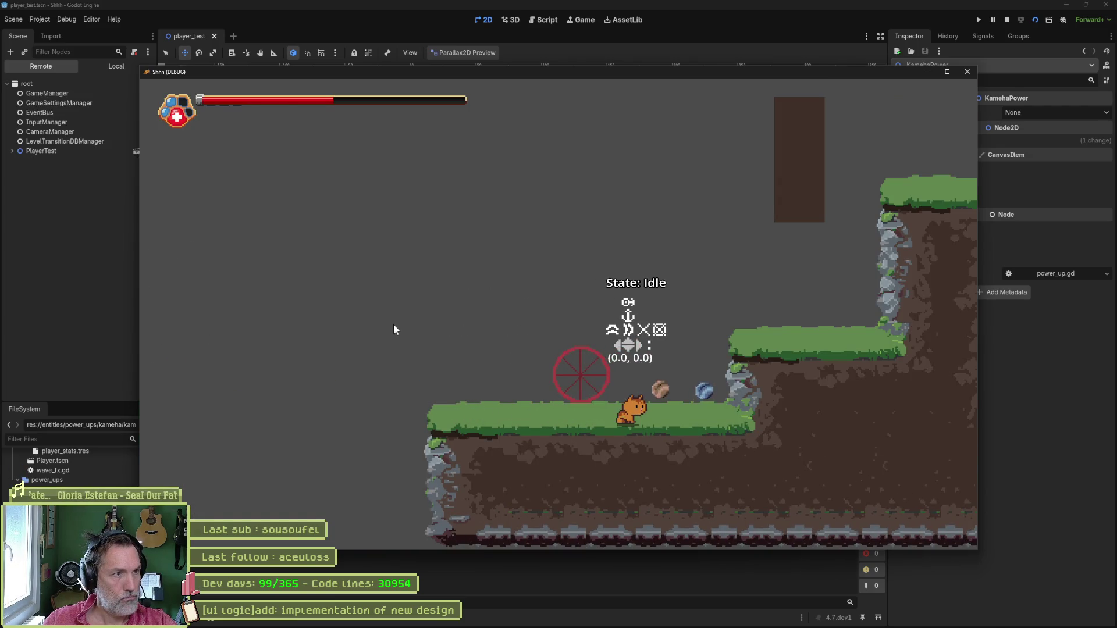
pyautogui.press('Right')
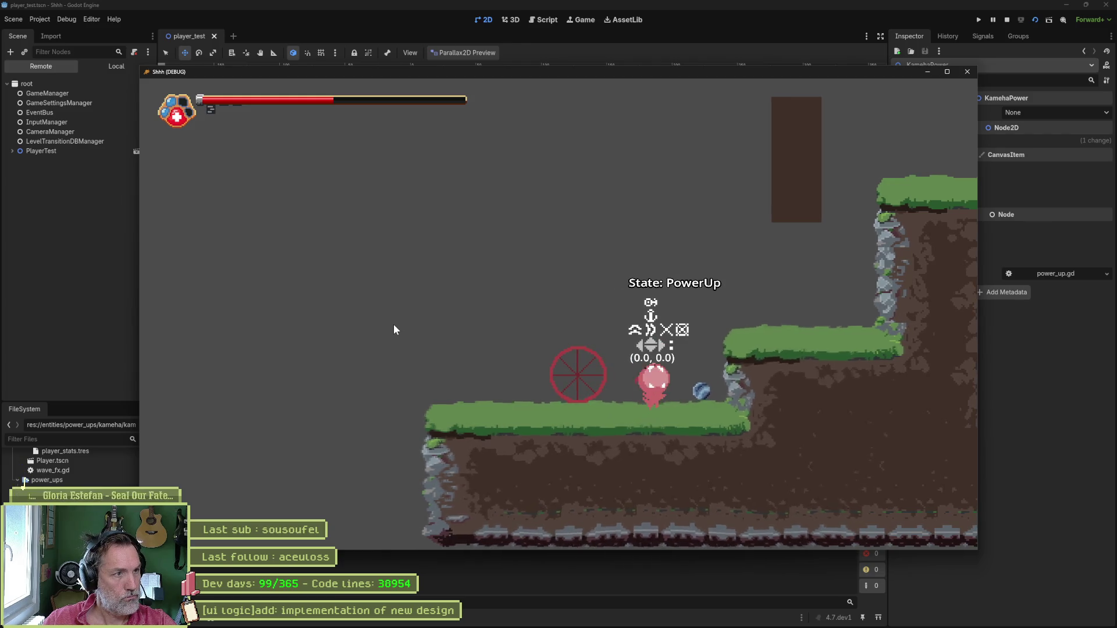
pyautogui.press('Right')
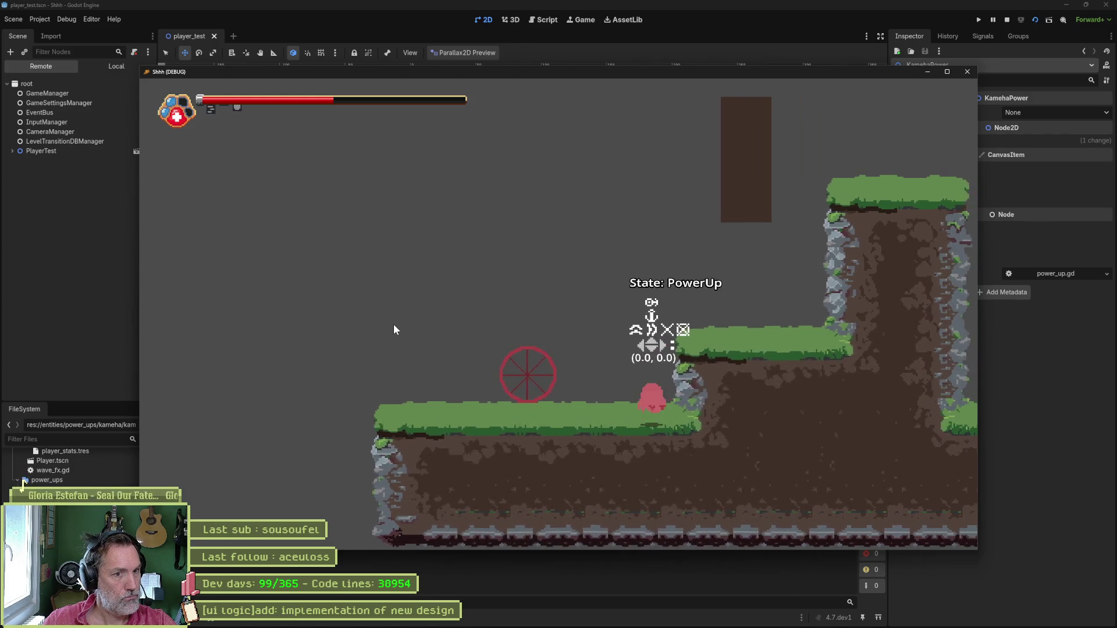
pyautogui.press('F8')
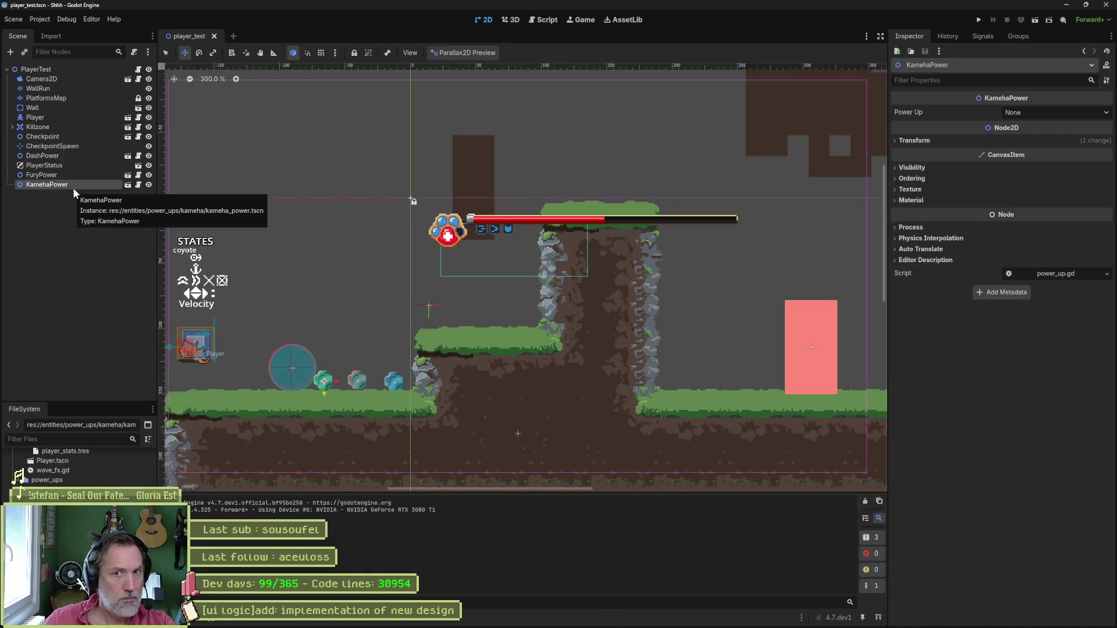
pyautogui.click(1027, 112)
pyautogui.click(1030, 157)
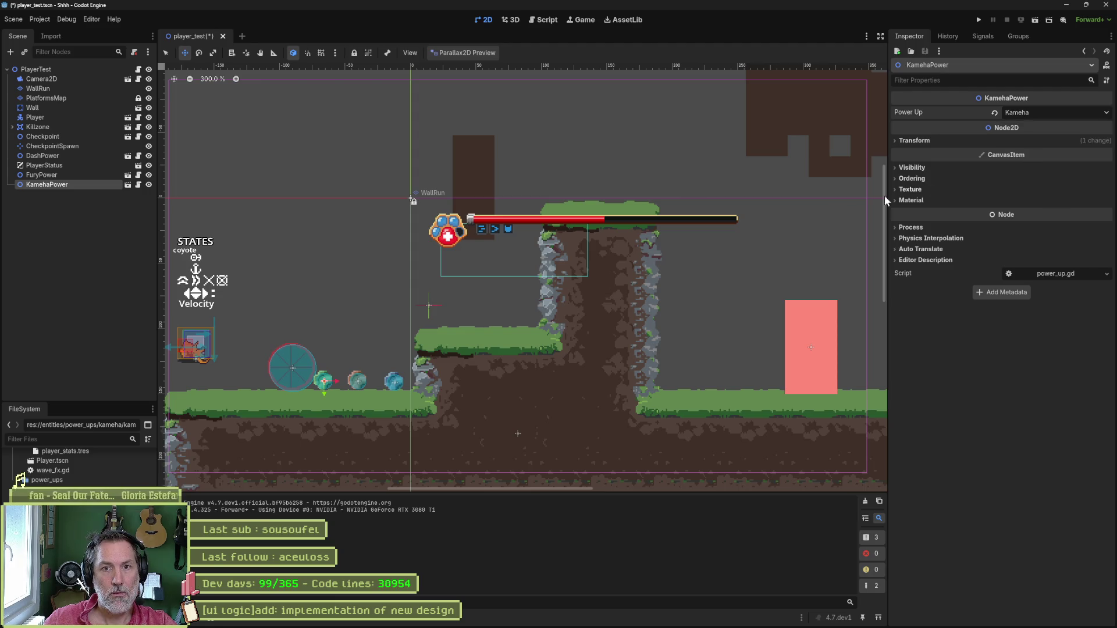
# Run the scene, walk right collecting all three pickups, jump onto the ledge, then stop.
pyautogui.press('F6')
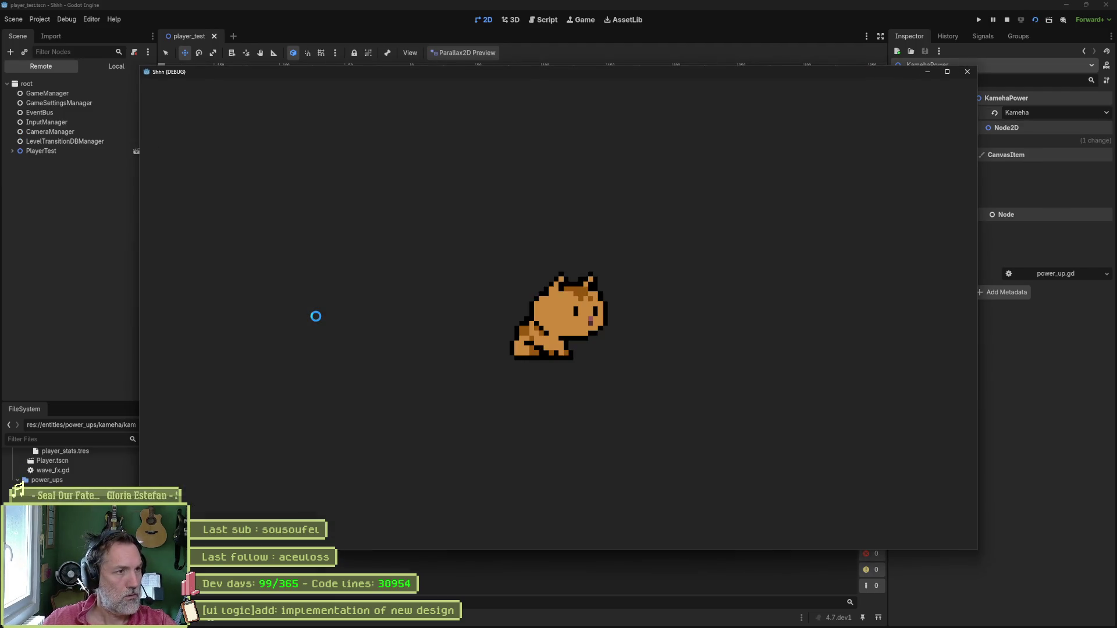
pyautogui.press('Right')
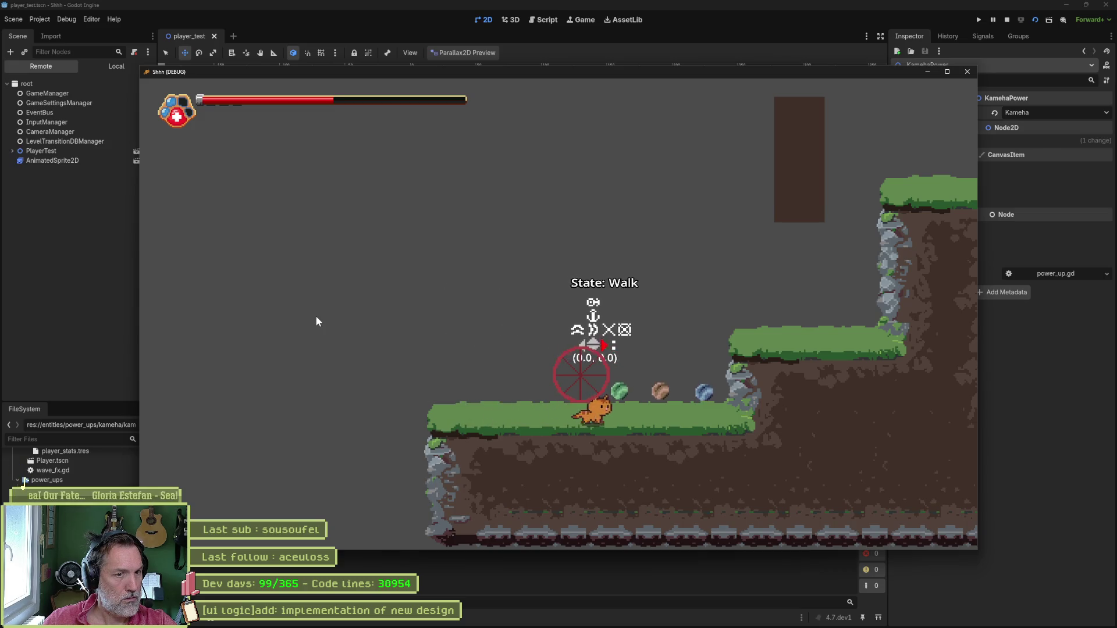
pyautogui.press('Right')
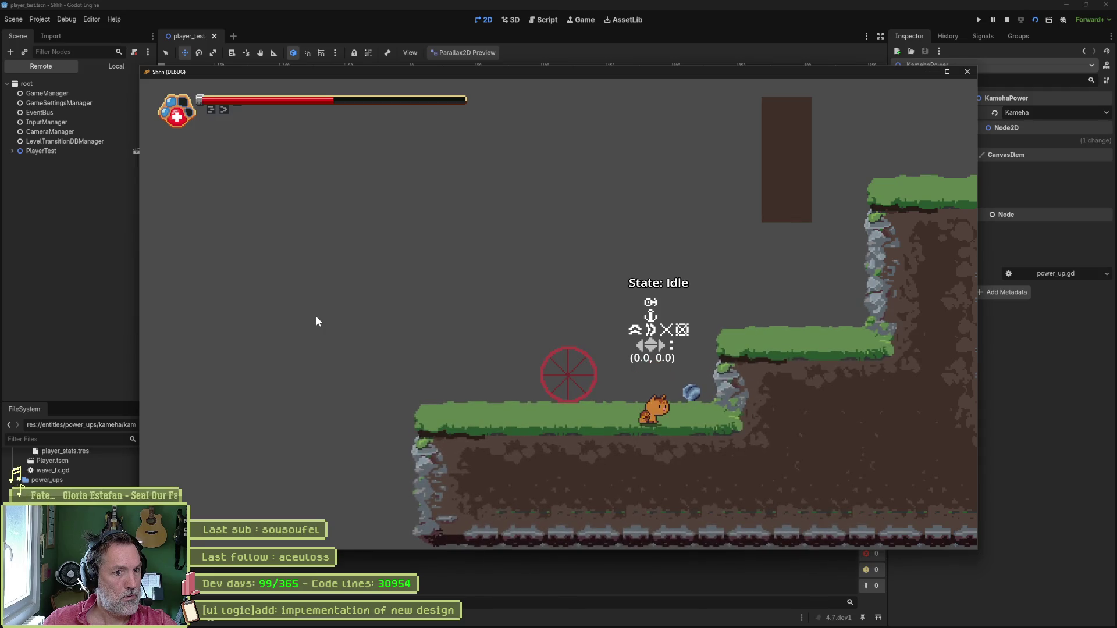
pyautogui.press('Right')
pyautogui.press('e')
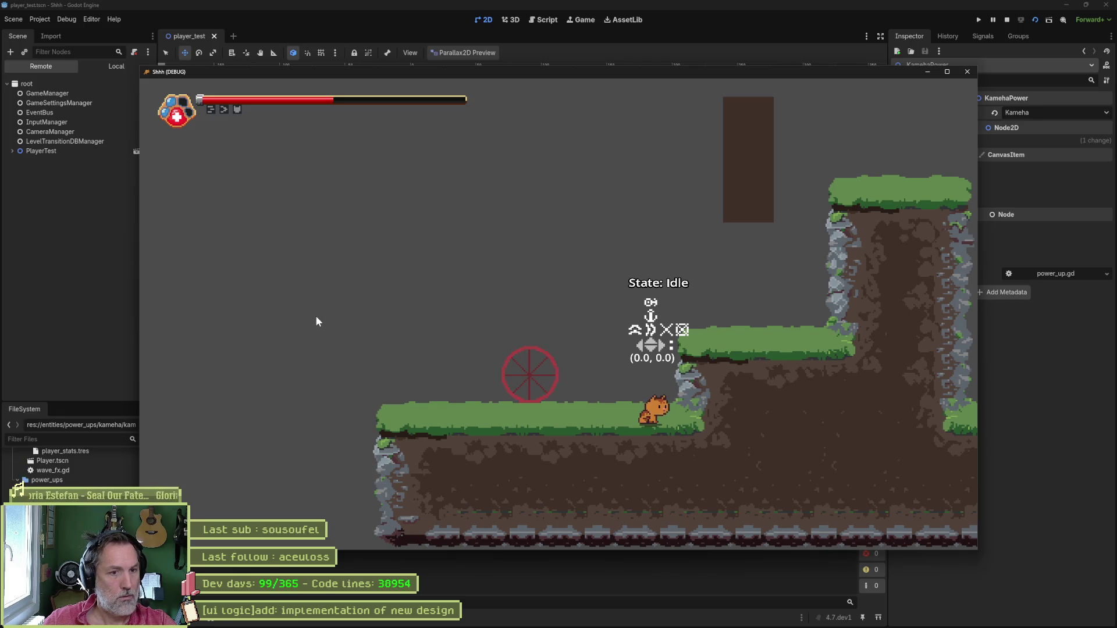
pyautogui.press('Right')
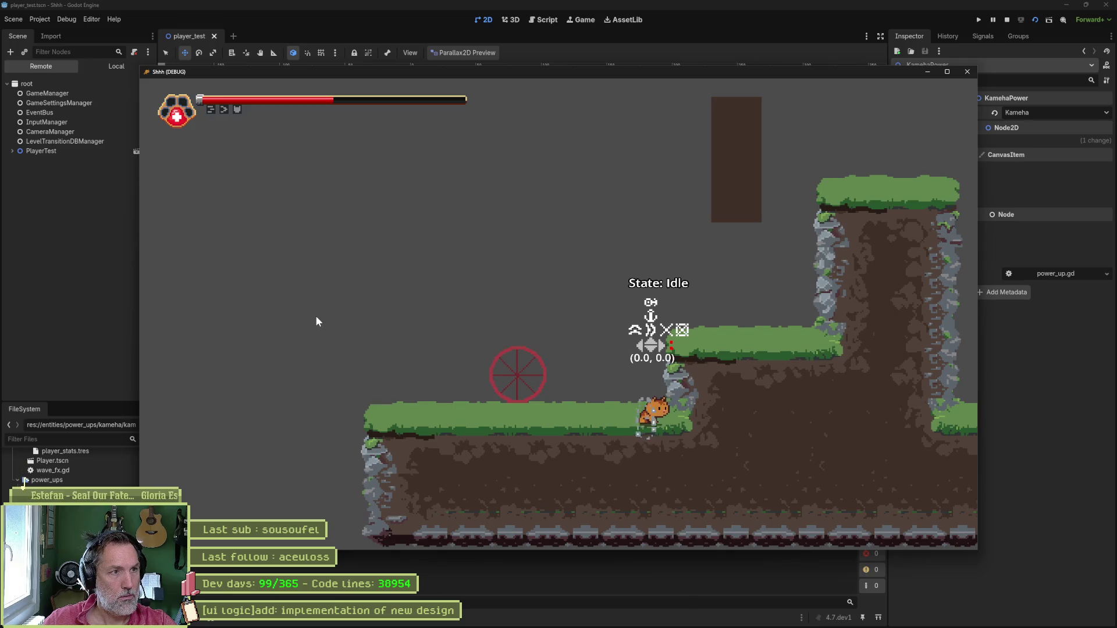
pyautogui.press('space')
pyautogui.press('space')
pyautogui.press('space')
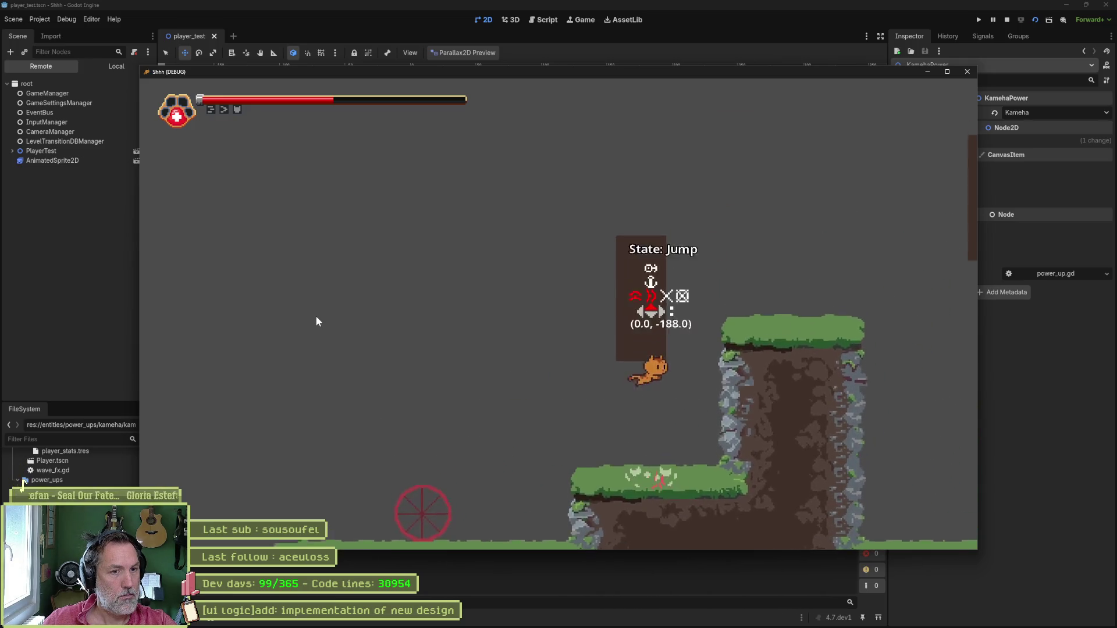
pyautogui.press('space')
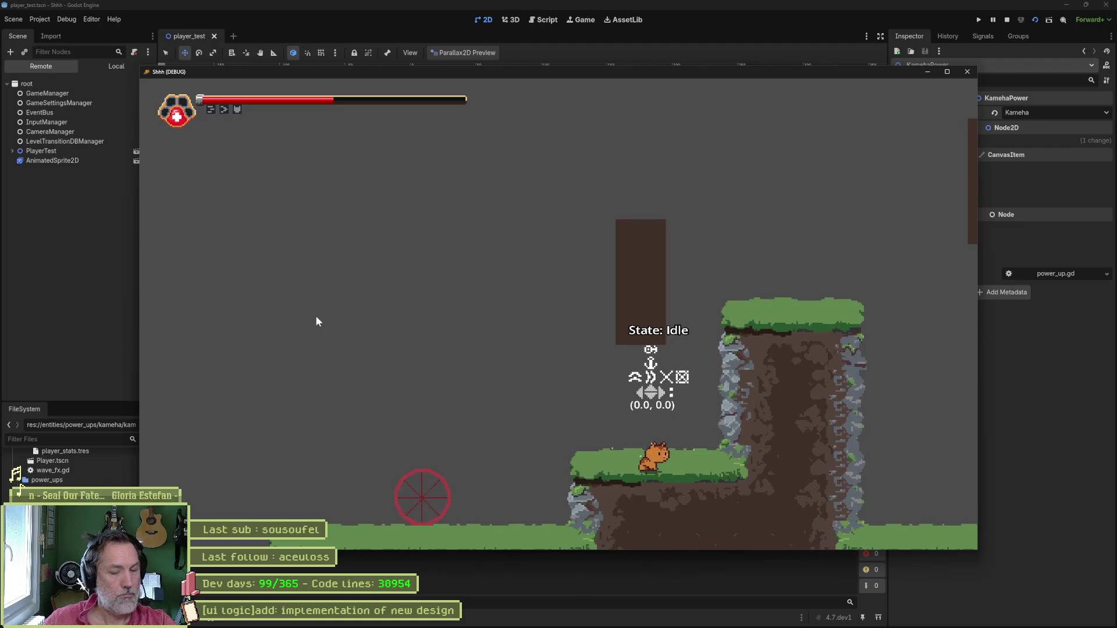
pyautogui.press('F8')
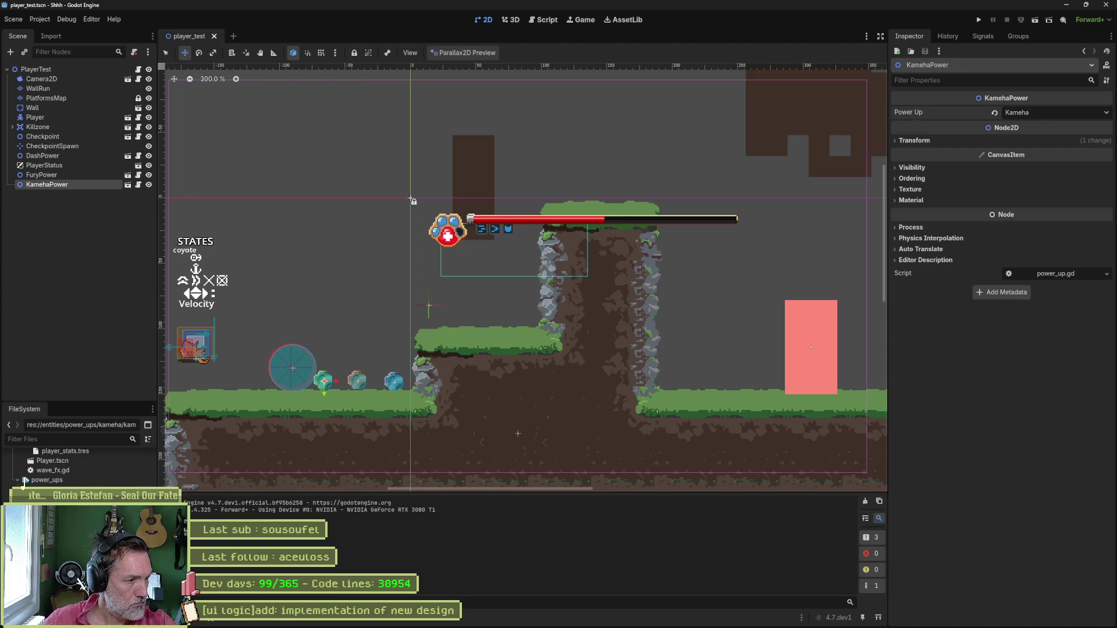
# Start duplicating the kameha folder as 'wall_run', then cancel the duplication.
pyautogui.scroll(-3, 20, 479)
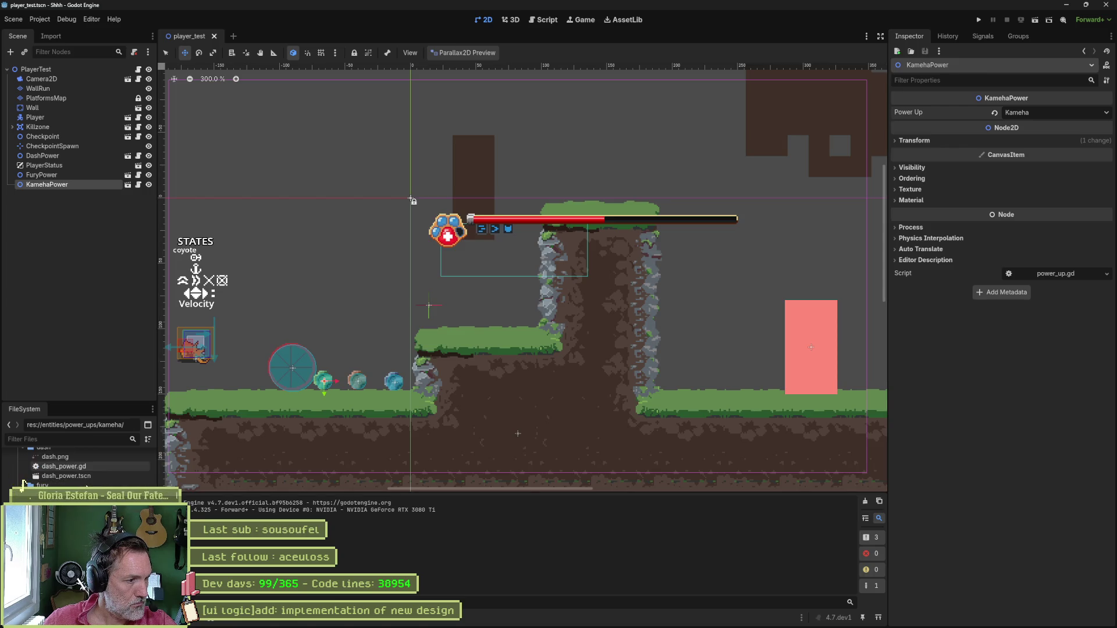
pyautogui.hotkey('ctrl', 'd')
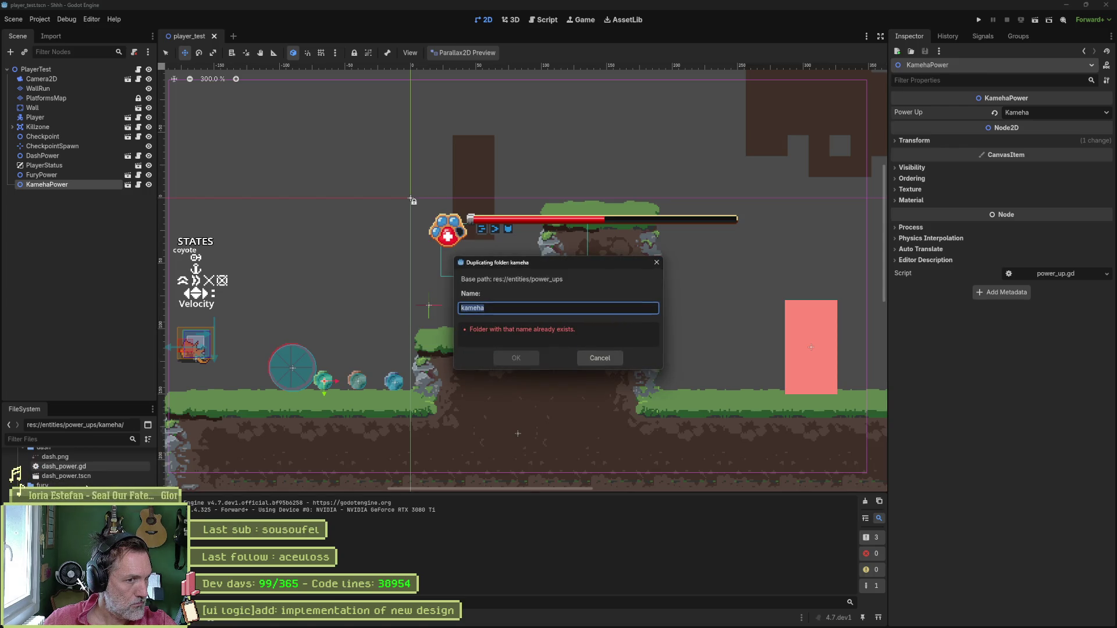
pyautogui.write('wall_run')
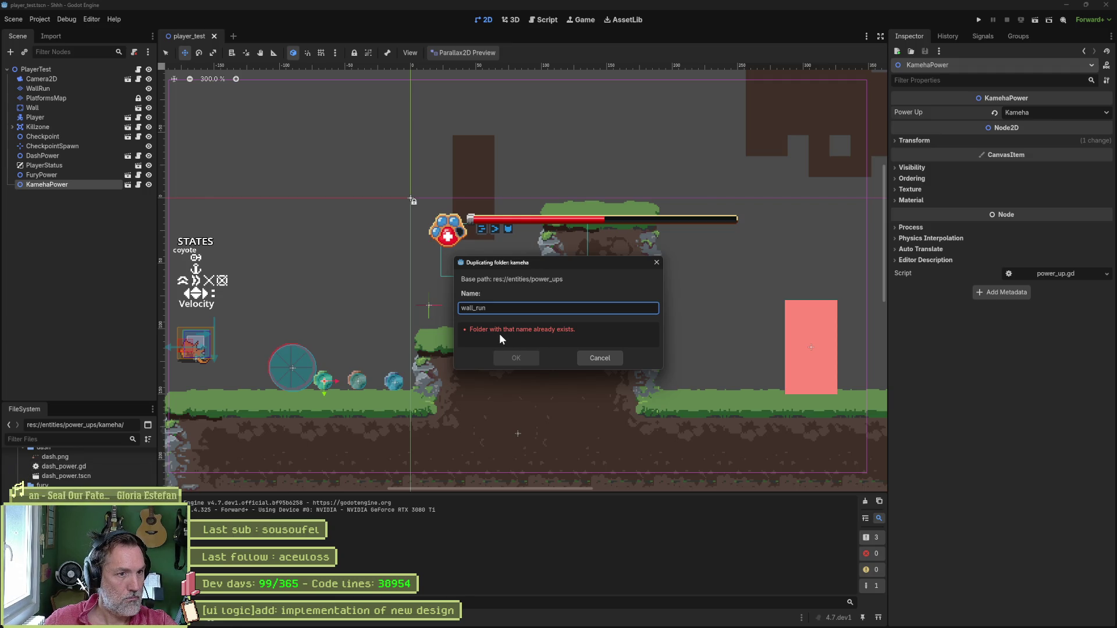
pyautogui.click(605, 361)
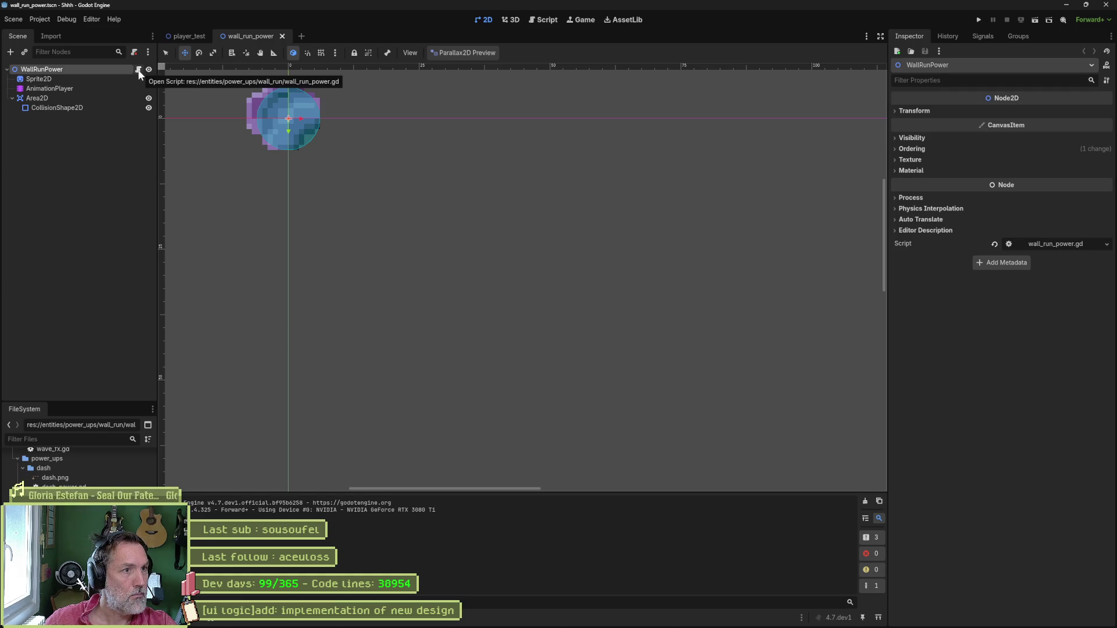
# Give WallRunPower the shared power_up.gd script with Power Up set to Wall Run, and save.
pyautogui.click(133, 52)
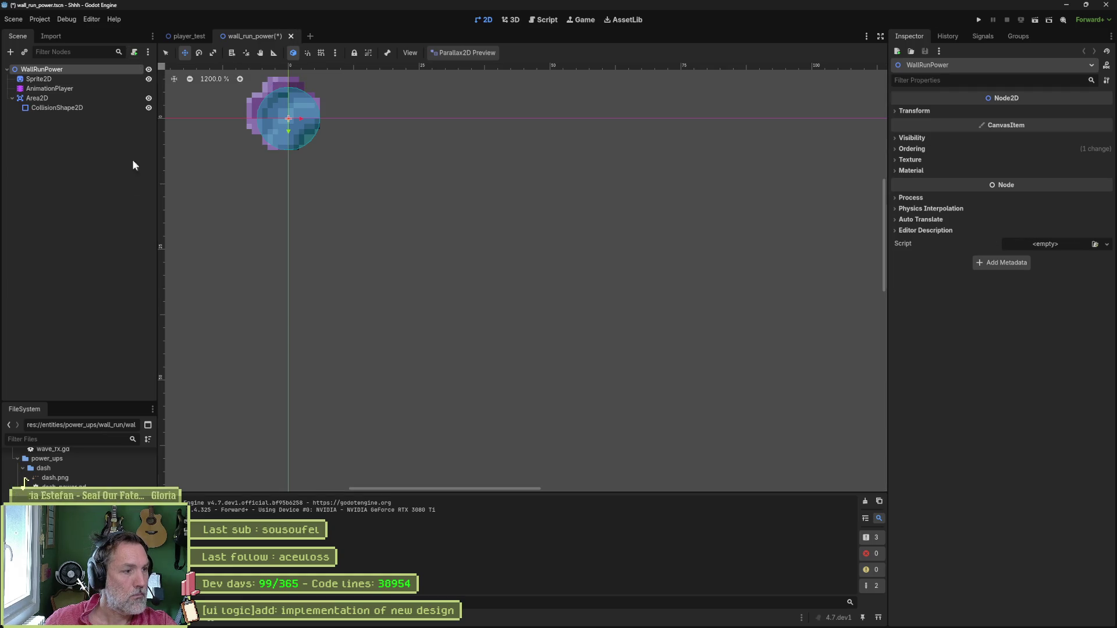
pyautogui.moveTo(55, 487)
pyautogui.mouseDown()
pyautogui.moveTo(76, 110)
pyautogui.moveTo(61, 71)
pyautogui.mouseUp()
pyautogui.click(1075, 112)
pyautogui.click(1052, 144)
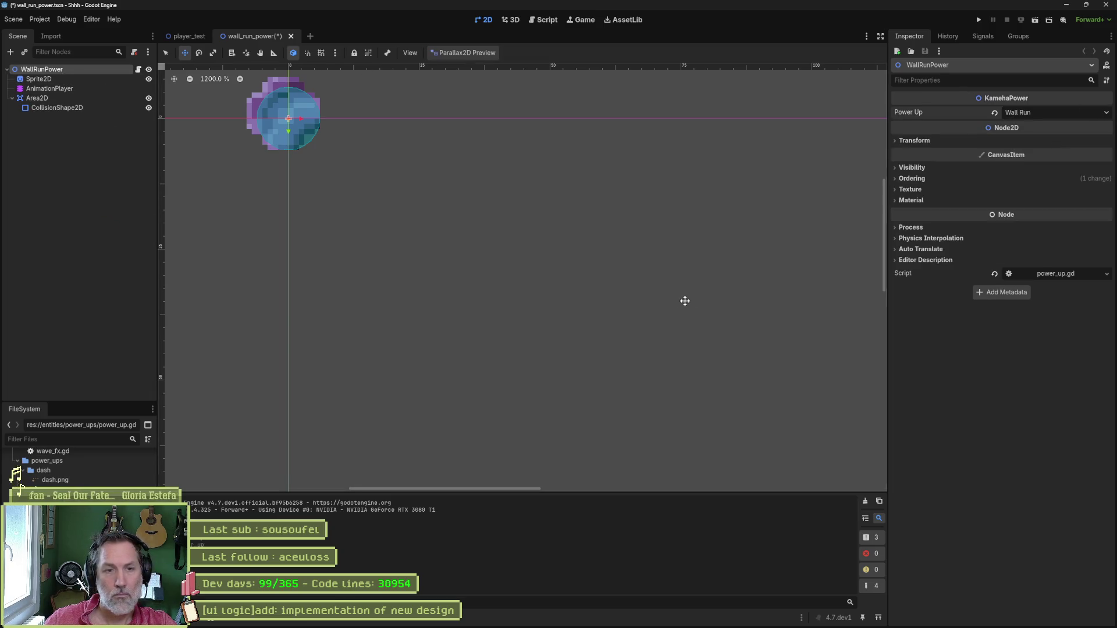
pyautogui.hotkey('ctrl', 's')
# Switch back to player_test and do a quick test run.
pyautogui.hotkey('ctrl', 'Tab')
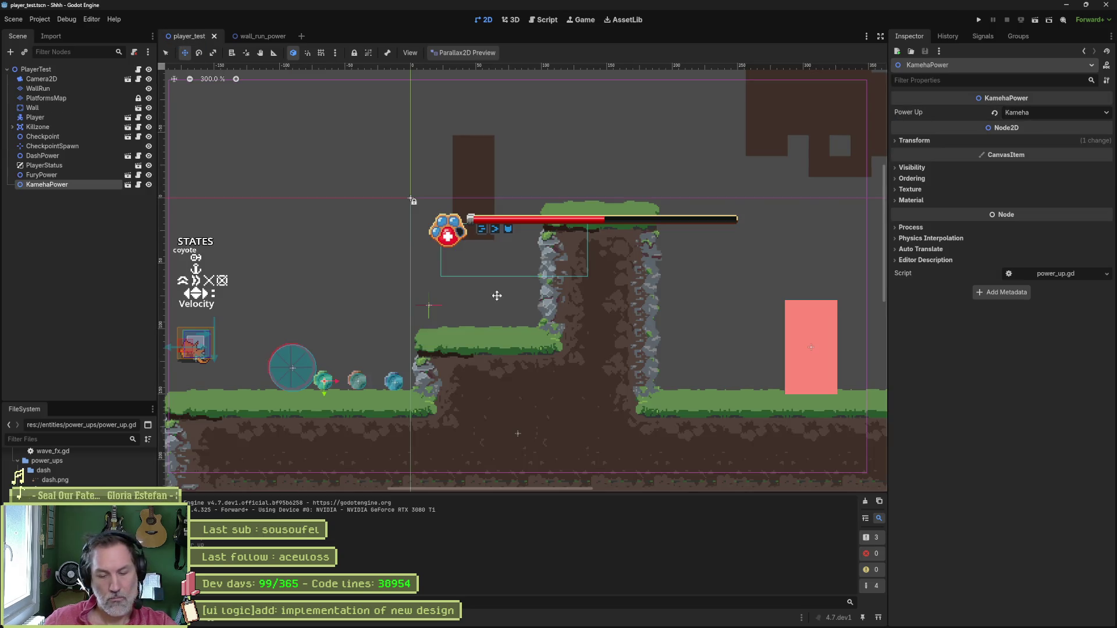
pyautogui.press('F6')
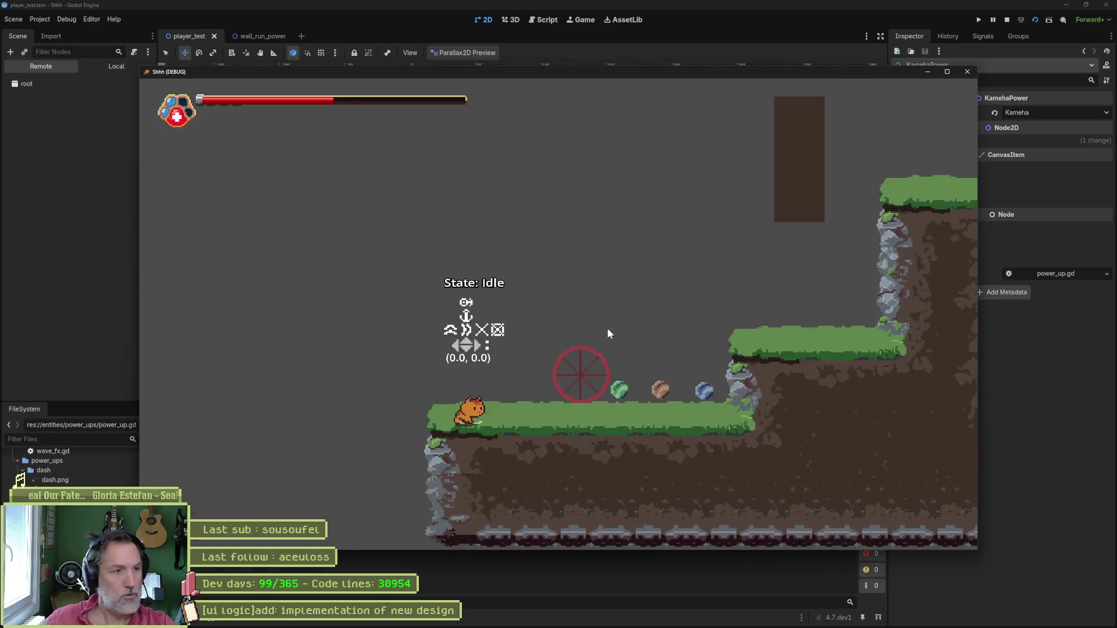
pyautogui.press('F8')
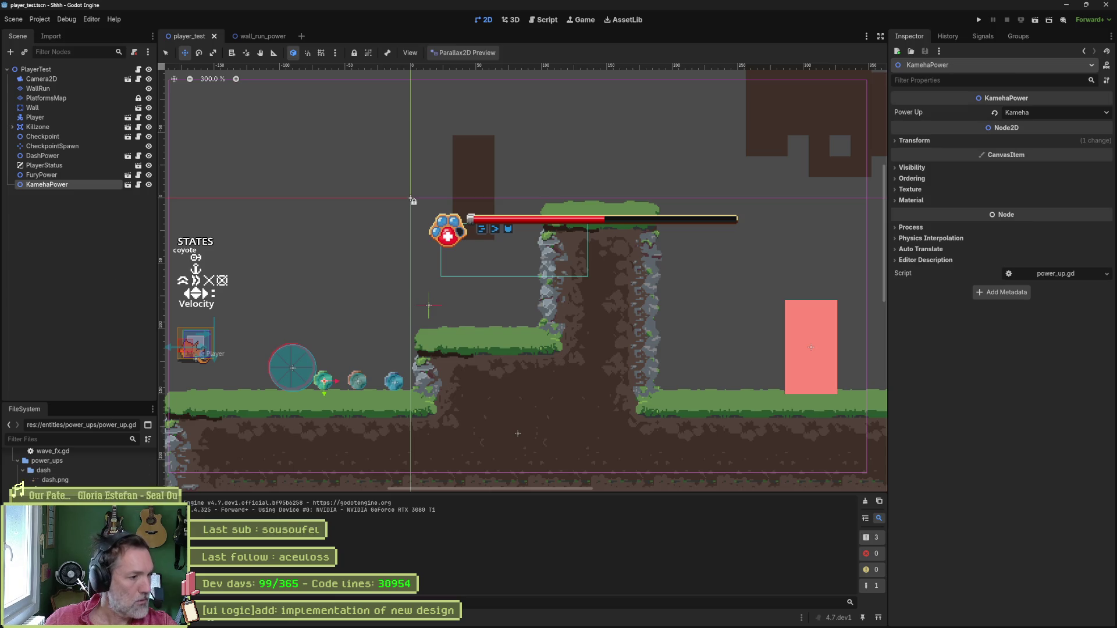
# Place the wall run power-up in the level, save, and playtest collecting its orb.
pyautogui.moveTo(181, 446)
pyautogui.mouseDown()
pyautogui.moveTo(235, 375)
pyautogui.moveTo(254, 375)
pyautogui.mouseUp()
pyautogui.hotkey('ctrl', 's')
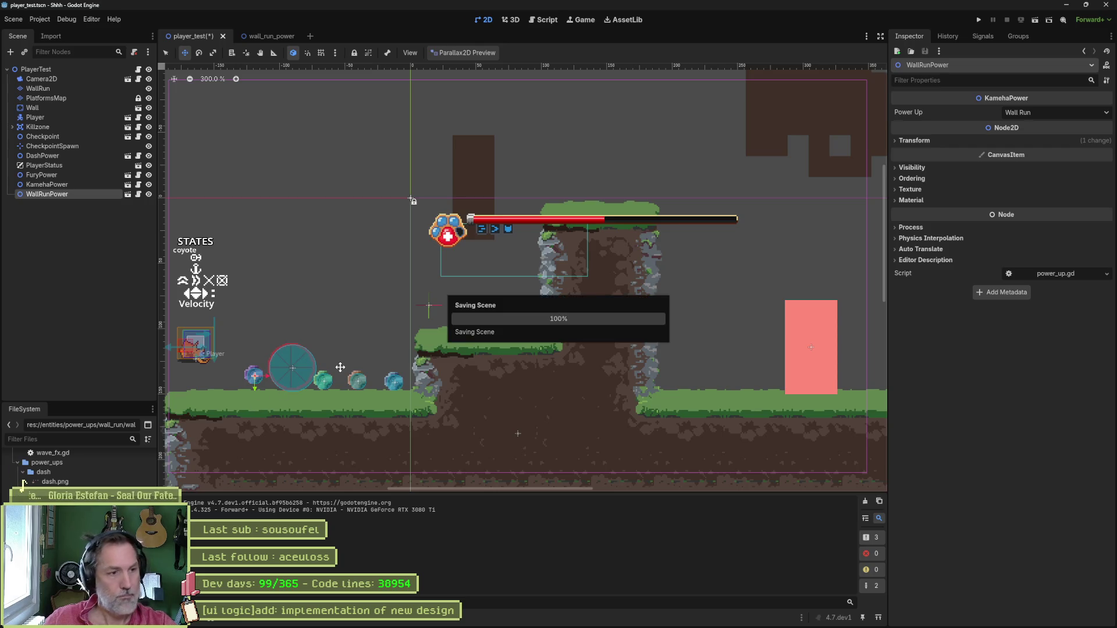
pyautogui.press('F6')
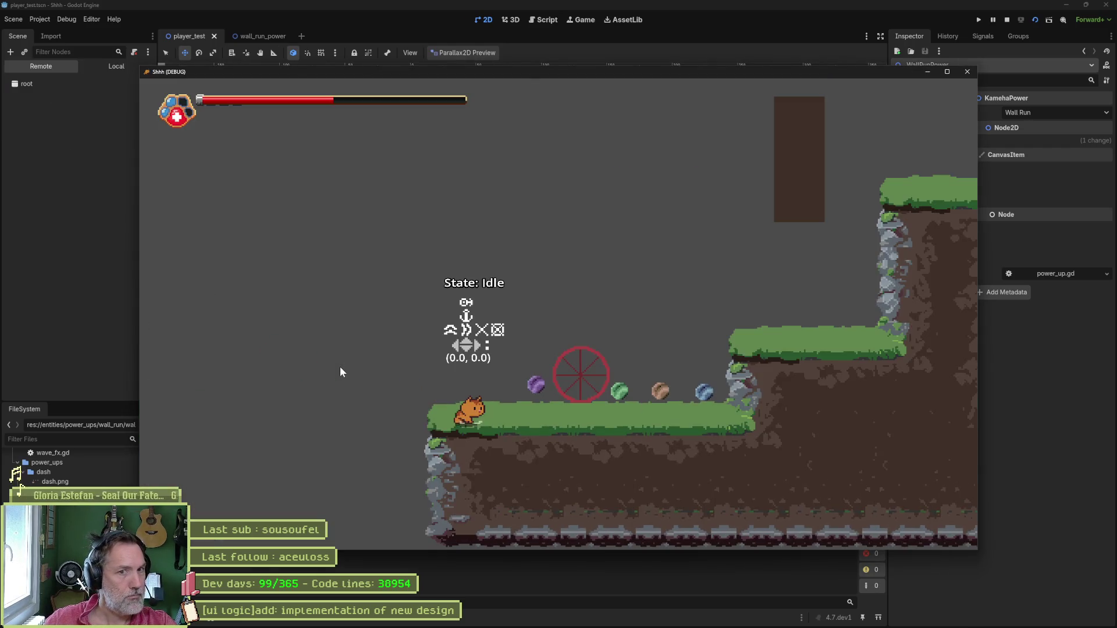
pyautogui.press('Right')
pyautogui.press('space')
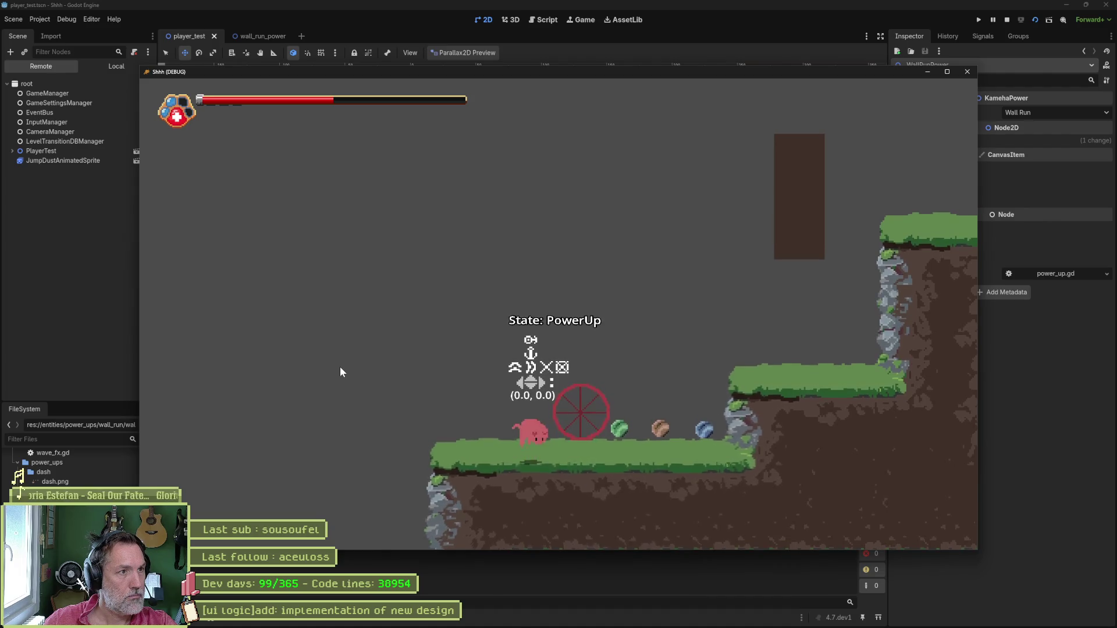
pyautogui.press('F8')
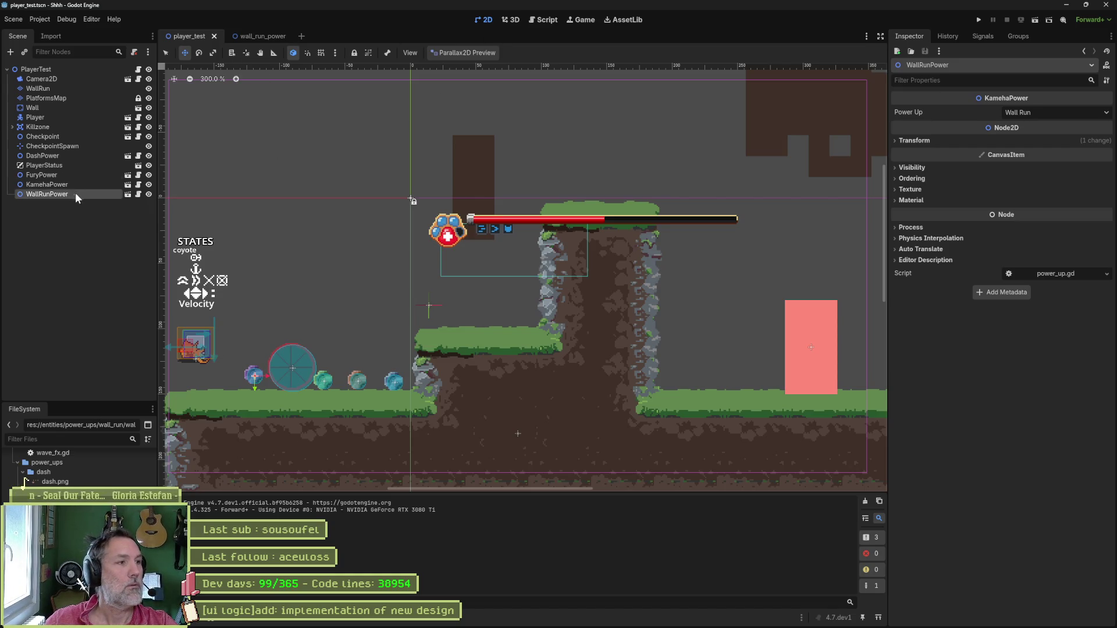
# In player_hud, duplicate the Kameha ability node and rename the copy WallRun.
pyautogui.click(138, 166)
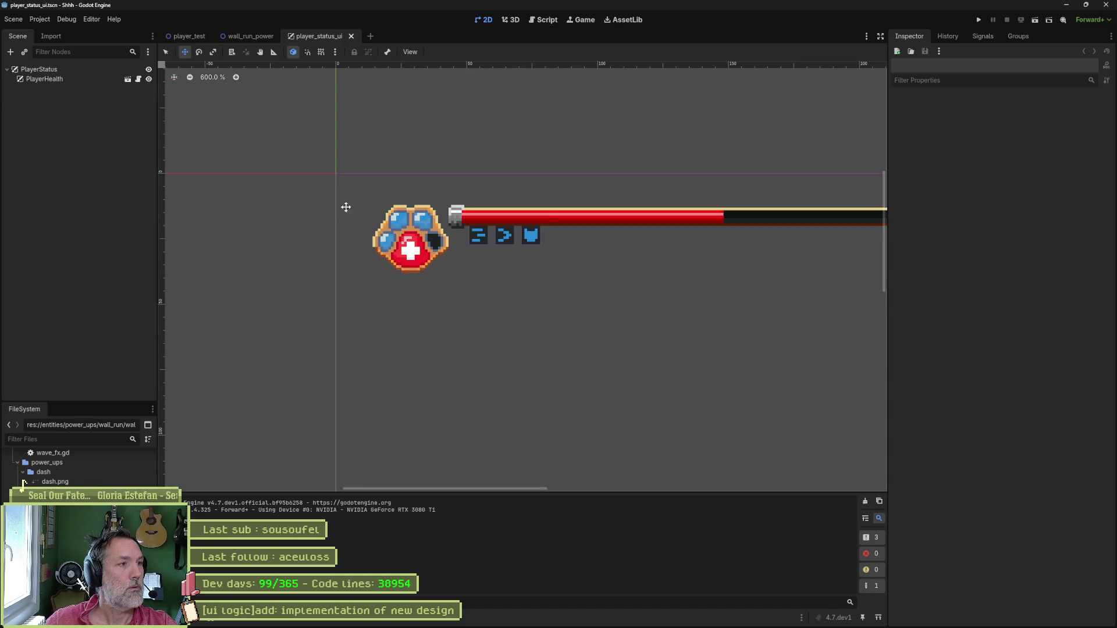
pyautogui.click(128, 79)
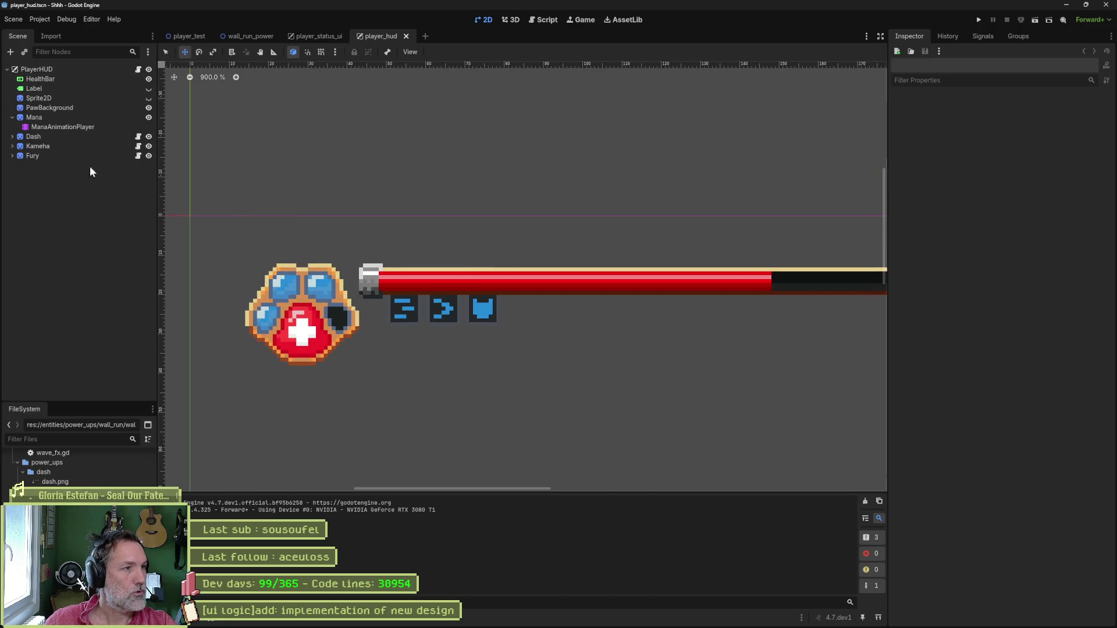
pyautogui.click(34, 156)
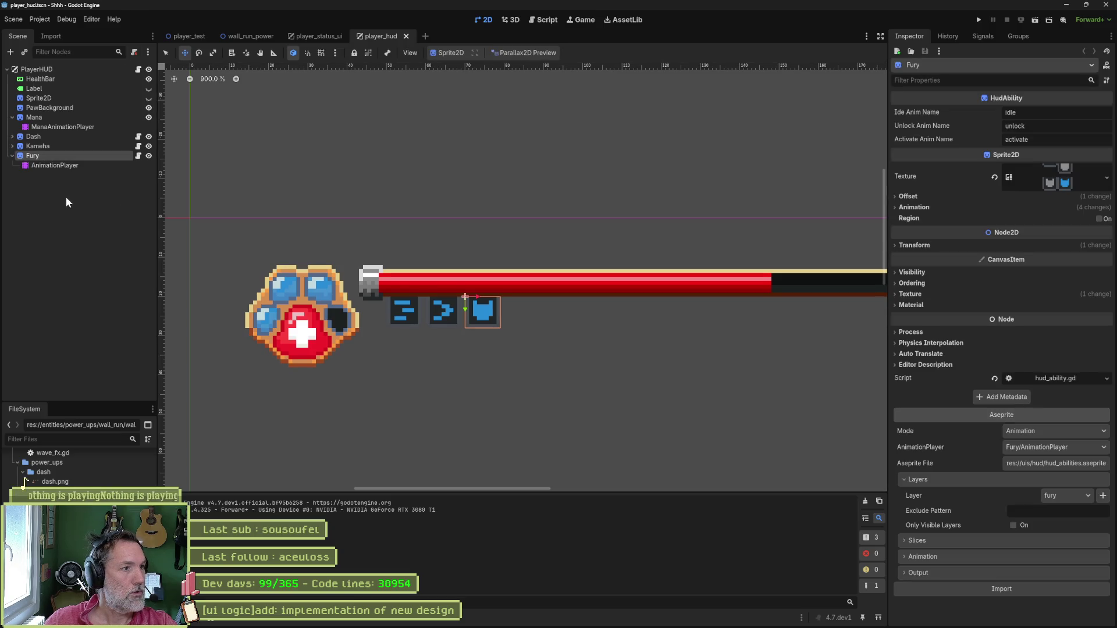
pyautogui.click(53, 145)
pyautogui.hotkey('ctrl', 'd')
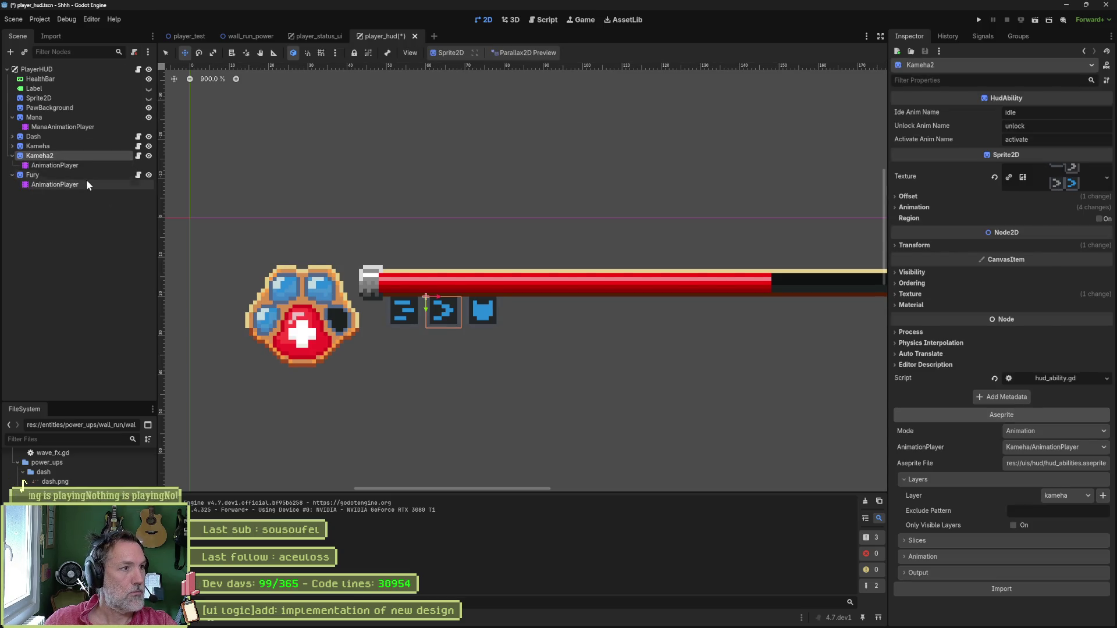
pyautogui.press('F2')
pyautogui.write('Wall')
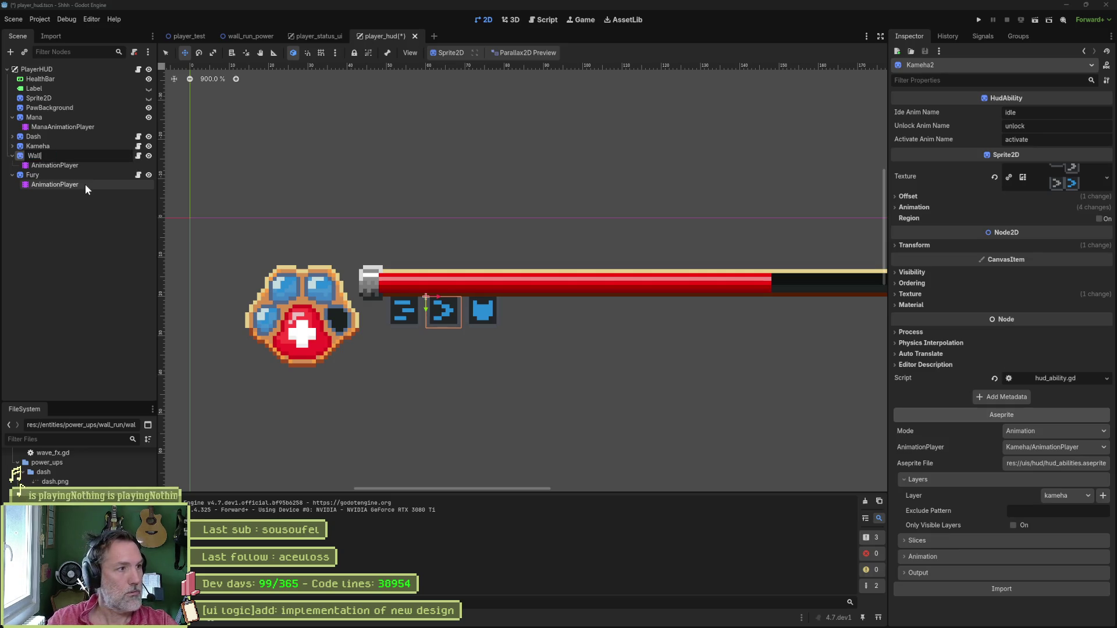
pyautogui.write('Run')
pyautogui.press('Return')
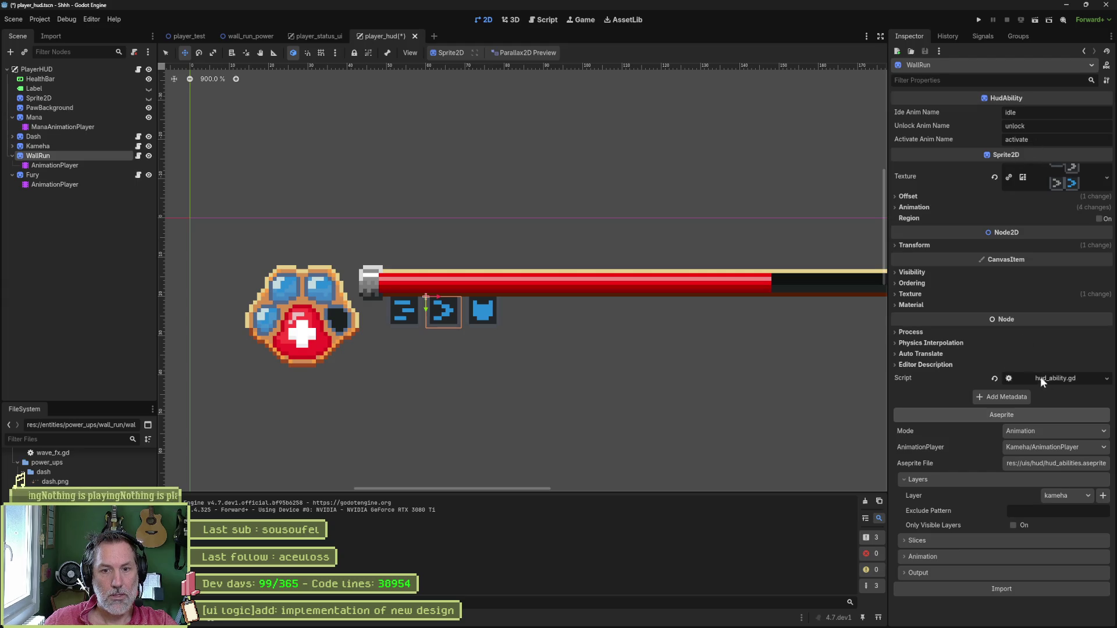
# Give WallRun its own AnimationPlayer and the wall_run Aseprite layer, then reimport.
pyautogui.click(1049, 449)
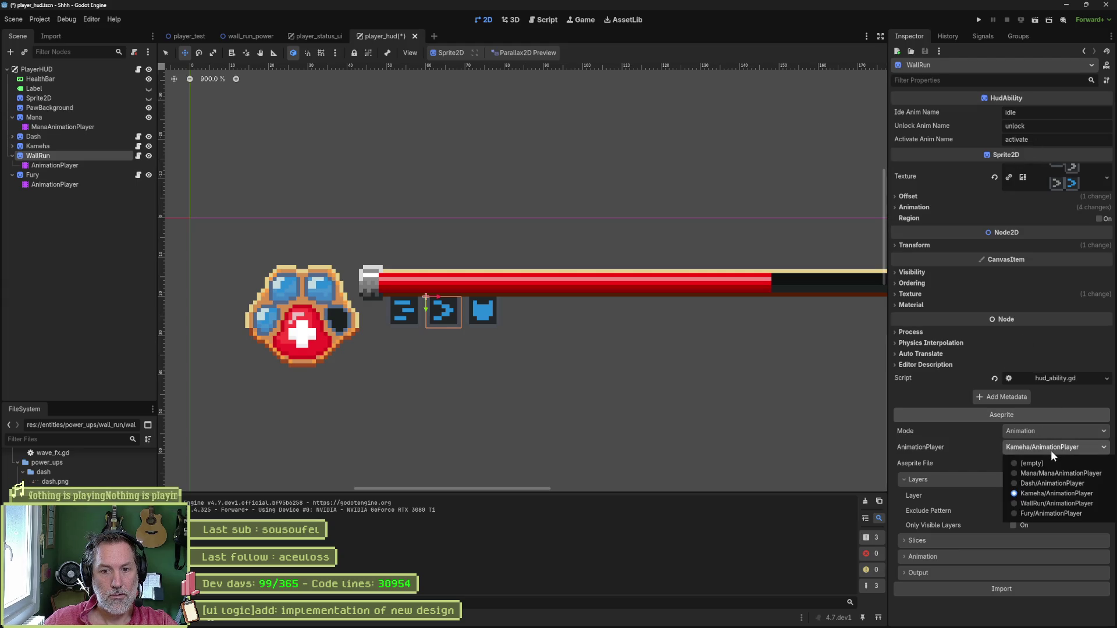
pyautogui.click(1053, 499)
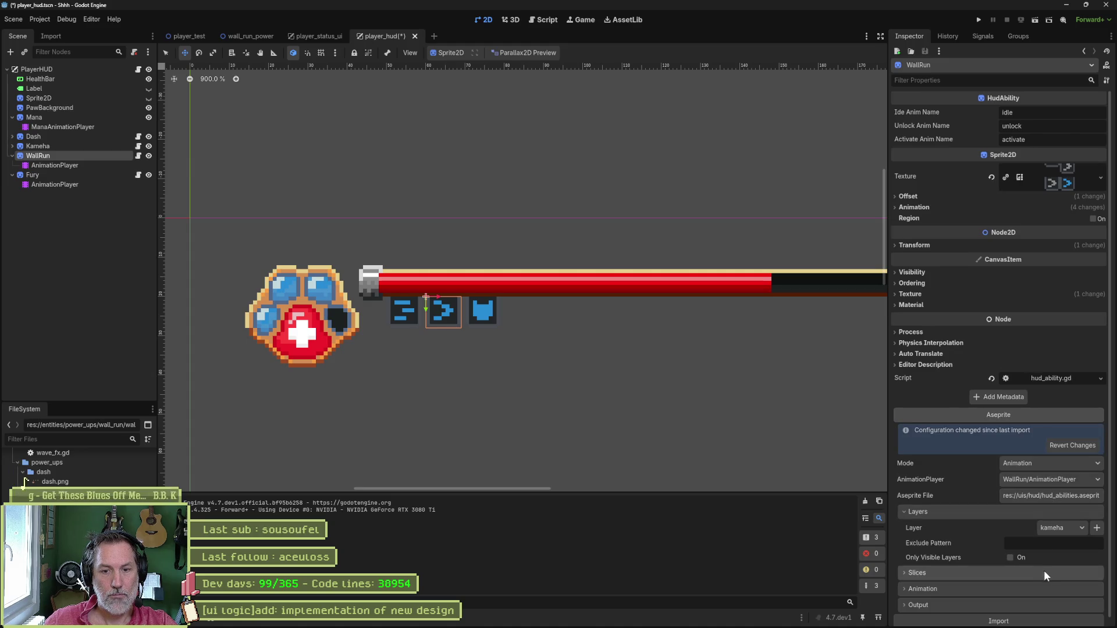
pyautogui.click(1063, 530)
pyautogui.click(1068, 582)
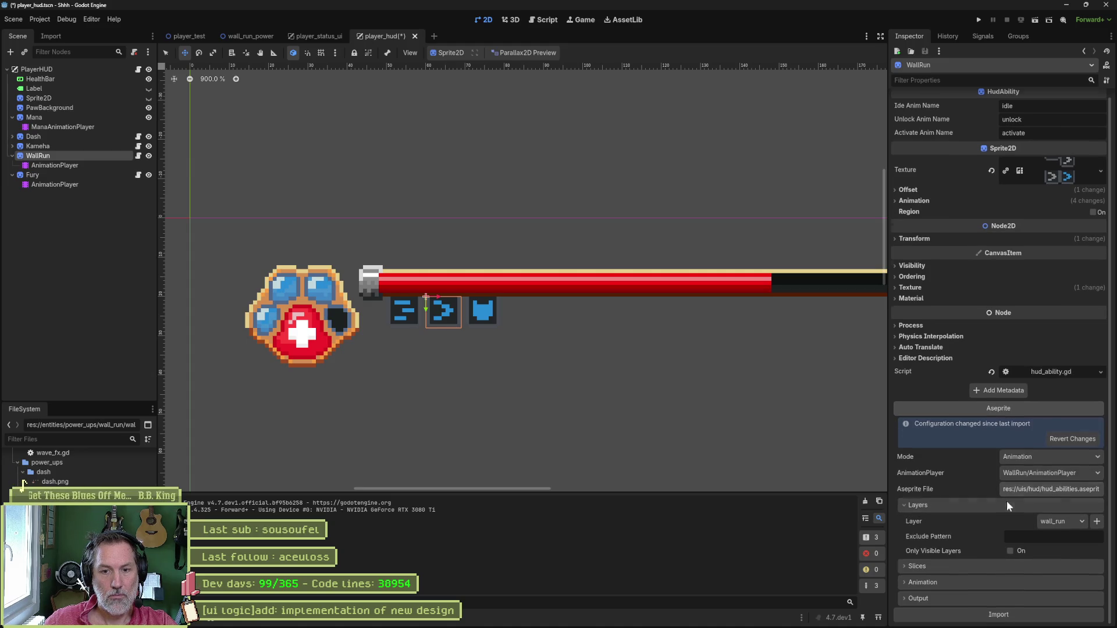
pyautogui.click(1014, 612)
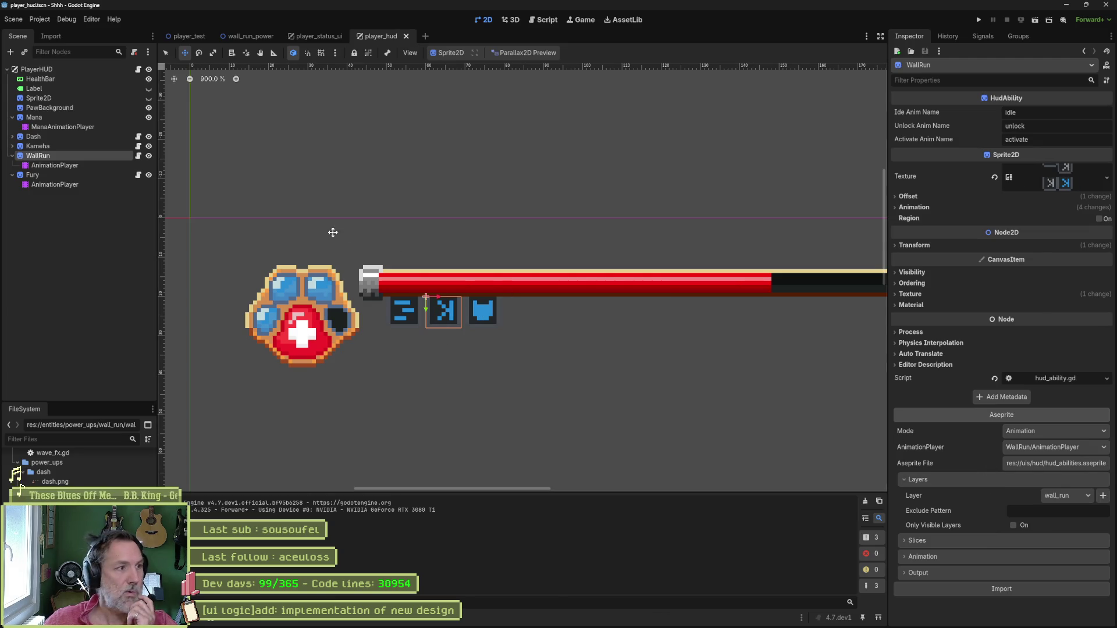
# Shift the WallRun and Fury icons right, save player_hud, and close the player_status_ui and wall_run_power tabs.
pyautogui.click(47, 174)
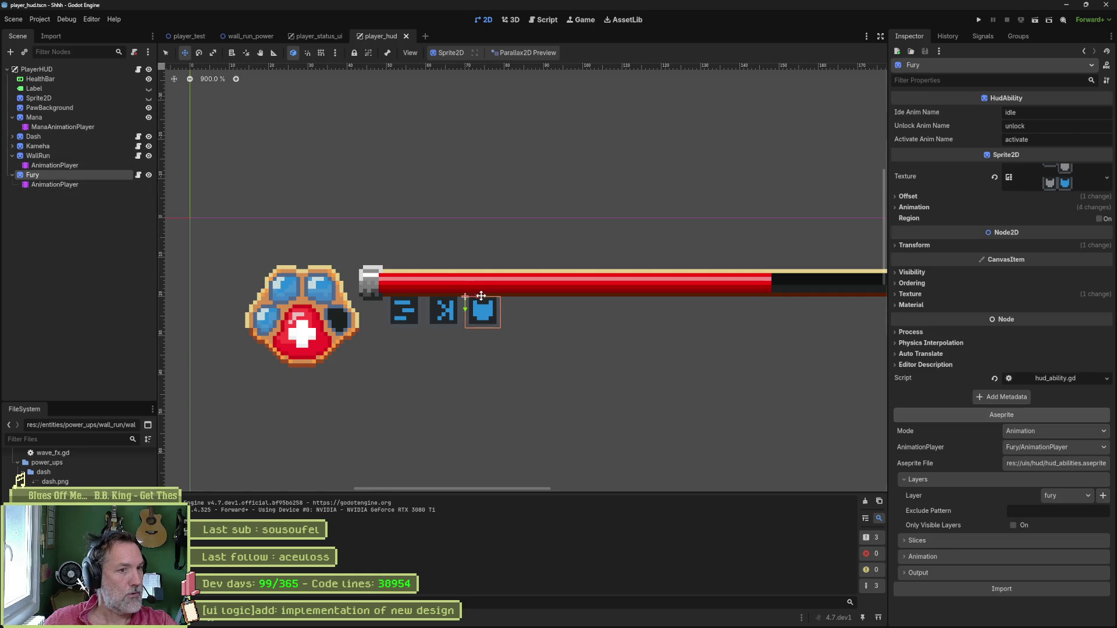
pyautogui.keyDown('shift'); pyautogui.click(58, 156); pyautogui.keyUp('shift')
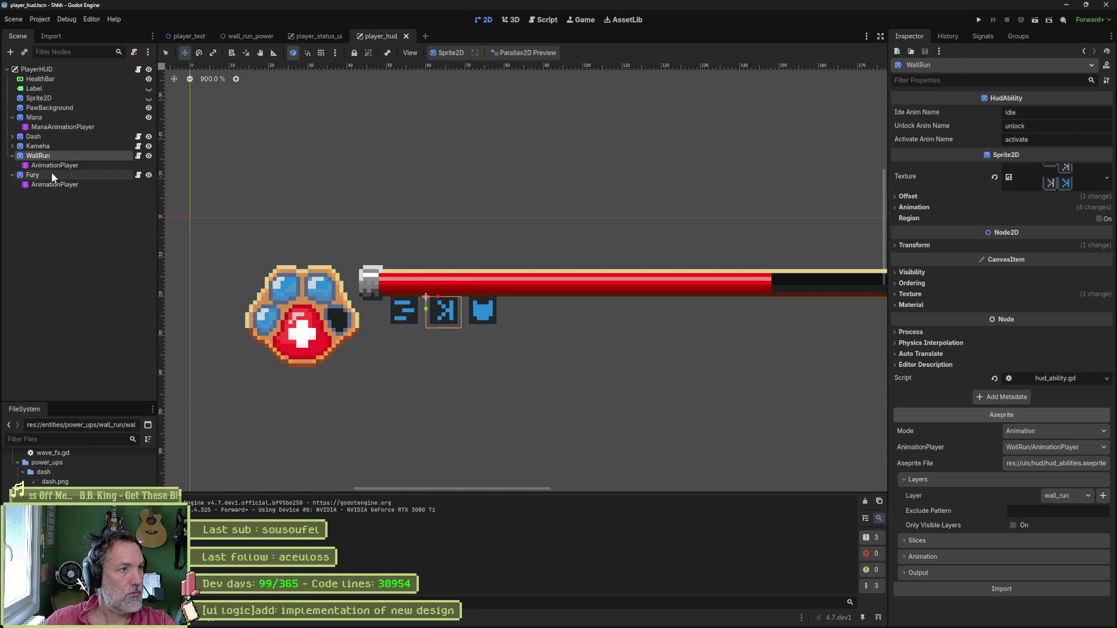
pyautogui.moveTo(440, 296); pyautogui.dragTo(478, 298)
pyautogui.hotkey('ctrl', 's')
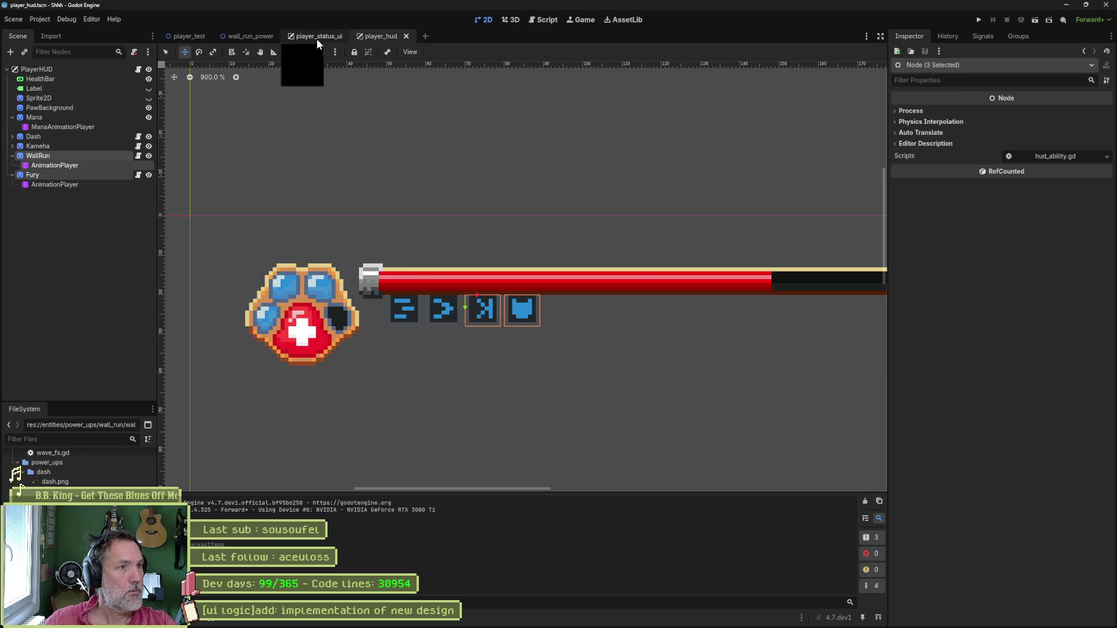
pyautogui.click(316, 38)
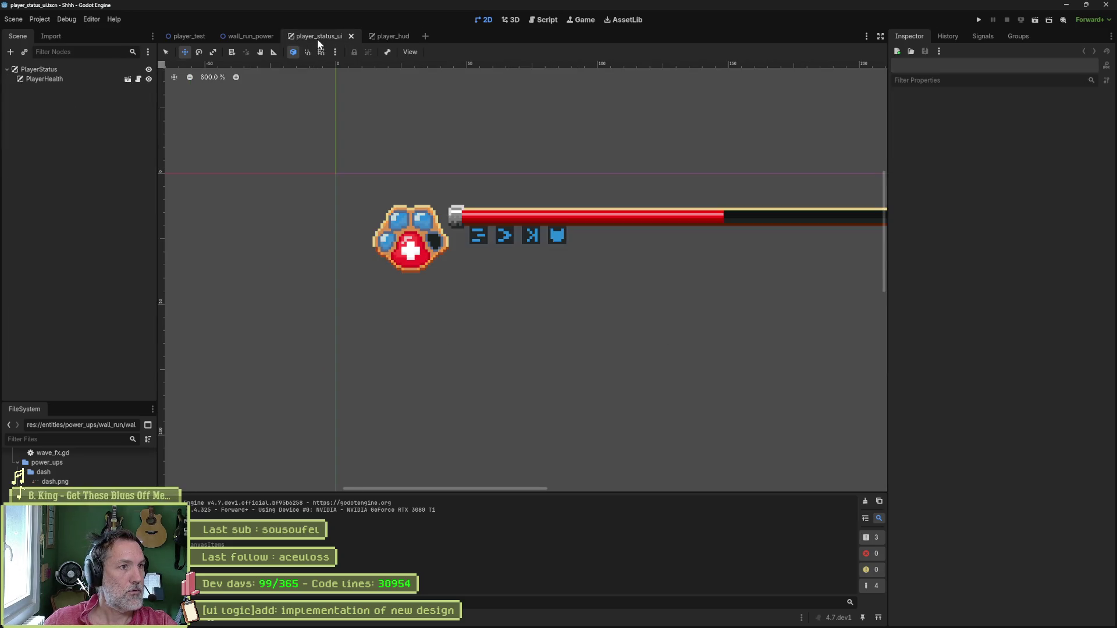
pyautogui.middleClick(316, 40)
pyautogui.middleClick(264, 36)
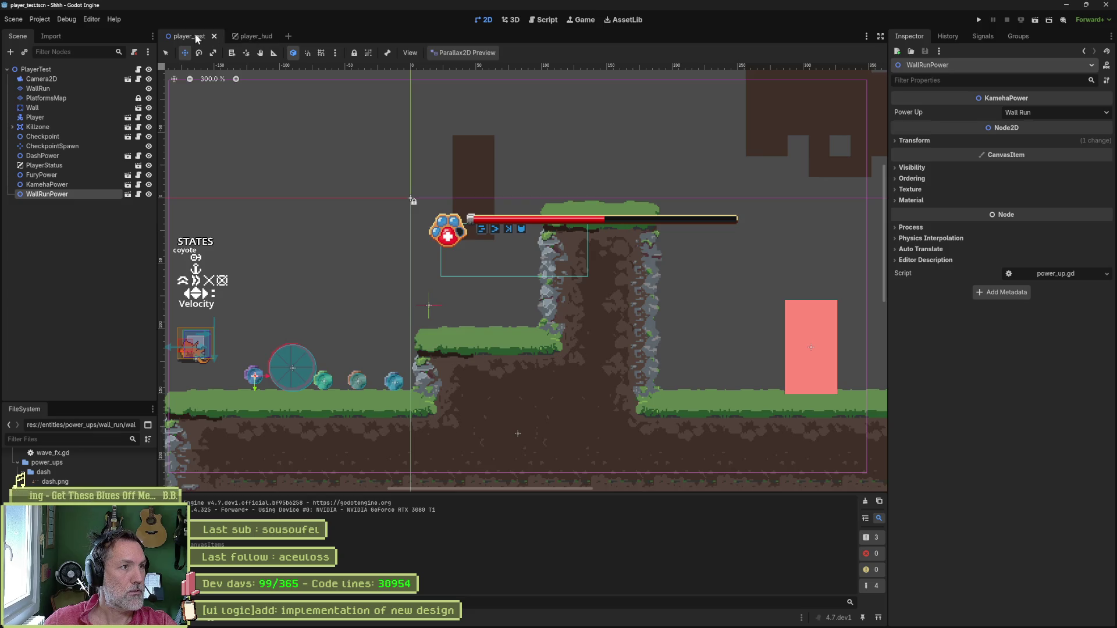
# Run player_test and walk the cat through the green, brown and blue orbs, then stop.
pyautogui.click(73, 243)
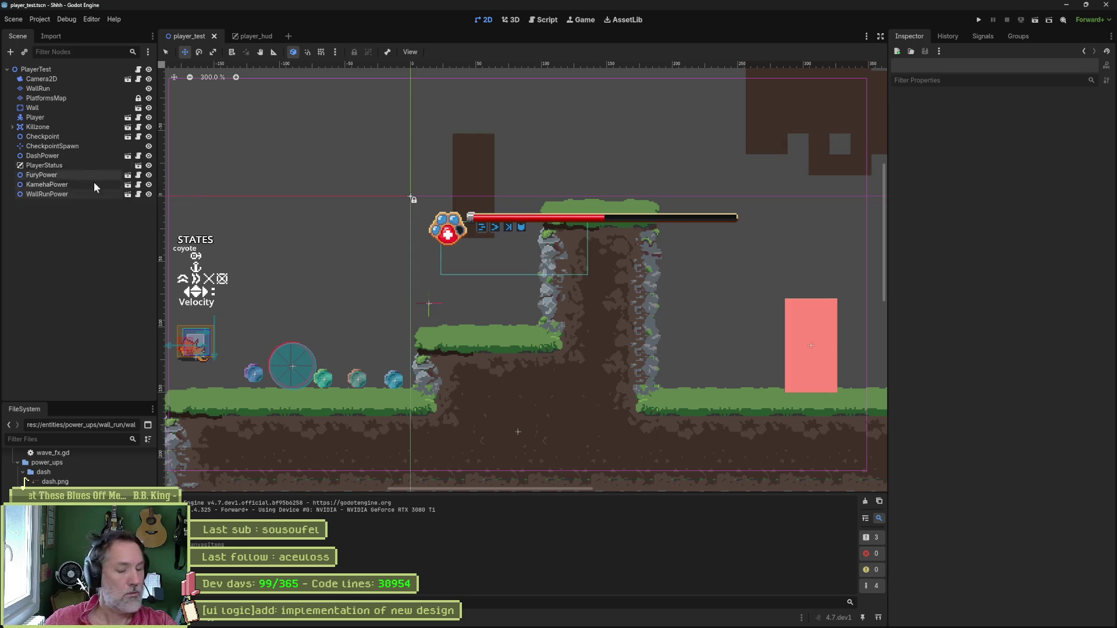
pyautogui.press('F6')
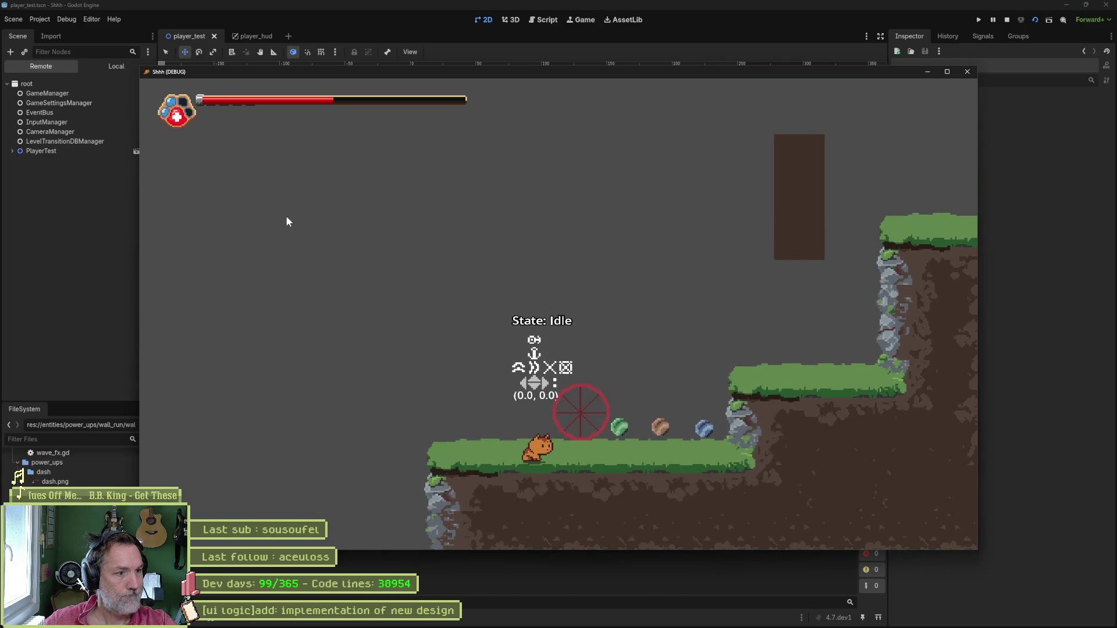
pyautogui.press('d')
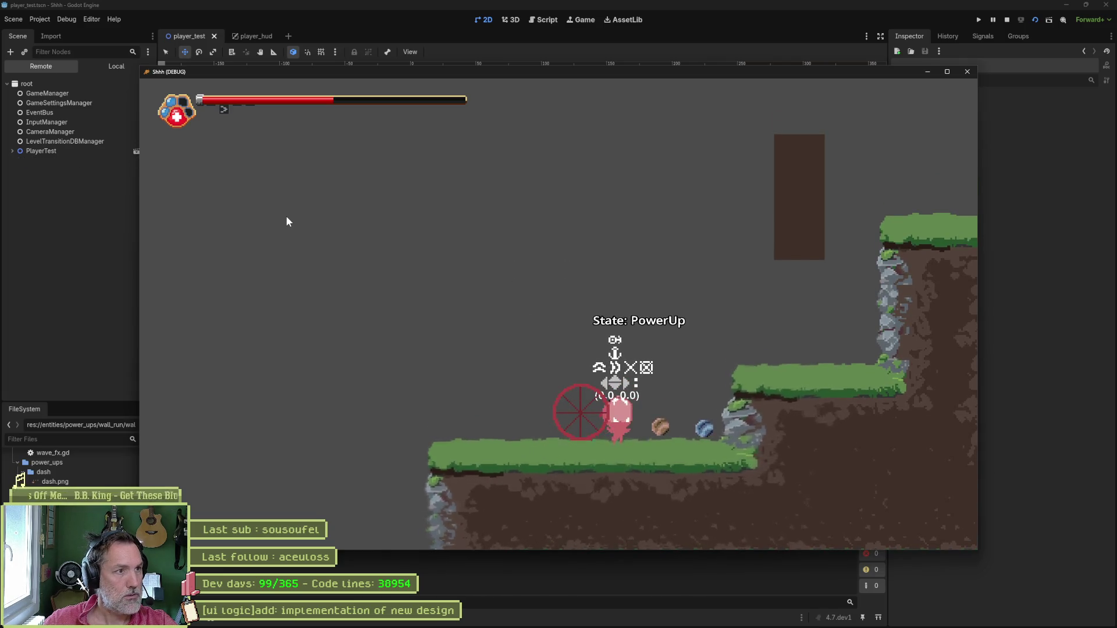
pyautogui.press('d')
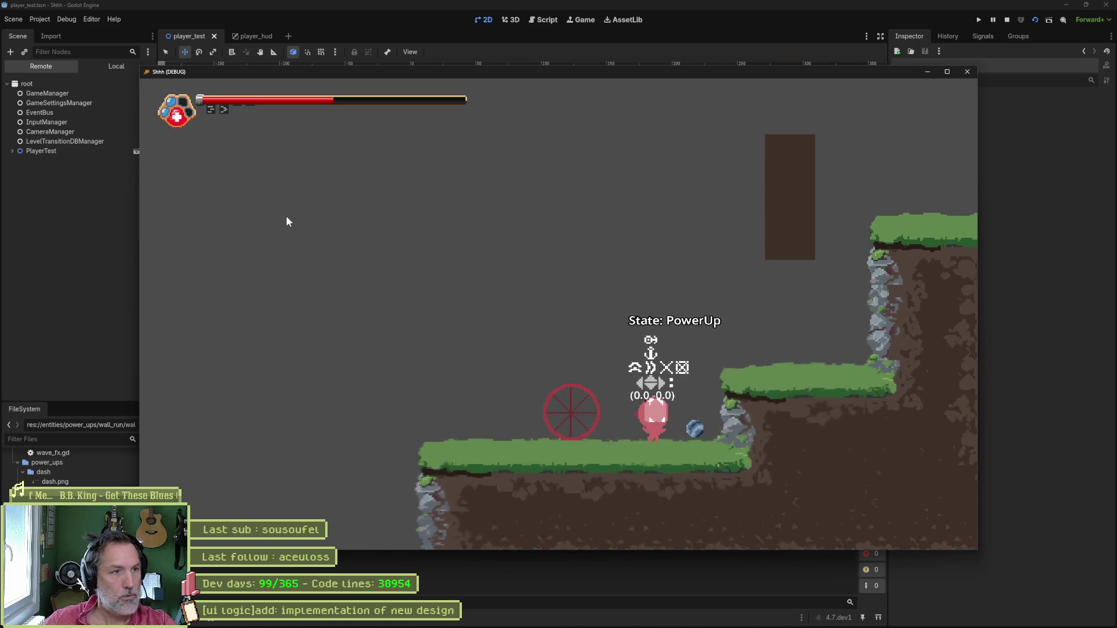
pyautogui.press('d')
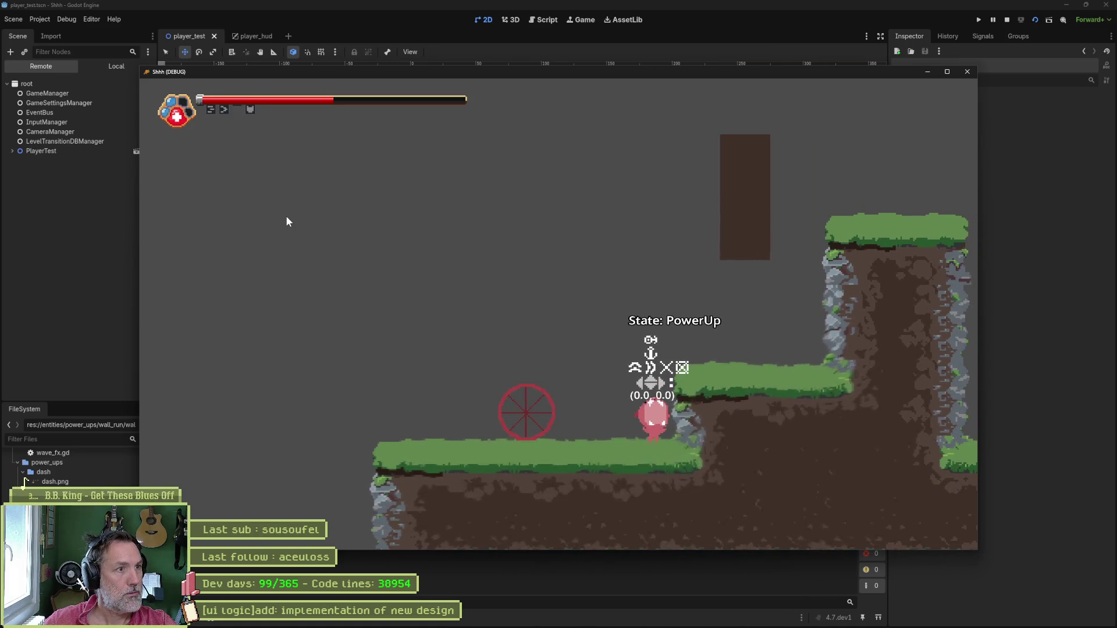
pyautogui.press('F8')
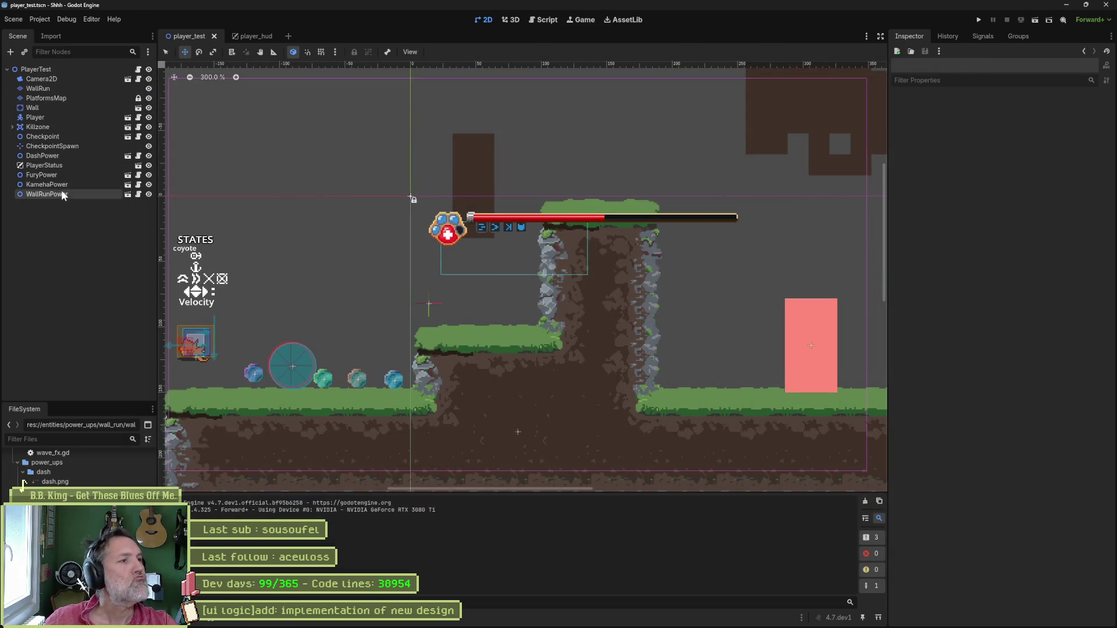
# Open WallRunPower's power_up.gd script, then return to the player_hud scene.
pyautogui.click(63, 195)
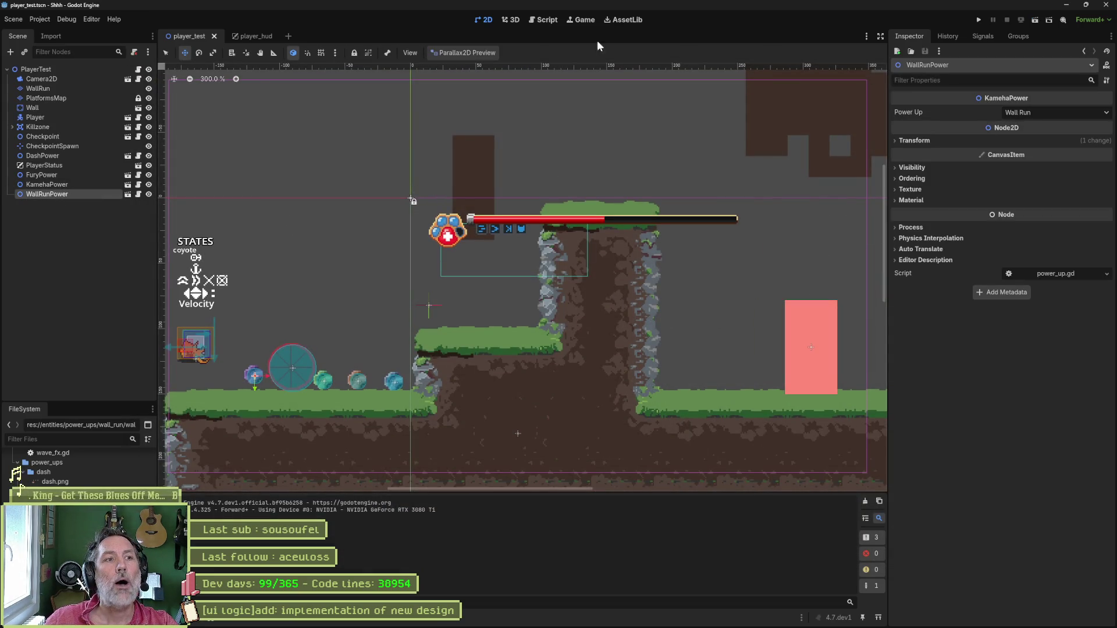
pyautogui.click(542, 20)
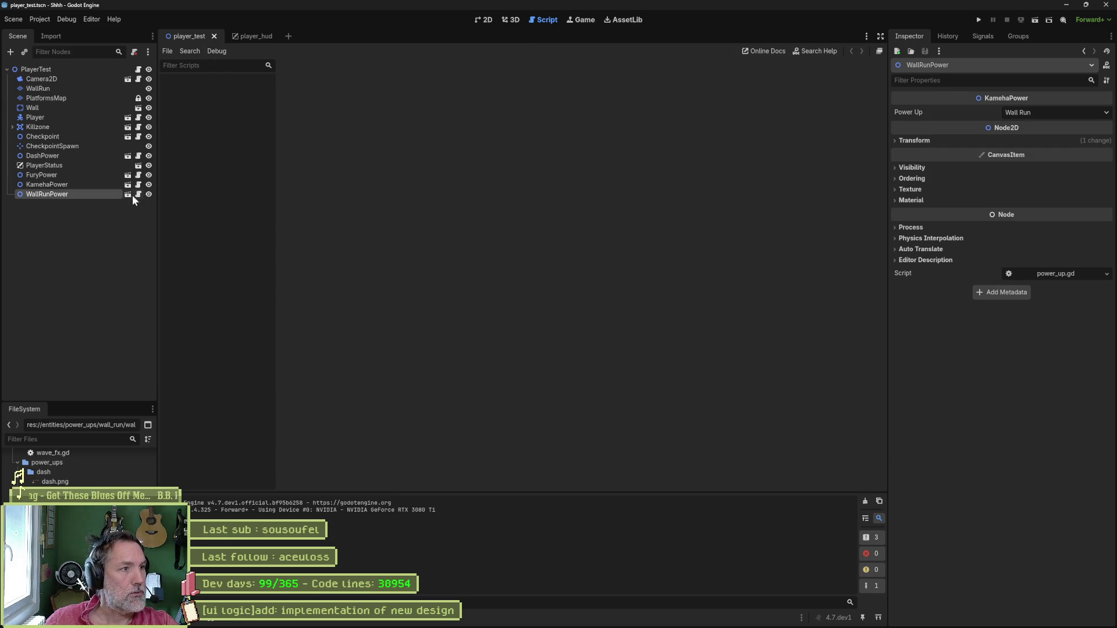
pyautogui.click(137, 194)
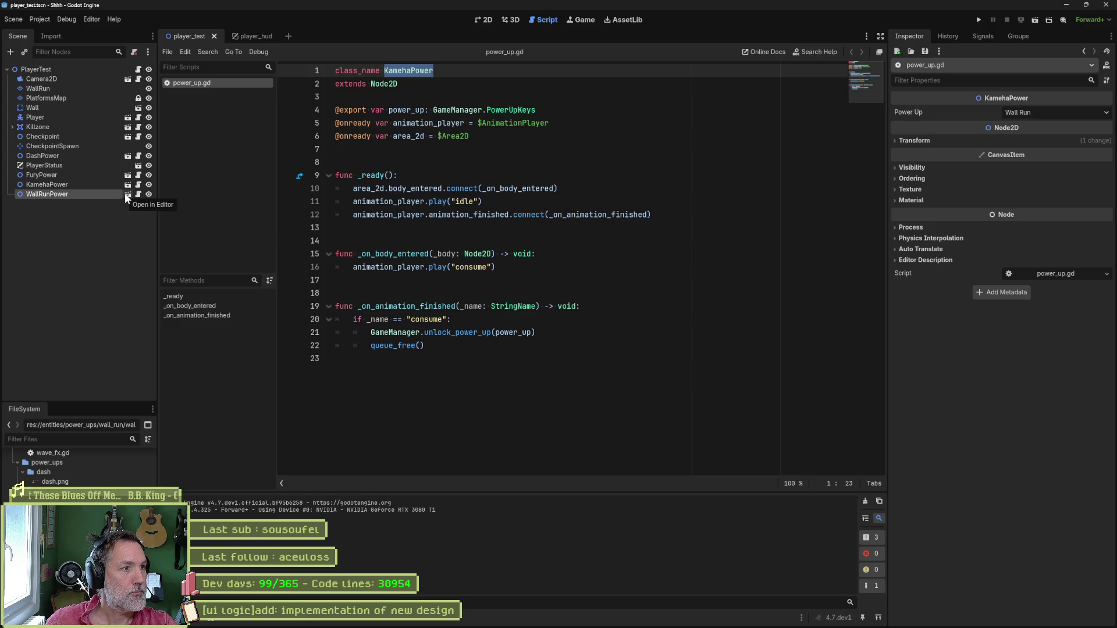
pyautogui.click(138, 165)
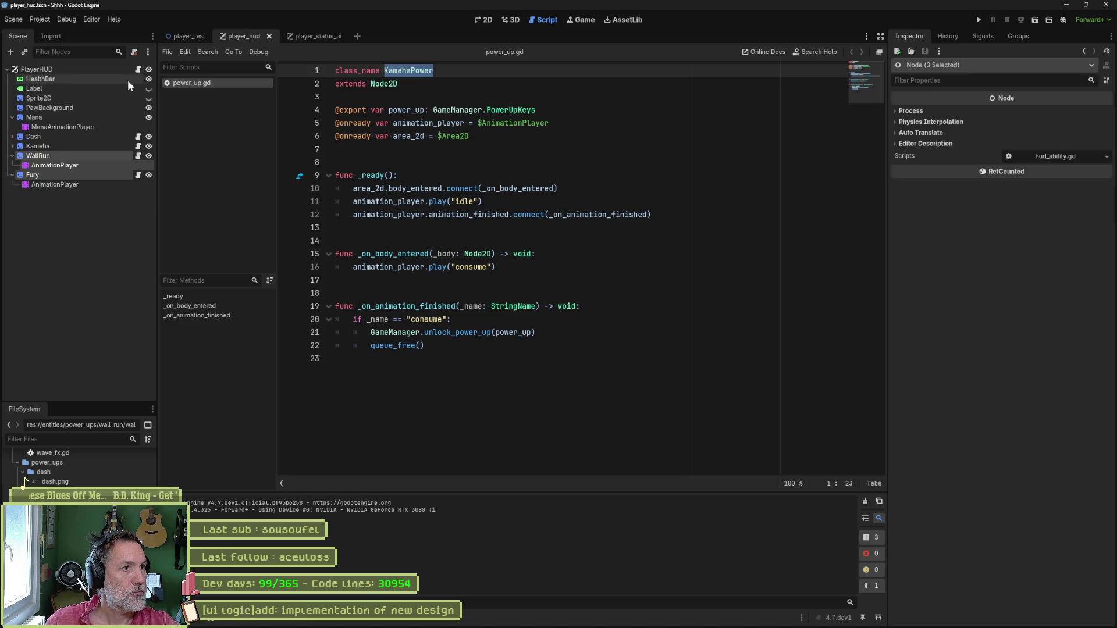
# In player_hud.gd, uncomment wall_run.unlock() and delete the placeholder pass line.
pyautogui.click(138, 70)
pyautogui.scroll(-2, 533, 298)
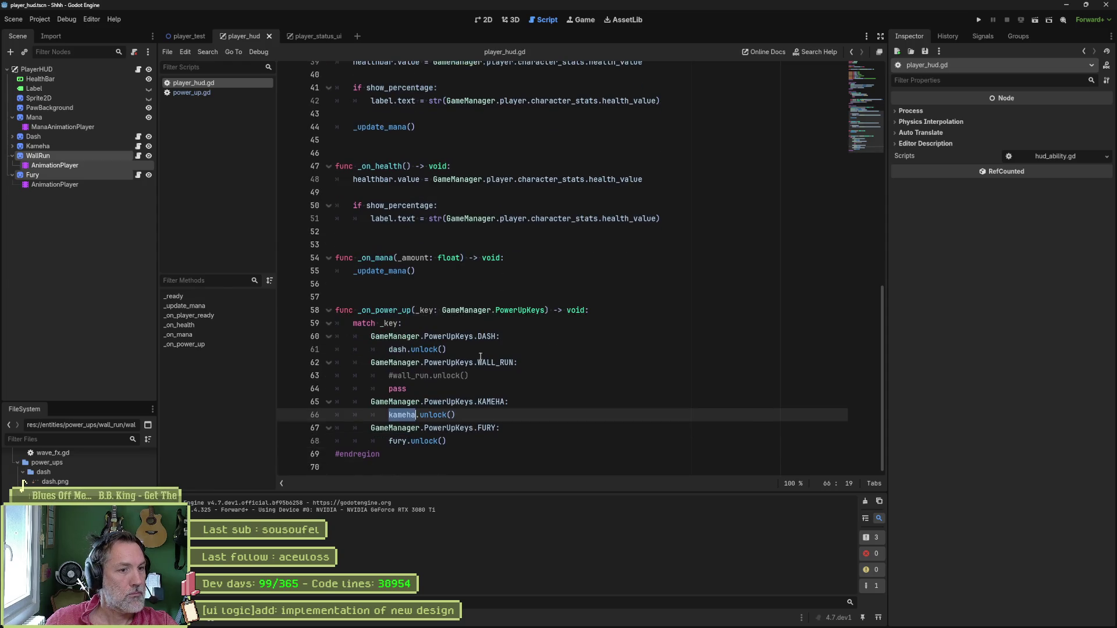
pyautogui.click(395, 376)
pyautogui.press('BackSpace')
pyautogui.press('Down')
pyautogui.hotkey('ctrl', 'shift', 'k')
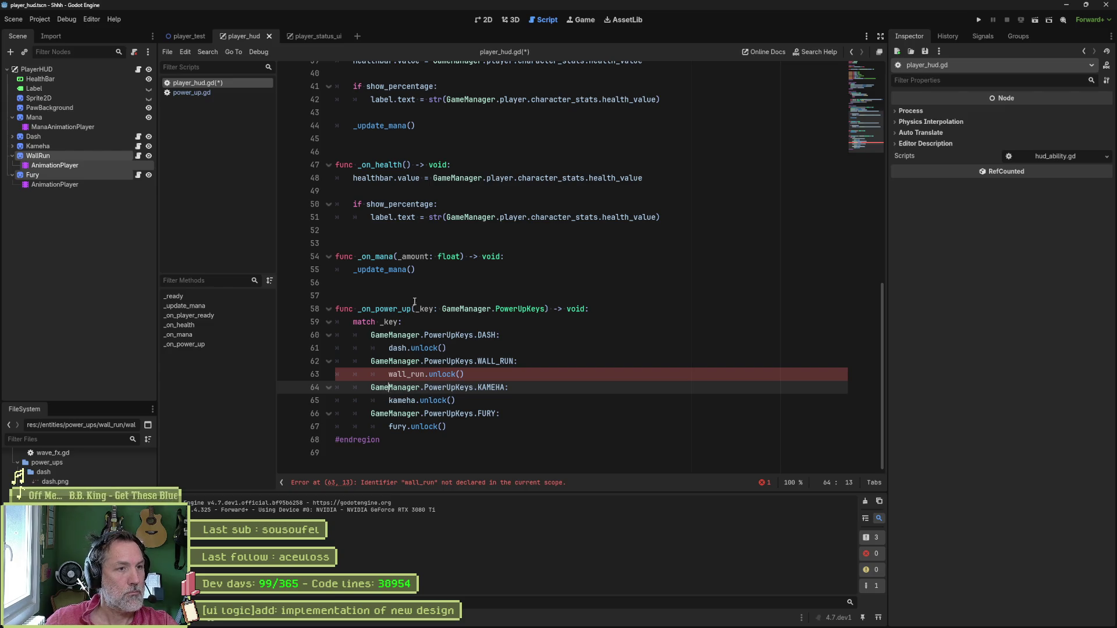
pyautogui.scroll(10, 417, 314)
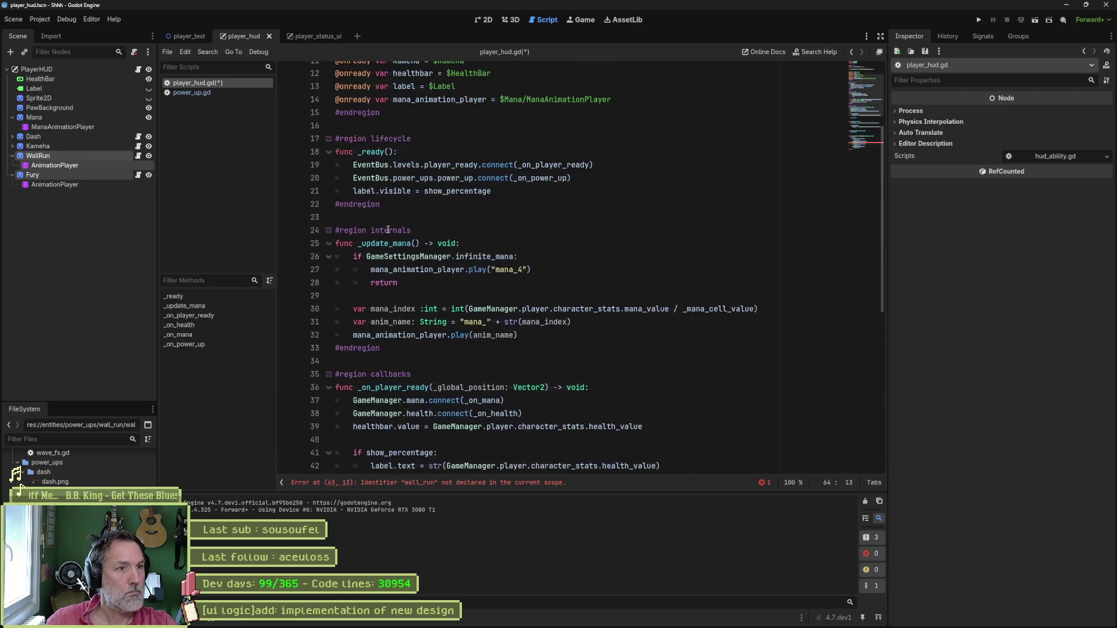
pyautogui.click(140, 195)
pyautogui.moveTo(472, 203); pyautogui.dragTo(473, 195)
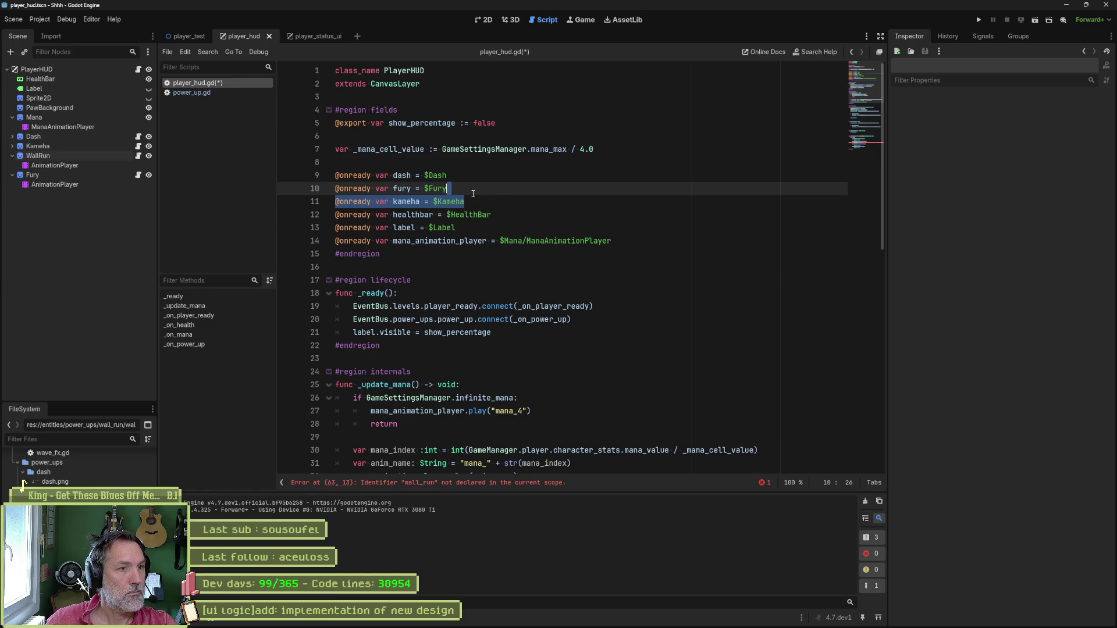
pyautogui.moveTo(43, 156)
pyautogui.mouseDown()
pyautogui.moveTo(343, 206)
pyautogui.moveTo(337, 219)
pyautogui.mouseUp()
pyautogui.hotkey('ctrl', 's')
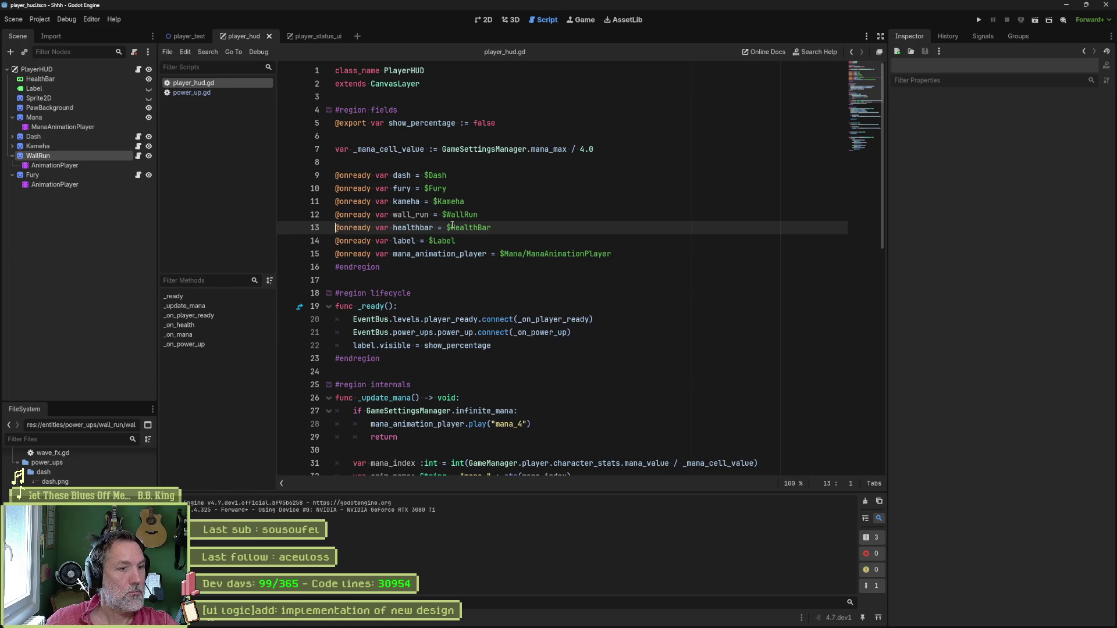
# Close player_status_ui and run the player_test scene.
pyautogui.middleClick(318, 35)
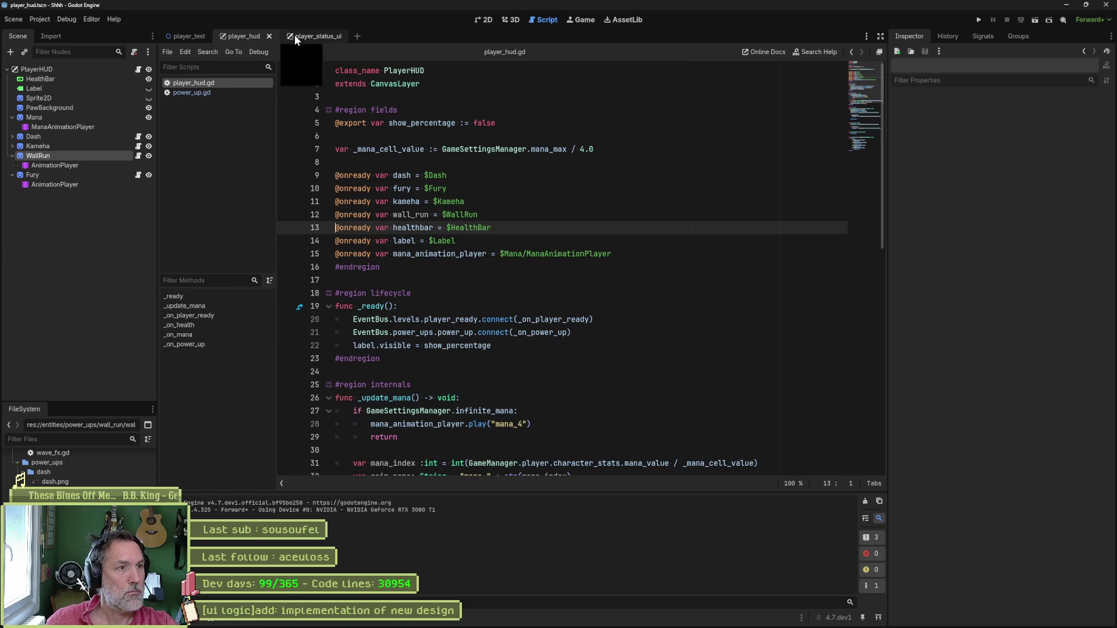
pyautogui.click(198, 36)
pyautogui.press('F6')
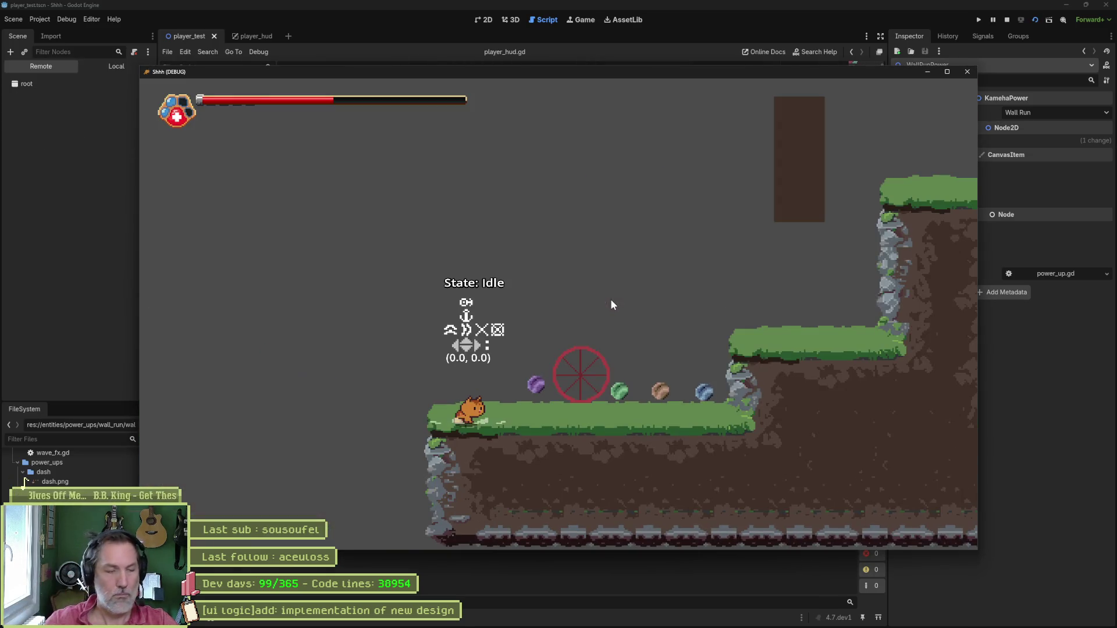
# Walk the cat right over the green and brown power-ups, step back left, then stop the game.
pyautogui.press('d')
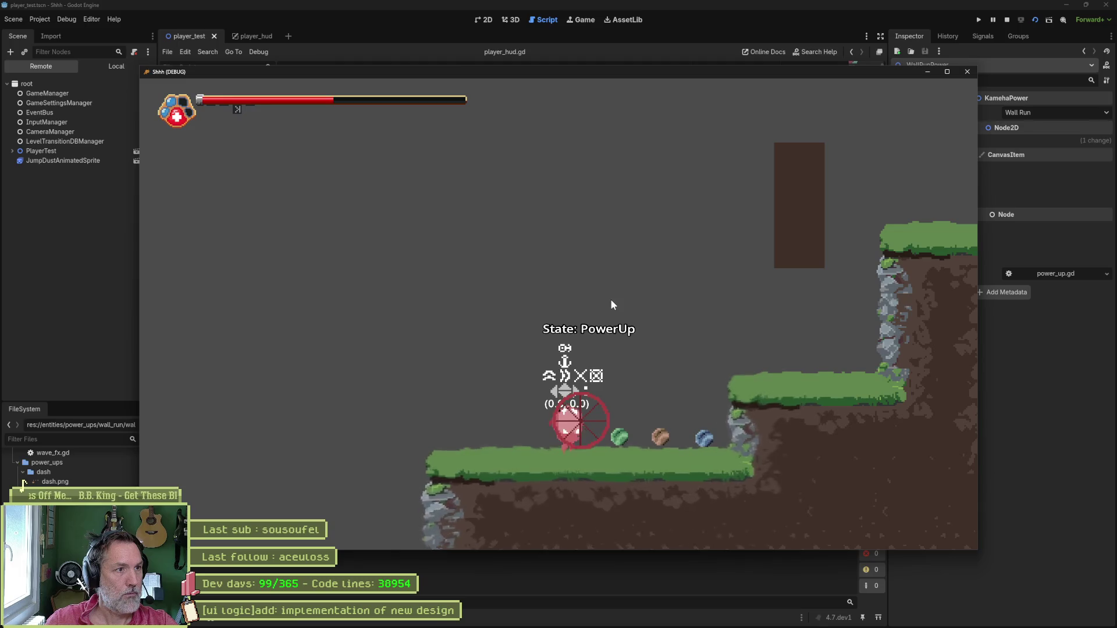
pyautogui.press('d')
pyautogui.press('d')
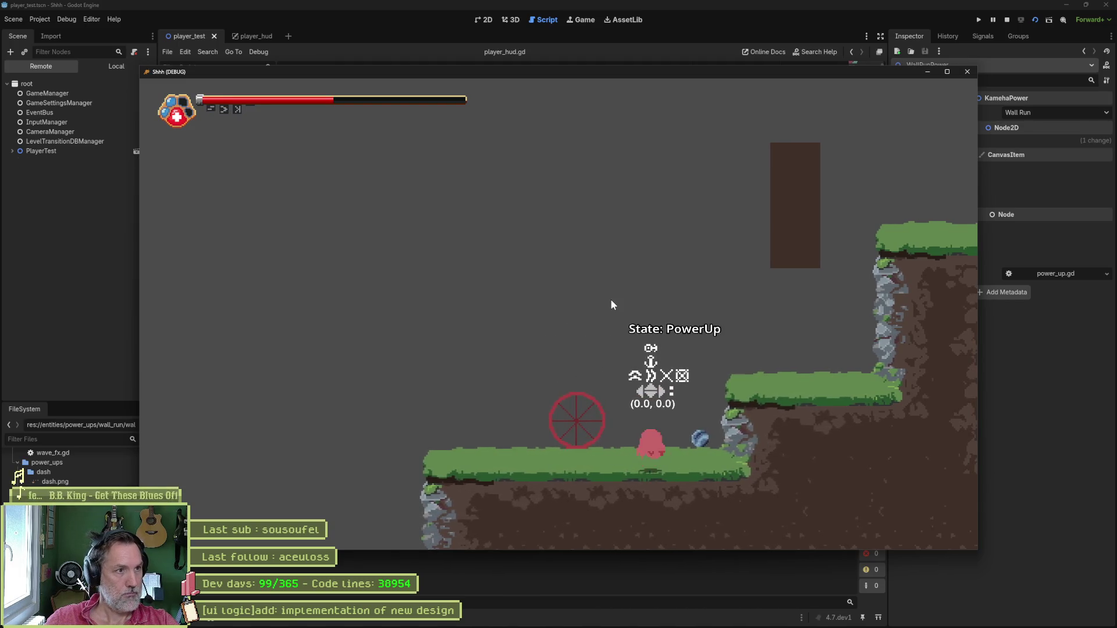
pyautogui.press('d')
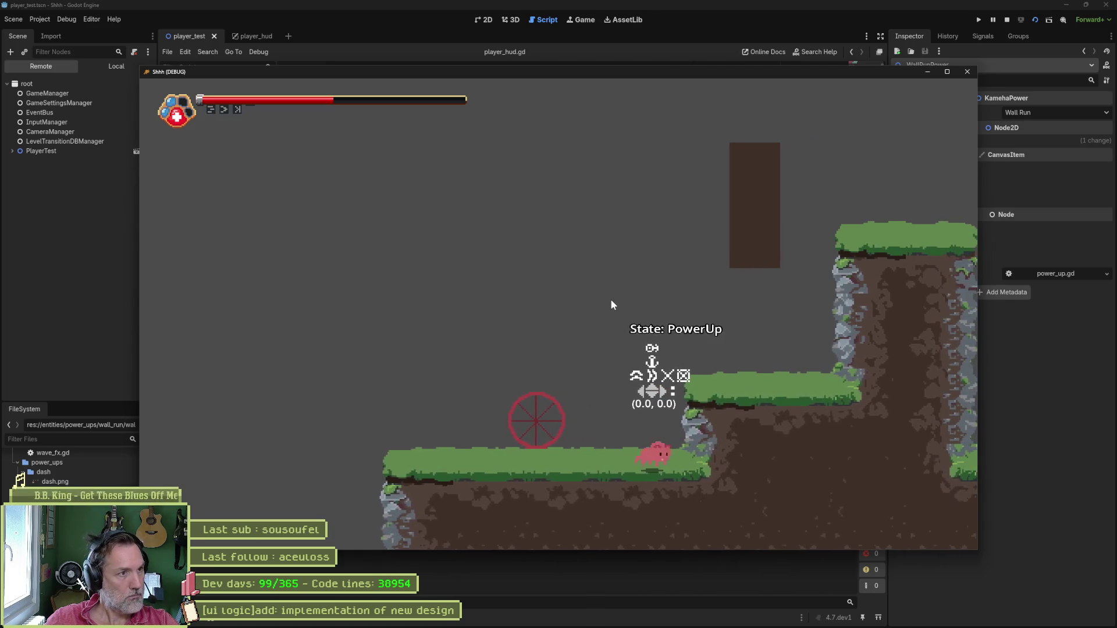
pyautogui.press('a')
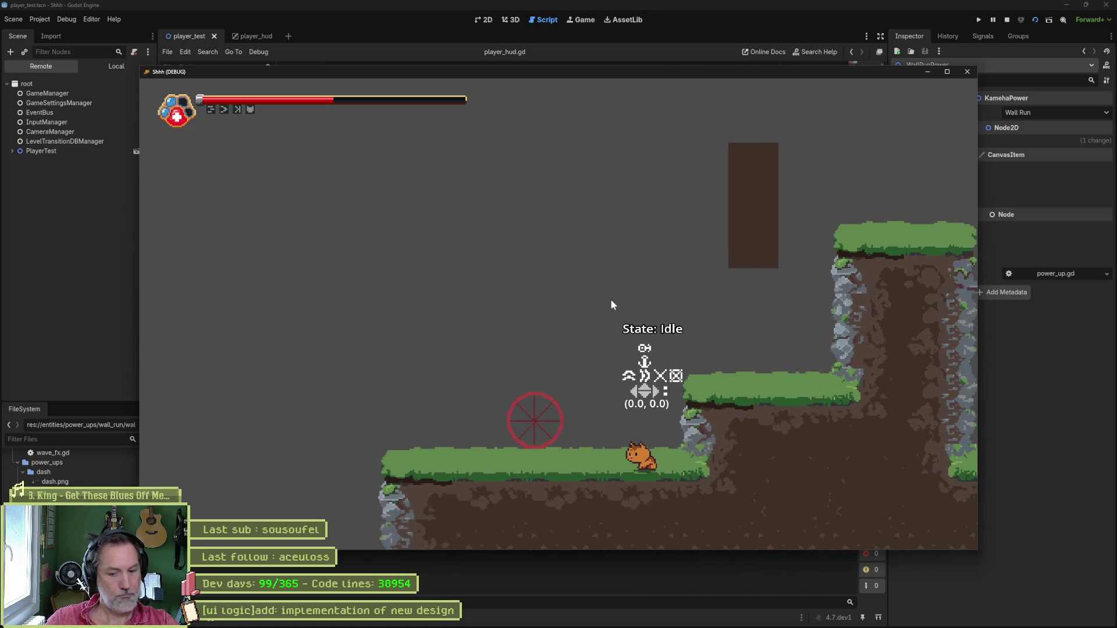
pyautogui.press('F8')
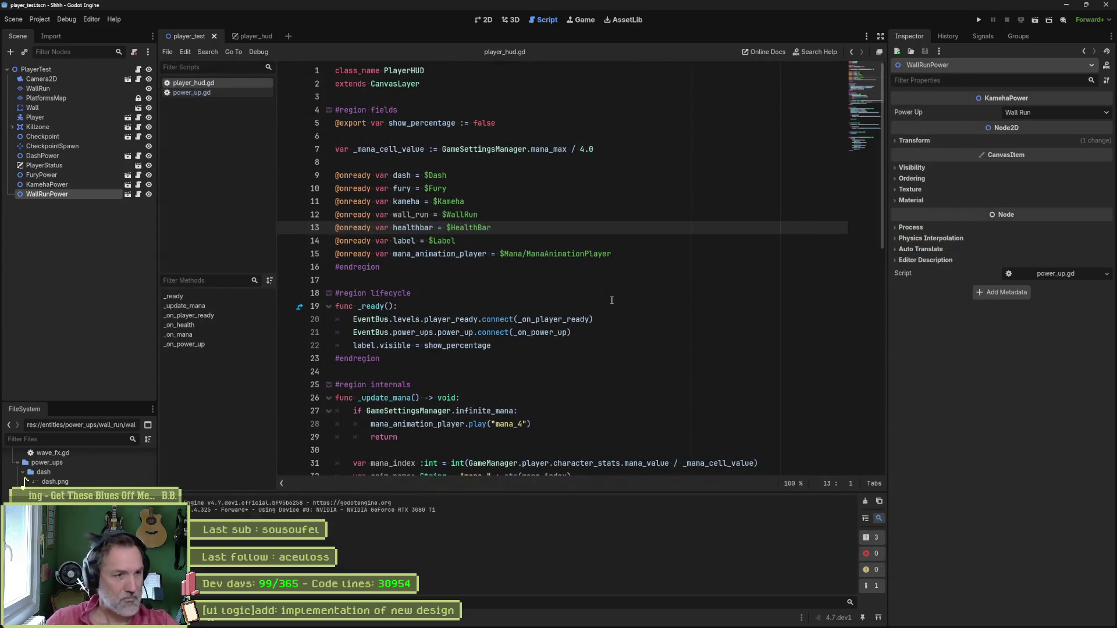
# In the 2D view, frame the power-up orbs and HUD, and move PlayerStatus below the four pickups.
pyautogui.click(484, 22)
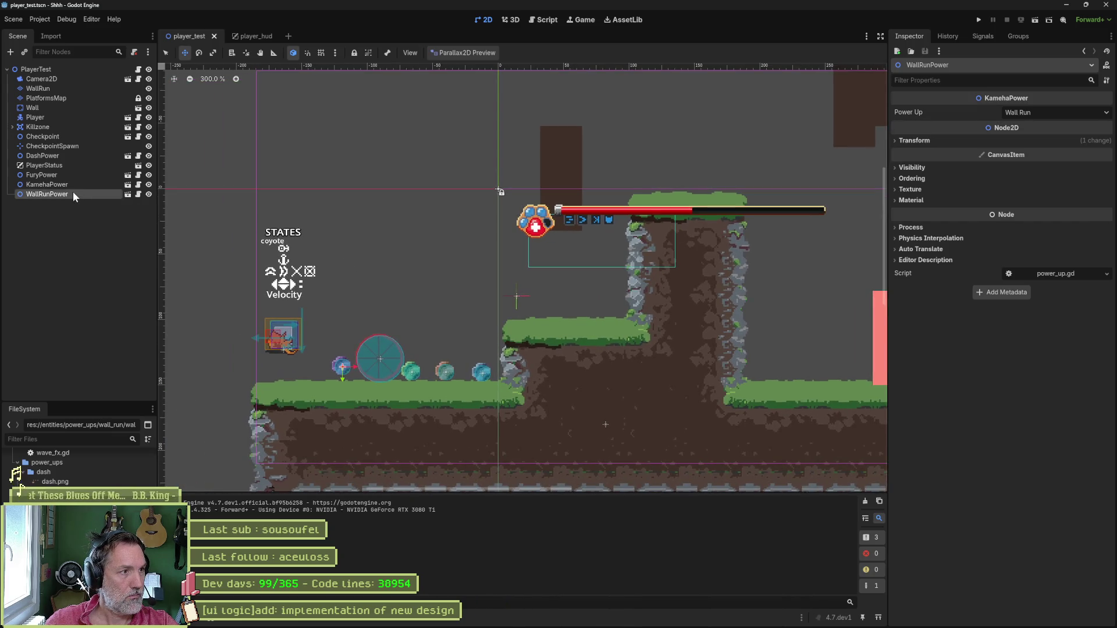
pyautogui.scroll(6, 348, 373)
pyautogui.moveTo(328, 363); pyautogui.dragTo(328, 381)
pyautogui.rightClick(448, 298)
pyautogui.scroll(-3, 529, 317)
pyautogui.moveTo(620, 313); pyautogui.dragTo(406, 344)
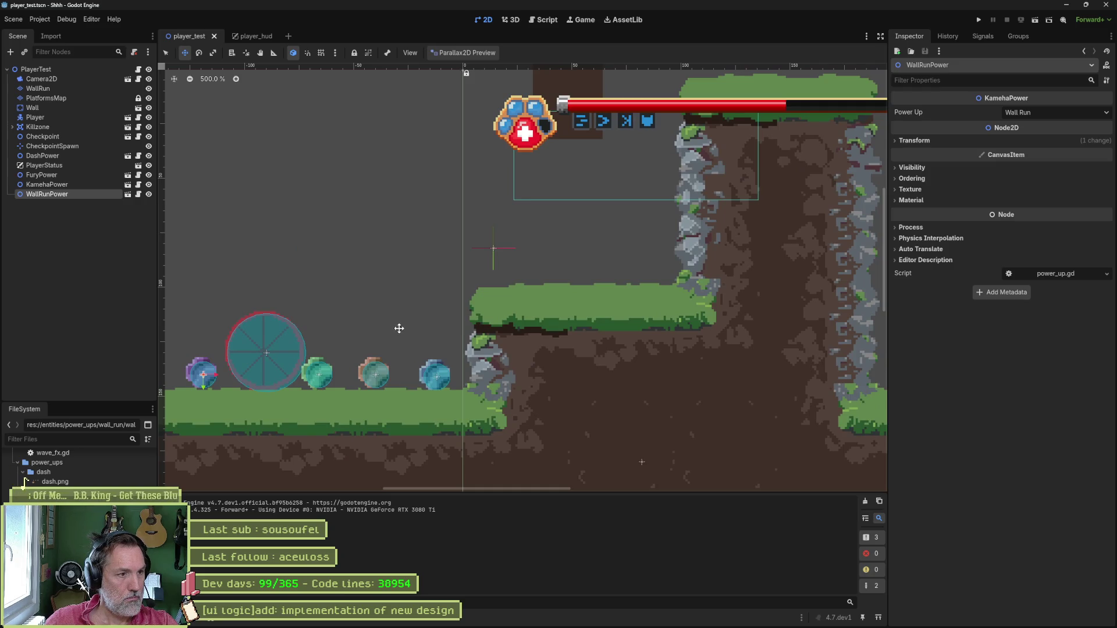
pyautogui.scroll(-7, 376, 321)
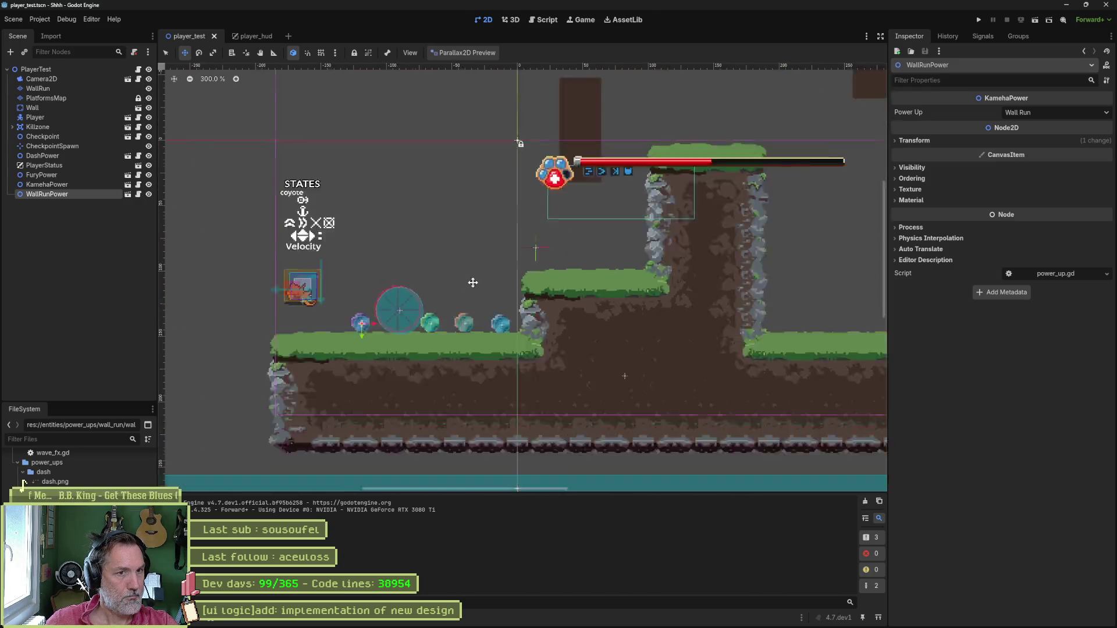
pyautogui.scroll(5, 582, 281)
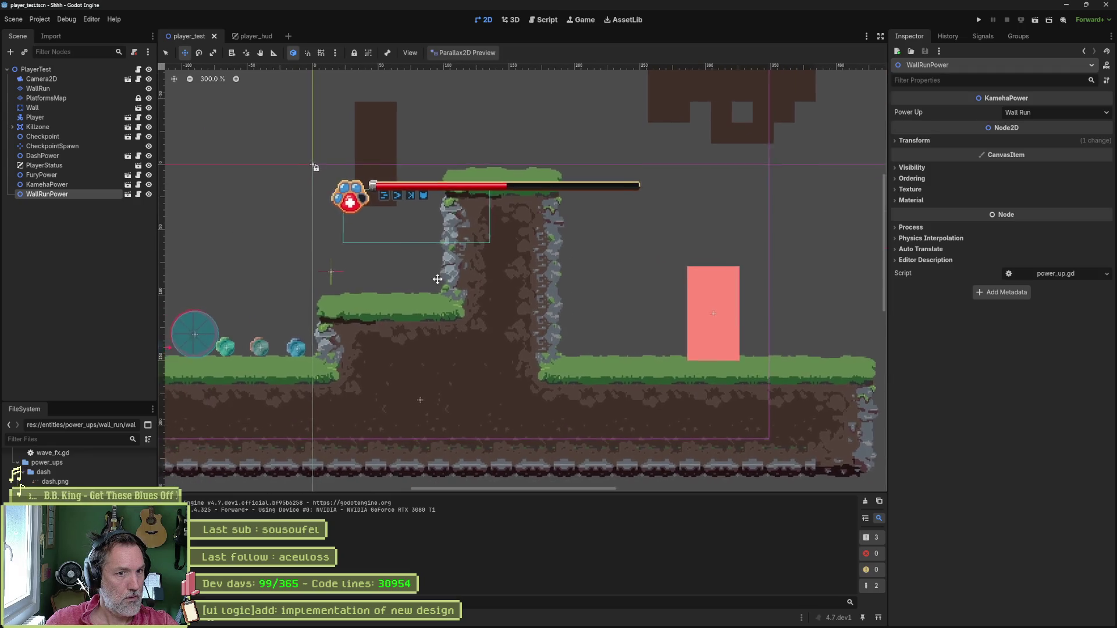
pyautogui.moveTo(506, 273); pyautogui.dragTo(517, 267)
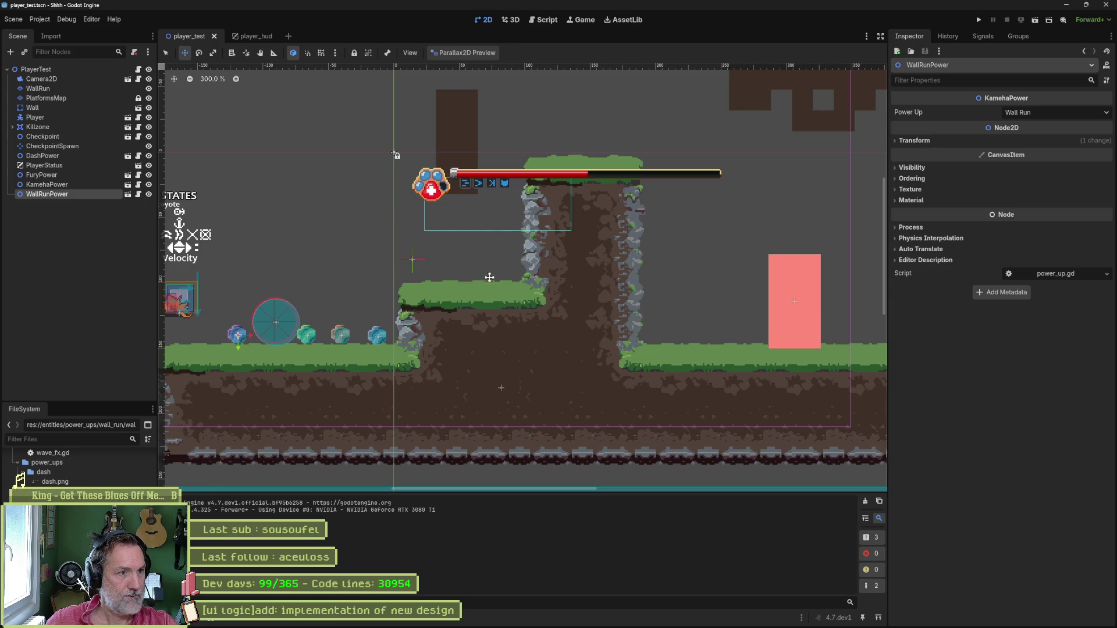
pyautogui.moveTo(51, 165)
pyautogui.mouseDown()
pyautogui.moveTo(48, 212)
pyautogui.moveTo(53, 195)
pyautogui.mouseUp()
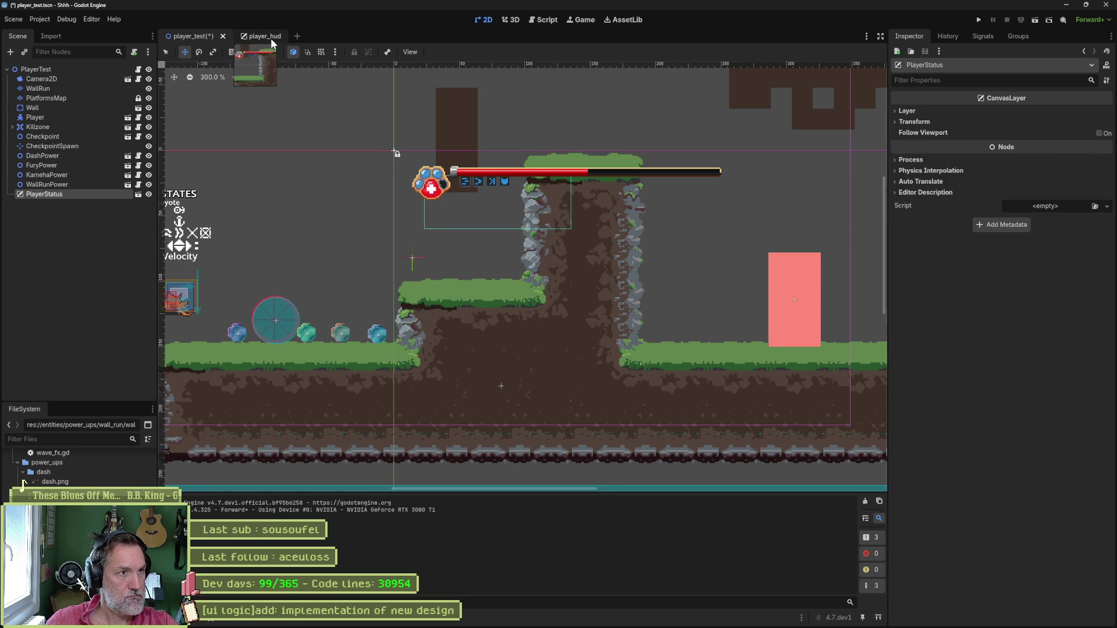
# Delete PlayerStatus and instance player_hud.tscn in its place as PlayerHUD.
pyautogui.press('Delete')
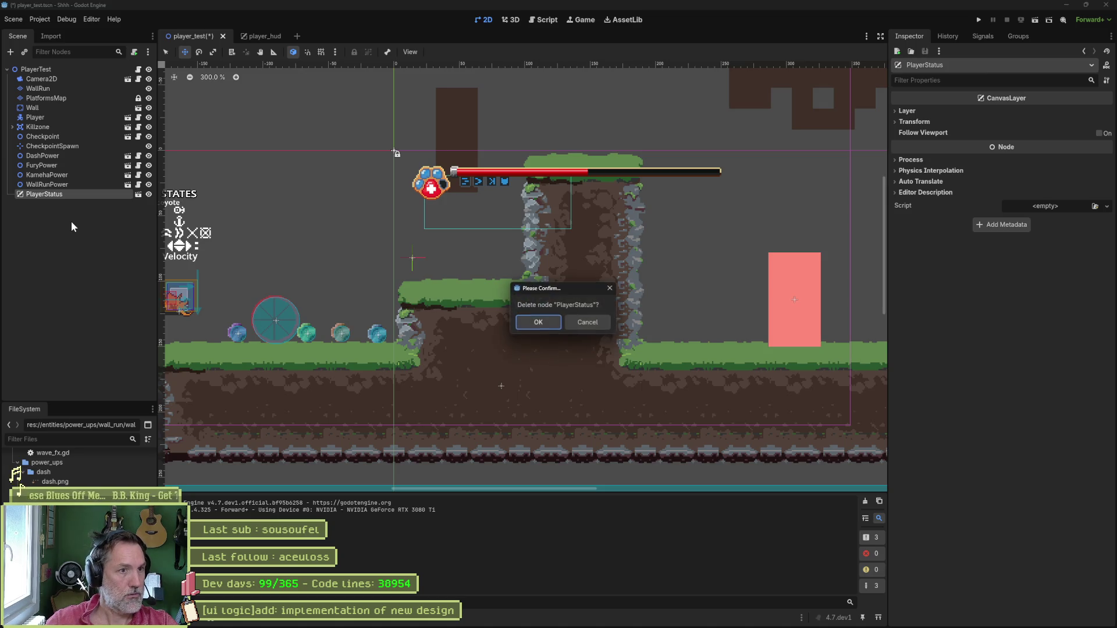
pyautogui.press('Return')
pyautogui.hotkey('ctrl', 'shift', 'a')
pyautogui.write('player')
pyautogui.press('Return')
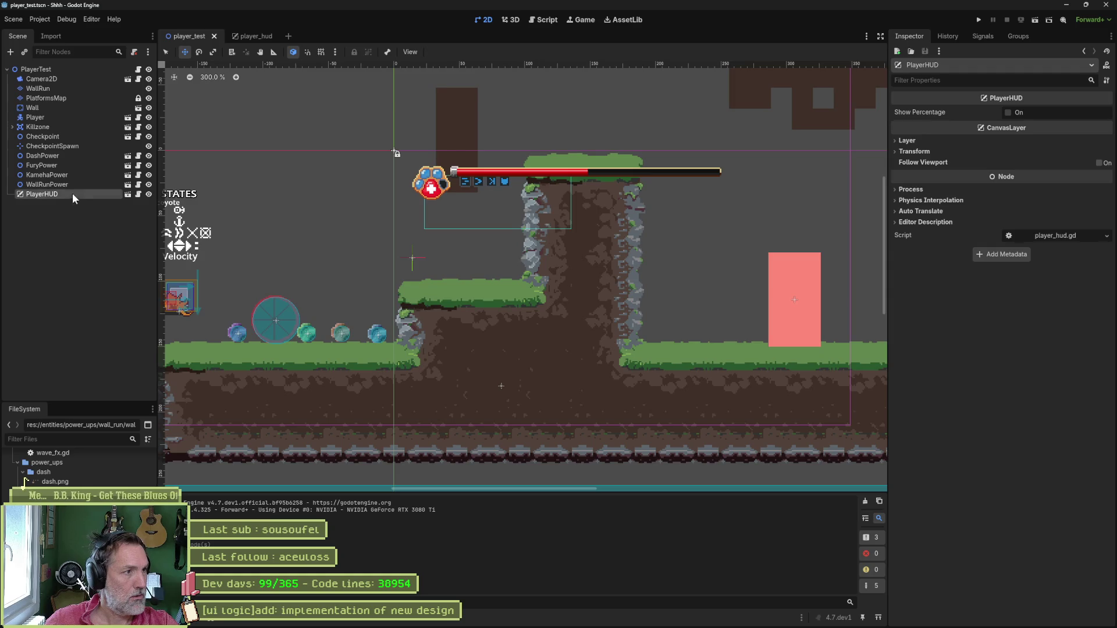
# Select the four power-ups from DashPower through WallRunPower and nudge them slightly right.
pyautogui.click(61, 156)
pyautogui.keyDown('shift'); pyautogui.click(58, 184); pyautogui.keyUp('shift')
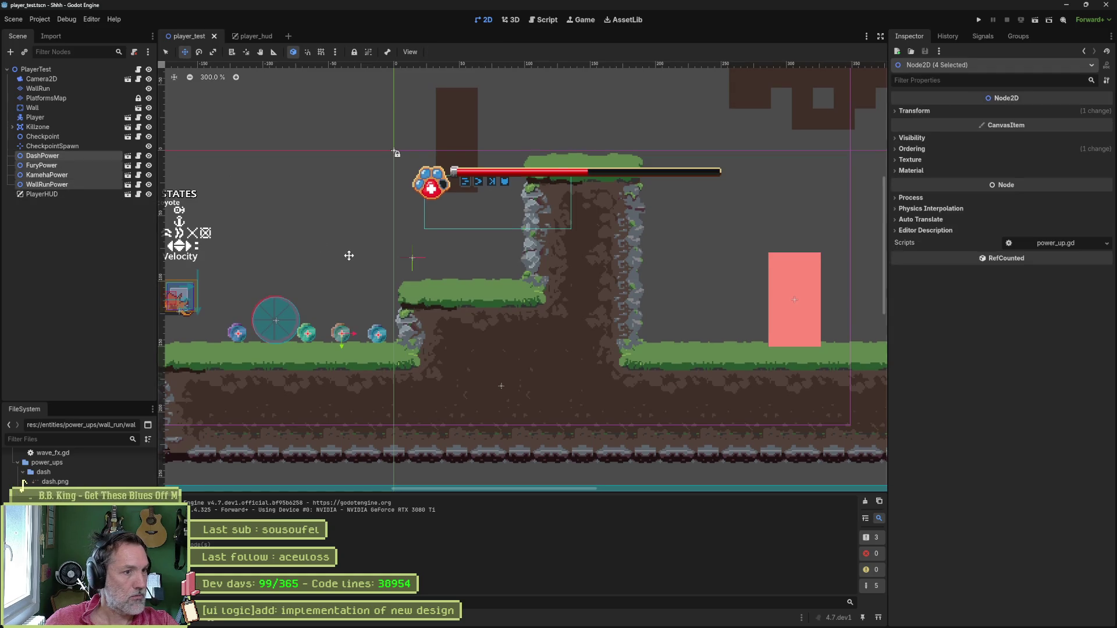
pyautogui.moveTo(350, 256); pyautogui.dragTo(483, 186)
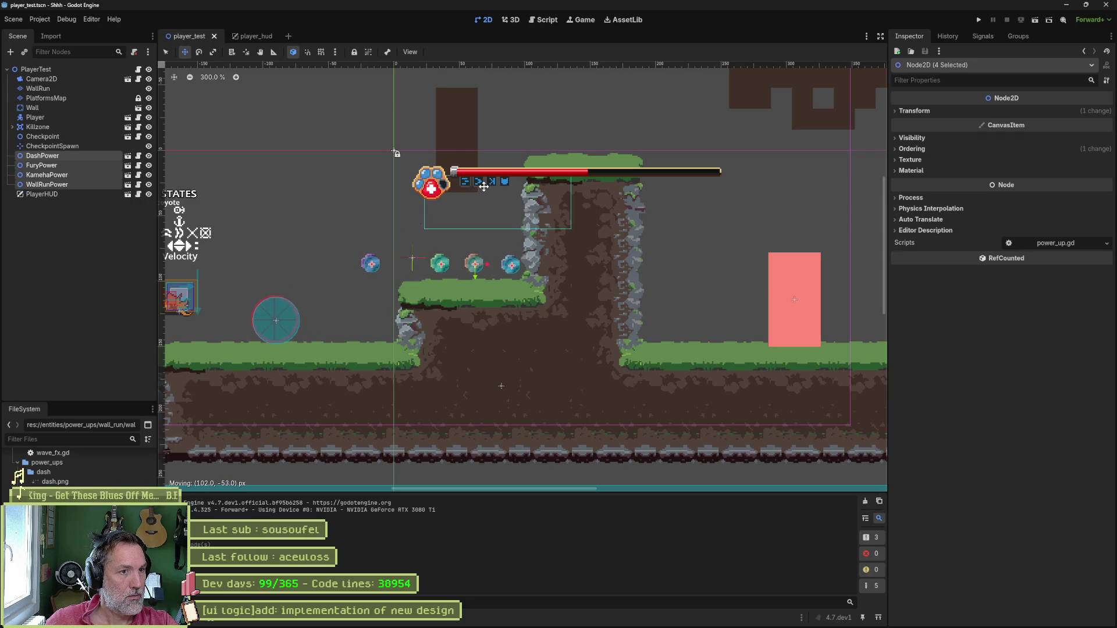
pyautogui.moveTo(484, 187)
pyautogui.mouseDown()
pyautogui.moveTo(685, 208)
pyautogui.moveTo(728, 242)
pyautogui.moveTo(411, 229)
pyautogui.moveTo(364, 242)
pyautogui.moveTo(355, 259)
pyautogui.mouseUp()
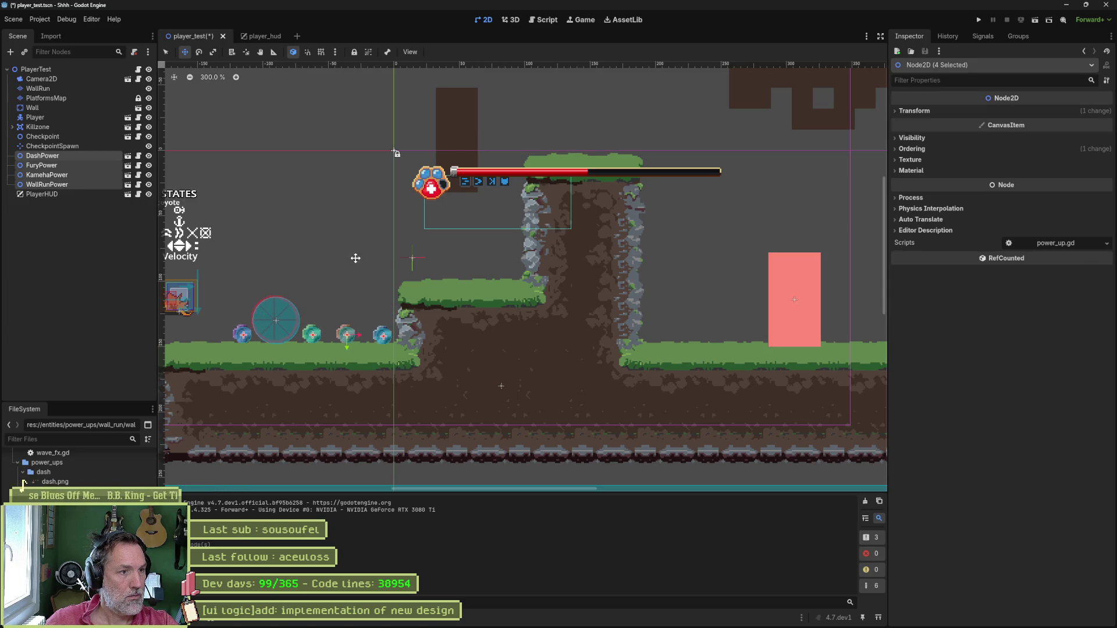
# Move Checkpoint and CheckpointSpawn onto the tall pillar, placing the spawn point beside the checkpoint.
pyautogui.click(64, 146)
pyautogui.keyDown('shift'); pyautogui.click(76, 137); pyautogui.keyUp('shift')
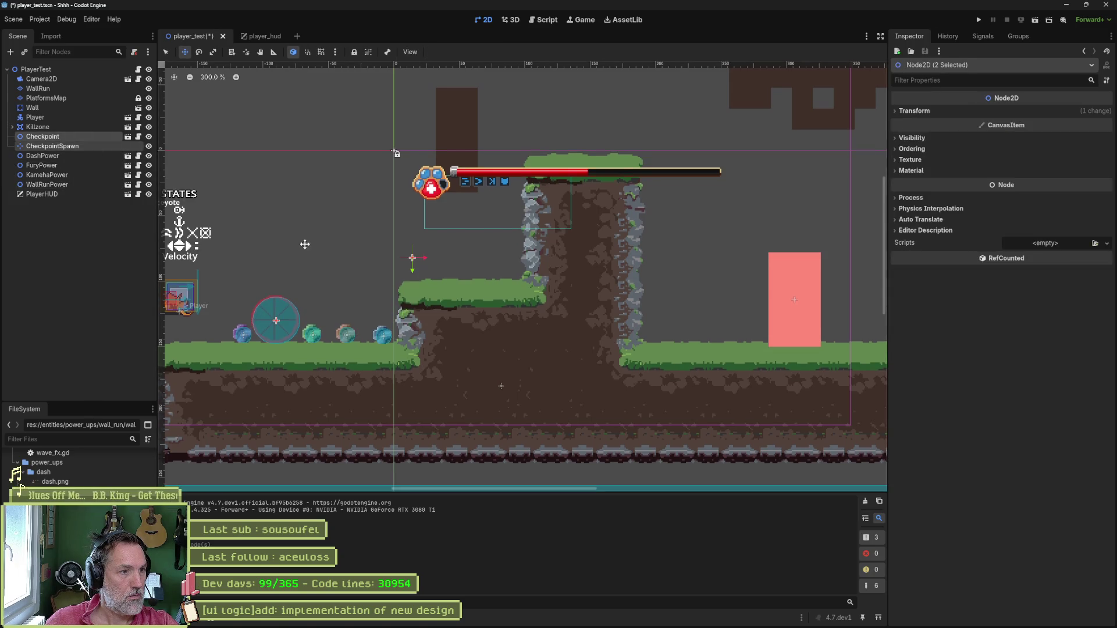
pyautogui.moveTo(326, 254)
pyautogui.mouseDown()
pyautogui.moveTo(648, 200)
pyautogui.moveTo(666, 125)
pyautogui.moveTo(662, 60)
pyautogui.mouseUp()
pyautogui.scroll(3, 524, 274)
pyautogui.hscroll(2, 523, 274)
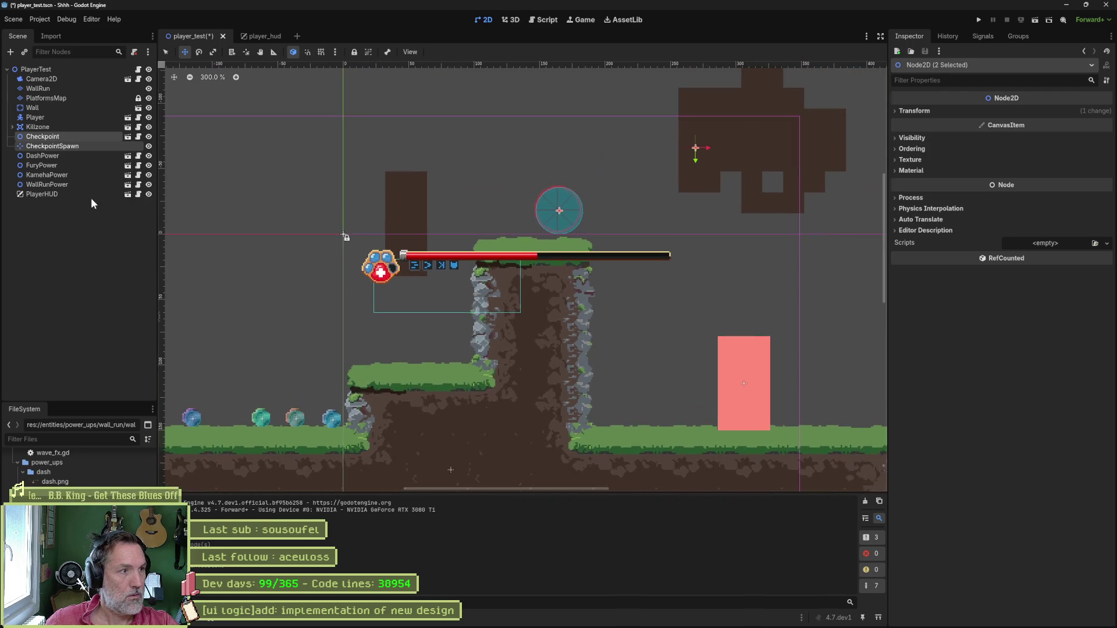
pyautogui.click(85, 144)
pyautogui.moveTo(646, 160); pyautogui.dragTo(458, 237)
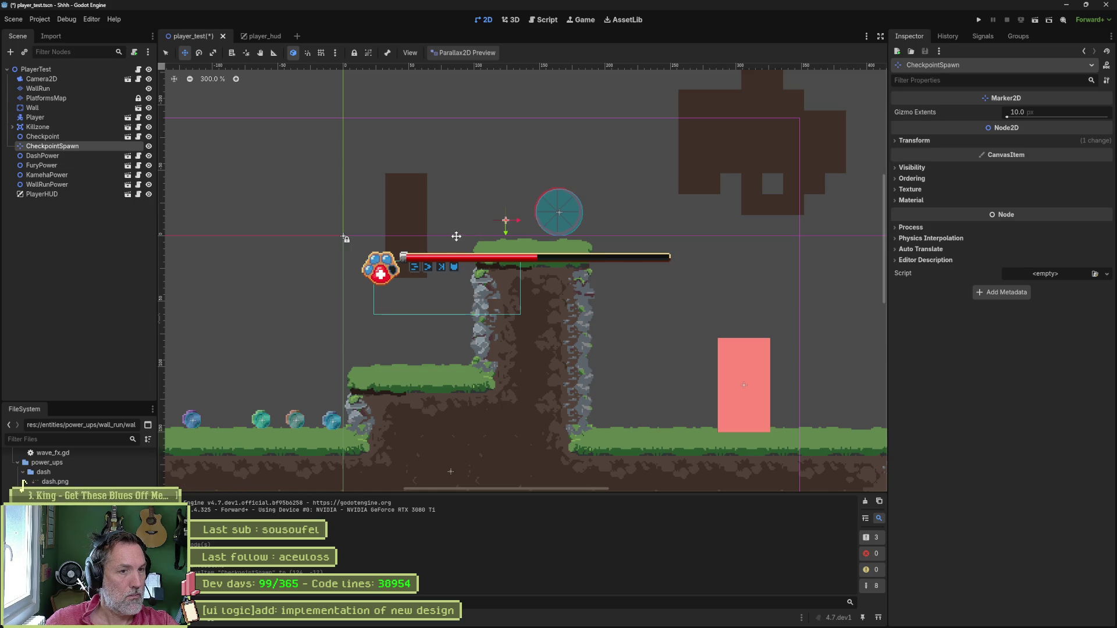
# Shift the WallRunPower orb 32 px right, then save and run the level.
pyautogui.scroll(-1, 312, 299)
pyautogui.hscroll(-2, 311, 299)
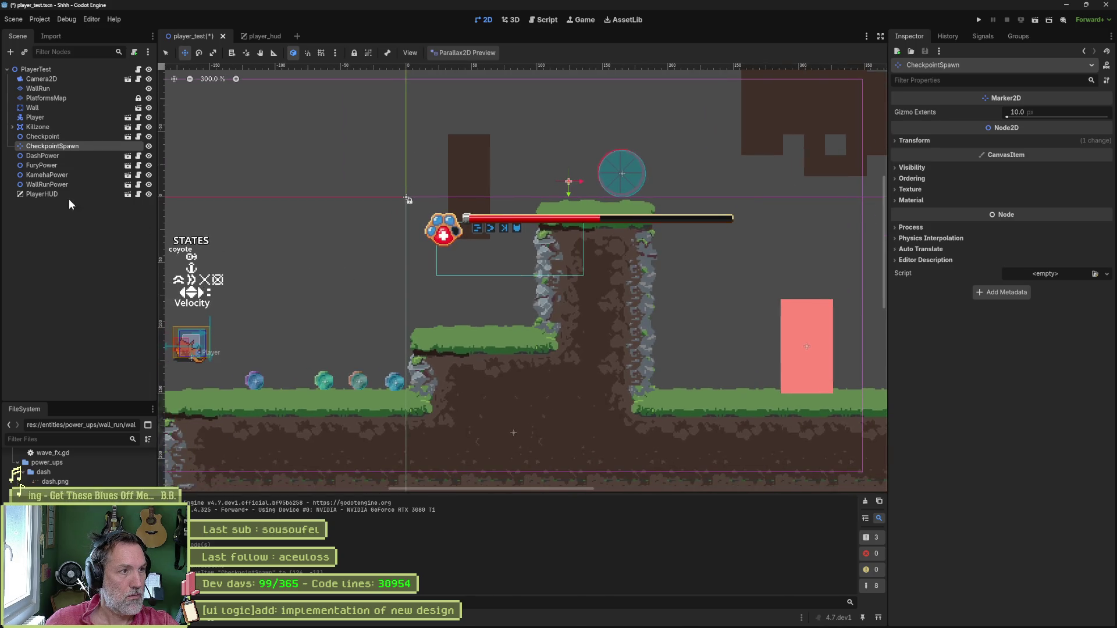
pyautogui.click(46, 184)
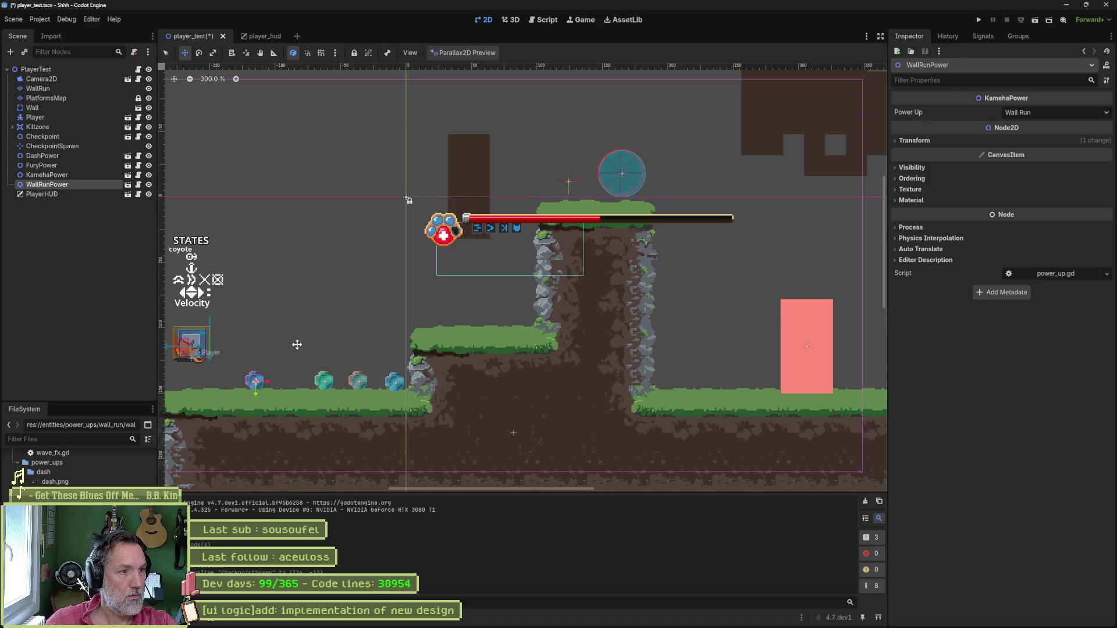
pyautogui.moveTo(268, 382)
pyautogui.mouseDown()
pyautogui.moveTo(320, 384)
pyautogui.moveTo(306, 384)
pyautogui.mouseUp()
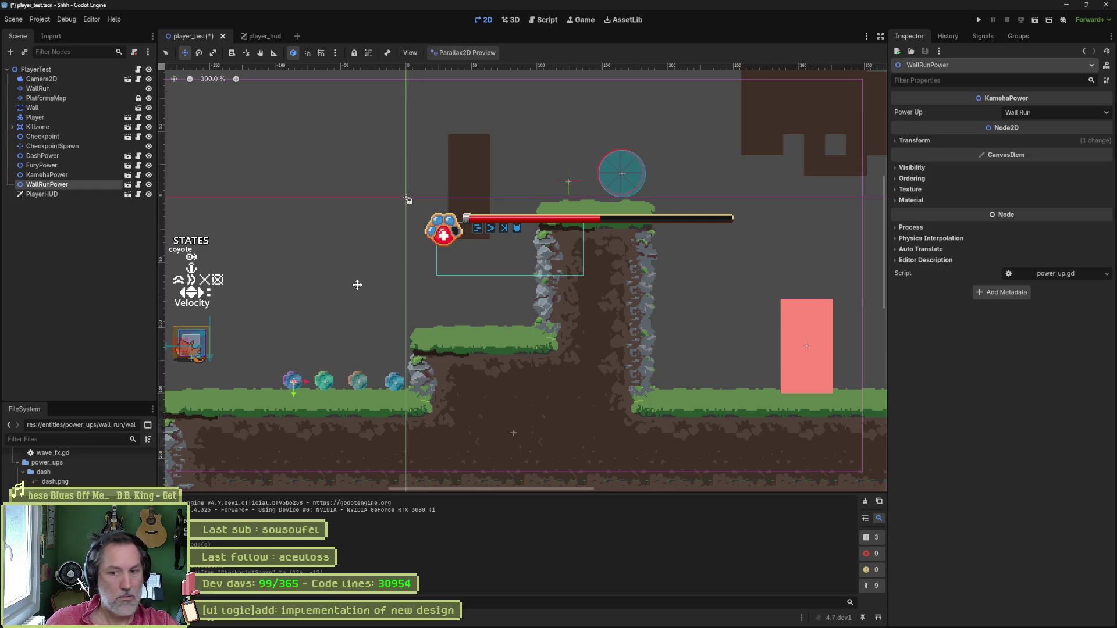
pyautogui.press('F6')
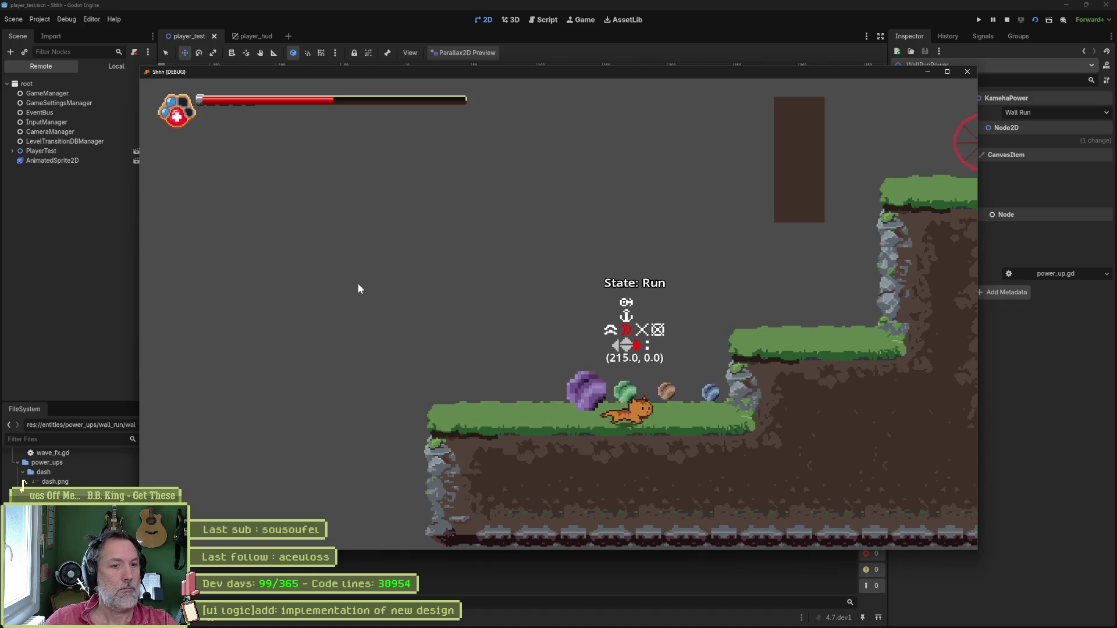
# Jump, dash, wall-run and climb the cat up the pink block to the pillar checkpoint, then stop.
pyautogui.press('space')
pyautogui.press('Right')
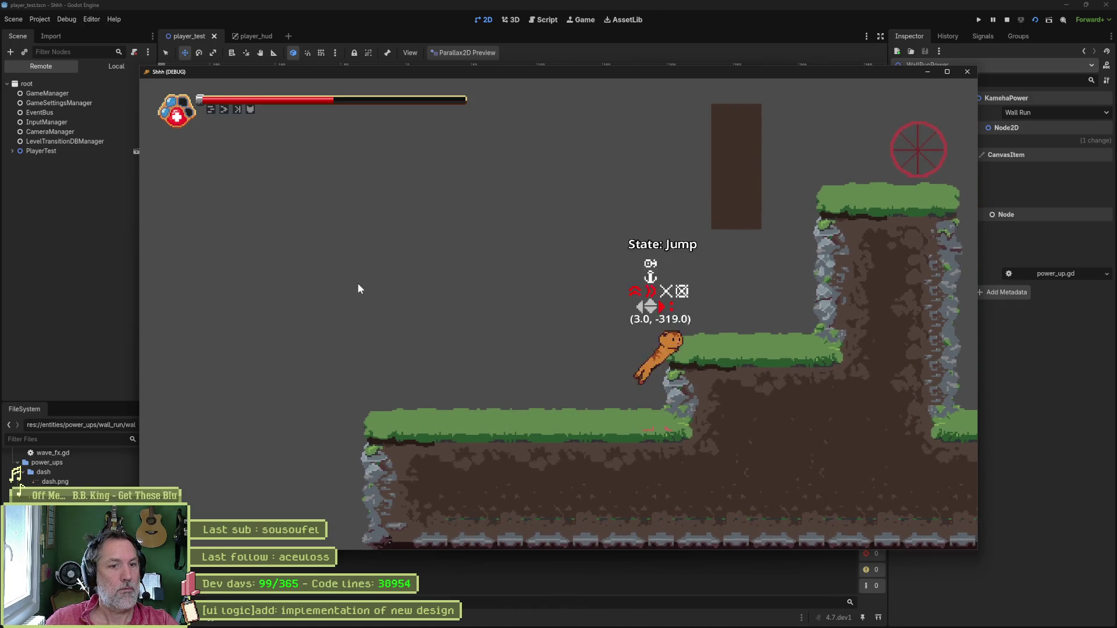
pyautogui.press('shift')
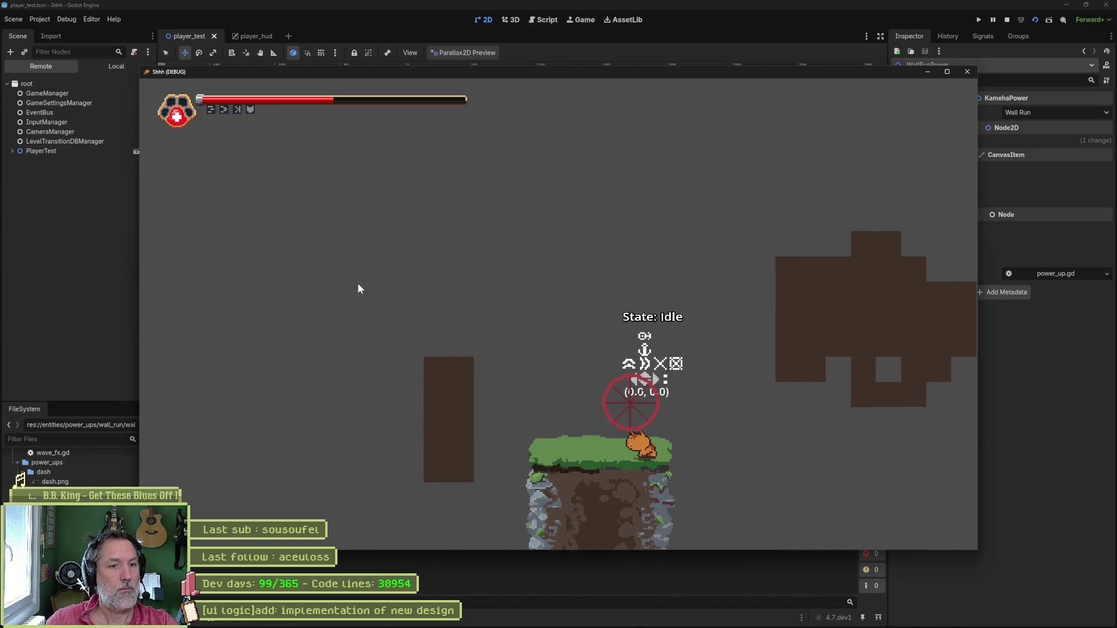
pyautogui.press('Right')
pyautogui.press('space')
pyautogui.press('shift')
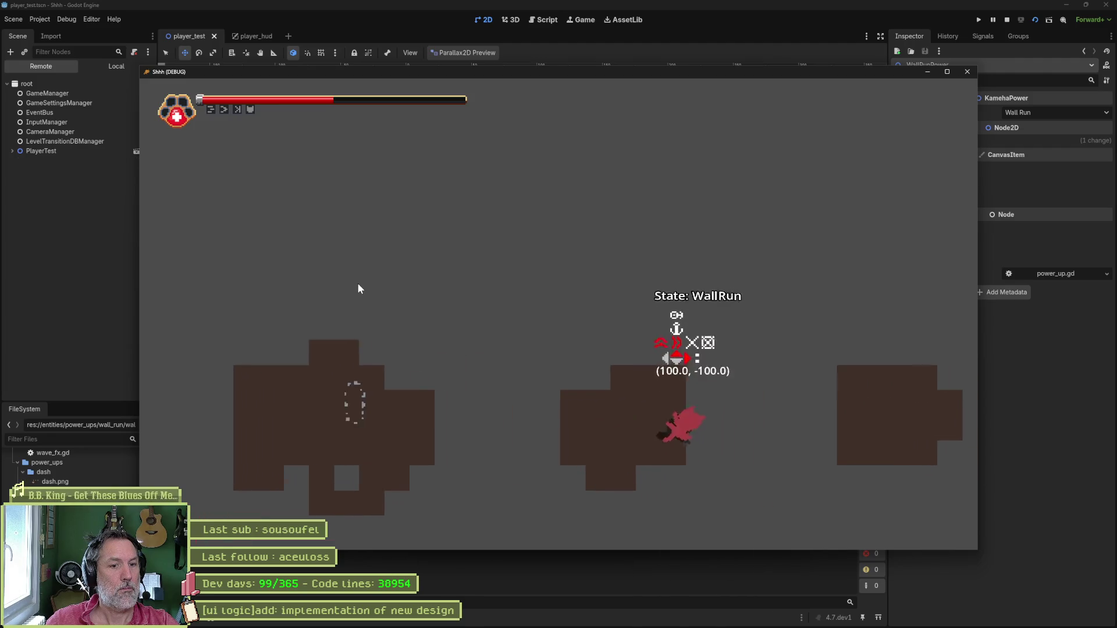
pyautogui.press('shift')
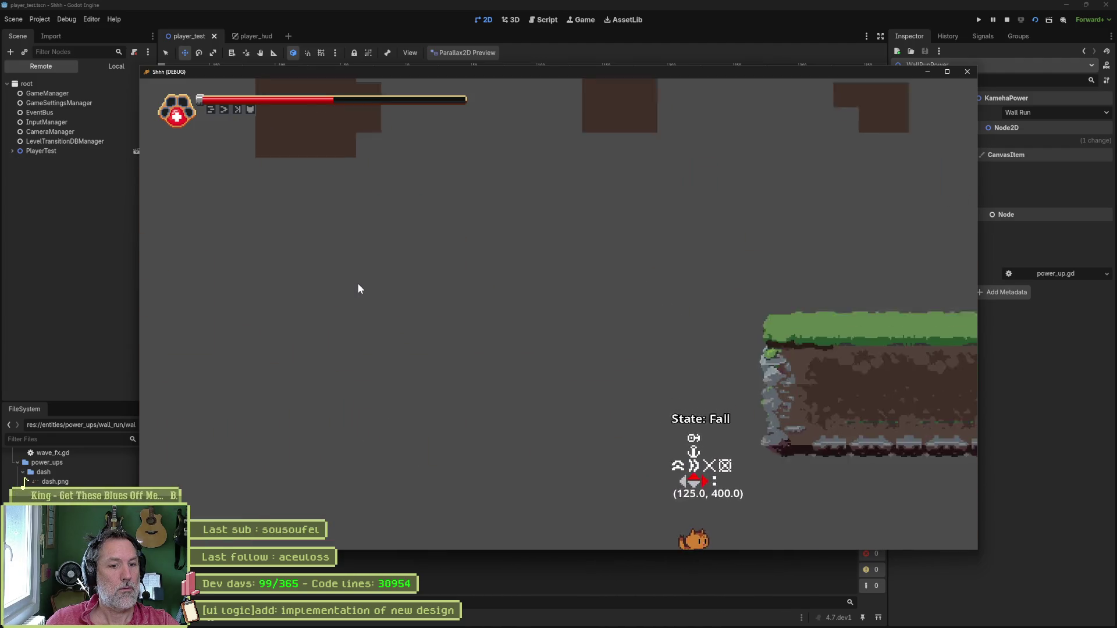
pyautogui.press('Right')
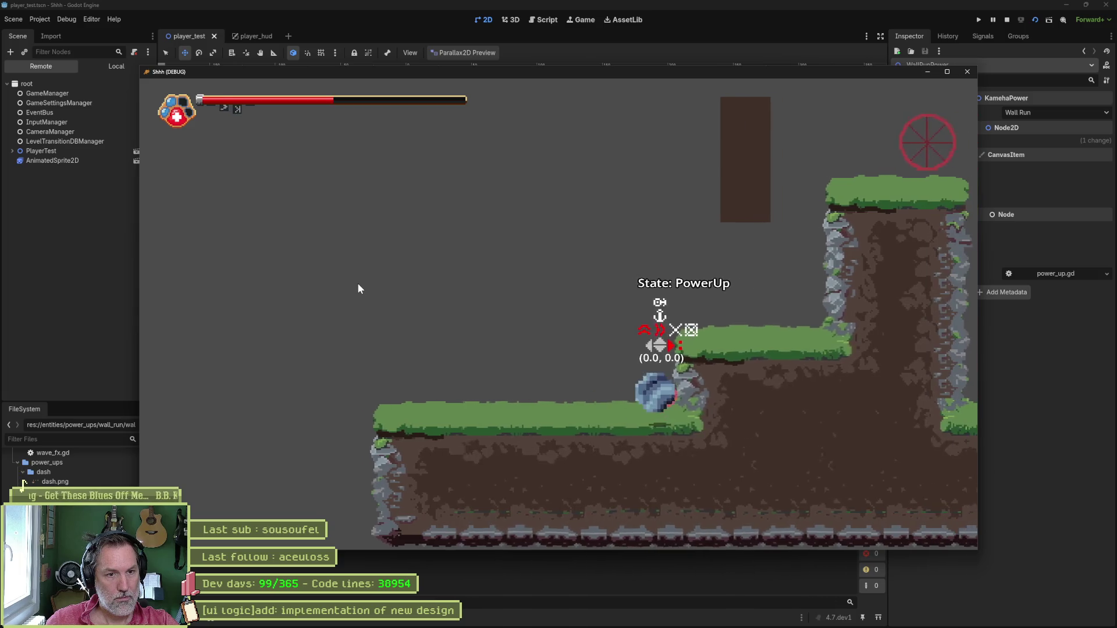
pyautogui.press('Left')
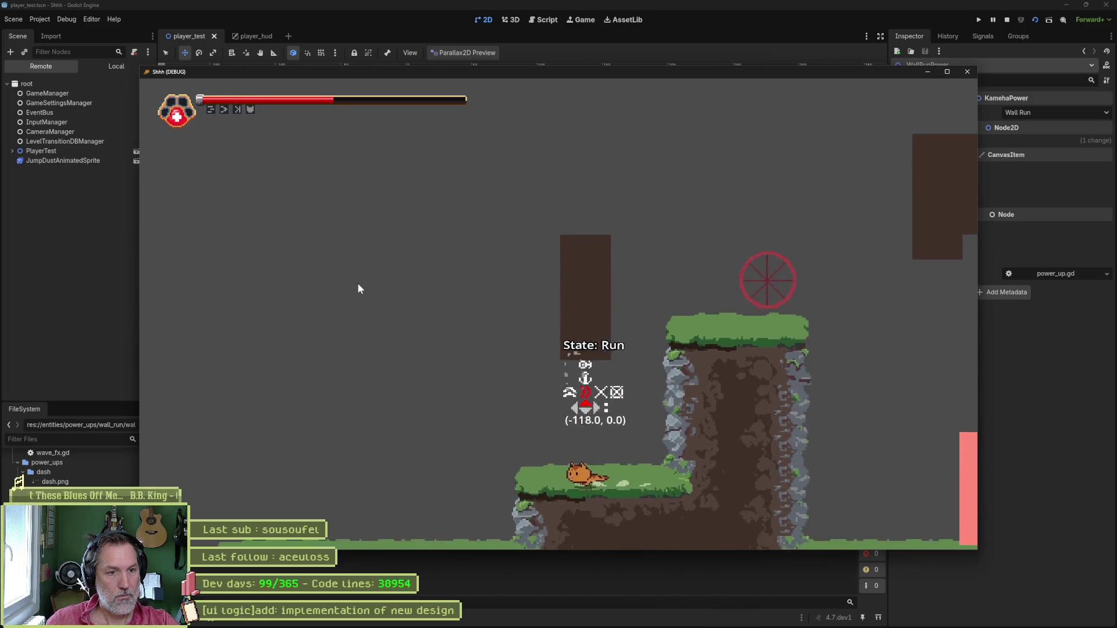
pyautogui.press('space')
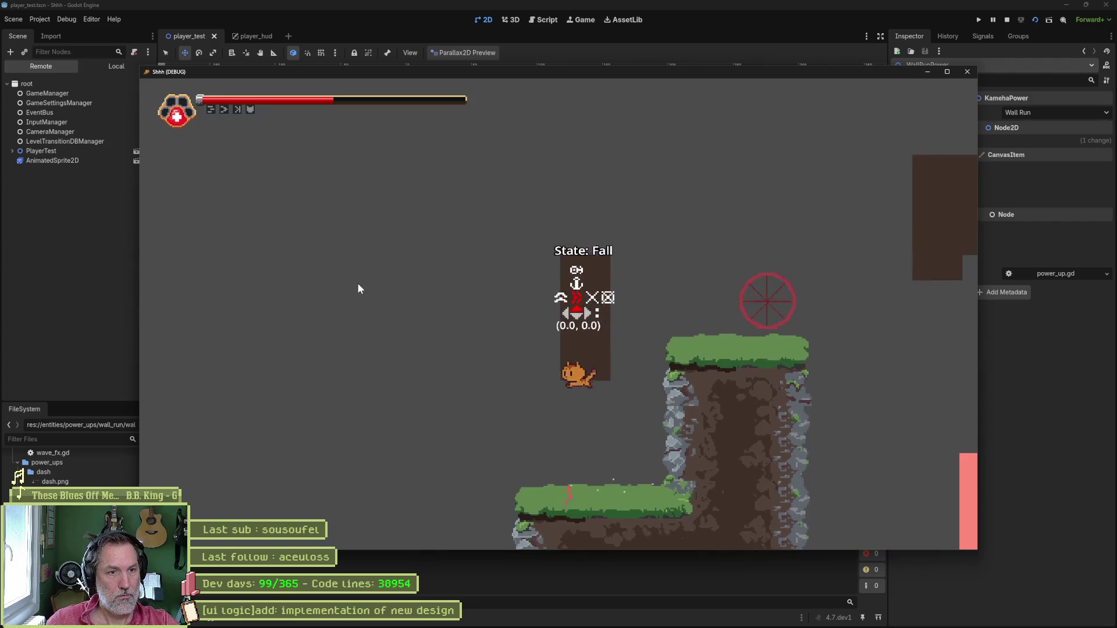
pyautogui.press('shift')
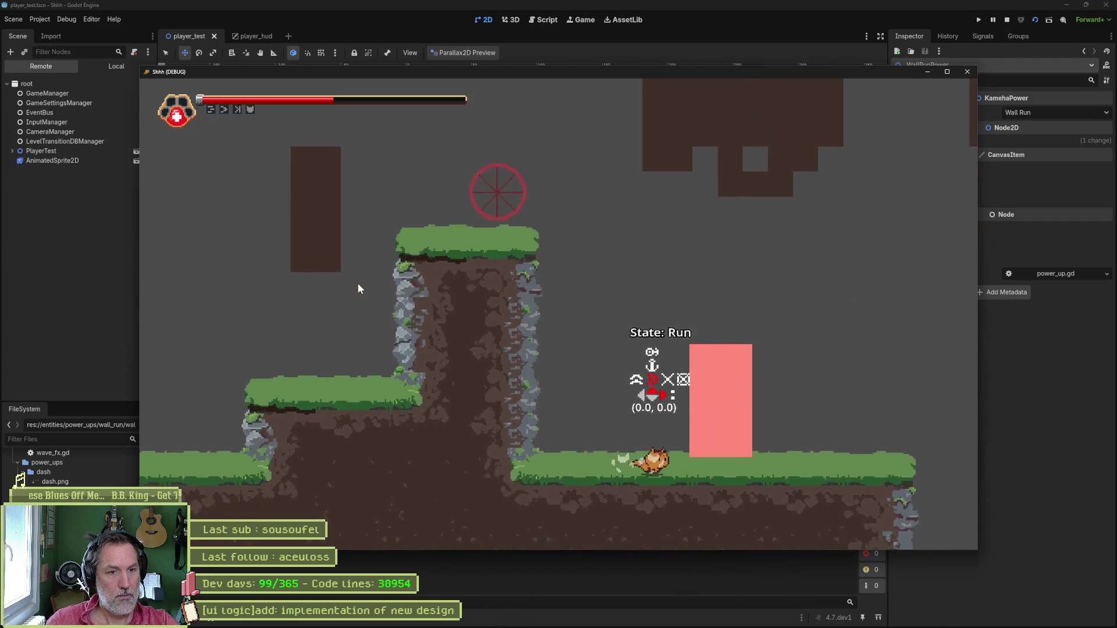
pyautogui.press('space')
pyautogui.press('space')
pyautogui.press('Left')
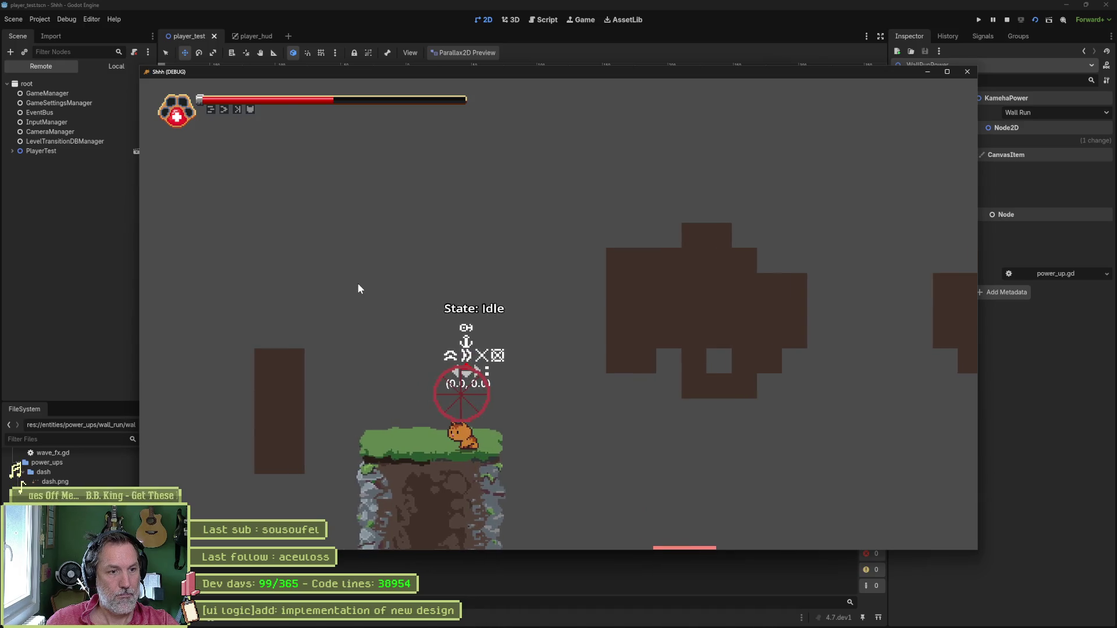
pyautogui.press('space')
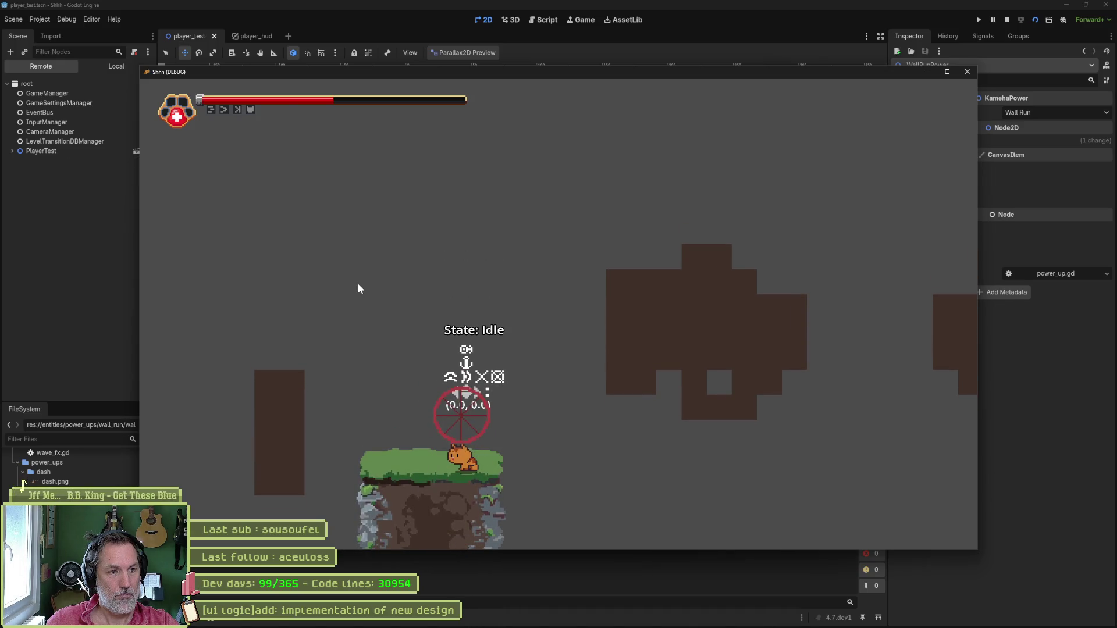
pyautogui.press('F8')
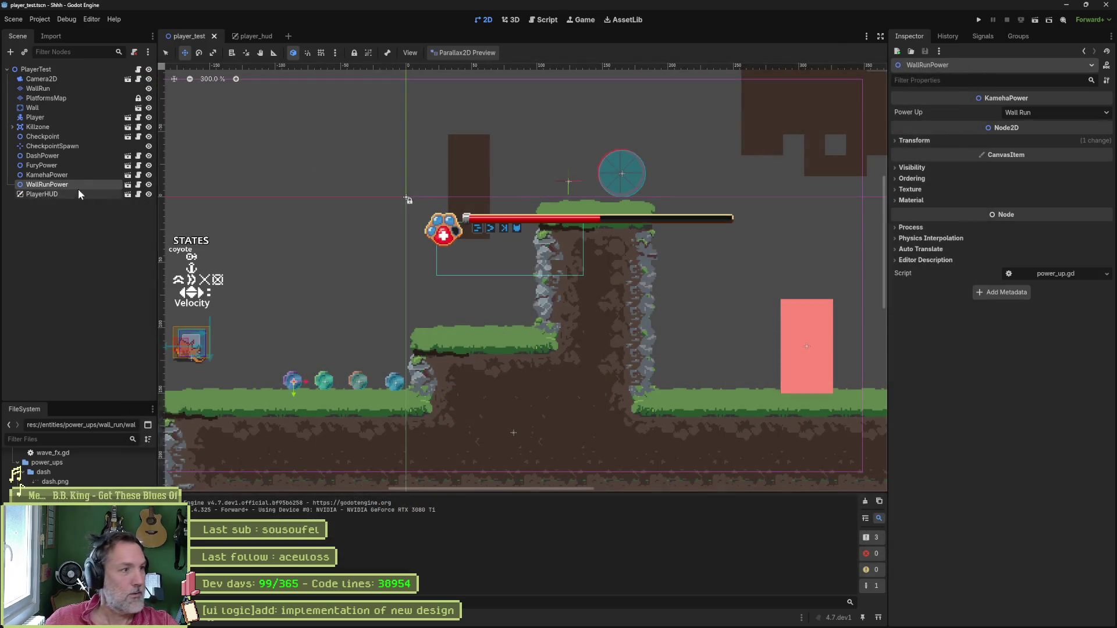
# Nudge the Checkpoint by (-5, 7) px and relaunch the game.
pyautogui.click(76, 136)
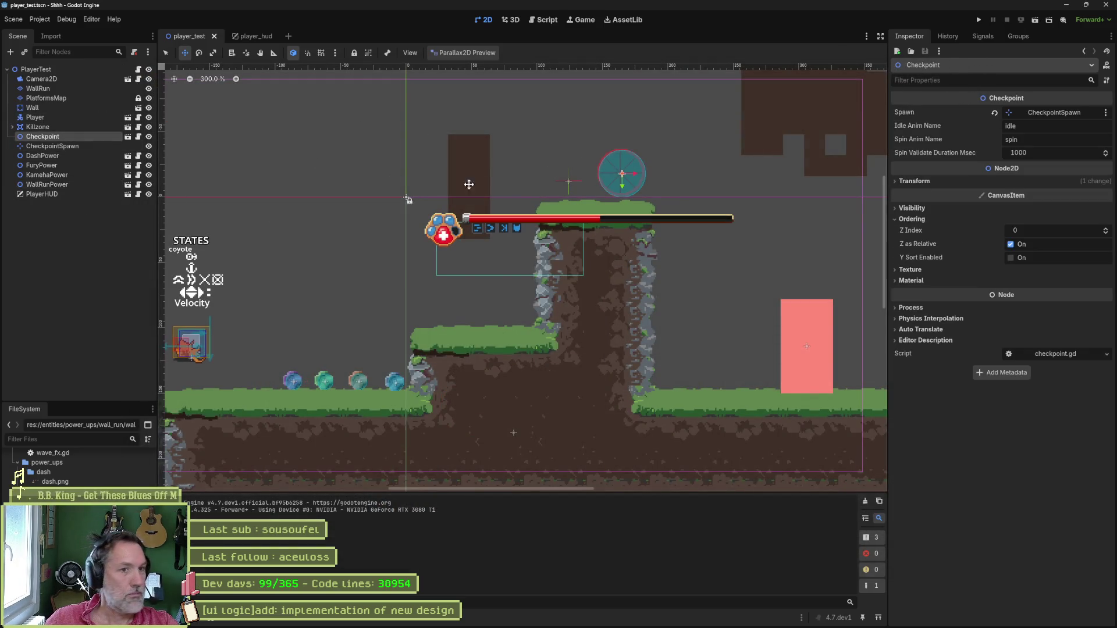
pyautogui.moveTo(622, 182); pyautogui.dragTo(616, 195)
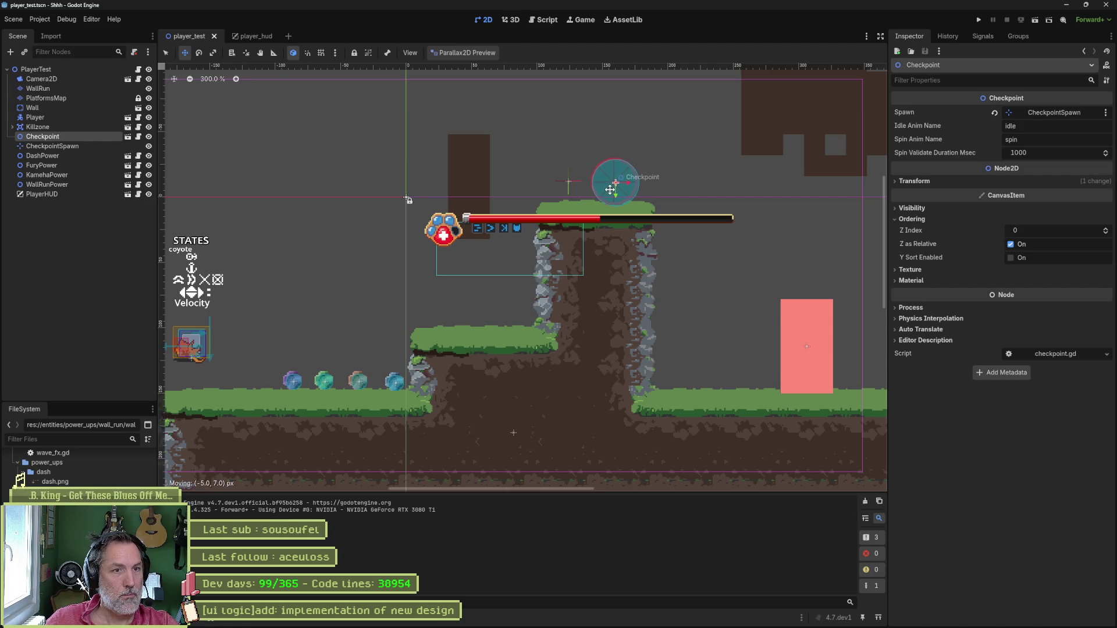
pyautogui.press('F6')
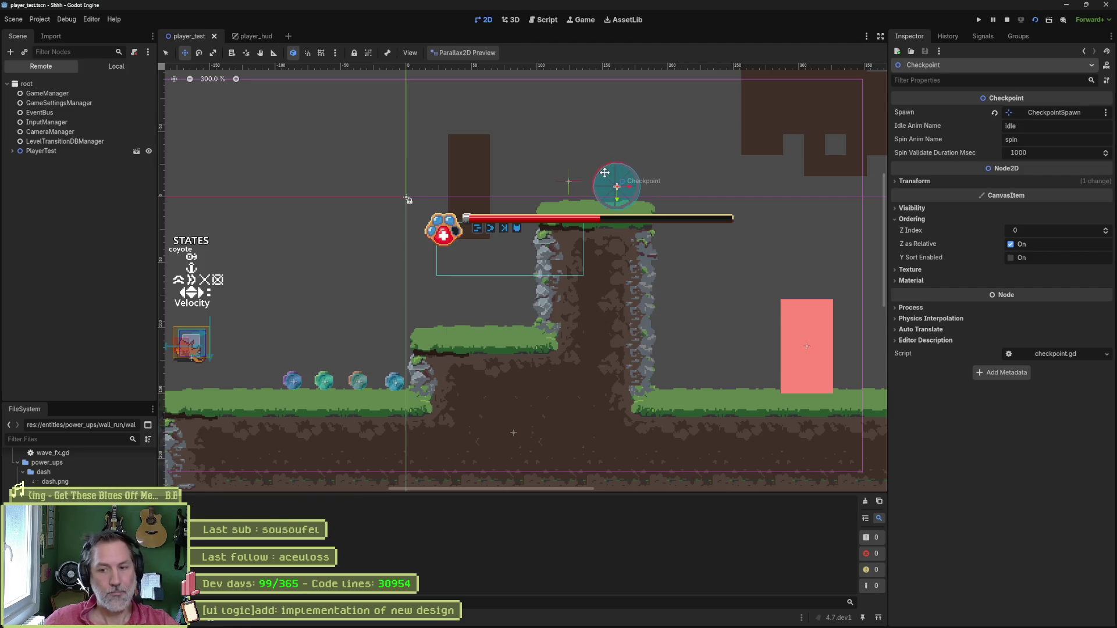
# Run, jump, wall-run and dash the cat right until it falls past the level.
pyautogui.press('Right')
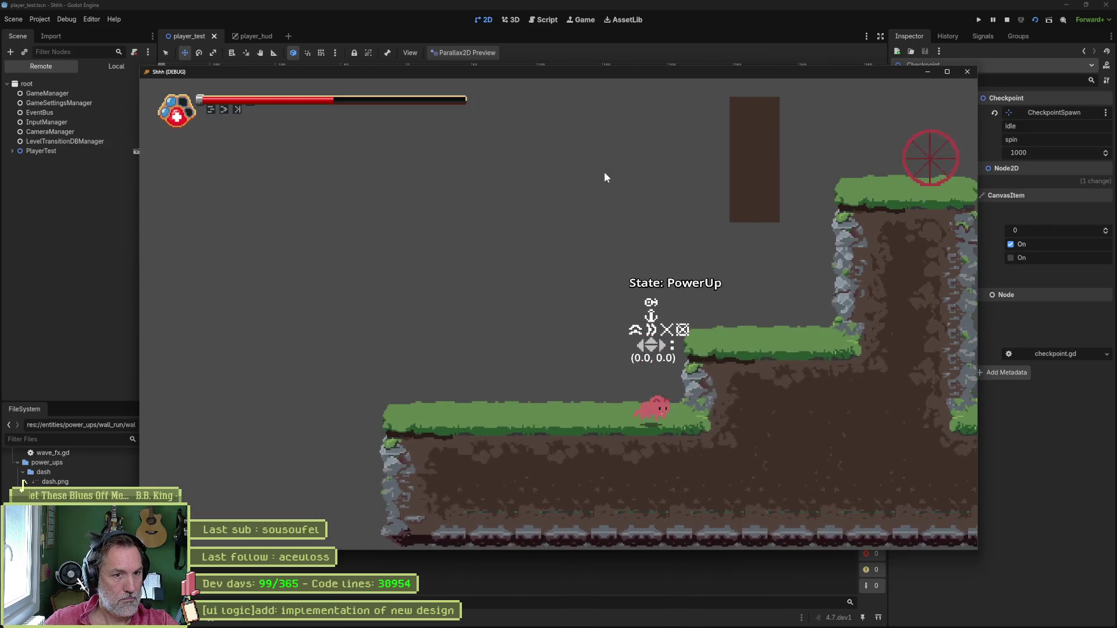
pyautogui.press('space')
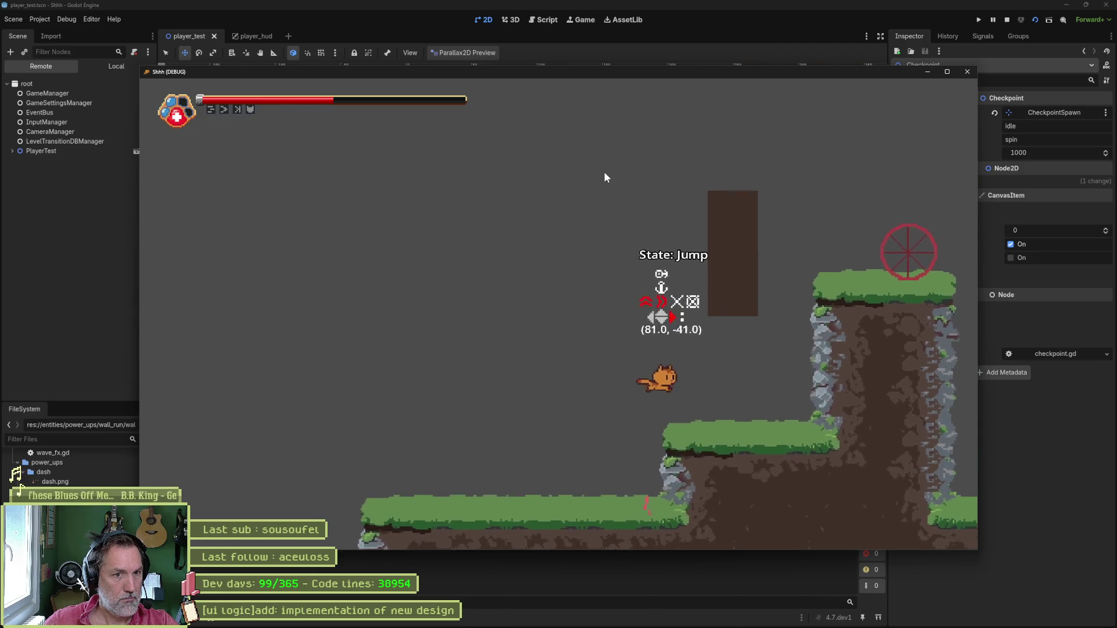
pyautogui.press('space')
pyautogui.press('shift')
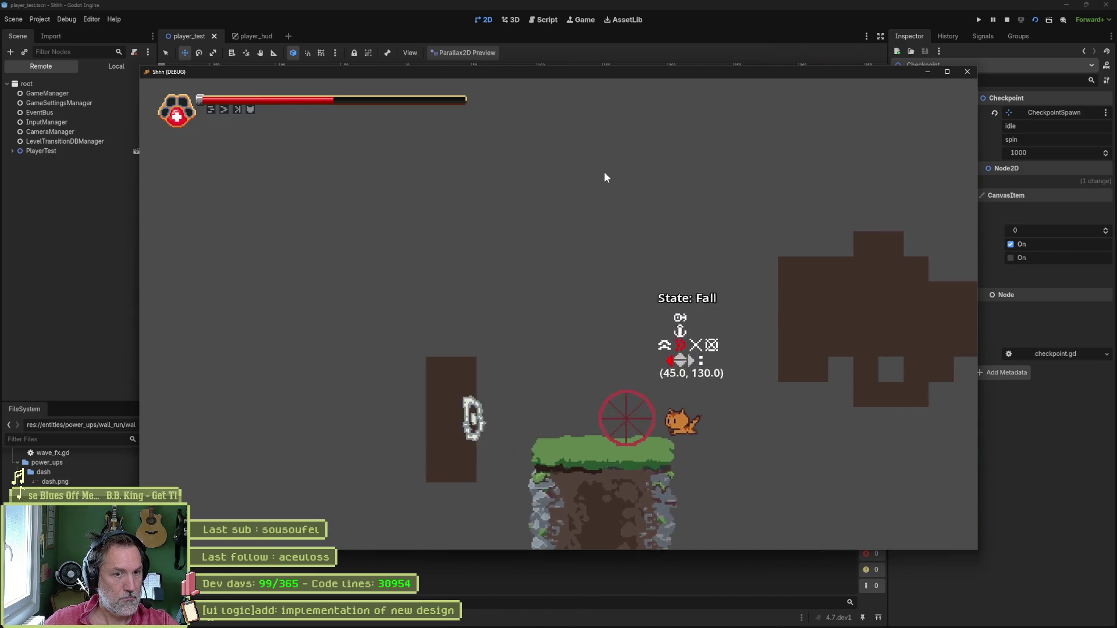
pyautogui.press('Left')
pyautogui.press('Right')
pyautogui.press('space')
pyautogui.press('shift')
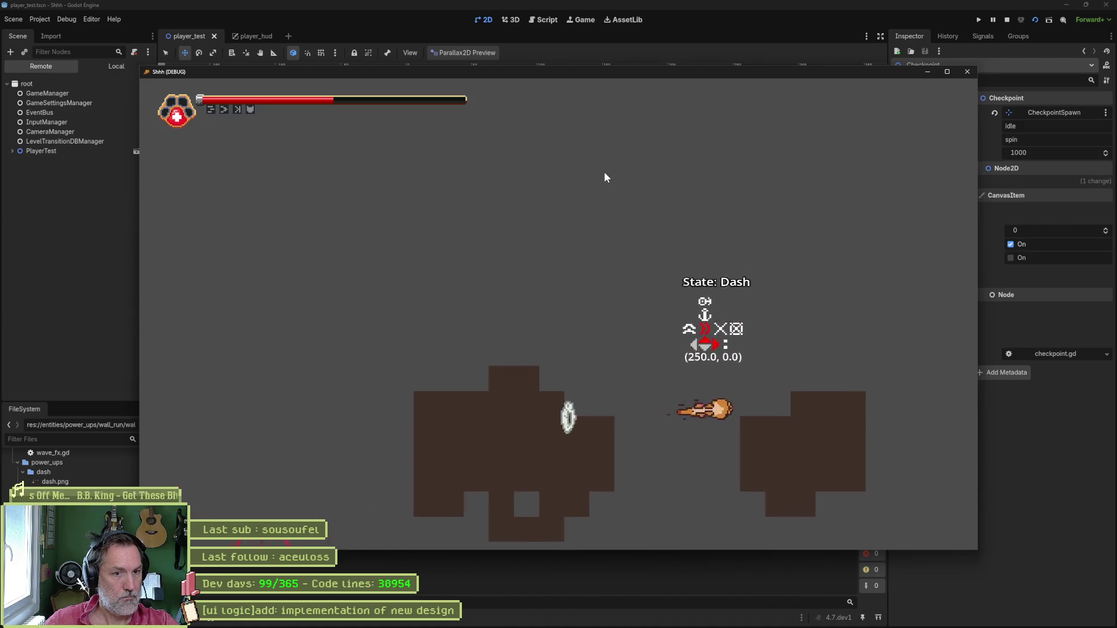
pyautogui.press('shift')
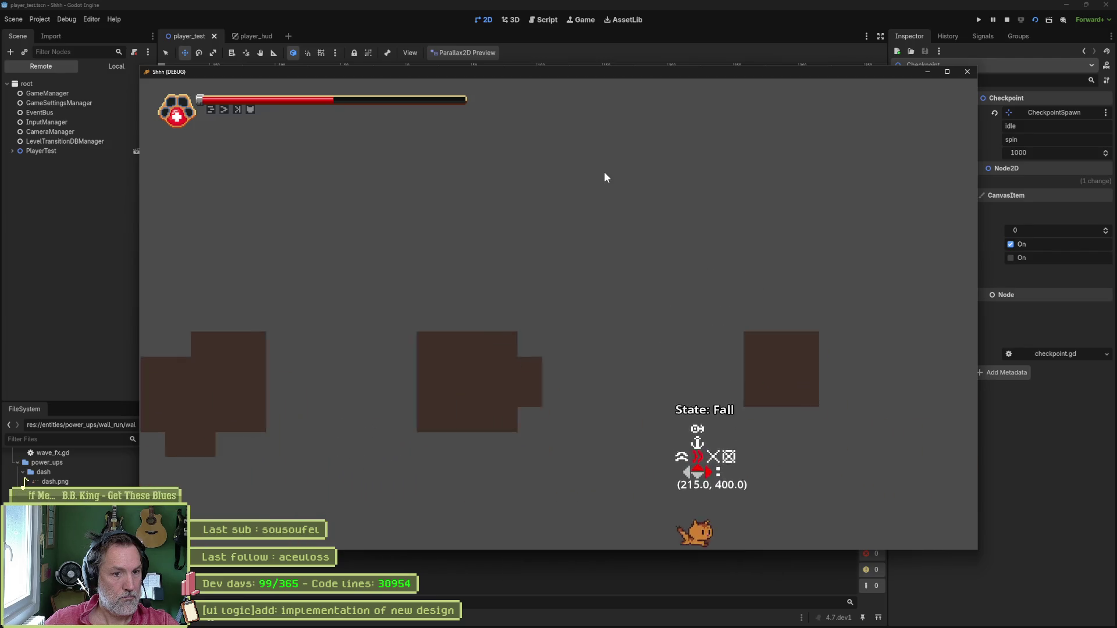
# After respawning, wall-run and climb onto the checkpoint ledge, then stop the game and save player_test.
pyautogui.press('Right')
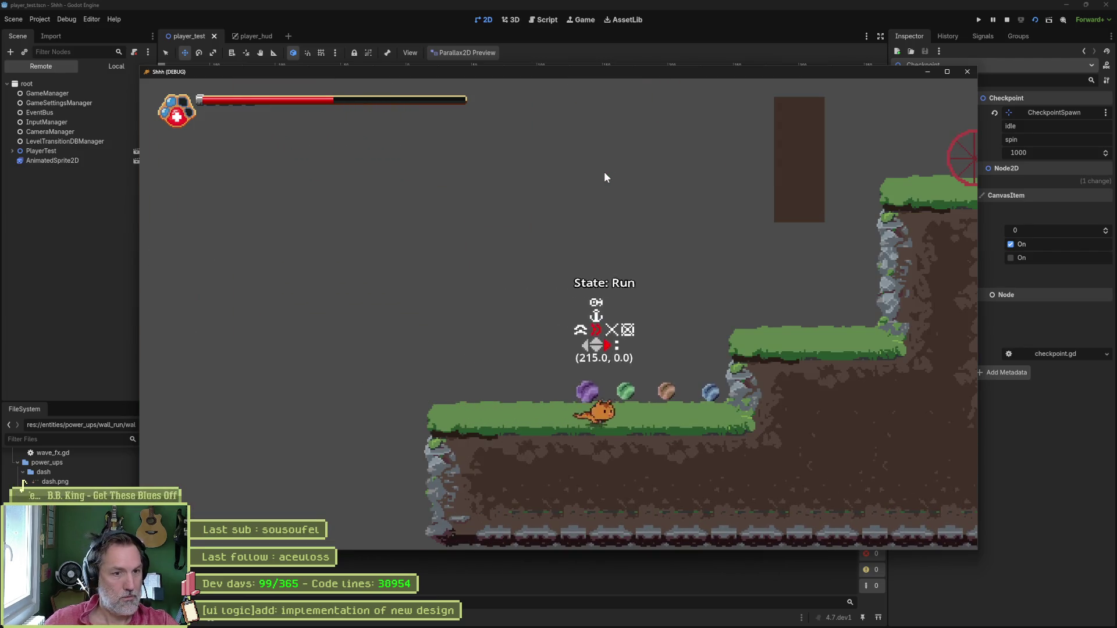
pyautogui.press('space')
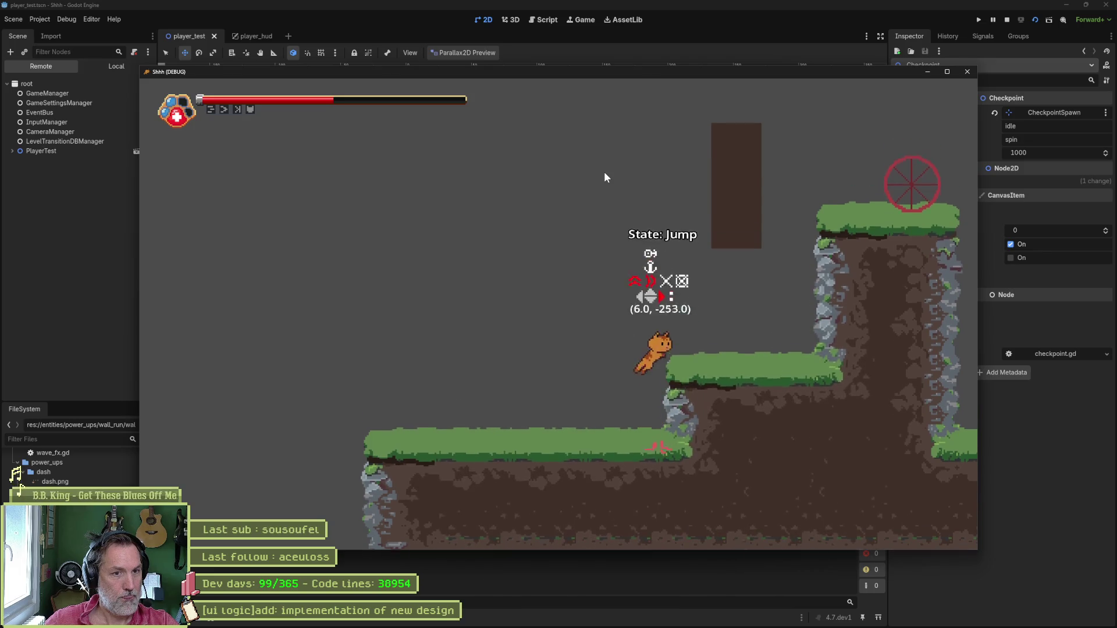
pyautogui.press('Right')
pyautogui.press('shift')
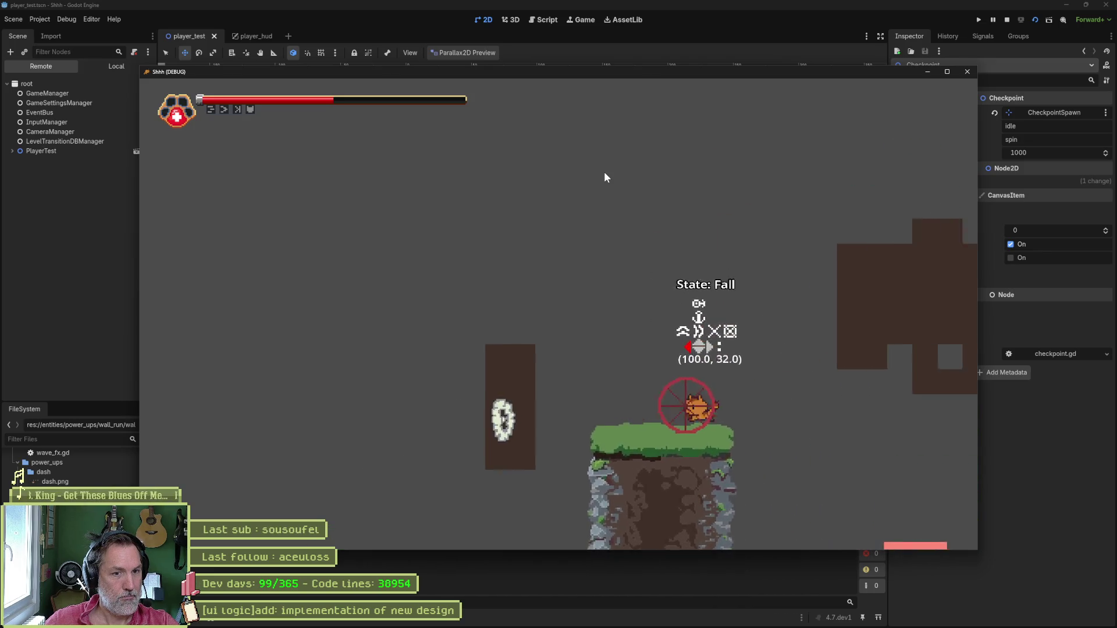
pyautogui.press('Right')
pyautogui.press('space')
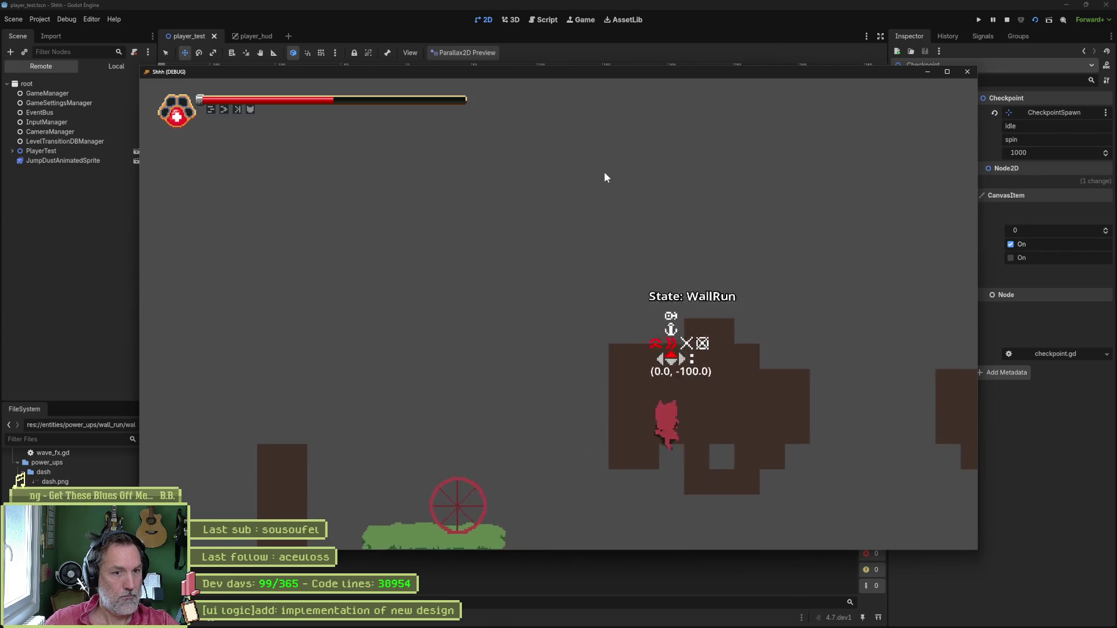
pyautogui.press('shift')
pyautogui.press('shift')
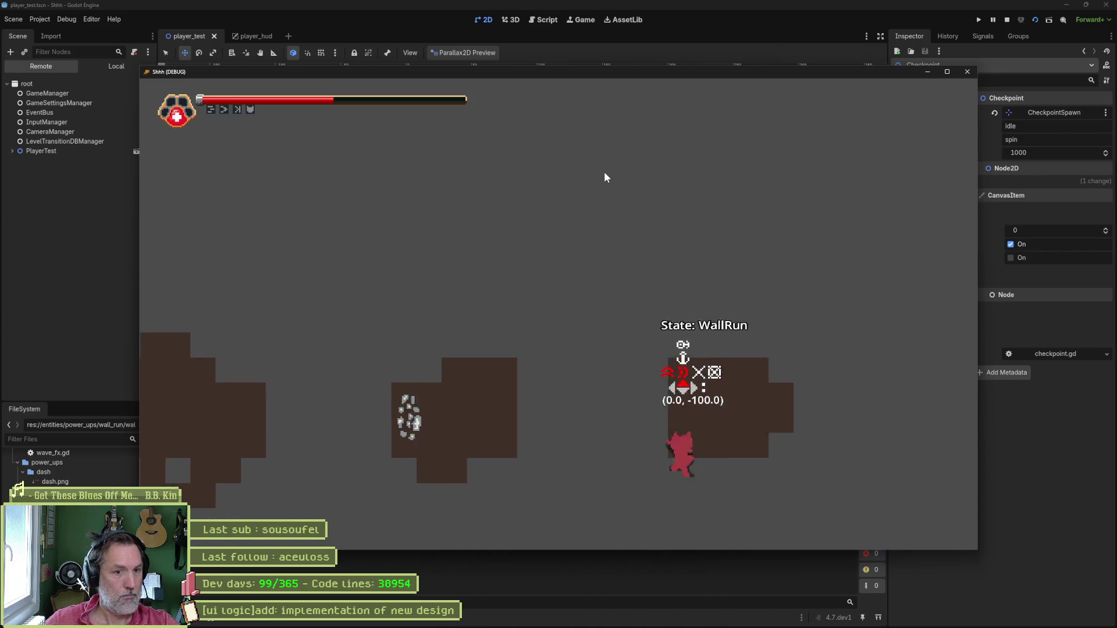
pyautogui.press('shift')
pyautogui.press('Right')
pyautogui.press('space')
pyautogui.press('space')
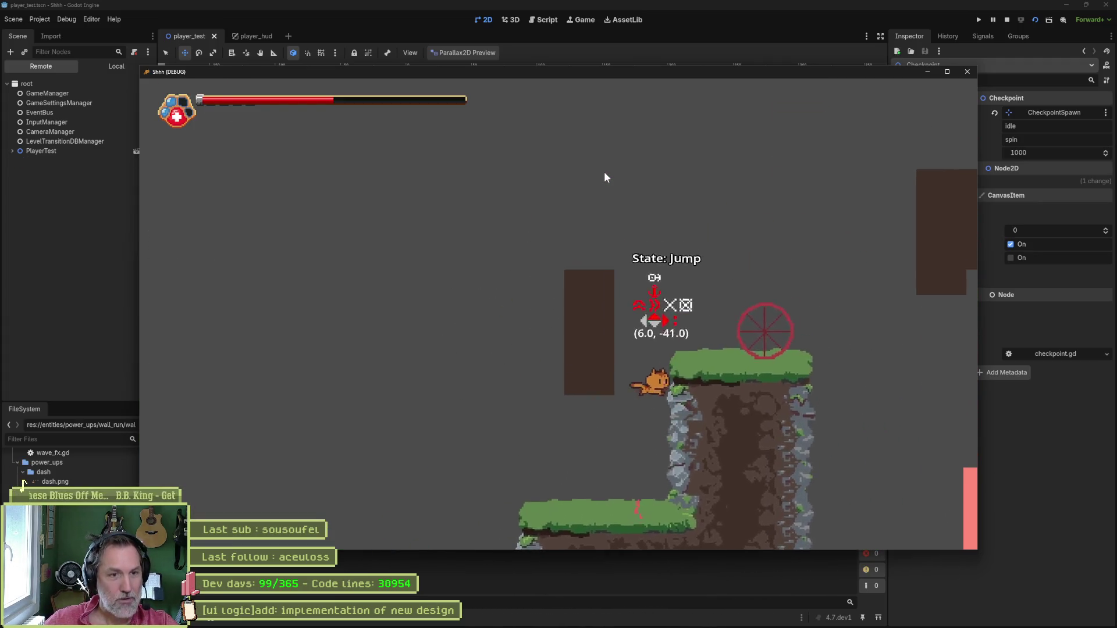
pyautogui.press('Right')
pyautogui.press('Right')
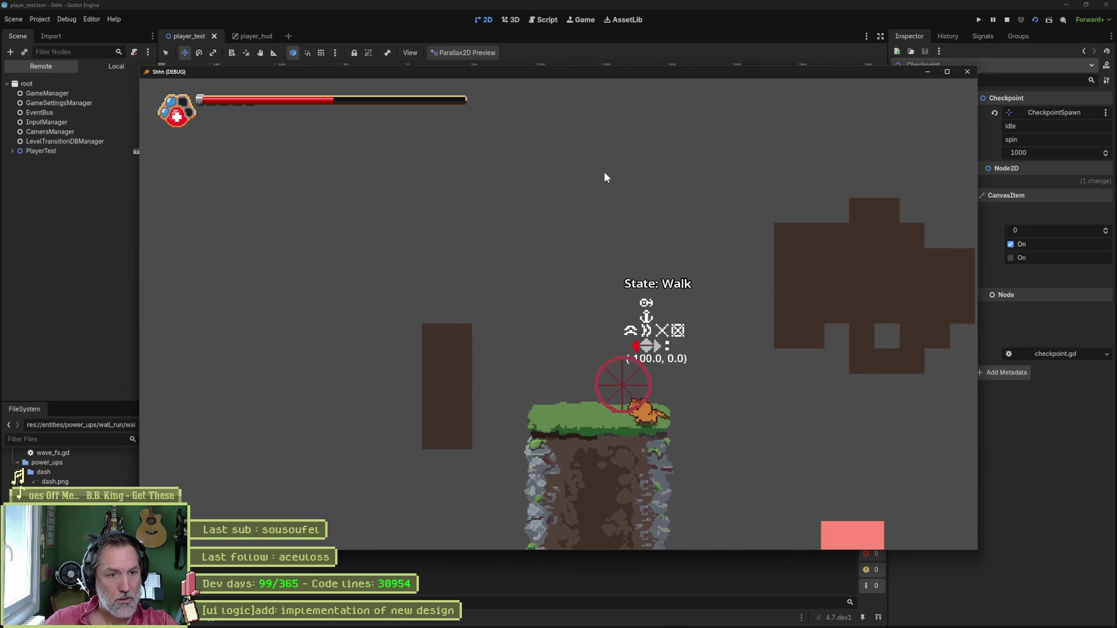
pyautogui.press('F8')
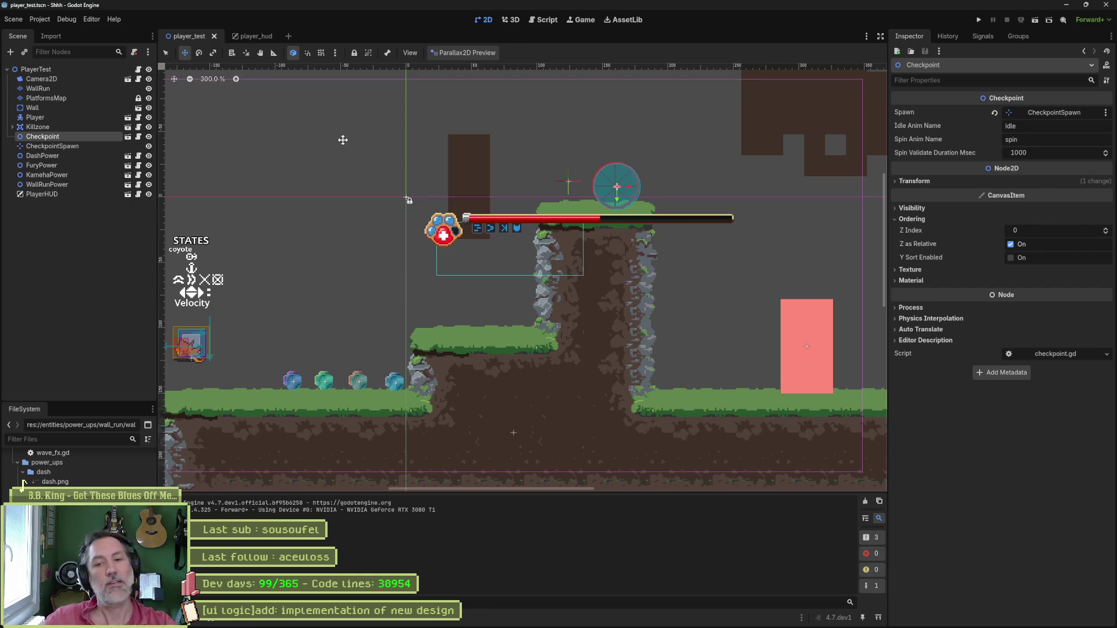
pyautogui.hotkey('ctrl', 's')
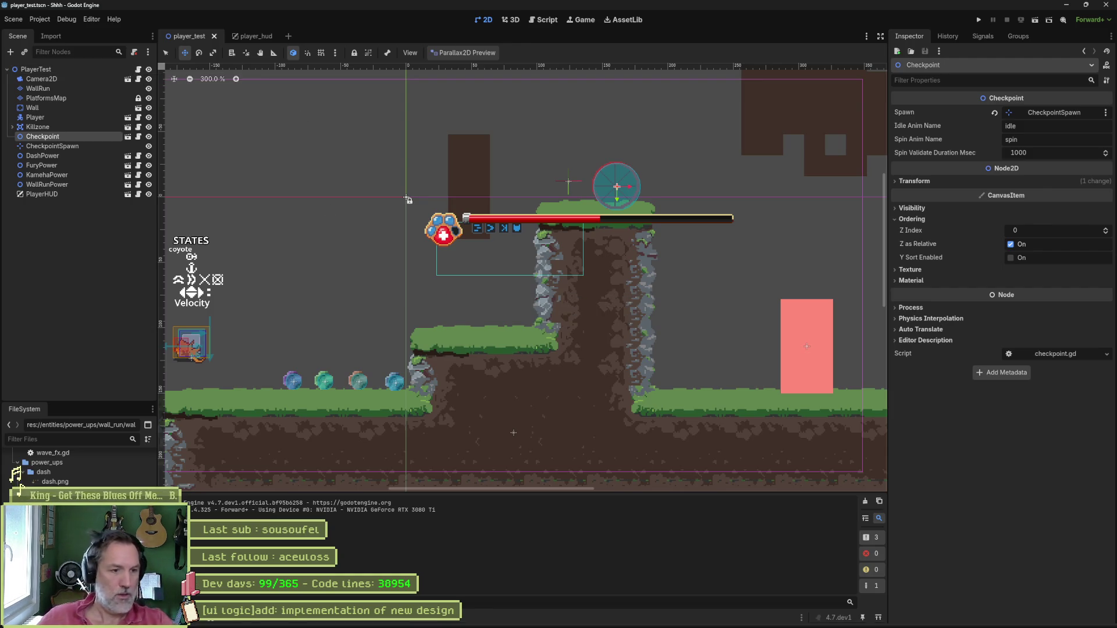
# Tick the 'abilities' subtask complete in Asana, then minimize Asana back to Godot.
pyautogui.moveTo(488, 618)
pyautogui.click(600, 621)
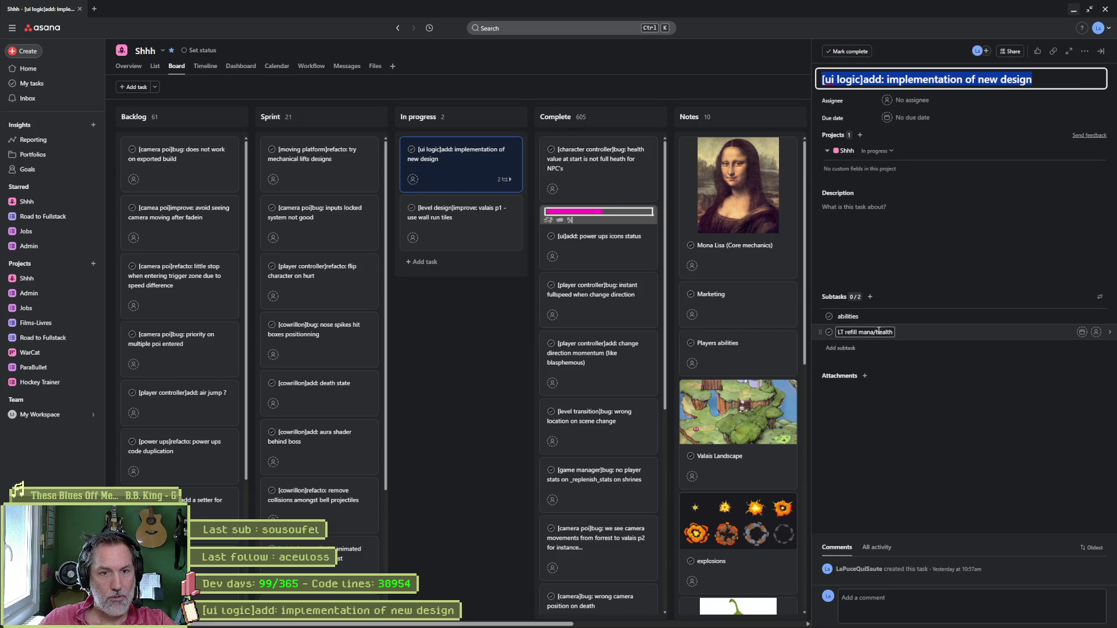
pyautogui.click(829, 318)
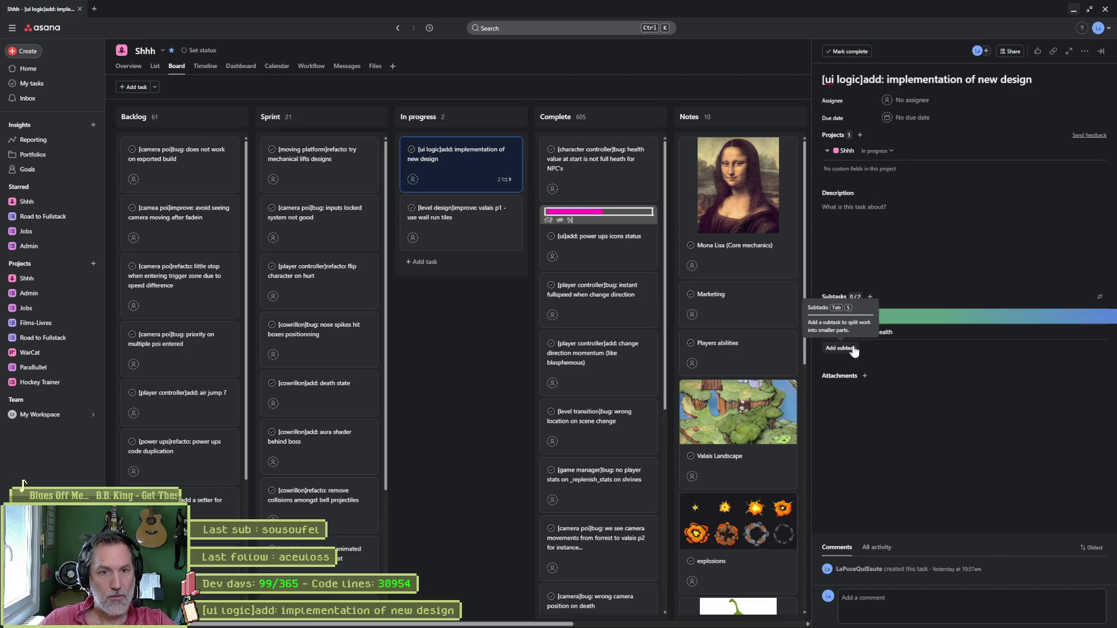
pyautogui.click(1074, 10)
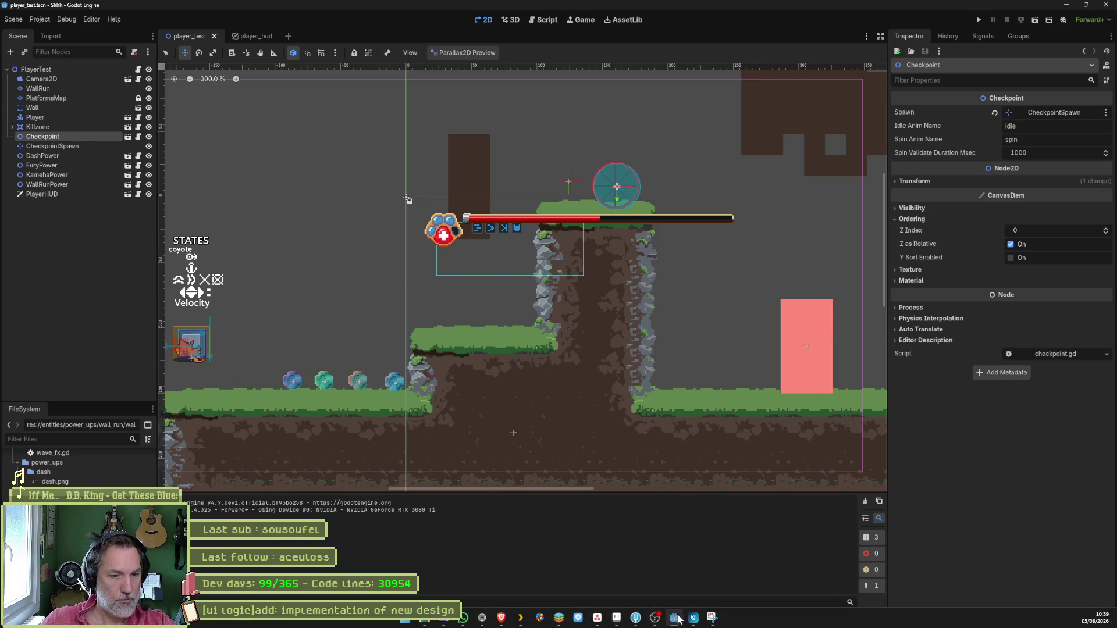
# Stage all nine changed files in Fork and commit them as 'power ups work'.
pyautogui.click(675, 619)
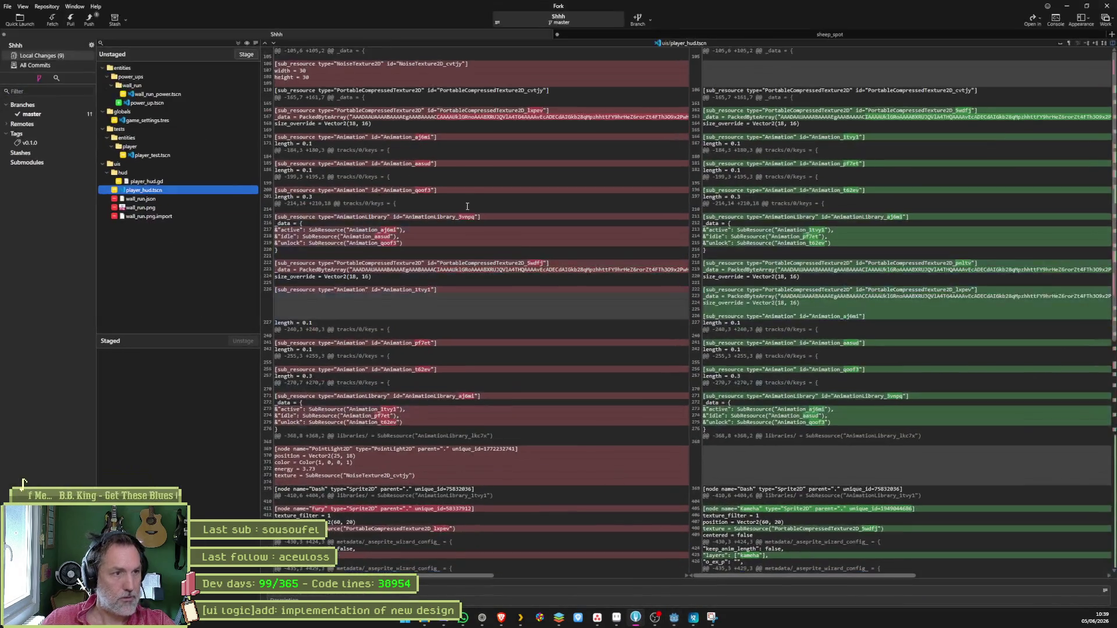
pyautogui.click(244, 54)
pyautogui.click(1105, 592)
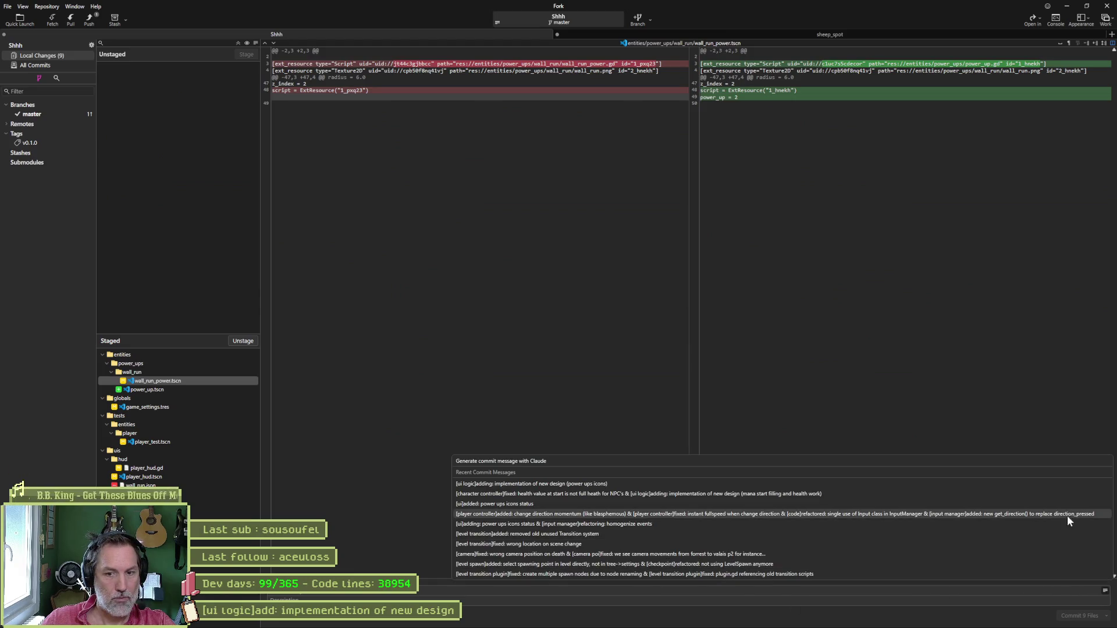
pyautogui.click(741, 492)
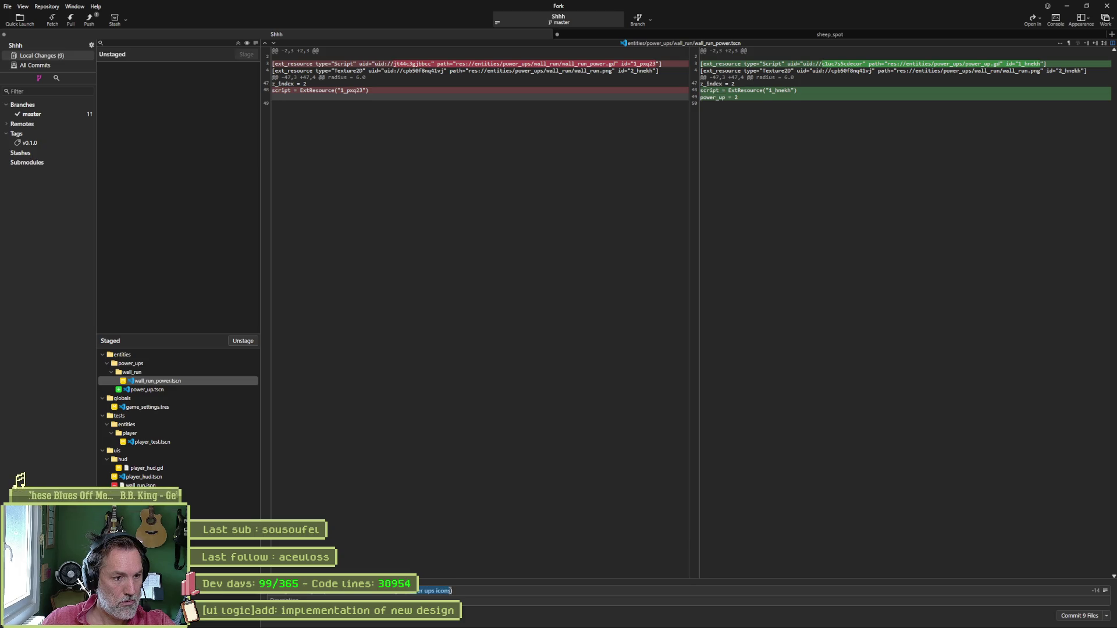
pyautogui.press('BackSpace')
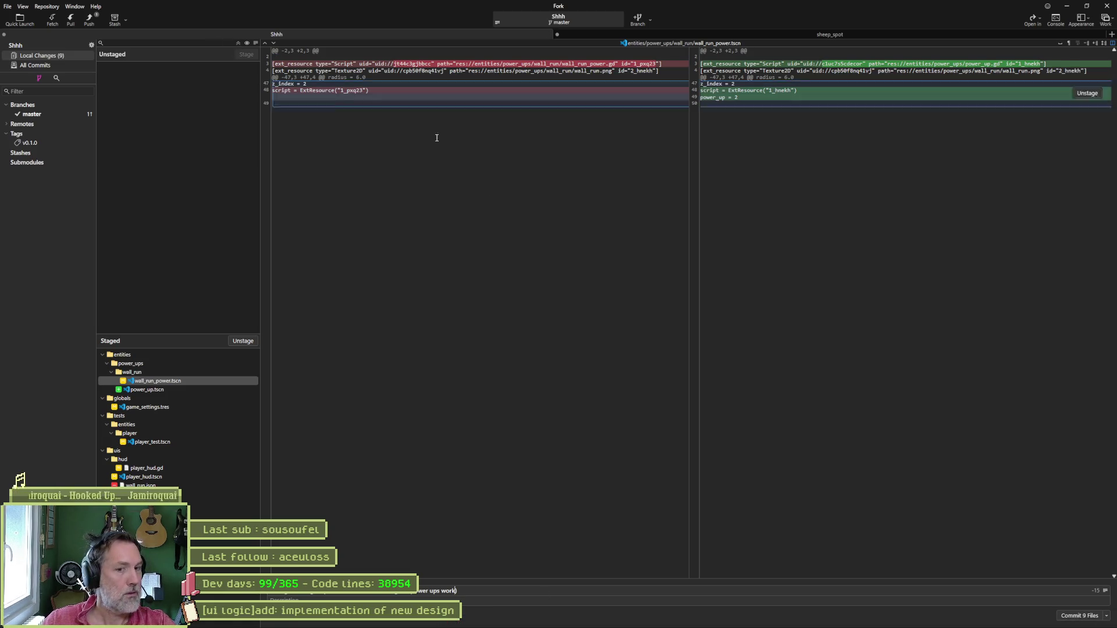
pyautogui.click(1073, 615)
# Push master to origin and minimize Fork.
pyautogui.click(89, 19)
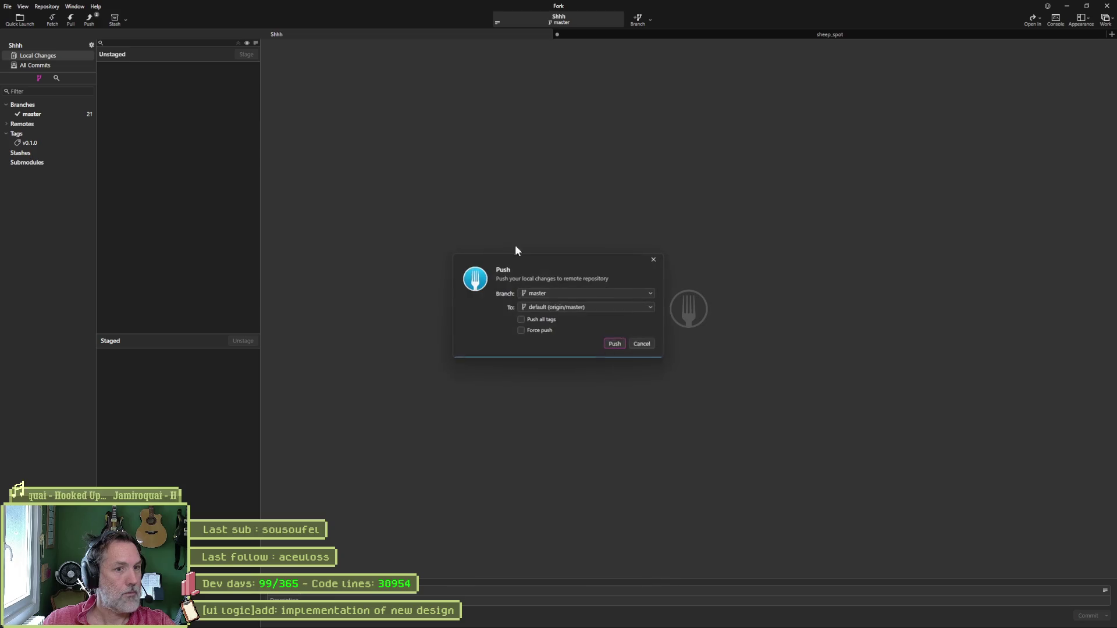
pyautogui.click(620, 344)
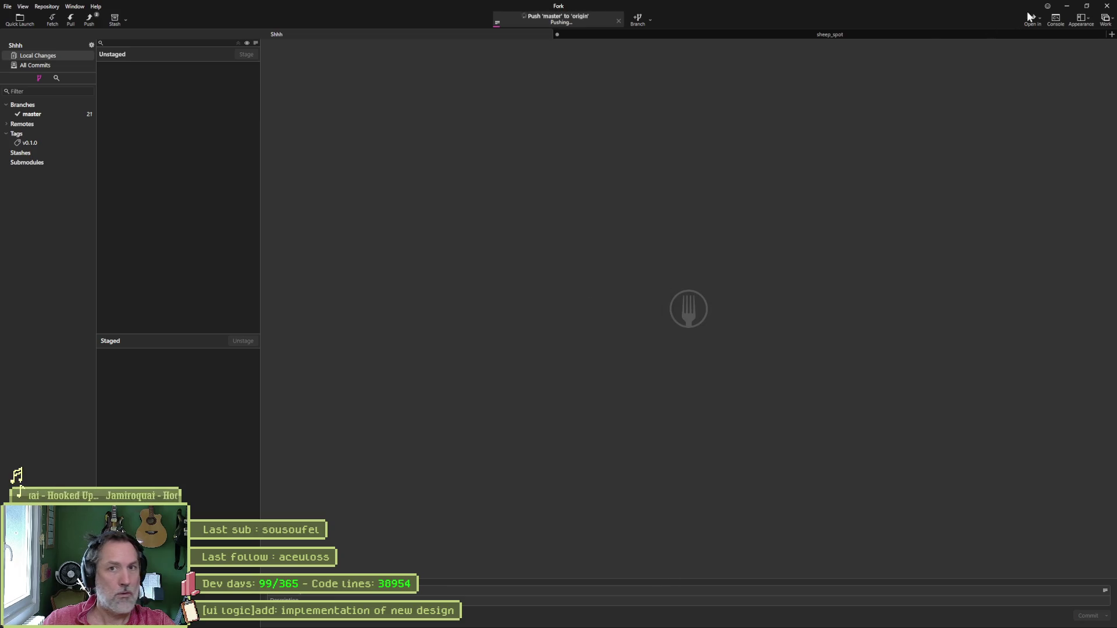
pyautogui.click(1067, 8)
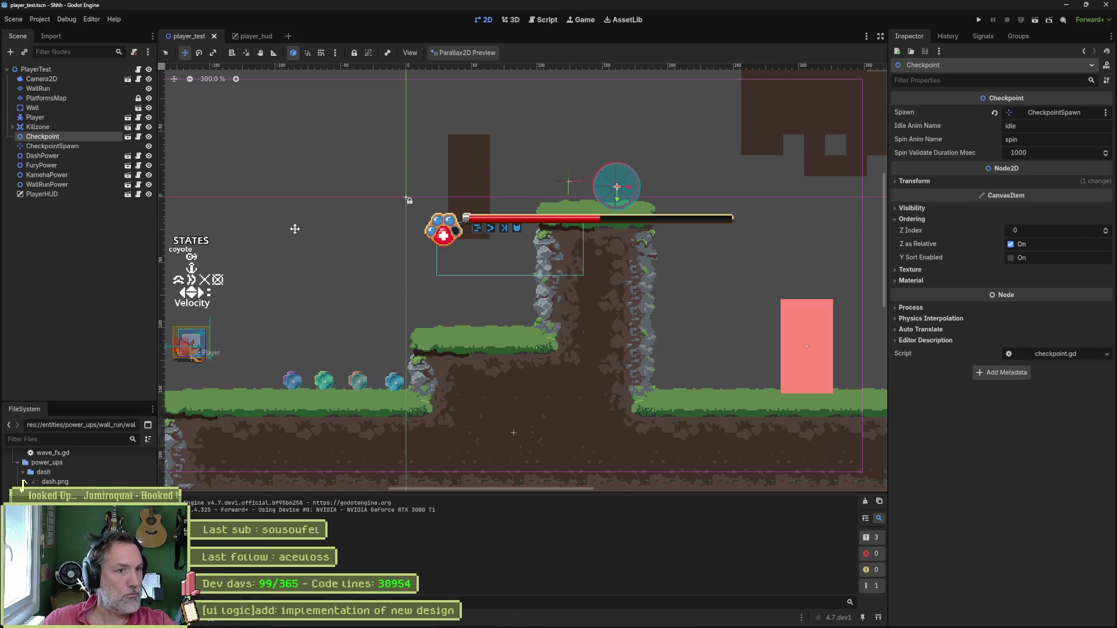
# Open the valais_hills_p1 level with Quick Open from the player_hud scene.
pyautogui.moveTo(602, 625)
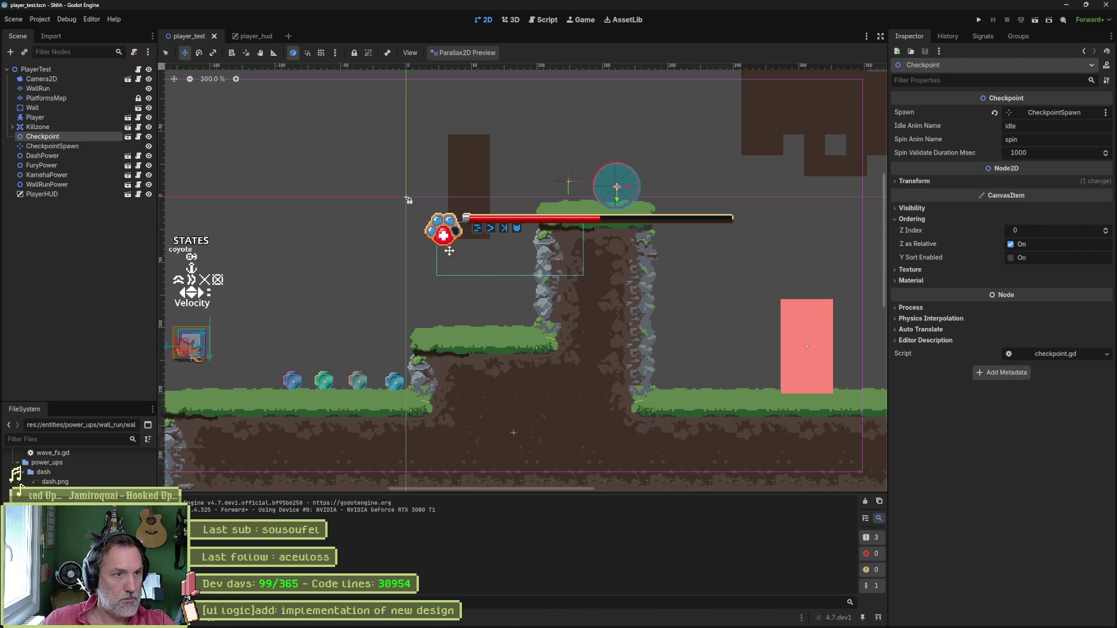
pyautogui.click(251, 36)
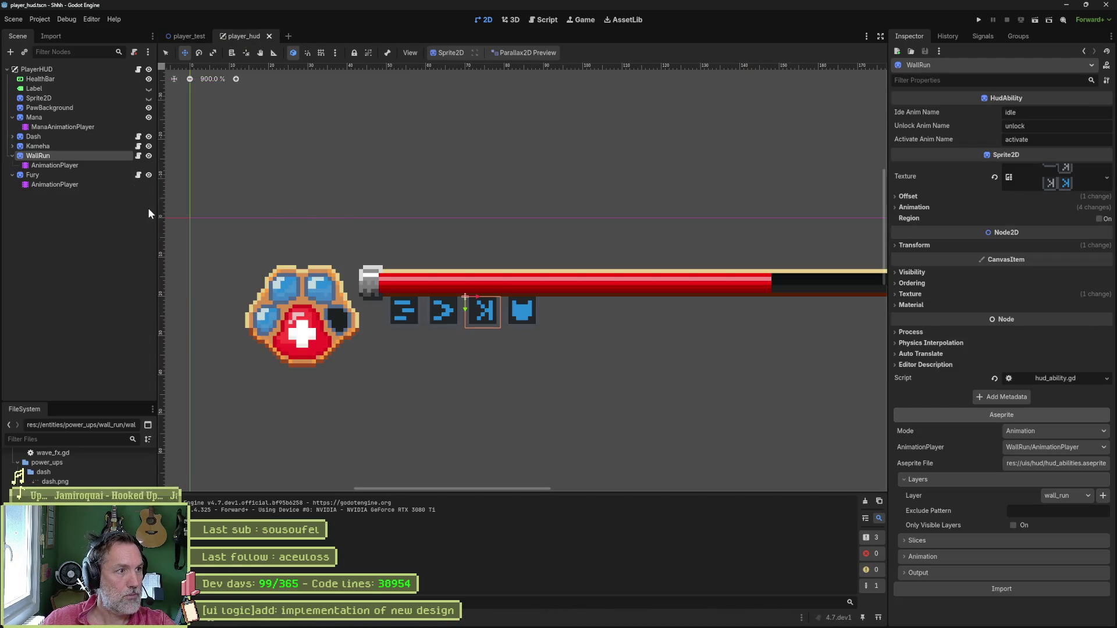
pyautogui.hotkey('ctrl', 'shift', 'o')
pyautogui.press('Return')
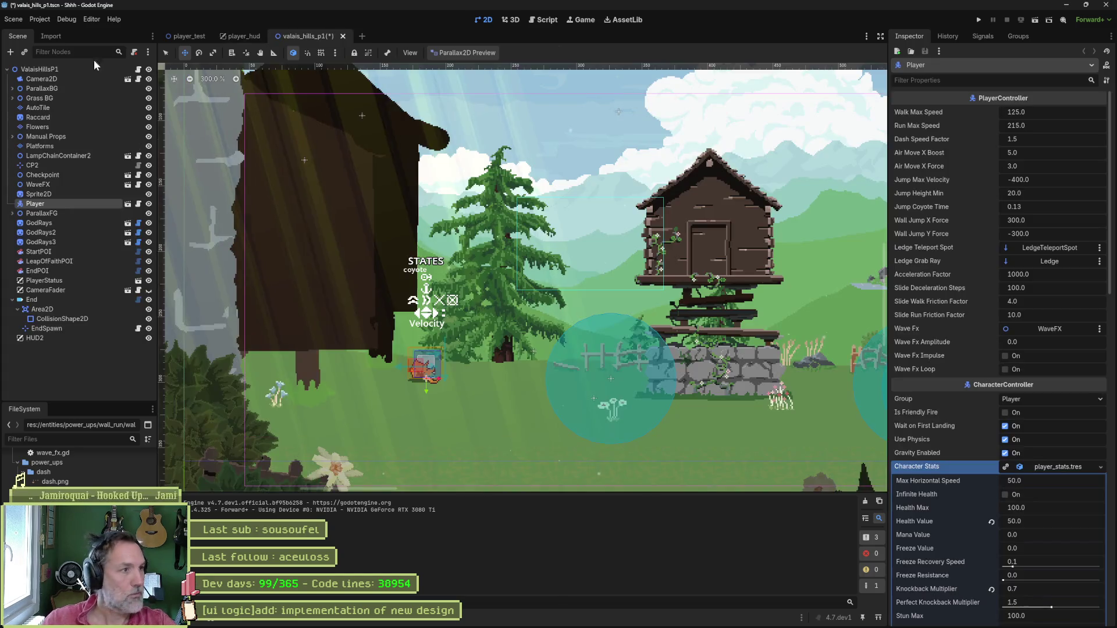
# Delete the HUD2 canvas layer, leaving PlayerStatus as the level's HUD.
pyautogui.click(47, 338)
pyautogui.press('f')
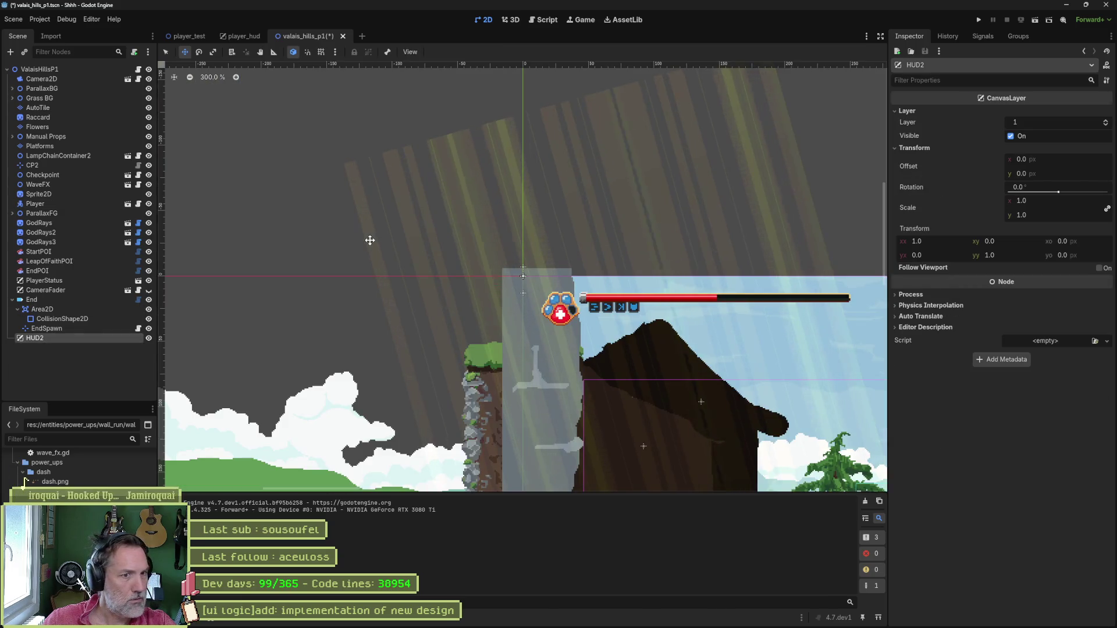
pyautogui.click(102, 281)
pyautogui.click(148, 338)
pyautogui.click(148, 337)
pyautogui.click(134, 340)
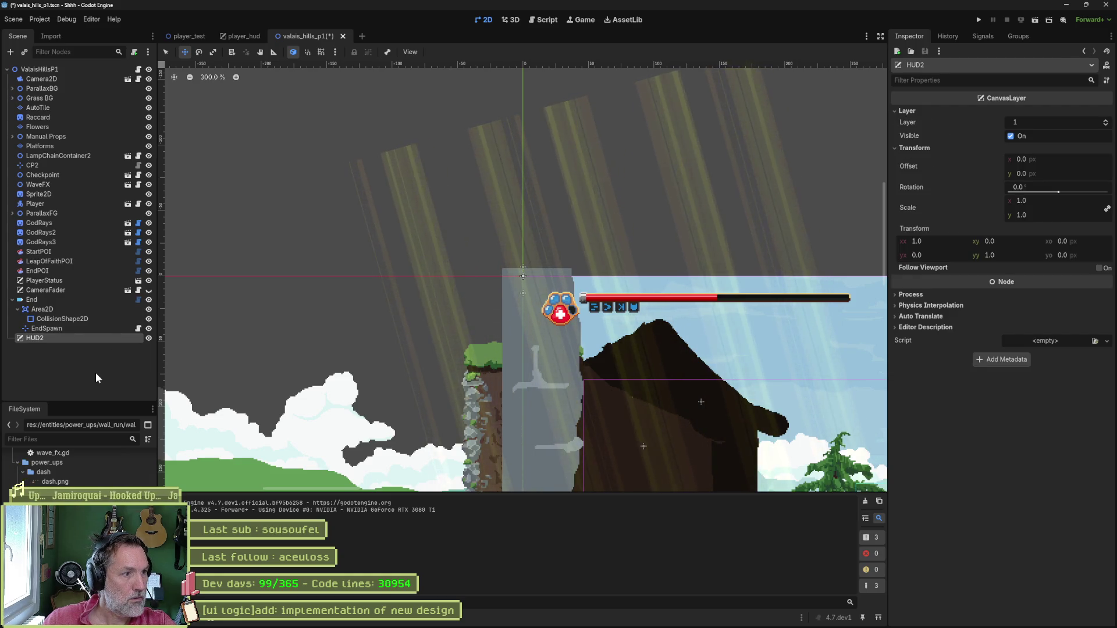
pyautogui.press('Delete')
pyautogui.press('Return')
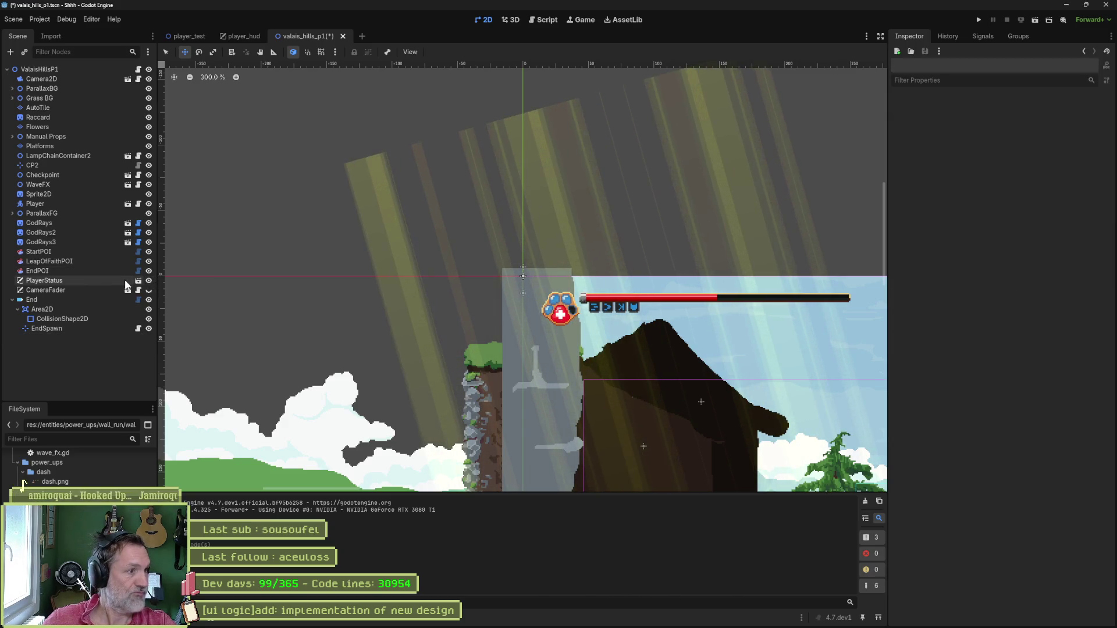
# Replace the PlayerStatus node with an instanced player_hud.tscn as PlayerHUD.
pyautogui.click(115, 279)
pyautogui.press('Delete')
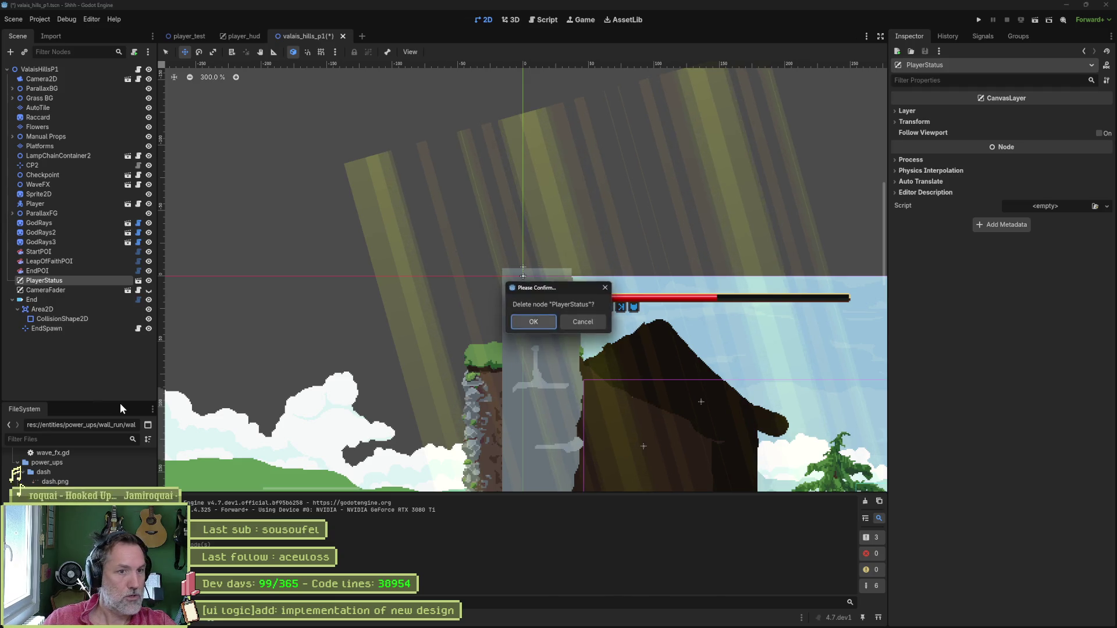
pyautogui.press('Return')
pyautogui.hotkey('ctrl', 'shift', 'a')
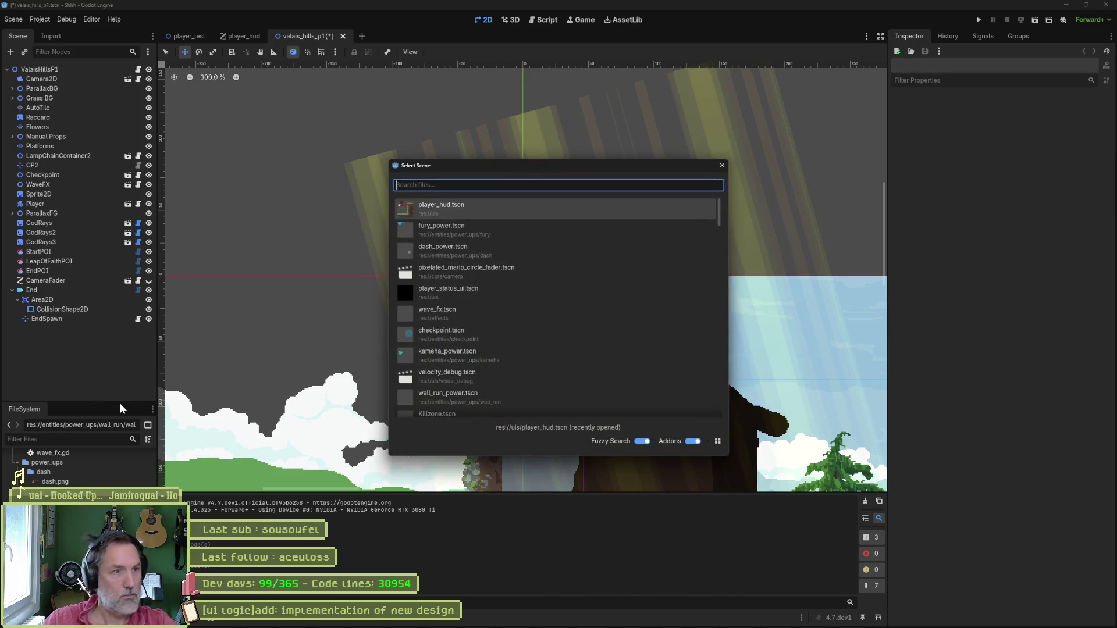
pyautogui.press('Return')
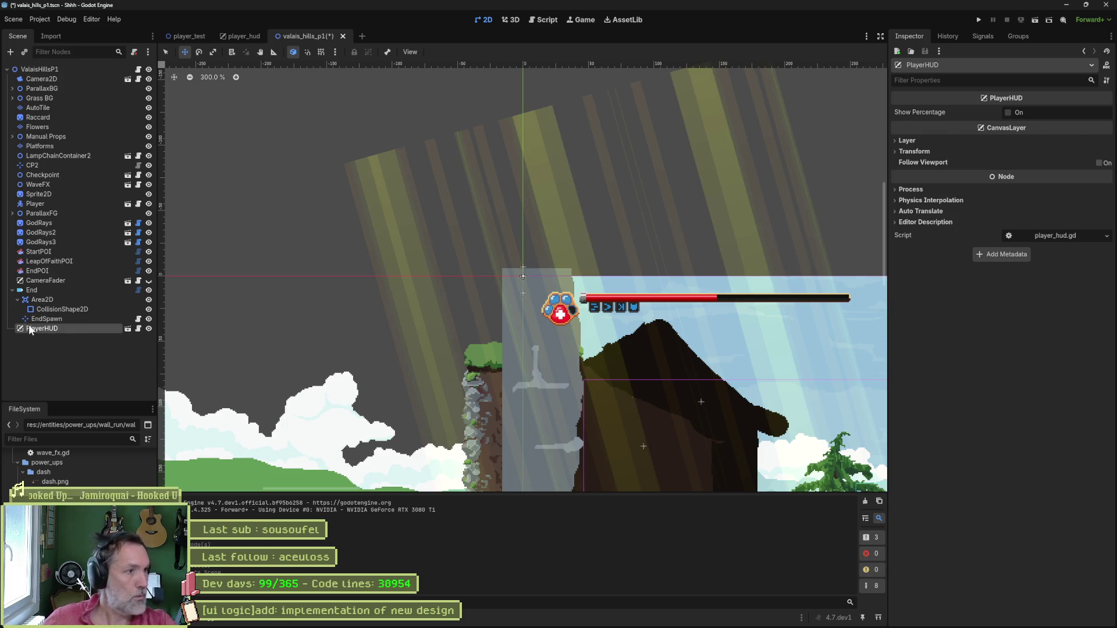
# Move the End node above CameraFader and save the valais_hills_p1 level.
pyautogui.click(13, 290)
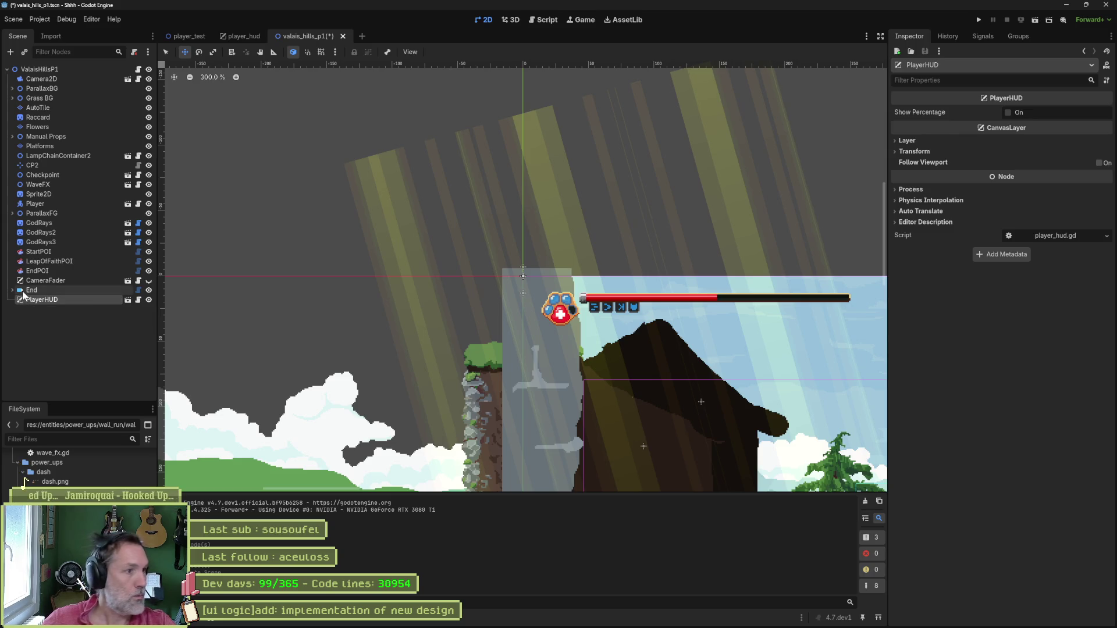
pyautogui.moveTo(18, 292); pyautogui.dragTo(24, 284)
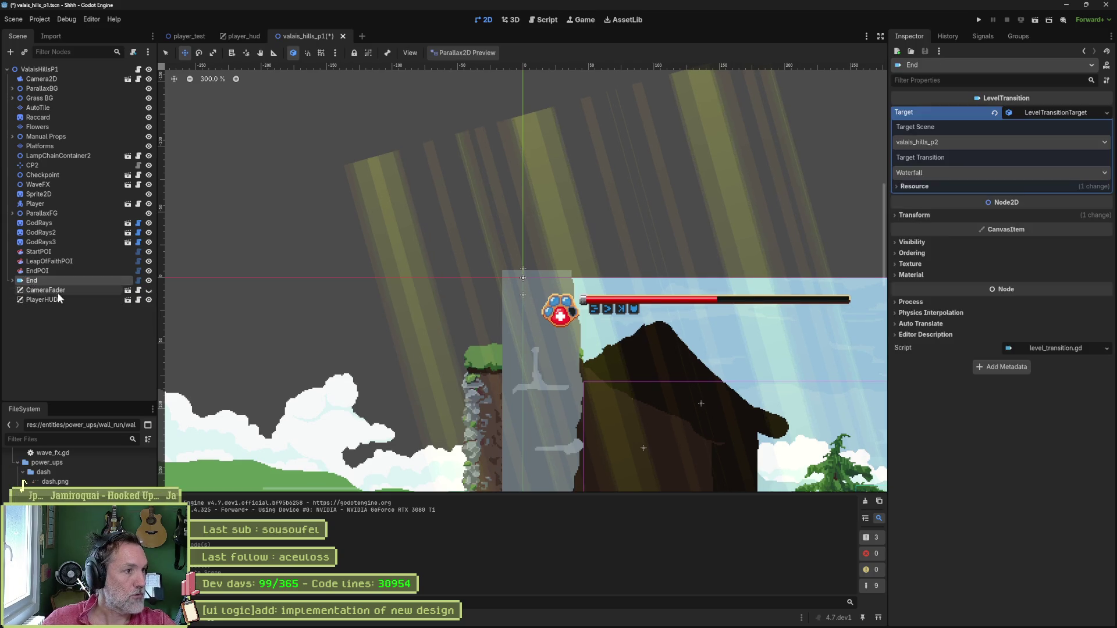
pyautogui.hotkey('ctrl', 's')
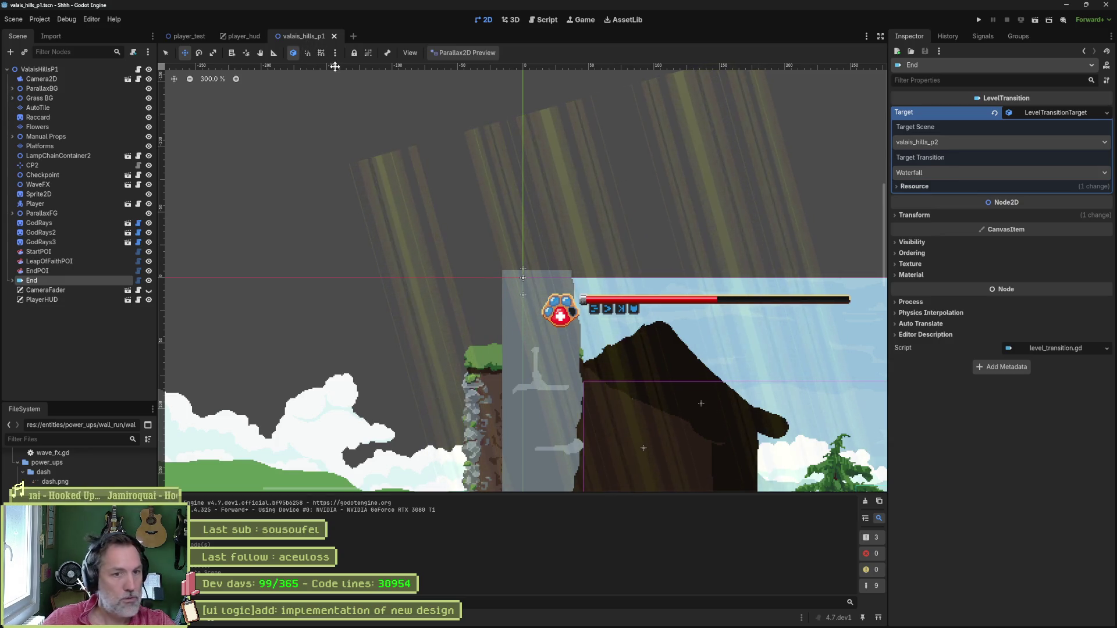
# Put the valais_hills_p1 tab before player_hud and return to player_hud, collapsing Fury.
pyautogui.moveTo(303, 37); pyautogui.dragTo(222, 34)
pyautogui.click(295, 37)
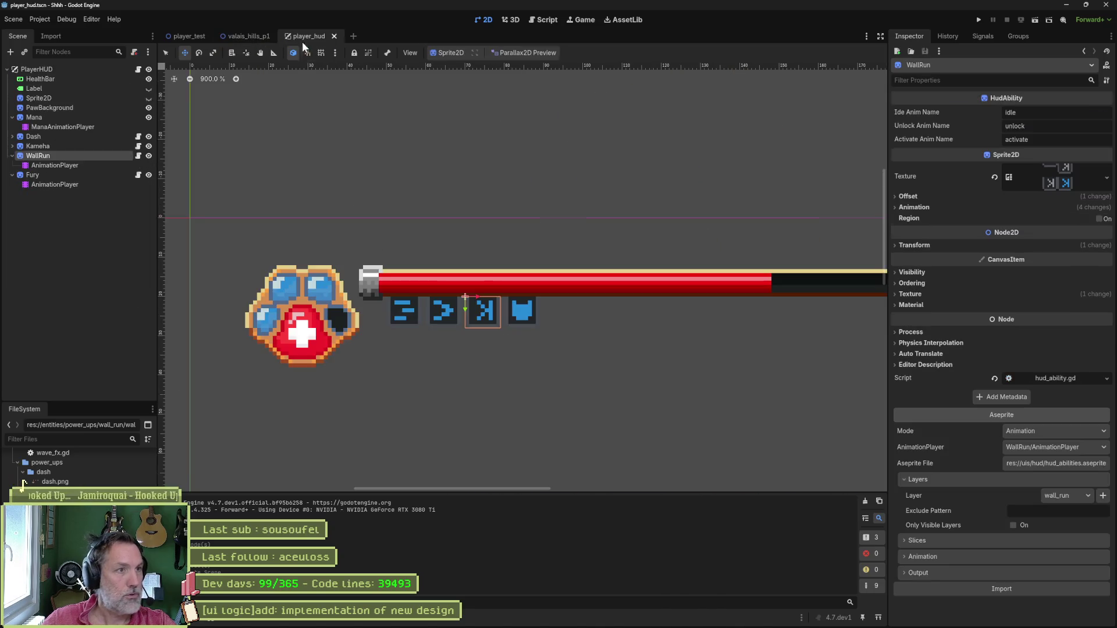
pyautogui.hscroll(3, 566, 281)
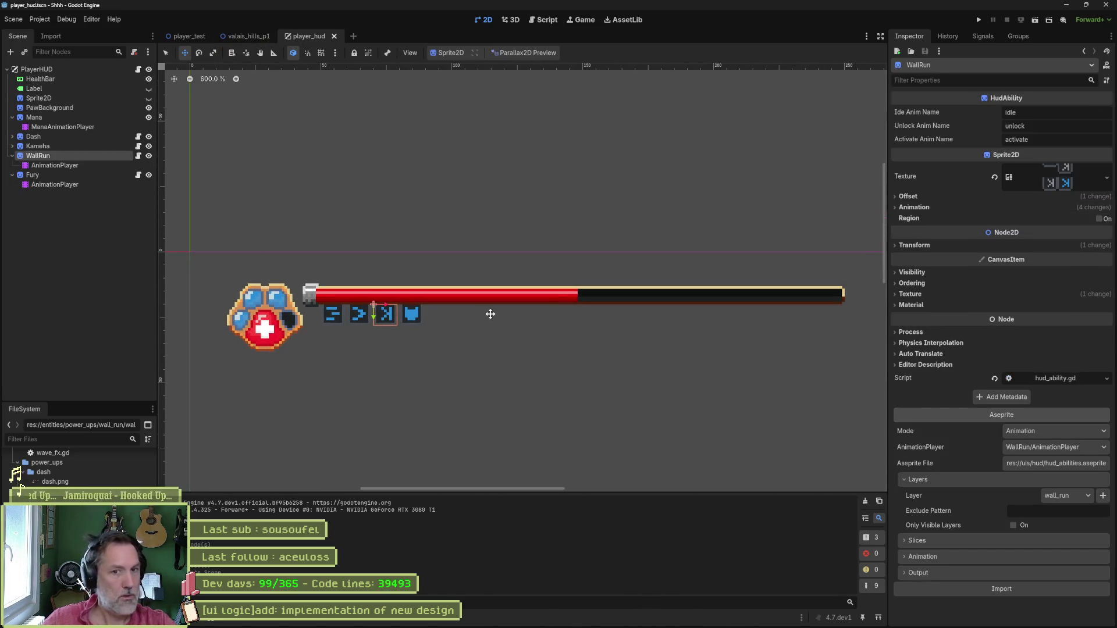
pyautogui.click(12, 174)
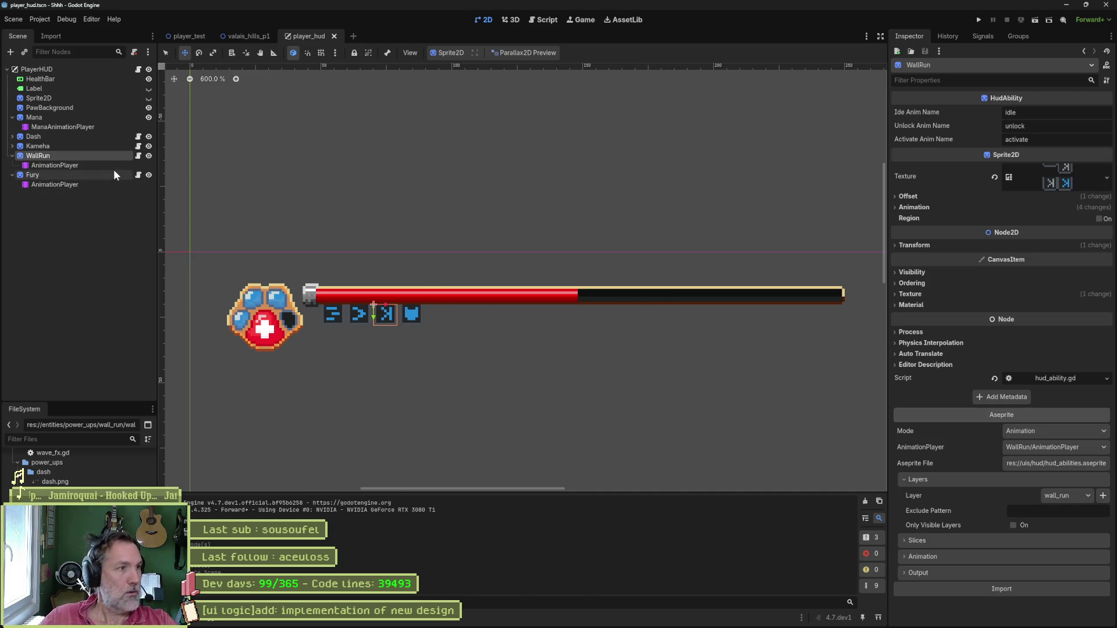
# Collapse the WallRun and Mana nodes and preview the Sprite2D reference design.
pyautogui.click(12, 155)
pyautogui.click(12, 117)
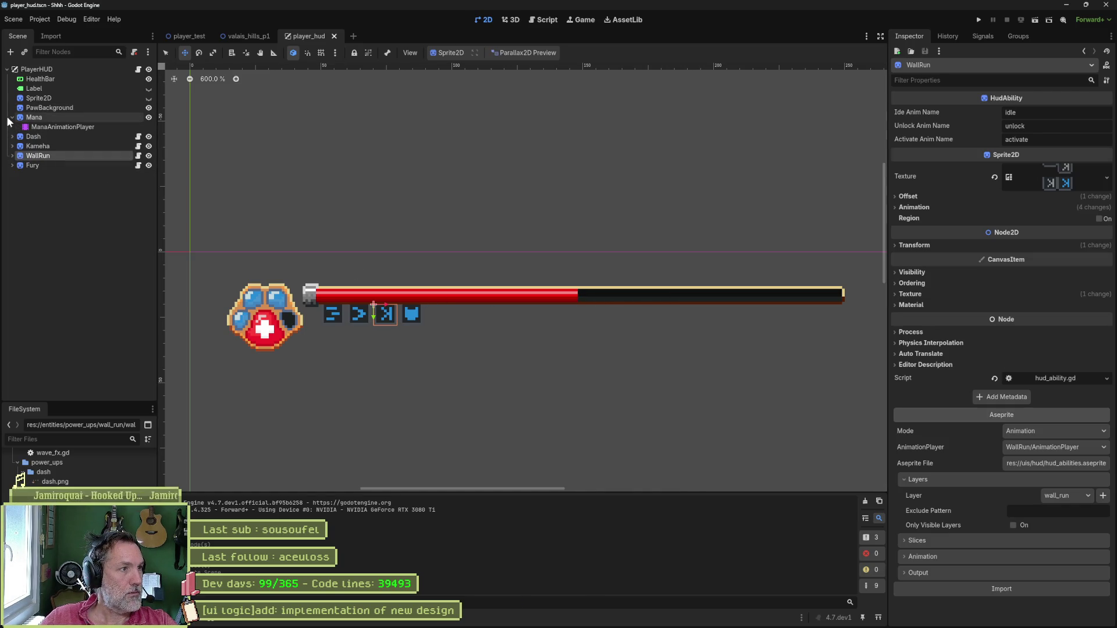
pyautogui.click(109, 89)
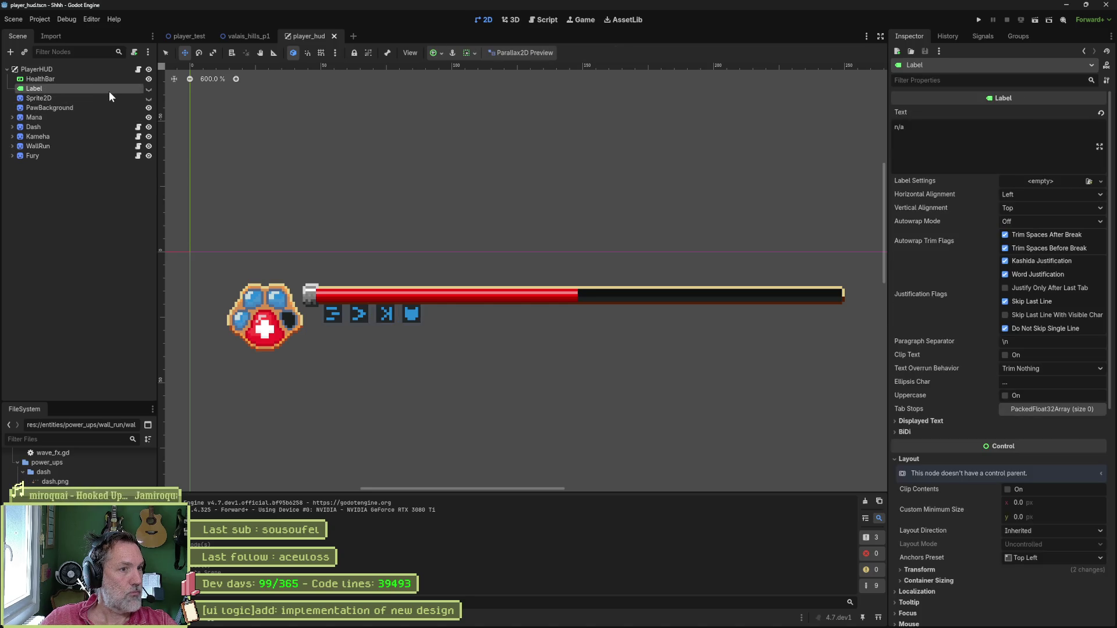
pyautogui.click(100, 97)
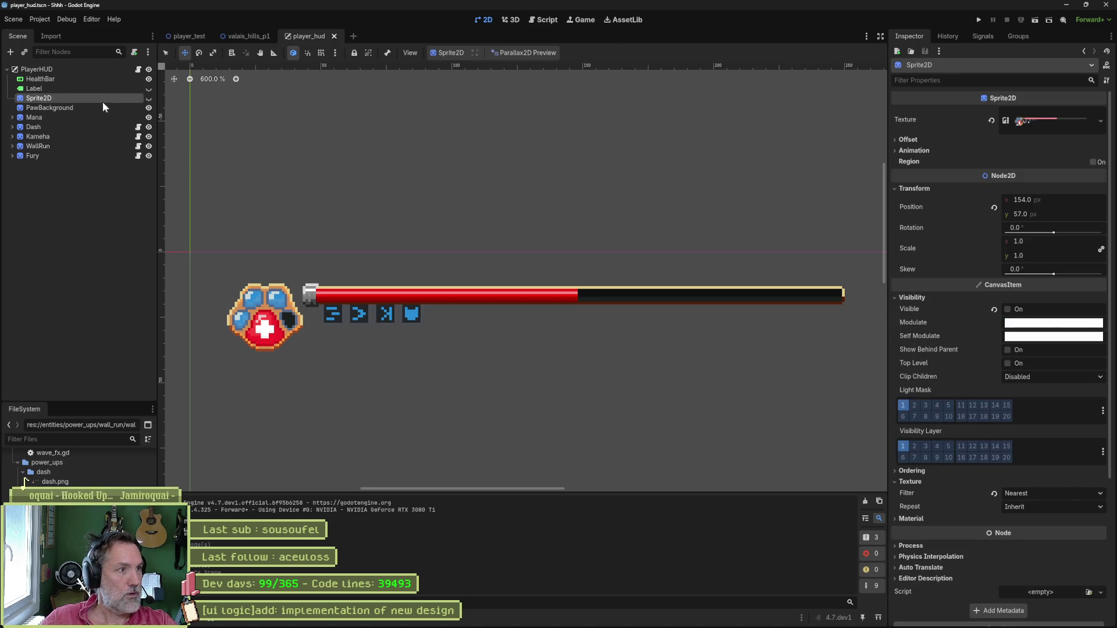
pyautogui.click(149, 99)
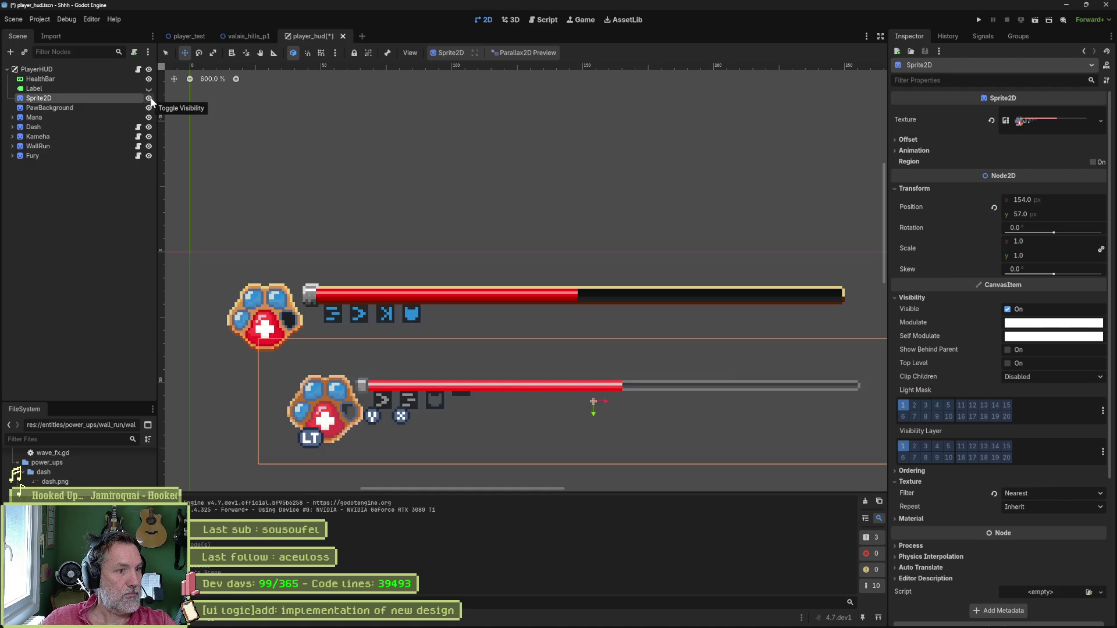
pyautogui.click(149, 99)
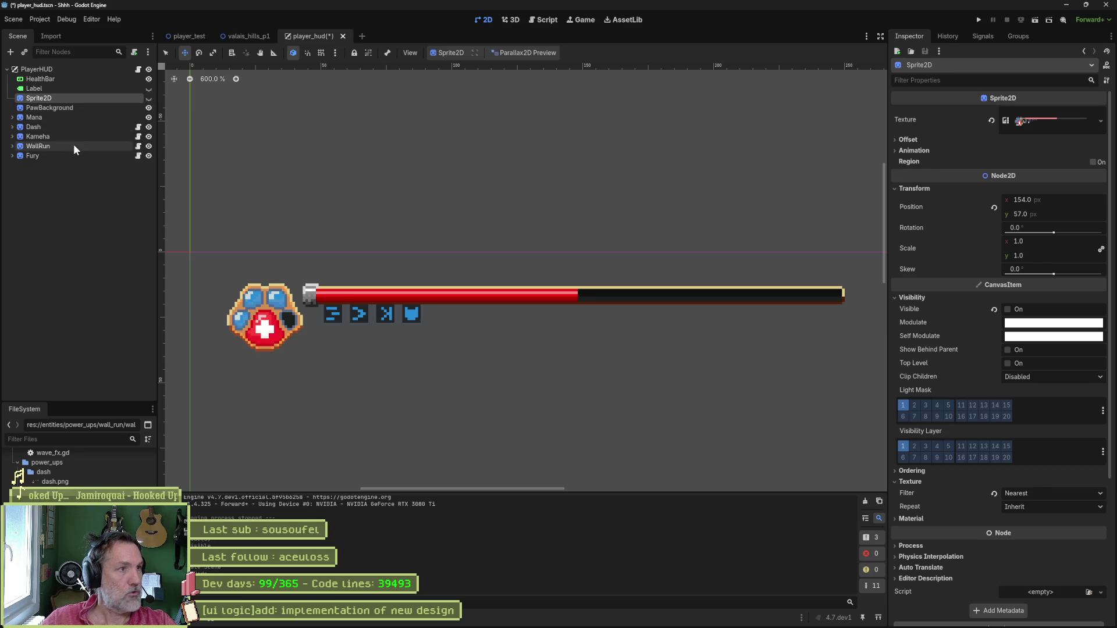
# Delete the Sprite2D node, save player_hud, open the PlayerHUD script, then switch to Aseprite.
pyautogui.press('F2')
pyautogui.press('Escape')
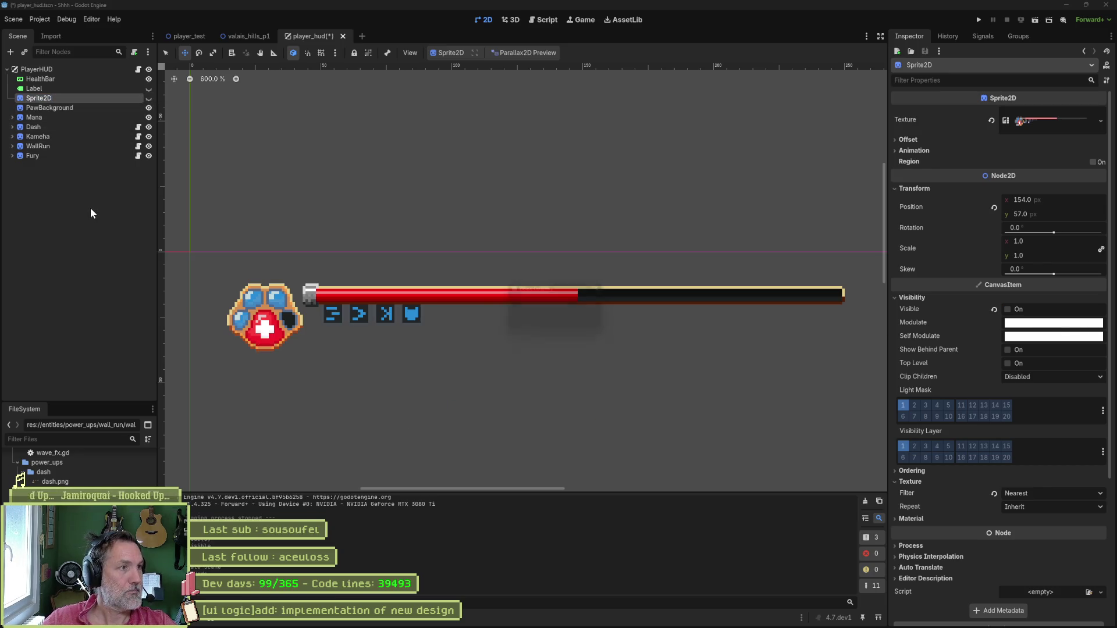
pyautogui.press('Delete')
pyautogui.press('Return')
pyautogui.hotkey('ctrl', 's')
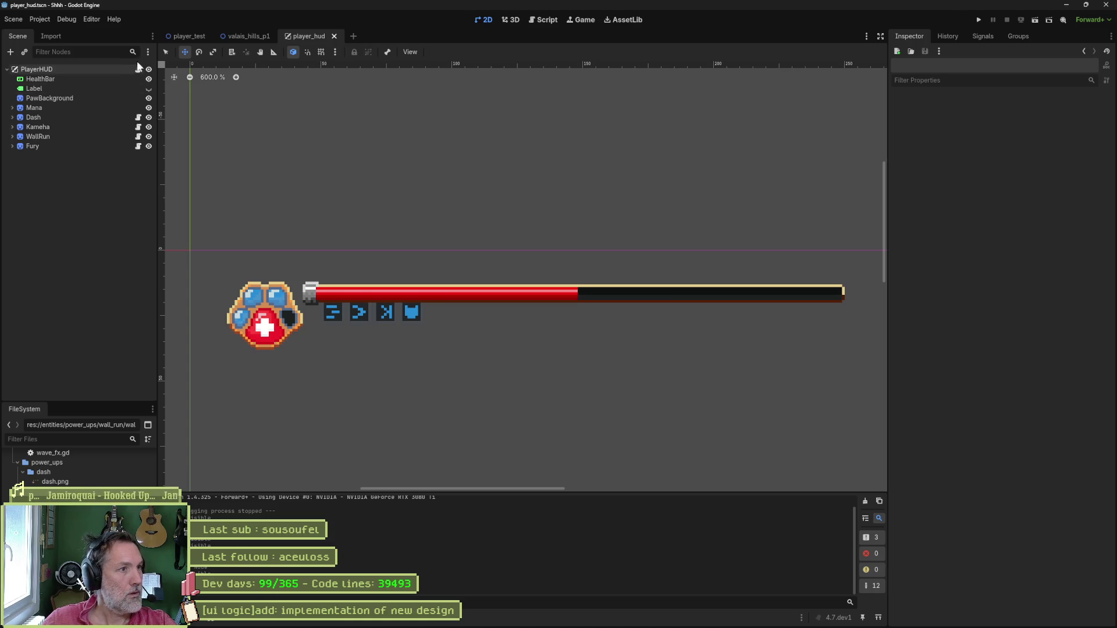
pyautogui.click(137, 70)
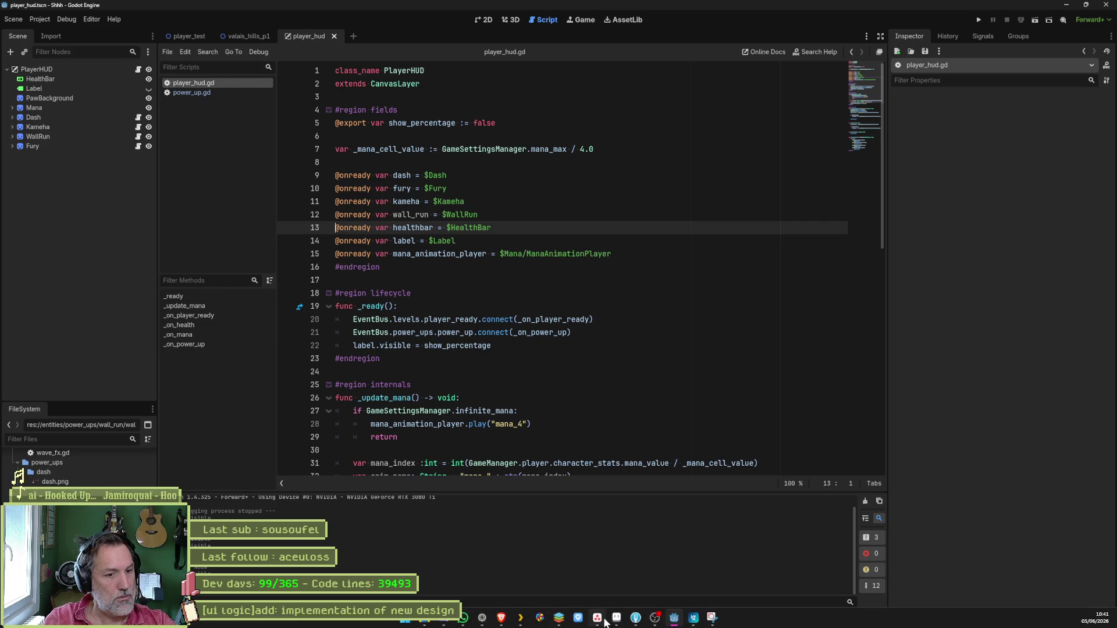
pyautogui.click(607, 622)
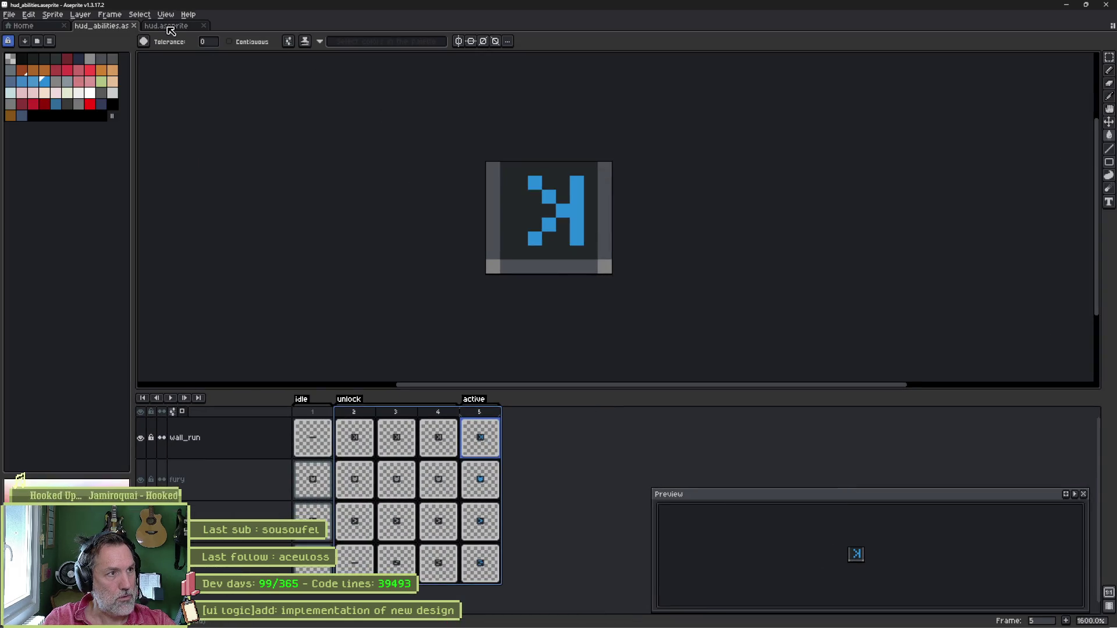
# Switch to hud.aseprite and make the paw layer visible.
pyautogui.click(167, 25)
pyautogui.scroll(1, 593, 277)
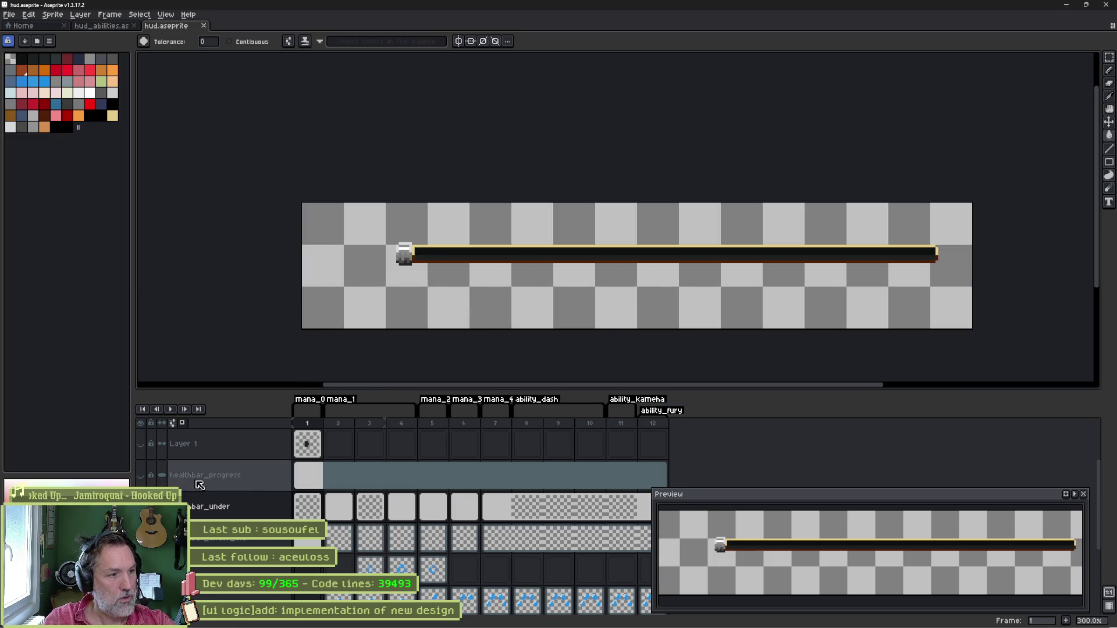
pyautogui.scroll(-3, 207, 601)
pyautogui.click(140, 535)
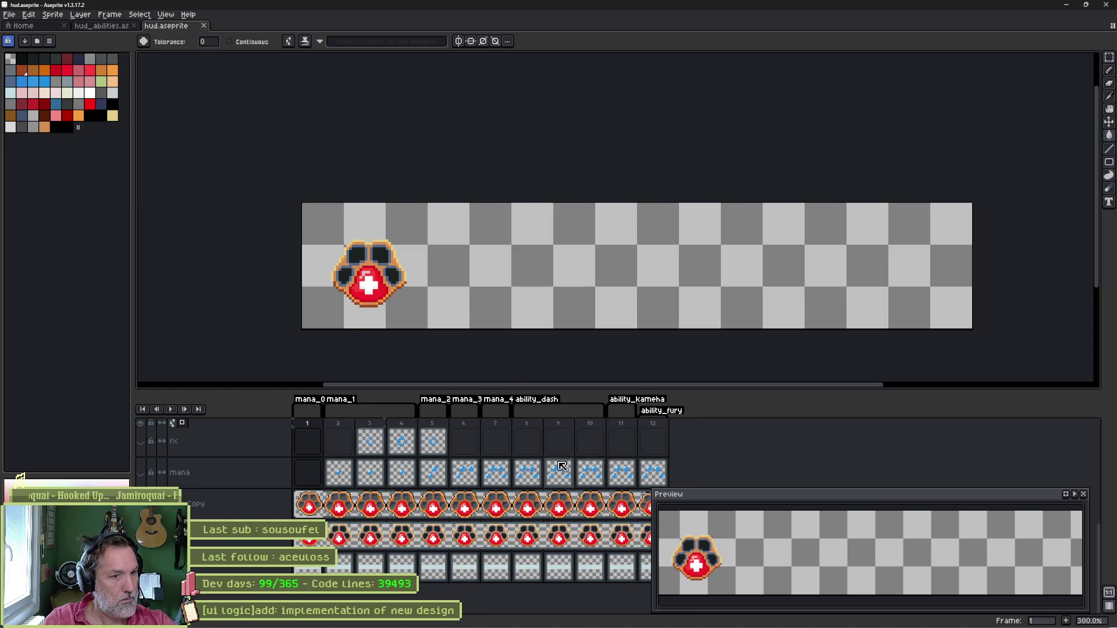
# Delete the leftover healthbar layer, undoing an accidental removal of the paw artwork.
pyautogui.keyDown('ctrl'); pyautogui.scroll(-2, 562, 467); pyautogui.keyUp('ctrl')
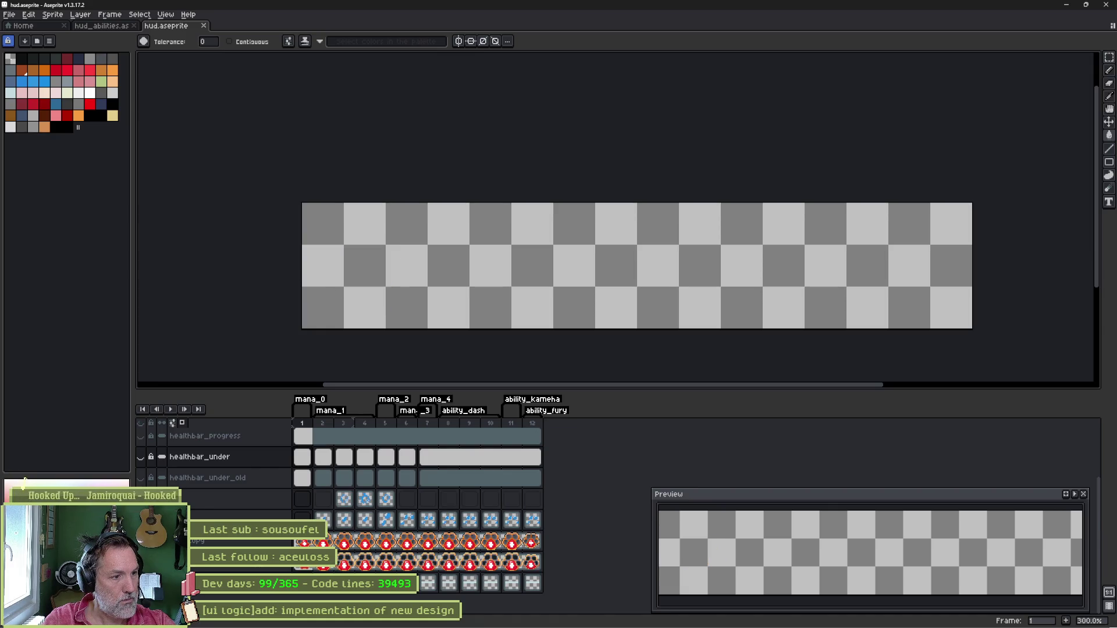
pyautogui.press('Delete')
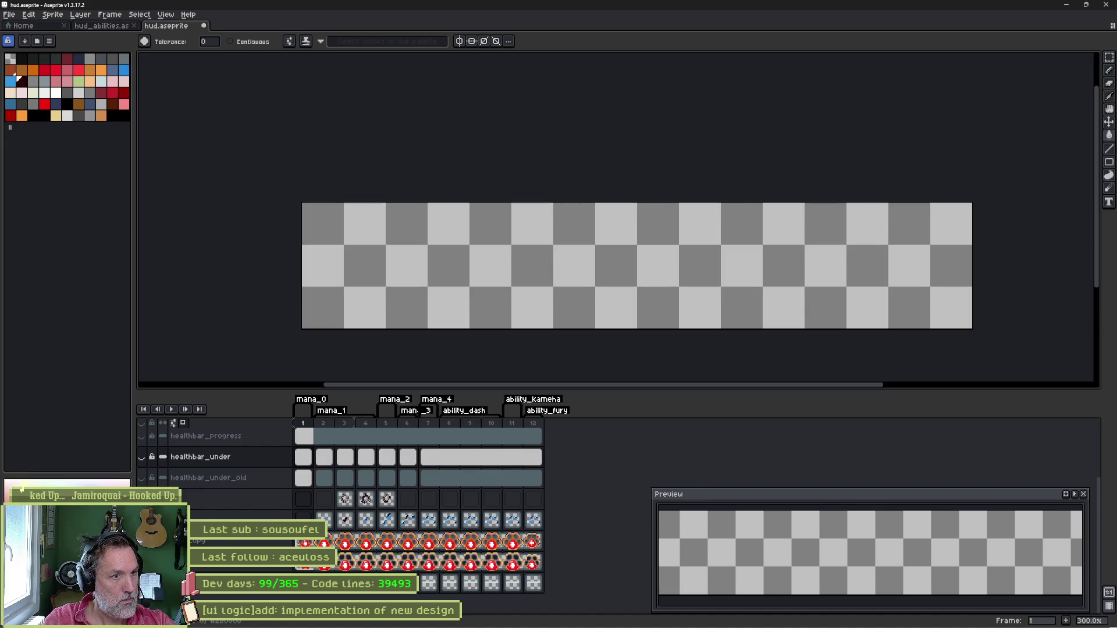
pyautogui.hotkey('ctrl', 'z')
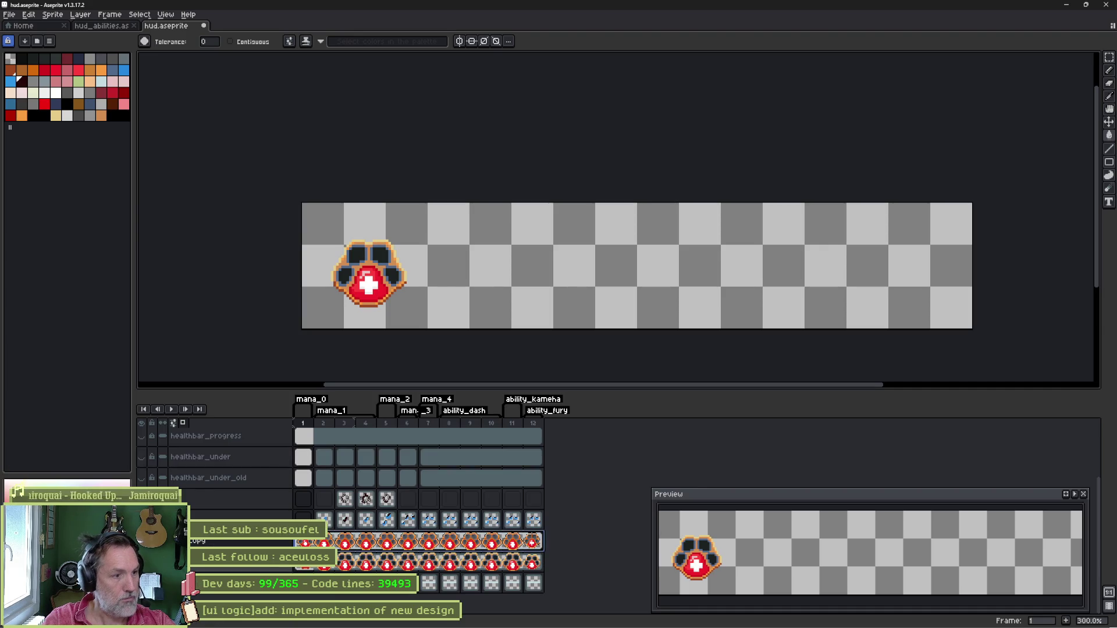
pyautogui.press('Delete')
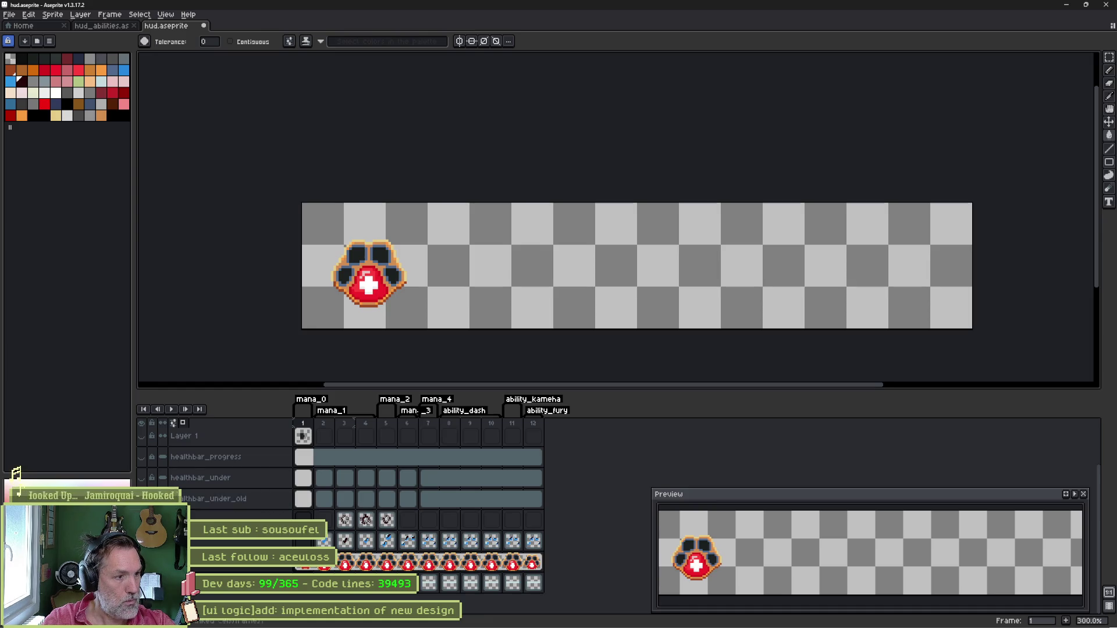
# Compare the old healthbar layers and delete healthbar_under_old.
pyautogui.click(142, 498)
pyautogui.click(141, 499)
pyautogui.click(142, 477)
pyautogui.click(141, 478)
pyautogui.click(266, 506)
pyautogui.press('Delete')
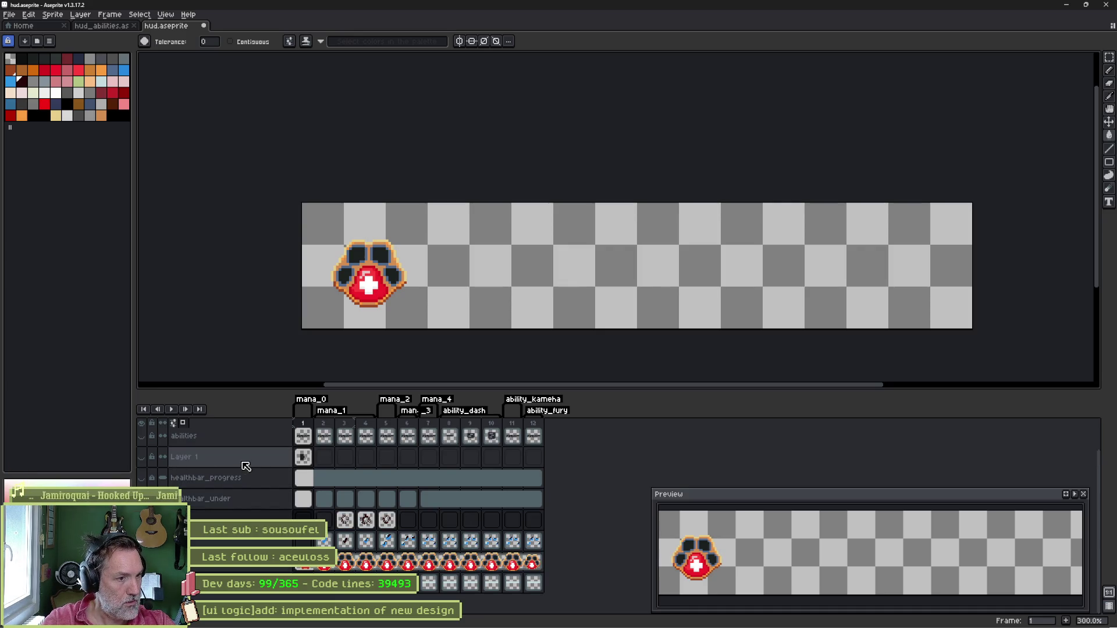
# Briefly preview the abilities and hotkeys layers, leaving them hidden.
pyautogui.scroll(1, 253, 462)
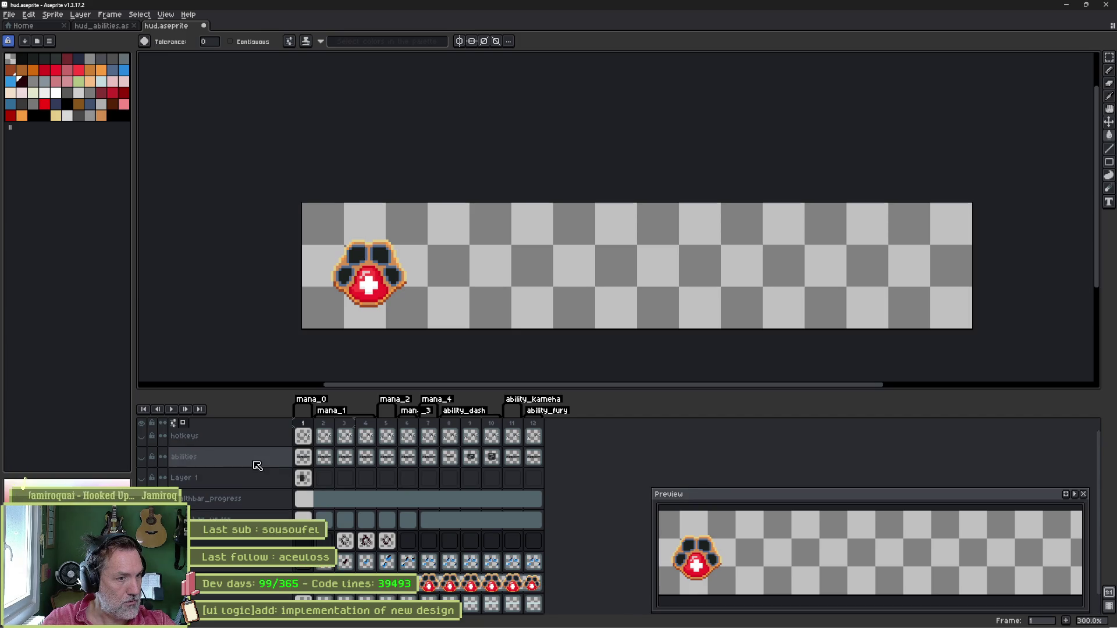
pyautogui.click(143, 459)
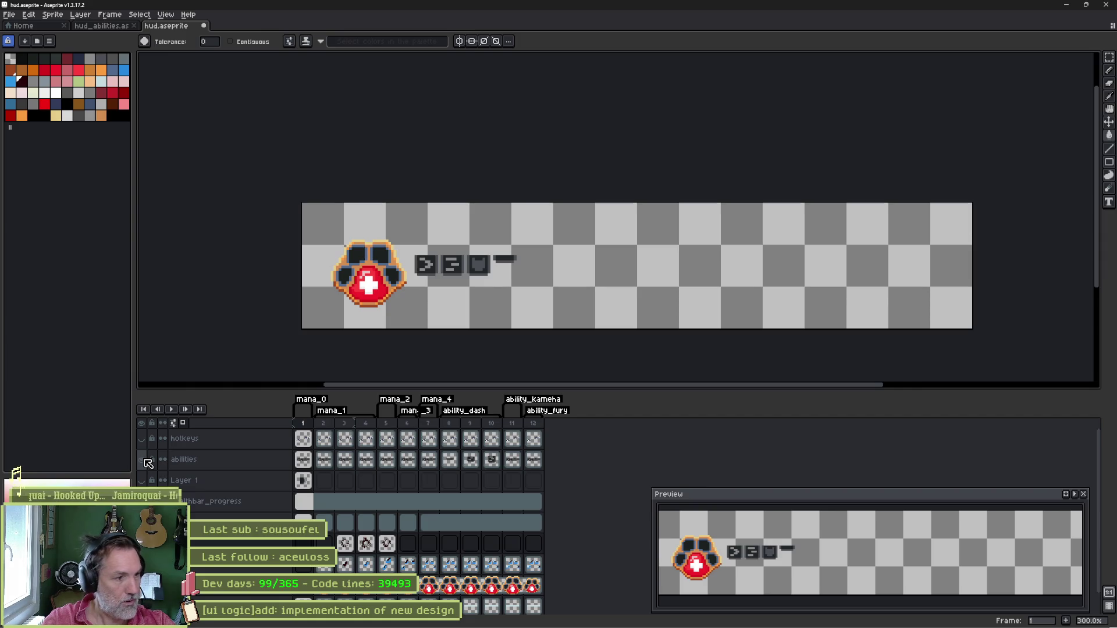
pyautogui.click(147, 463)
pyautogui.click(143, 438)
pyautogui.click(143, 439)
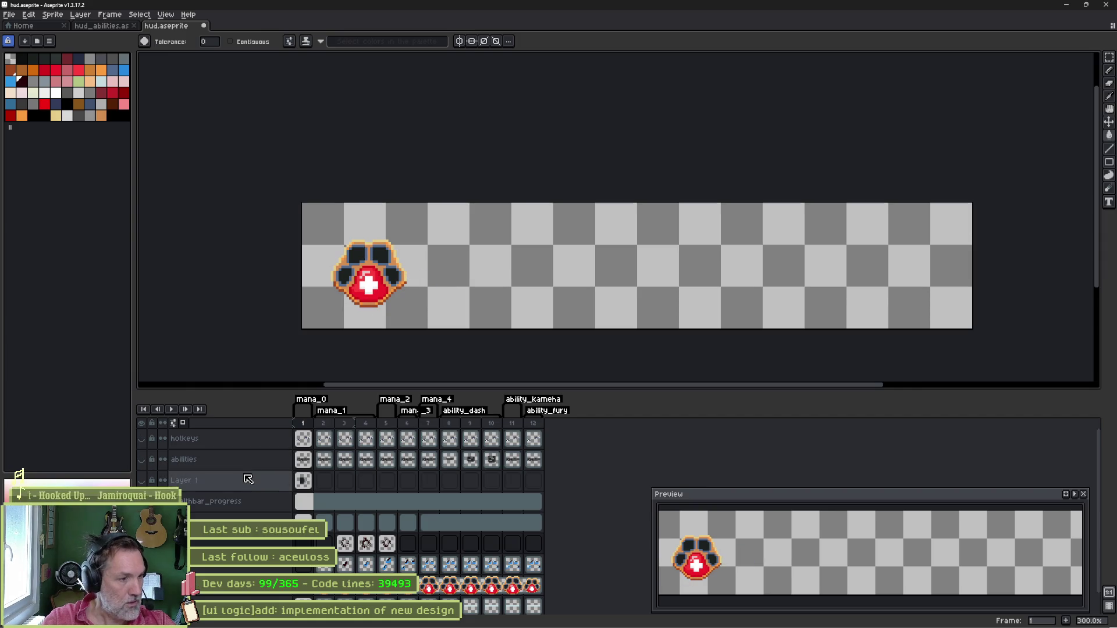
pyautogui.scroll(-1, 264, 490)
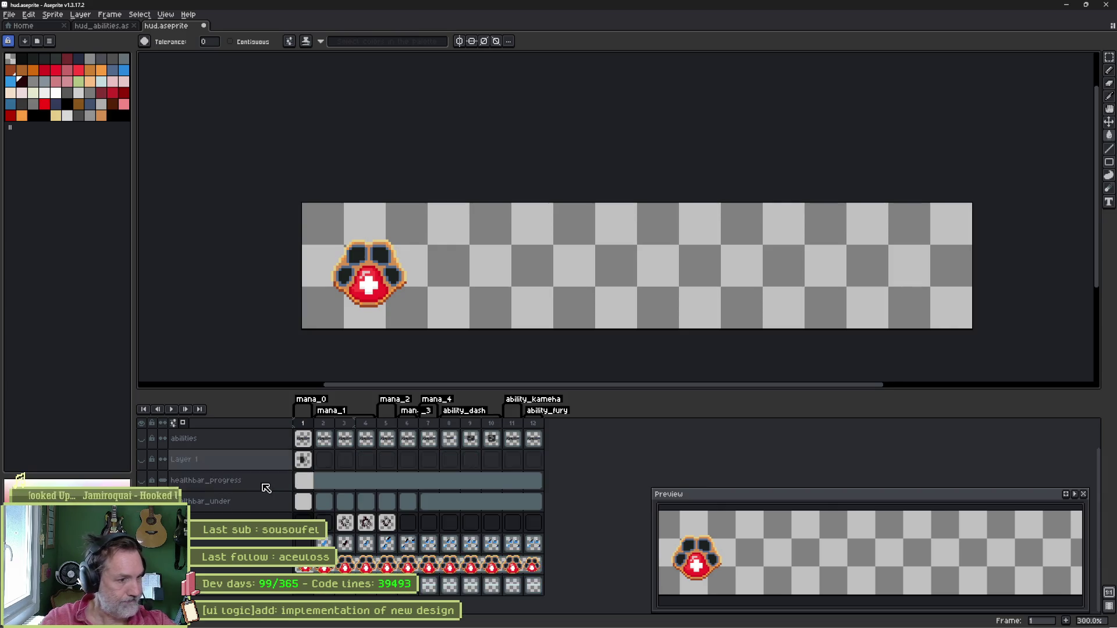
# Rename Layer 1 to healthbar_over and save hud.aseprite.
pyautogui.doubleClick(242, 464)
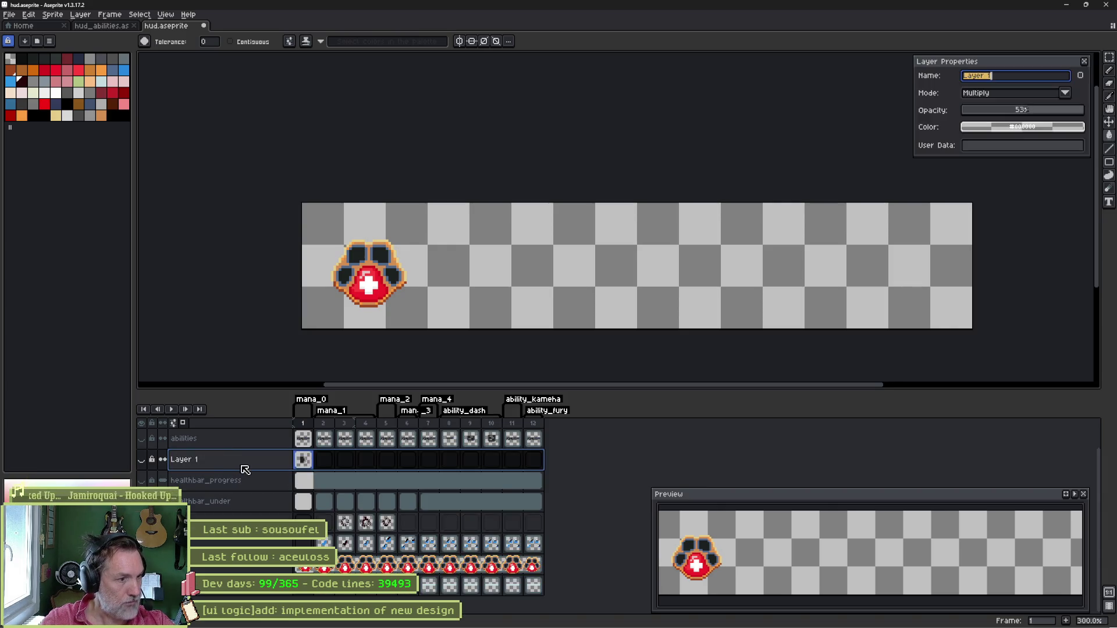
pyautogui.write('healthbar_over')
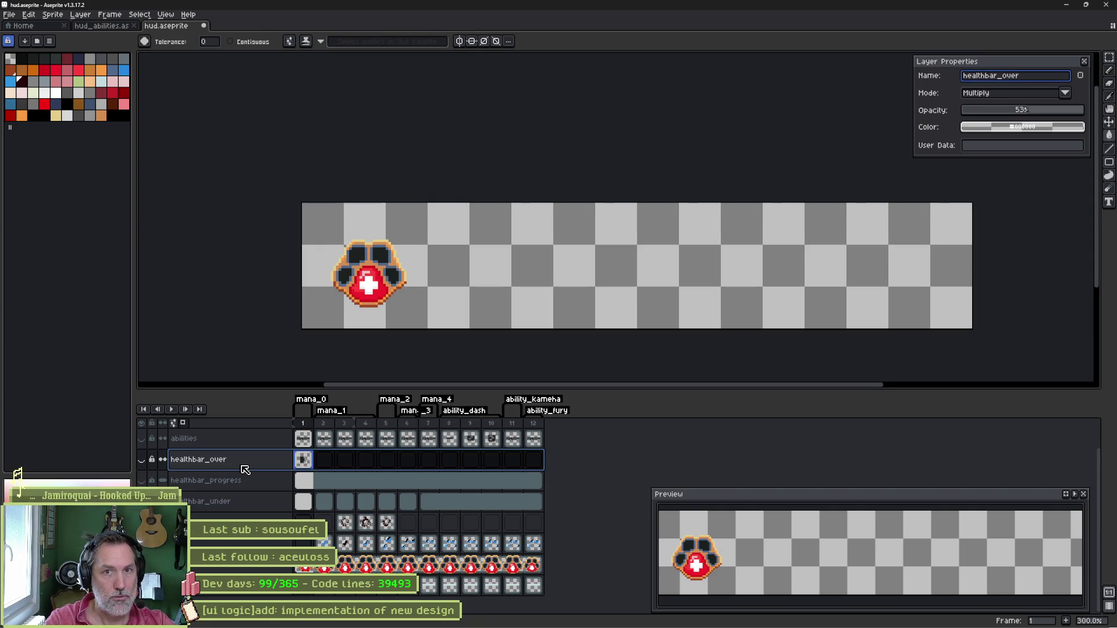
pyautogui.press('Return')
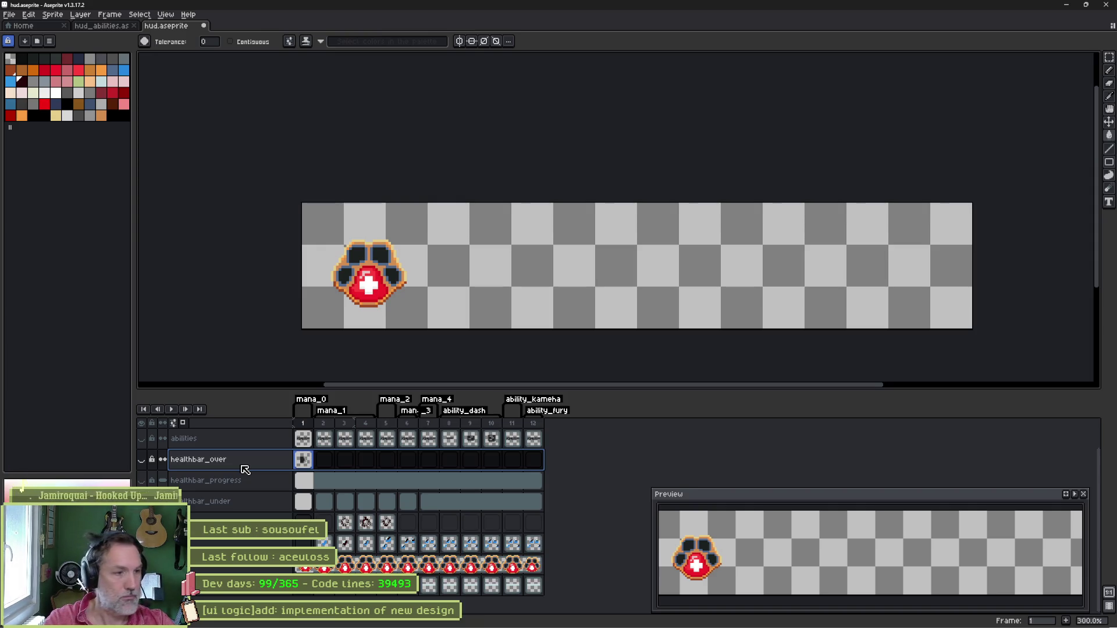
pyautogui.hotkey('ctrl', 's')
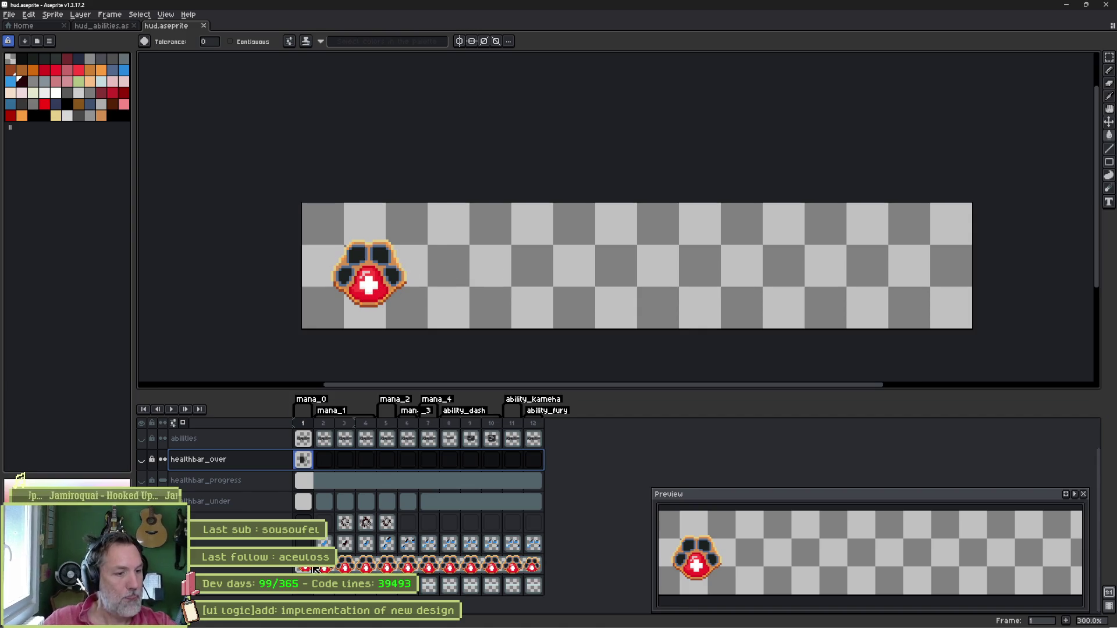
# Check the paw cels, then add frame 13 after the last frame, 12.
pyautogui.click(308, 567)
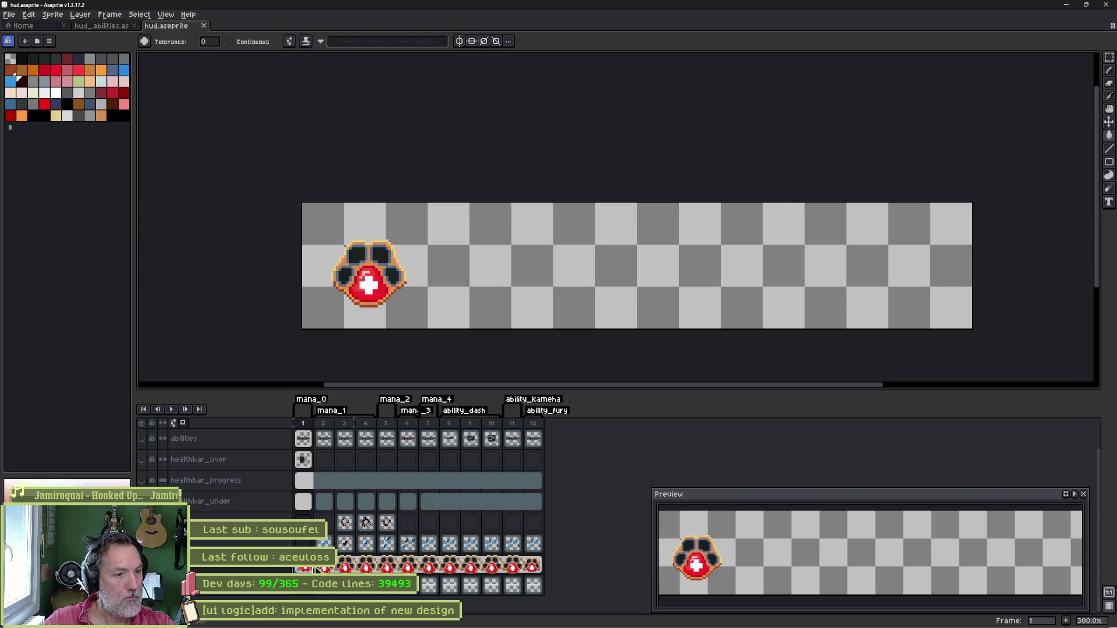
pyautogui.click(327, 569)
pyautogui.click(314, 569)
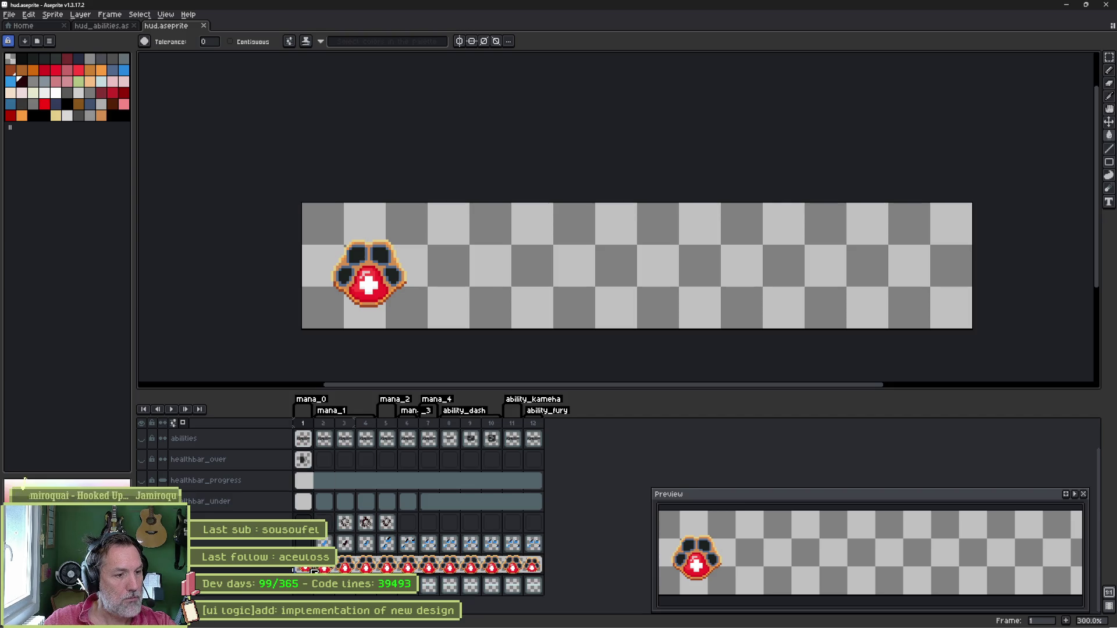
pyautogui.click(533, 565)
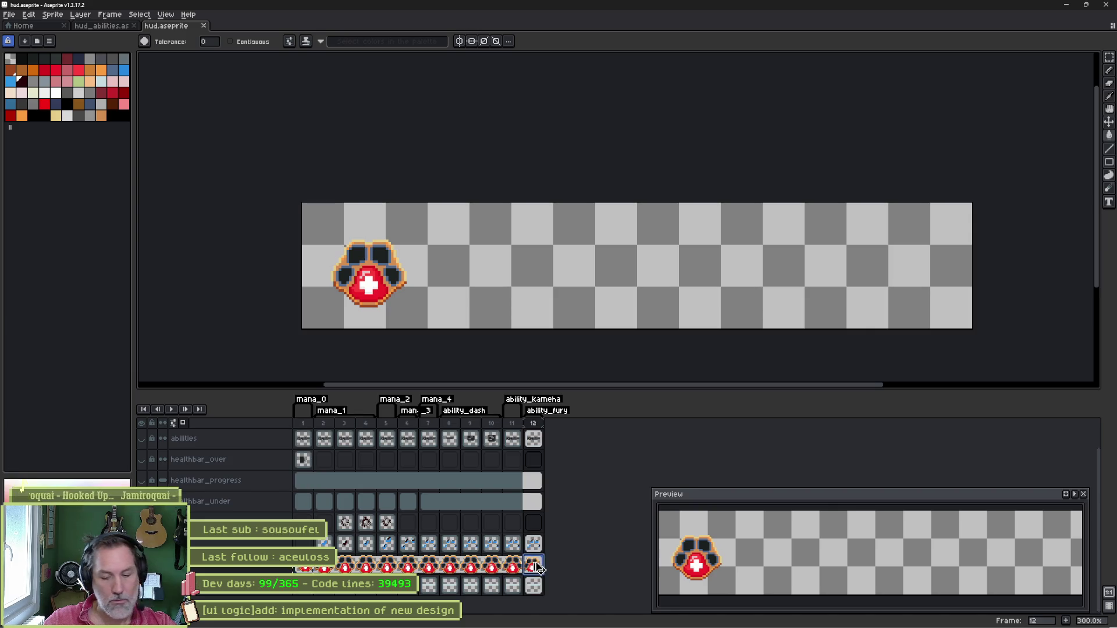
pyautogui.hotkey('alt', 'n')
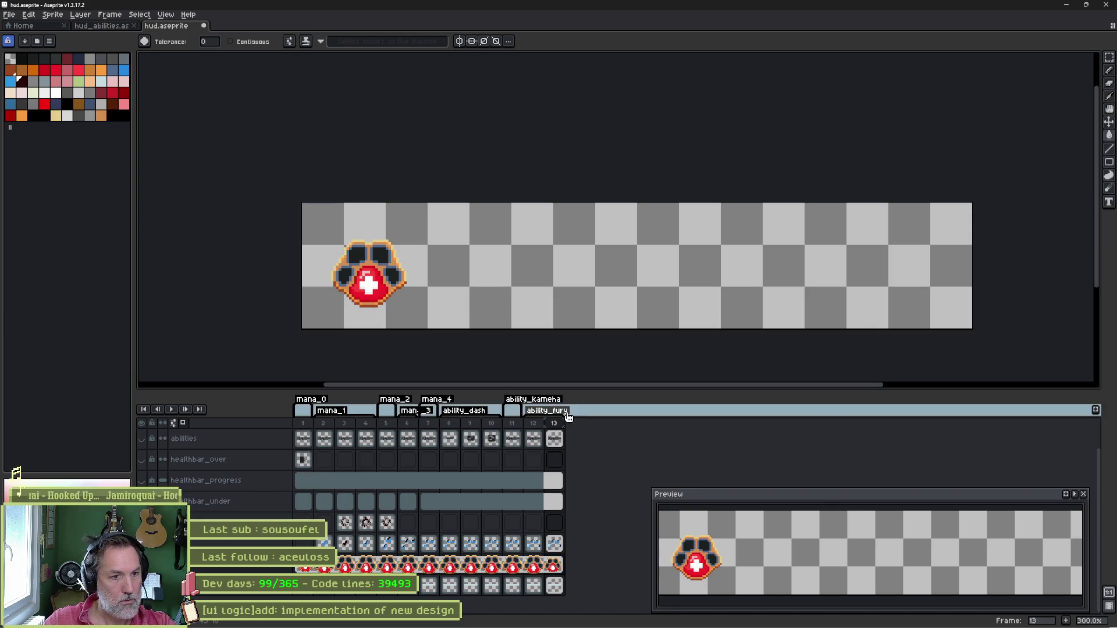
# Set the ability_fury tag to end at frame 12.
pyautogui.doubleClick(566, 415)
pyautogui.click(589, 271)
pyautogui.click(587, 287)
pyautogui.click(561, 393)
pyautogui.click(561, 427)
# Tag frame 13 paw_health, then add frame 14 tagged paw_mana.
pyautogui.rightClick(562, 429)
pyautogui.click(647, 480)
pyautogui.write('paw_health')
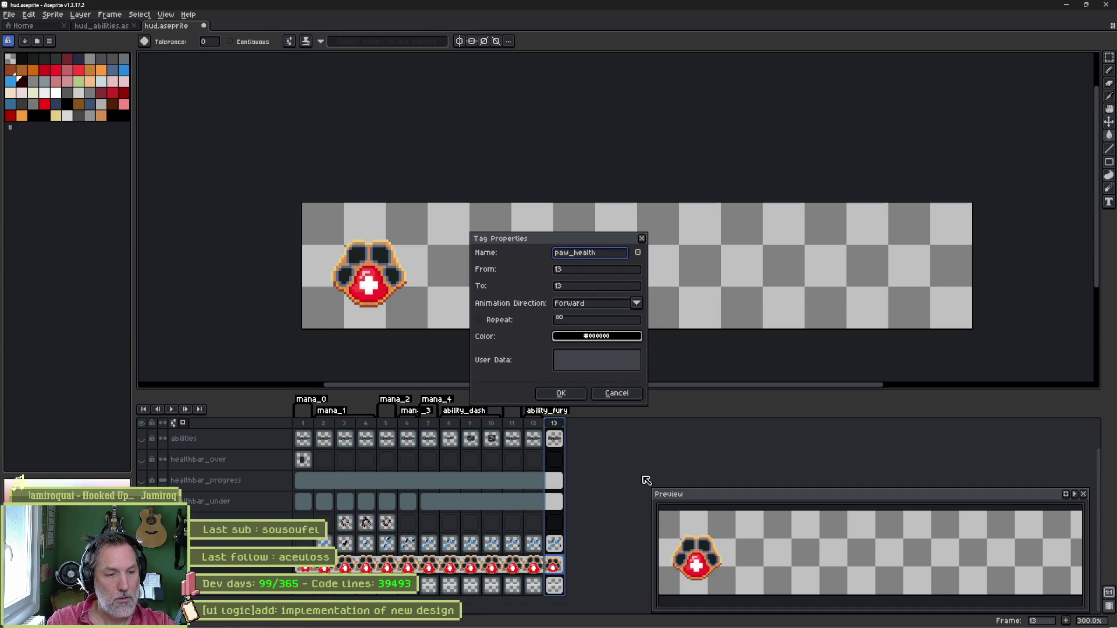
pyautogui.press('Return')
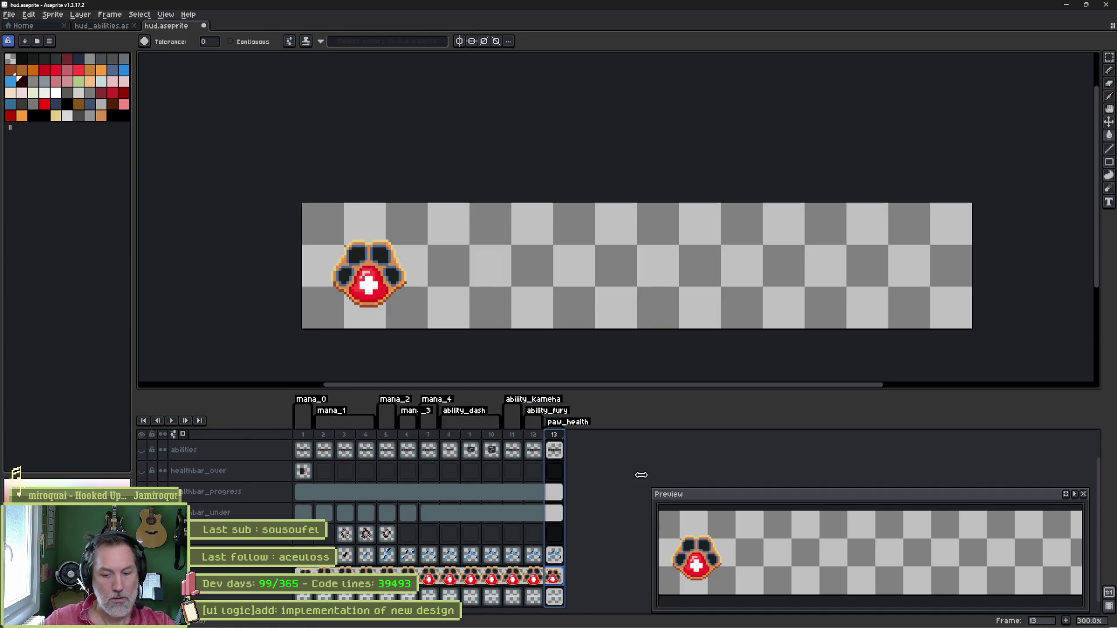
pyautogui.hotkey('alt', 'n')
pyautogui.rightClick(575, 435)
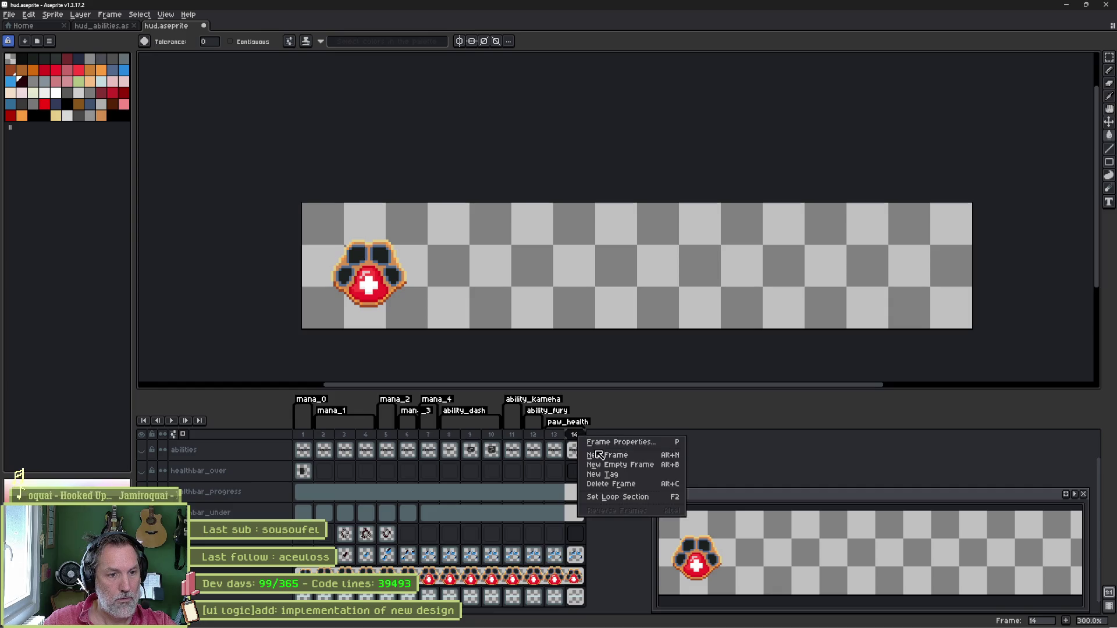
pyautogui.click(630, 482)
pyautogui.write('paw_mana')
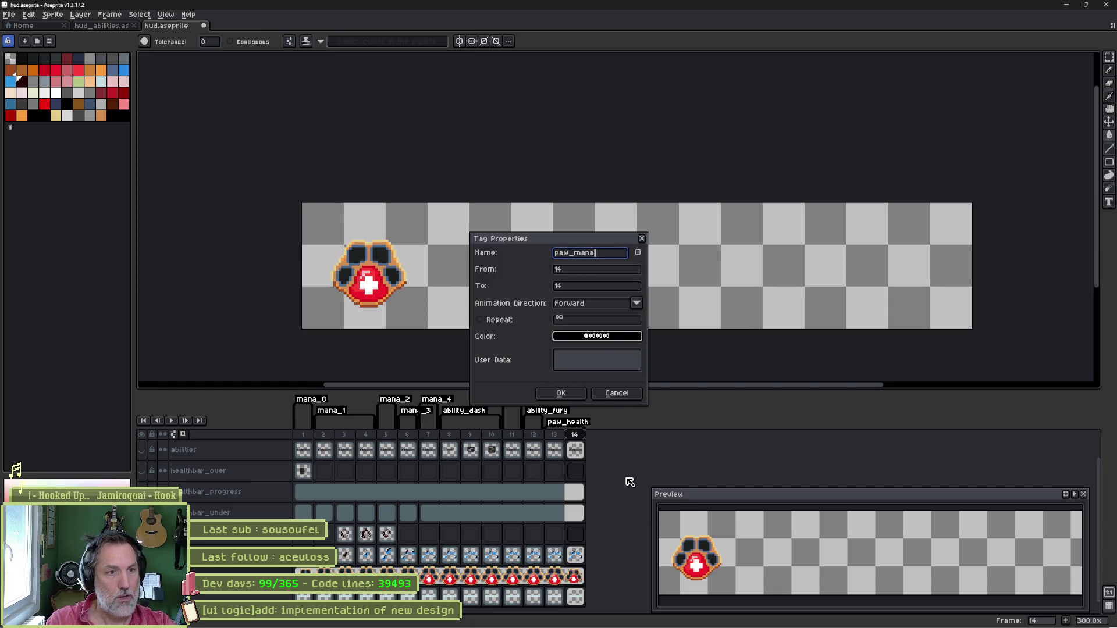
pyautogui.press('Return')
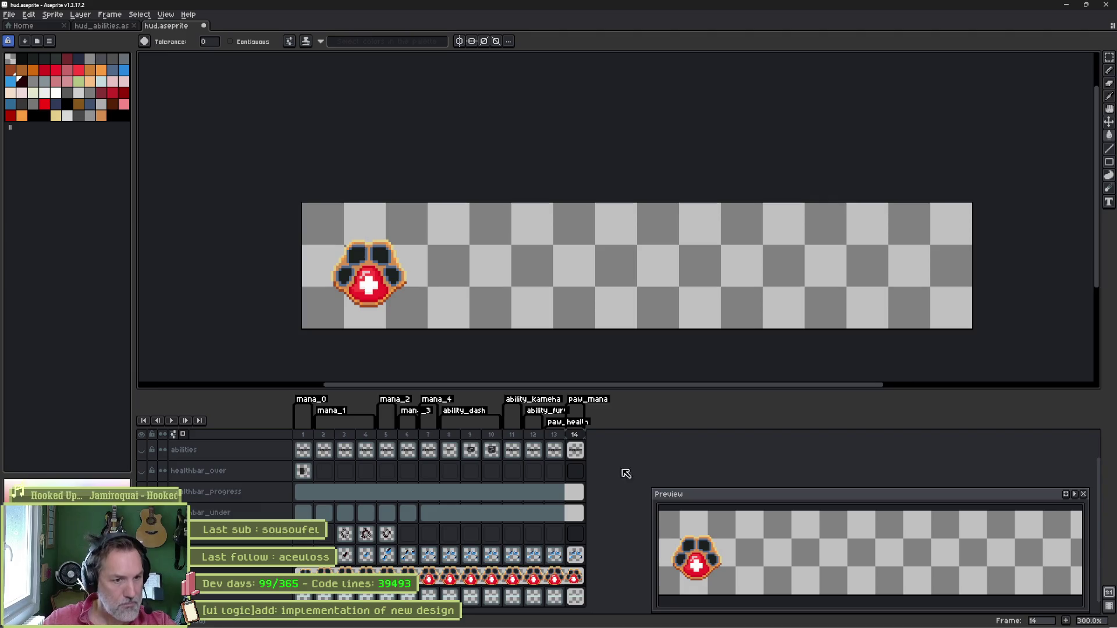
# Verify the paw_health tag's frame range and select the paw cels on frames 13 and 14.
pyautogui.doubleClick(565, 425)
pyautogui.click(582, 271)
pyautogui.click(582, 287)
pyautogui.click(561, 394)
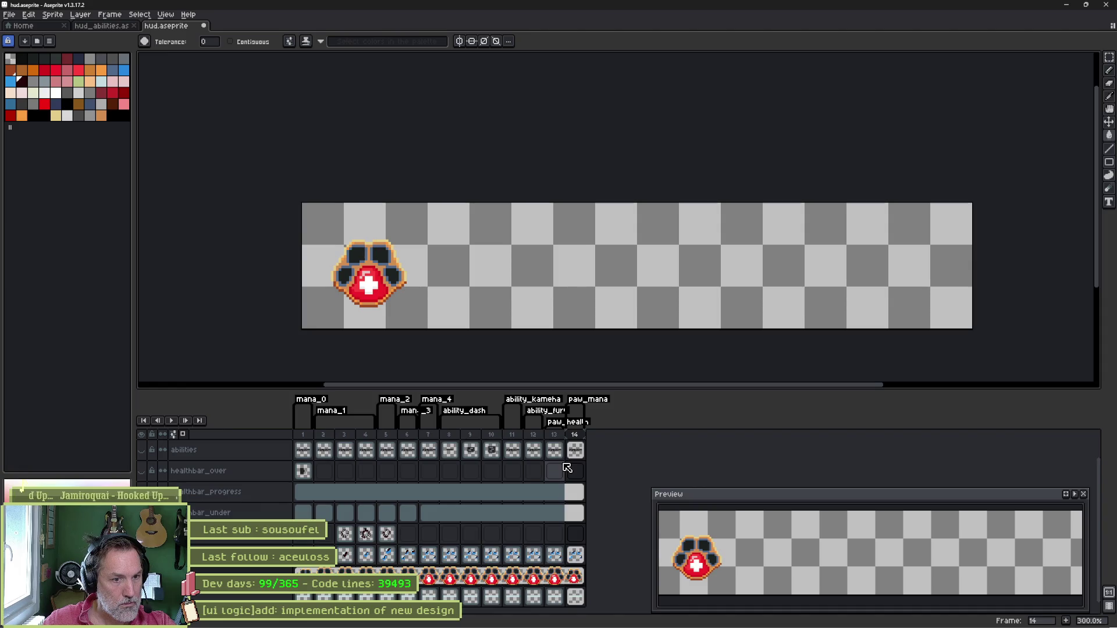
pyautogui.click(556, 579)
pyautogui.click(575, 579)
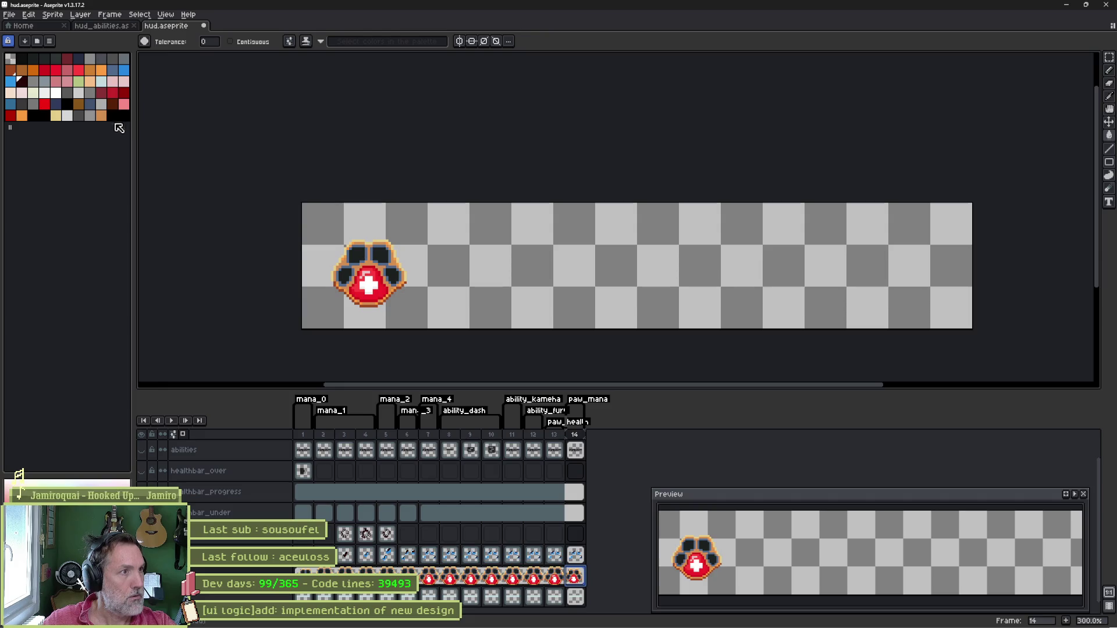
pyautogui.click(123, 70)
# Fill the frame-14 paw's red centre, highlights and outline with blue, adding a palette colour.
pyautogui.scroll(3, 378, 299)
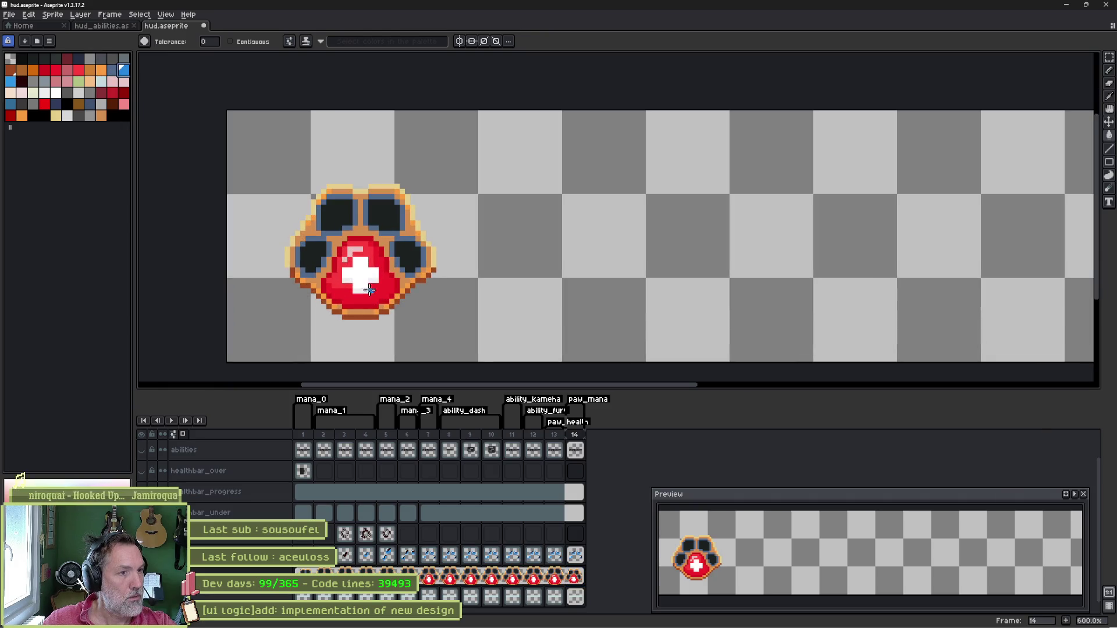
pyautogui.click(347, 295)
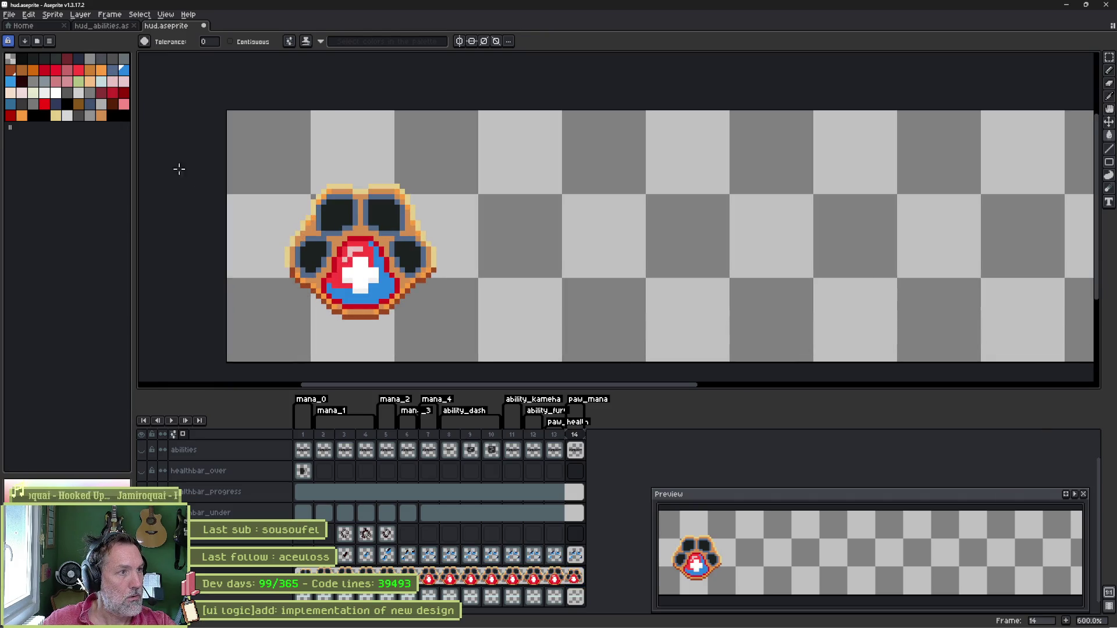
pyautogui.click(10, 82)
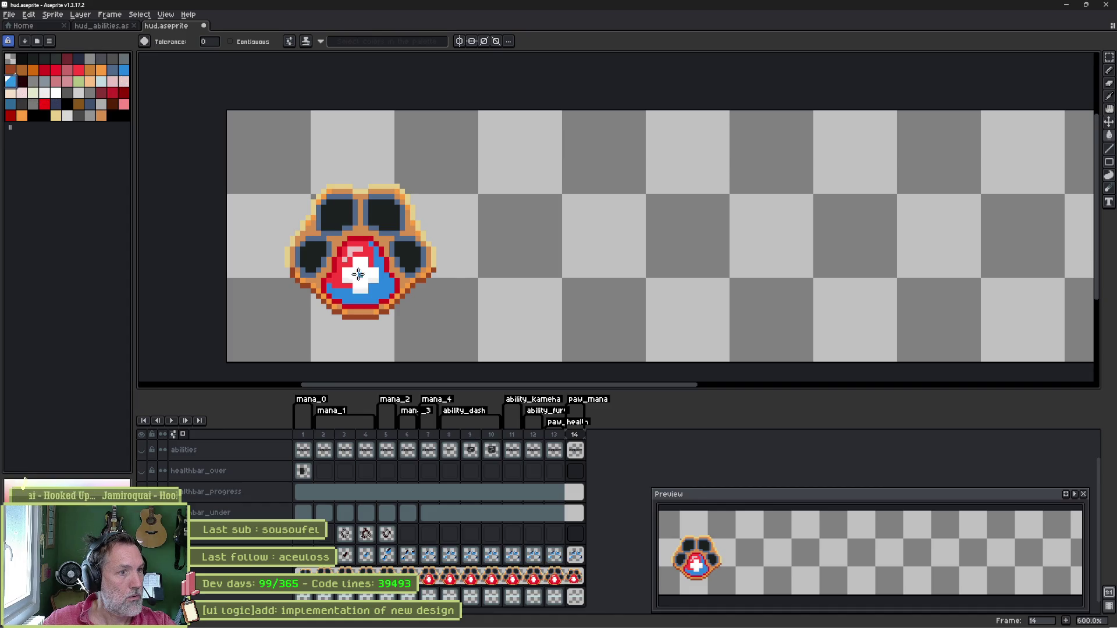
pyautogui.click(335, 280)
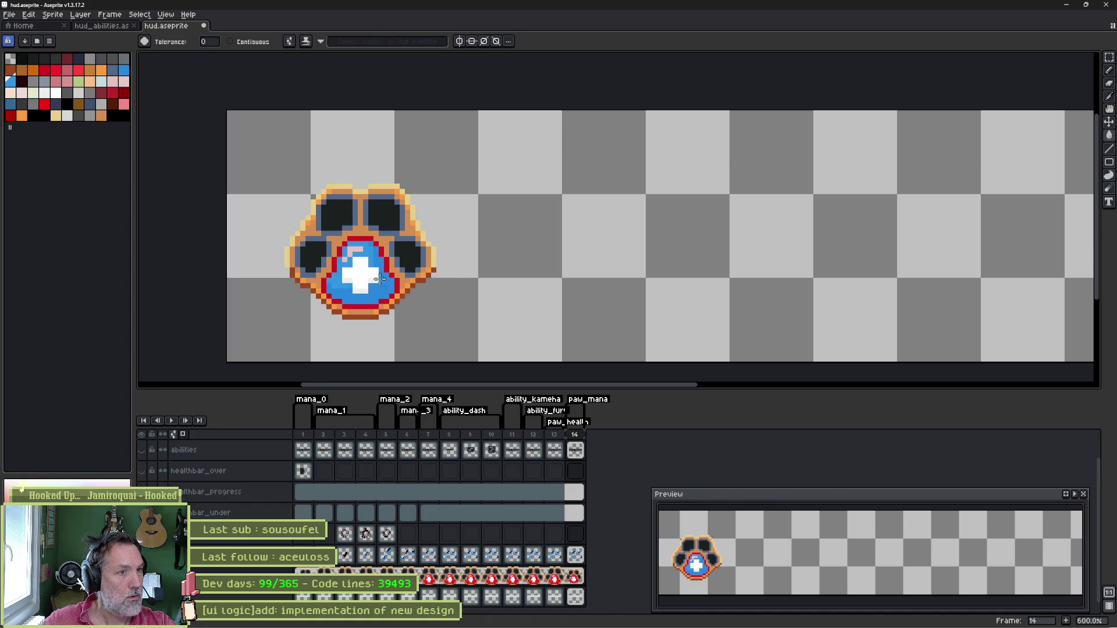
pyautogui.scroll(3, 357, 260)
pyautogui.click(407, 297)
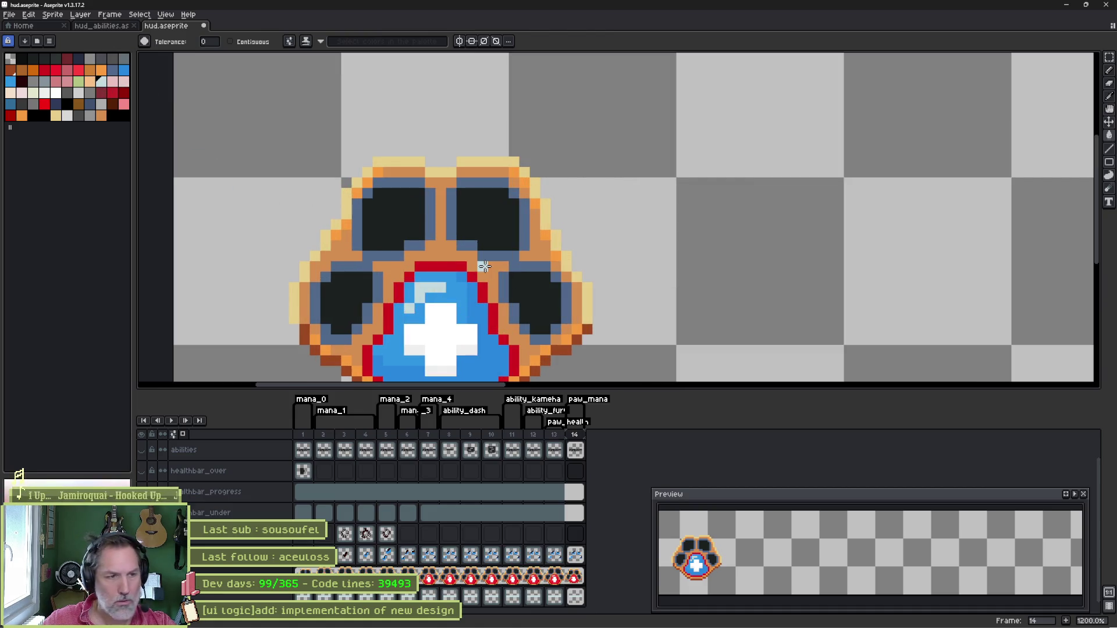
pyautogui.scroll(-2, 484, 266)
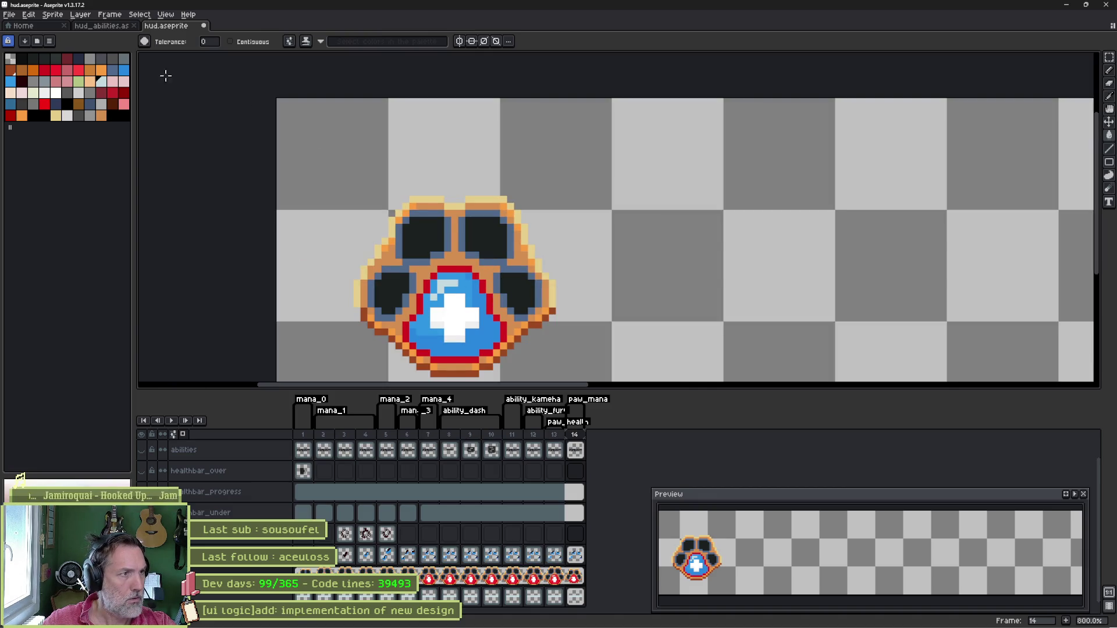
pyautogui.click(13, 105)
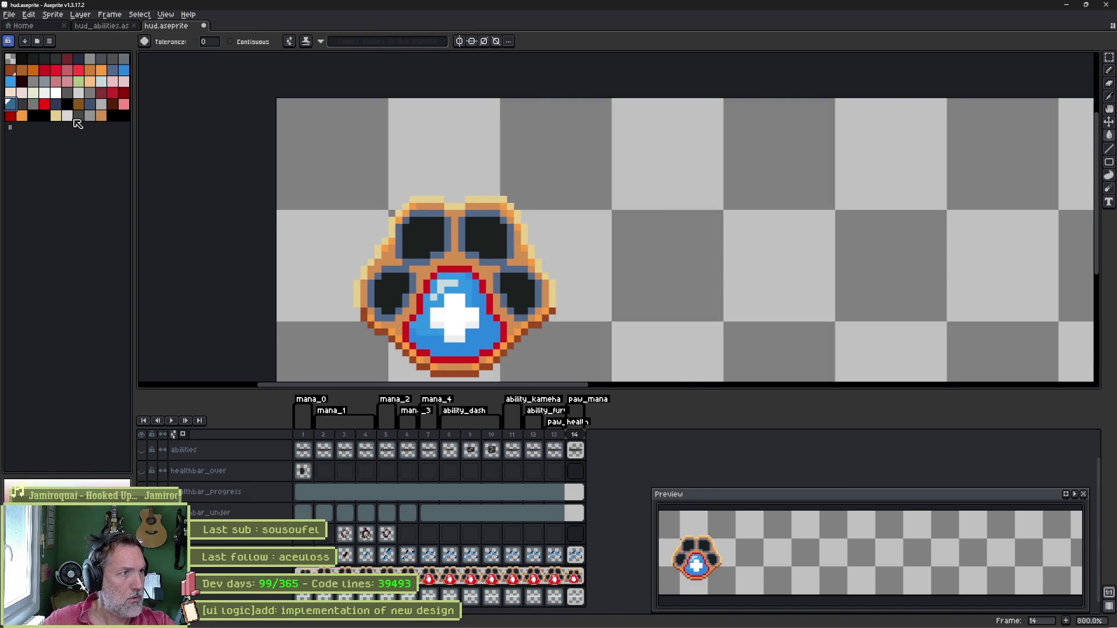
pyautogui.click(113, 115)
pyautogui.moveTo(118, 122); pyautogui.dragTo(13, 127)
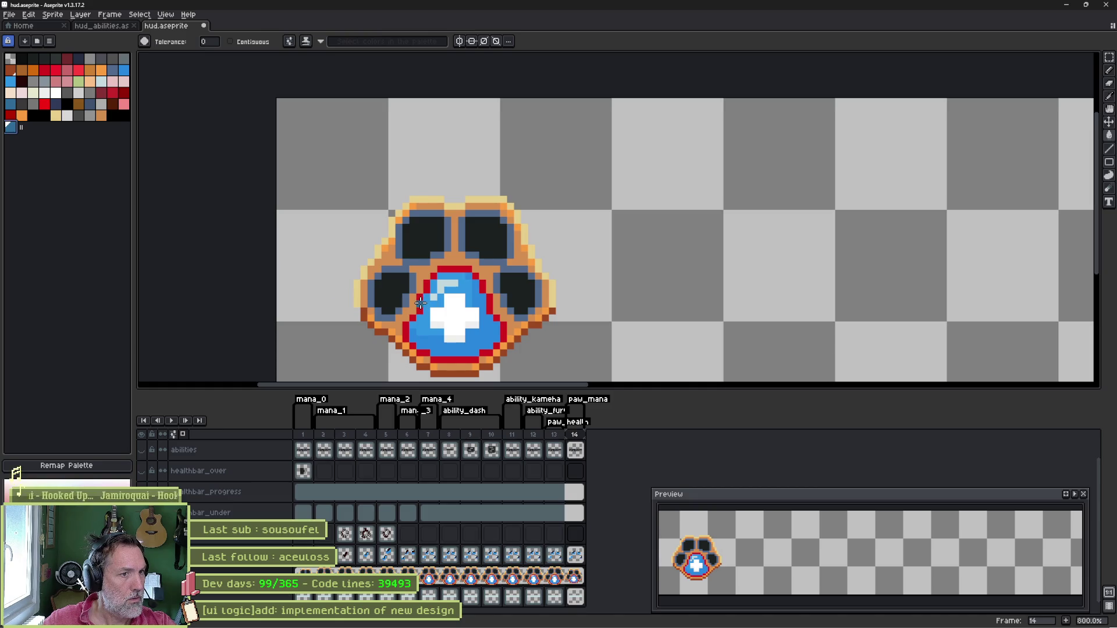
pyautogui.click(455, 271)
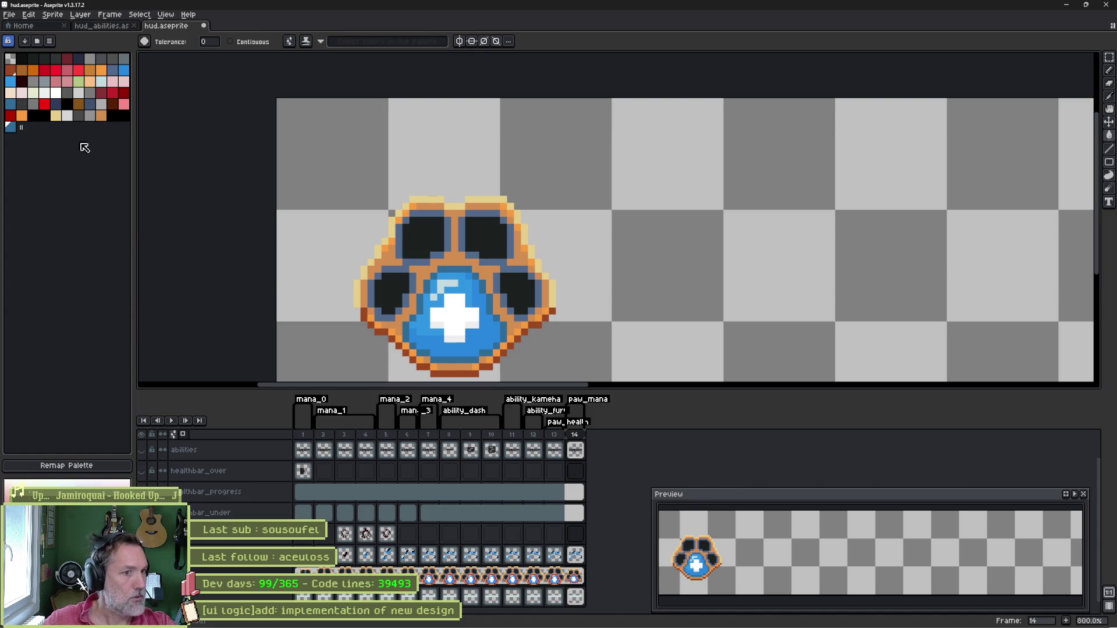
# Undo the blue fills, restoring the paw's red centre on frame 14.
pyautogui.click(562, 574)
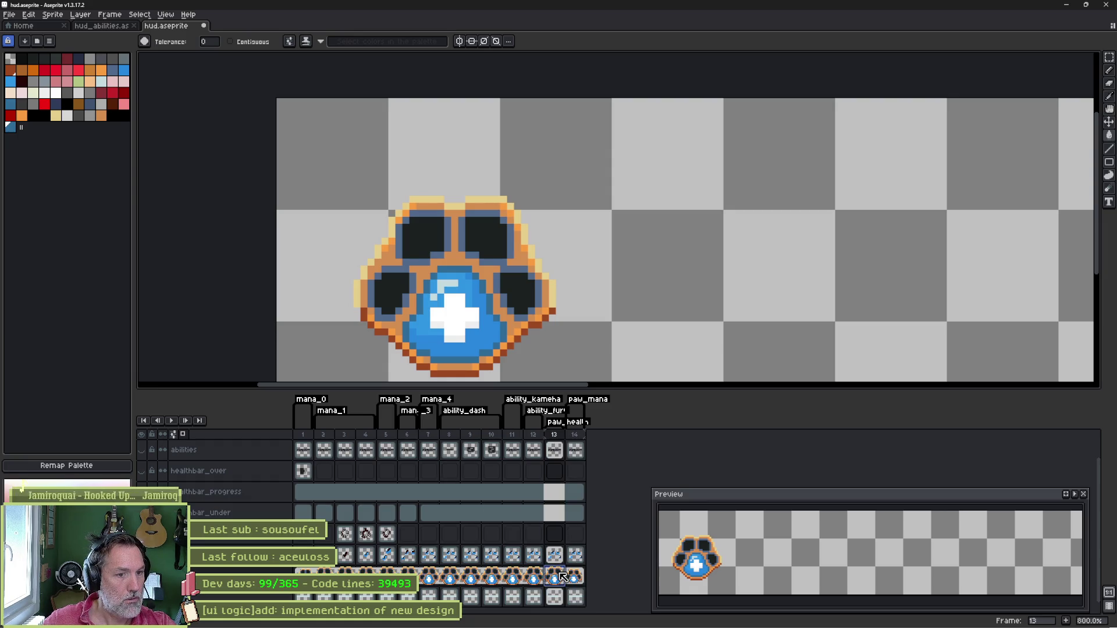
pyautogui.hotkey('ctrl', 'z')
pyautogui.hotkey('ctrl', 'z')
pyautogui.hotkey('ctrl', 'z')
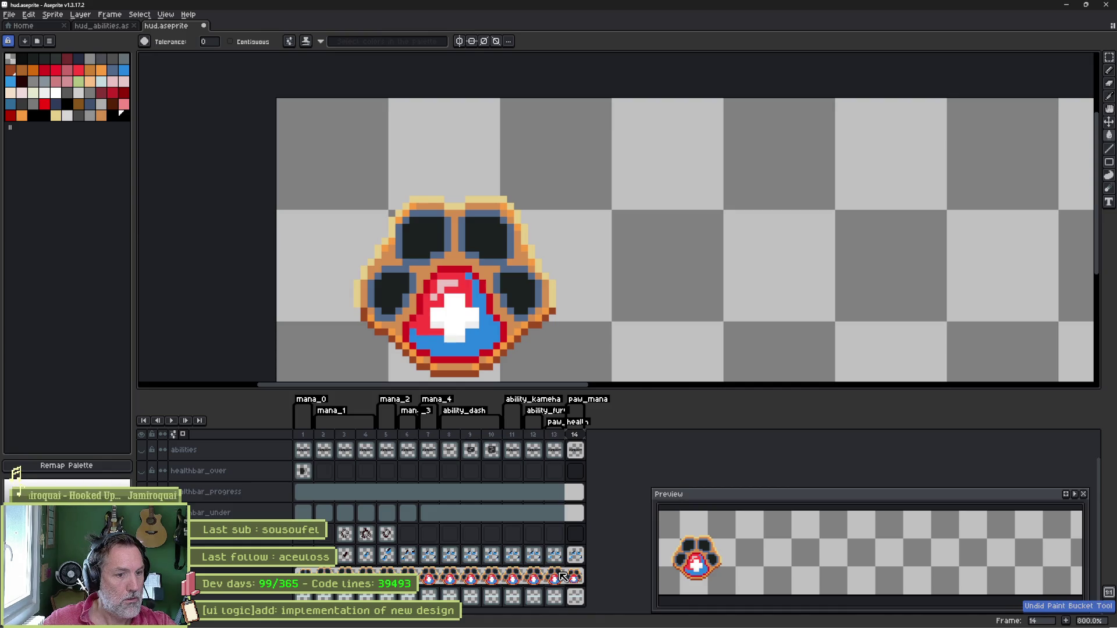
pyautogui.hotkey('ctrl', 'z')
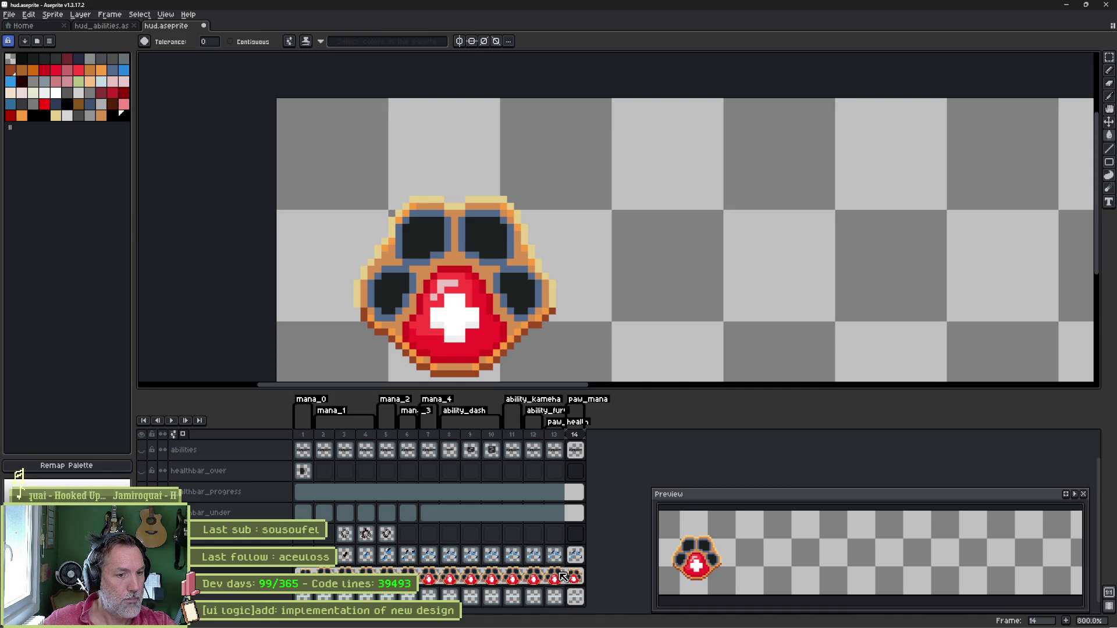
pyautogui.click(574, 576)
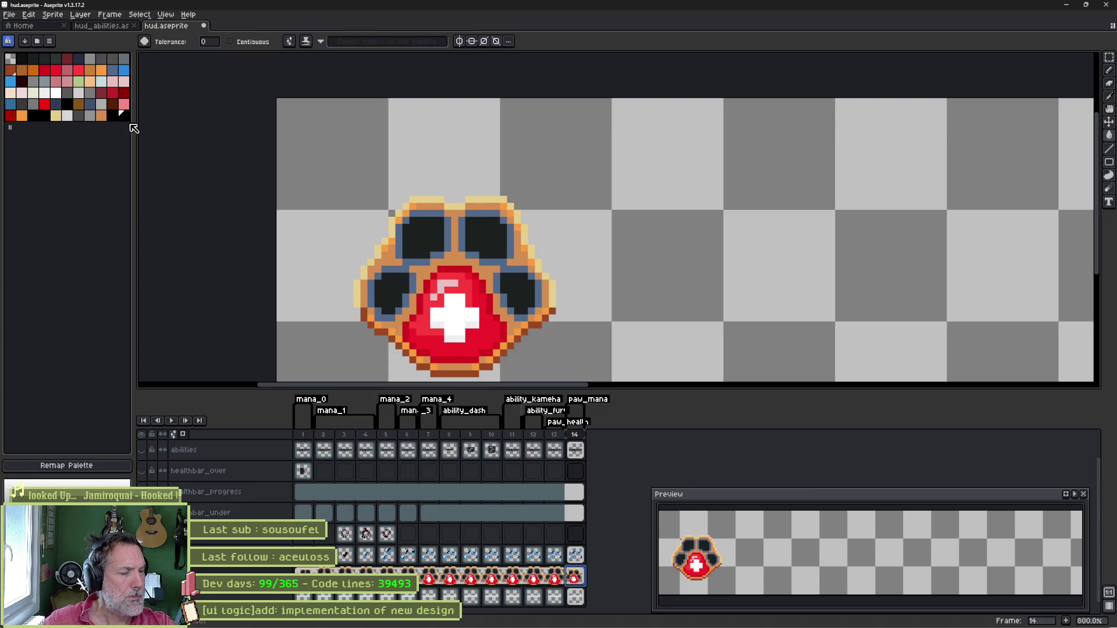
# Convert hud.aseprite to RGB Color mode via Sprite > Color Mode.
pyautogui.click(53, 14)
pyautogui.moveTo(89, 39)
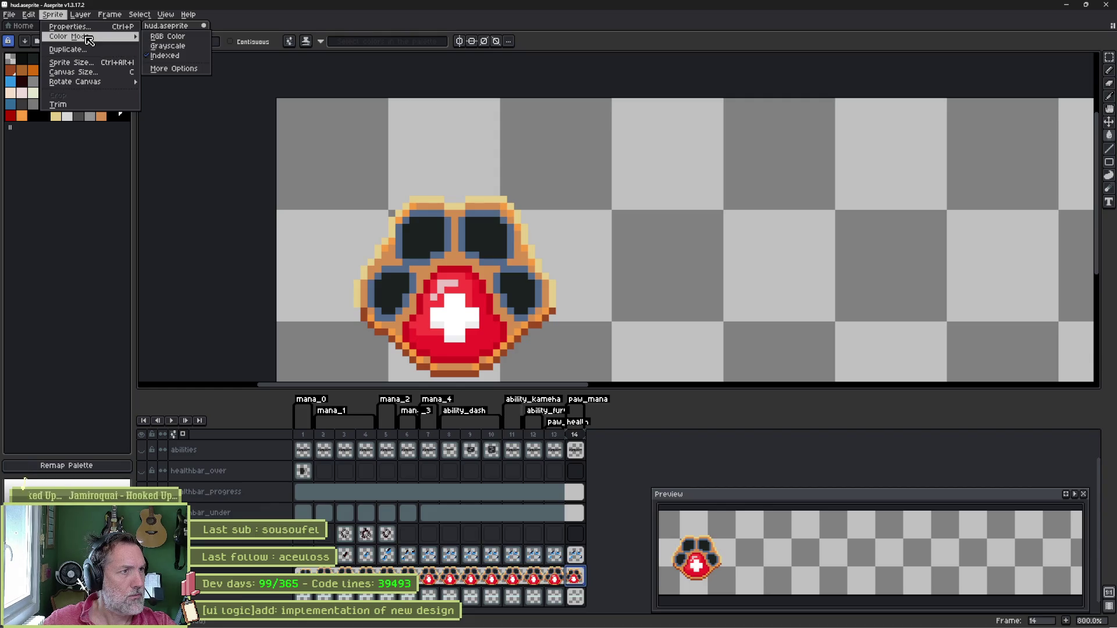
pyautogui.click(157, 39)
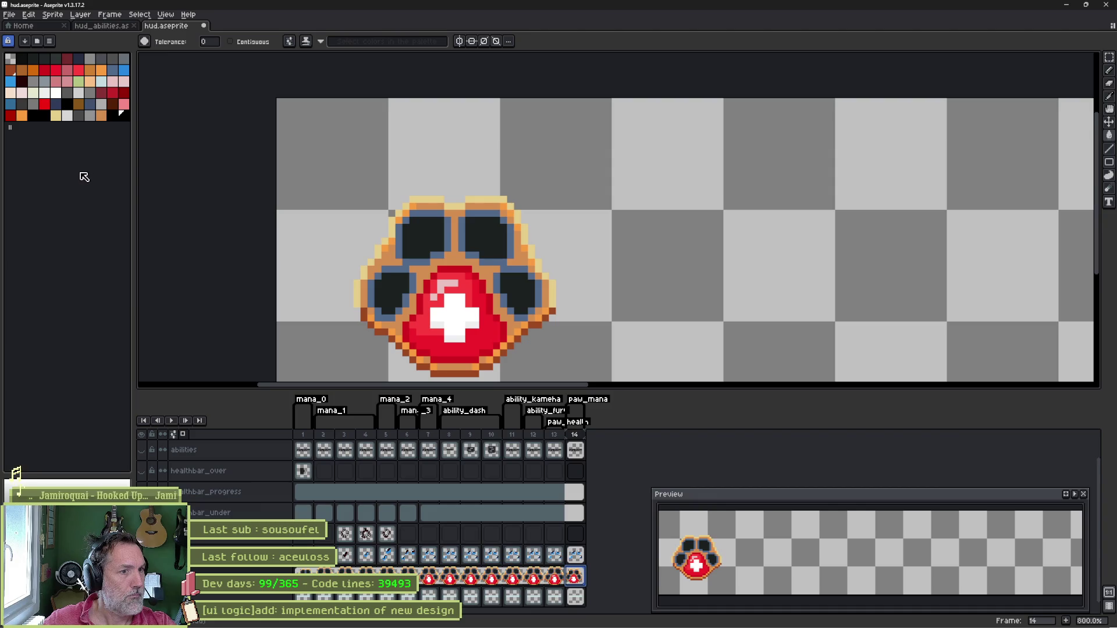
# Try blue fills on the gem's upper and lower red areas, then undo them.
pyautogui.click(123, 70)
pyautogui.click(436, 343)
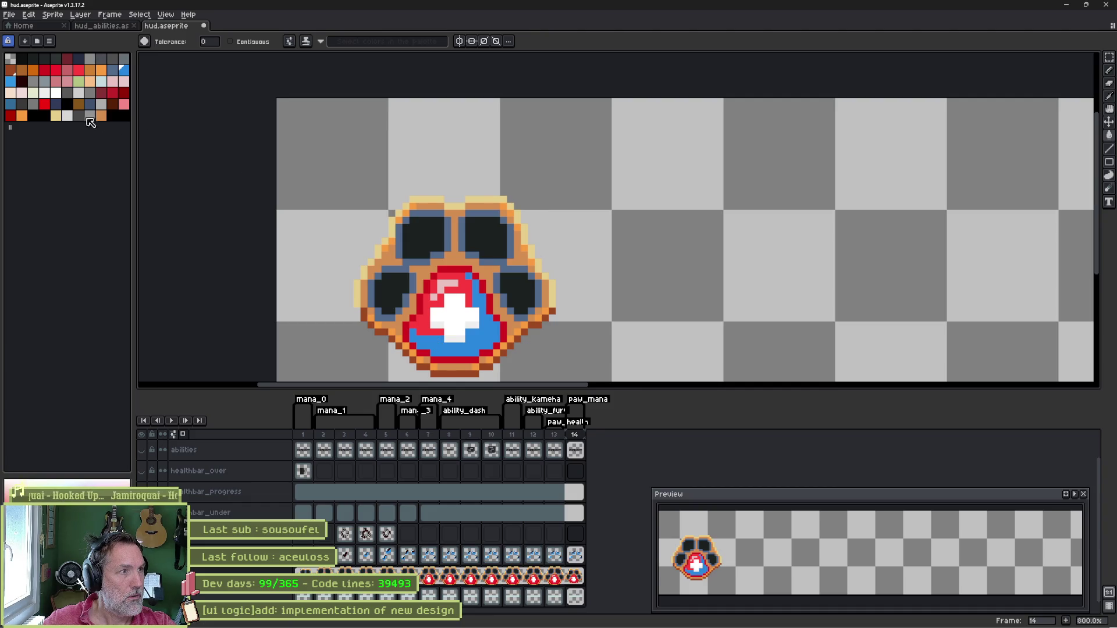
pyautogui.click(13, 82)
pyautogui.click(425, 322)
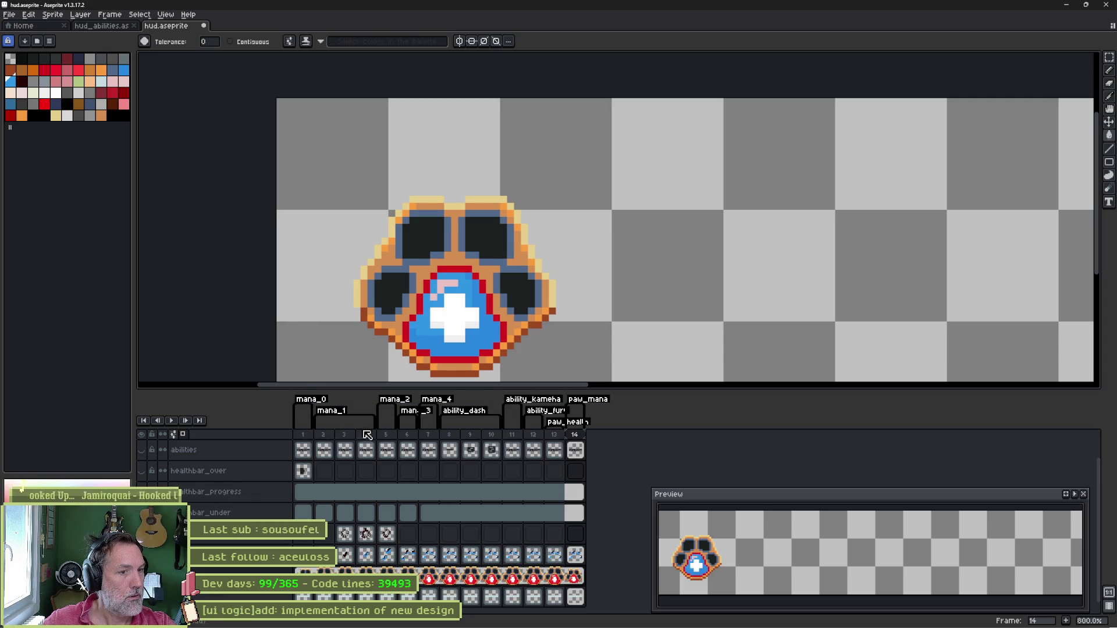
pyautogui.press('Left')
pyautogui.press('Left')
pyautogui.press('Right')
pyautogui.press('Right')
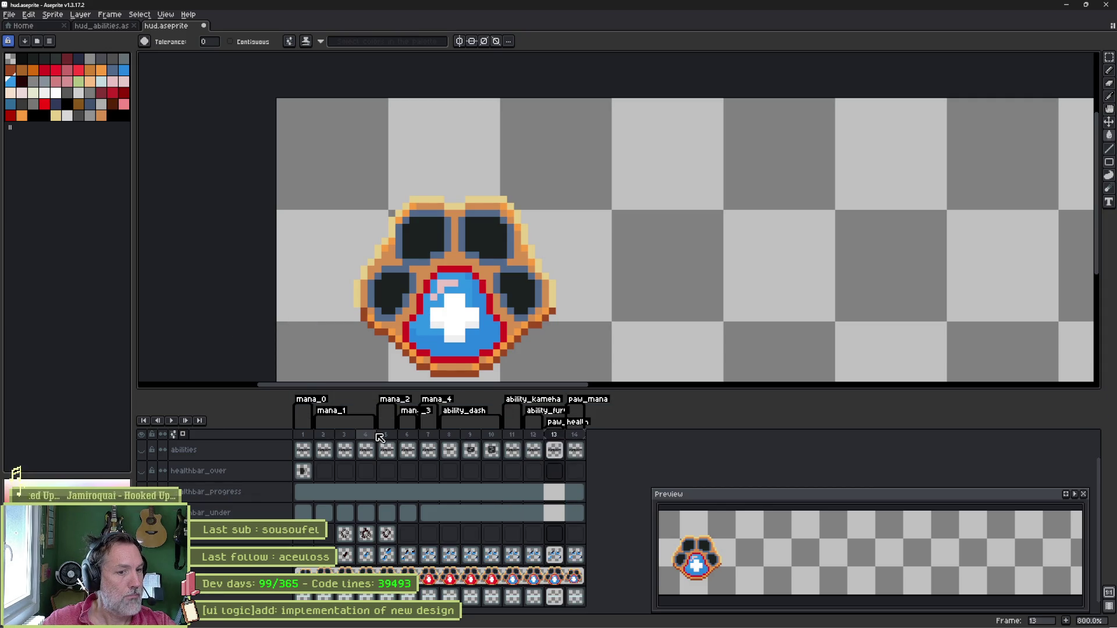
pyautogui.hotkey('ctrl', 'z')
pyautogui.hotkey('ctrl', 'z')
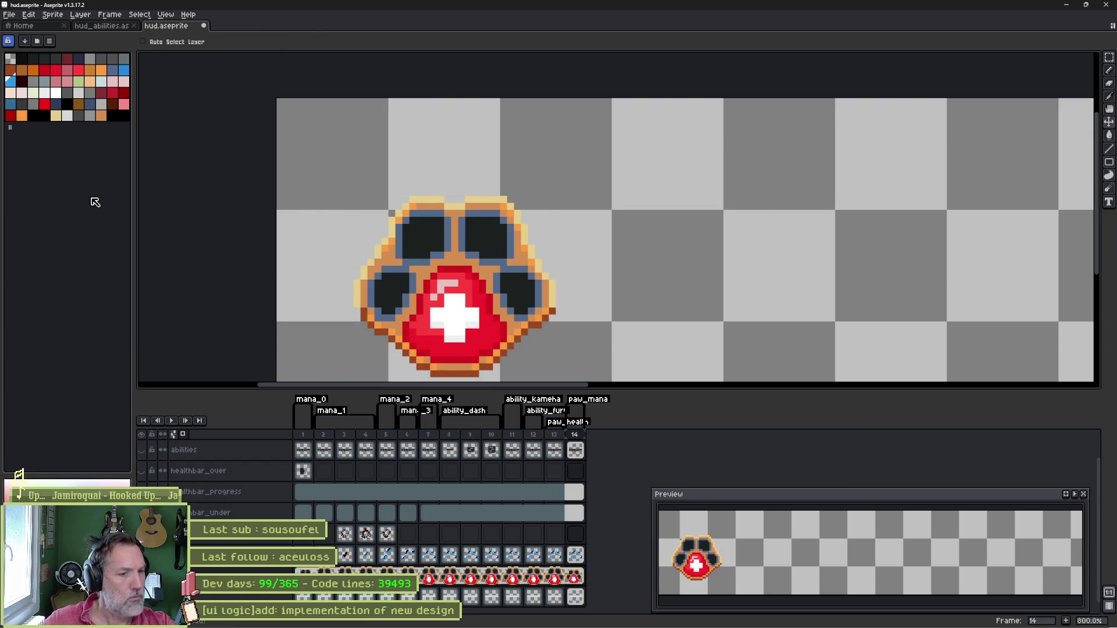
# Clear the paw layer's cels in frames 2–12.
pyautogui.press('g')
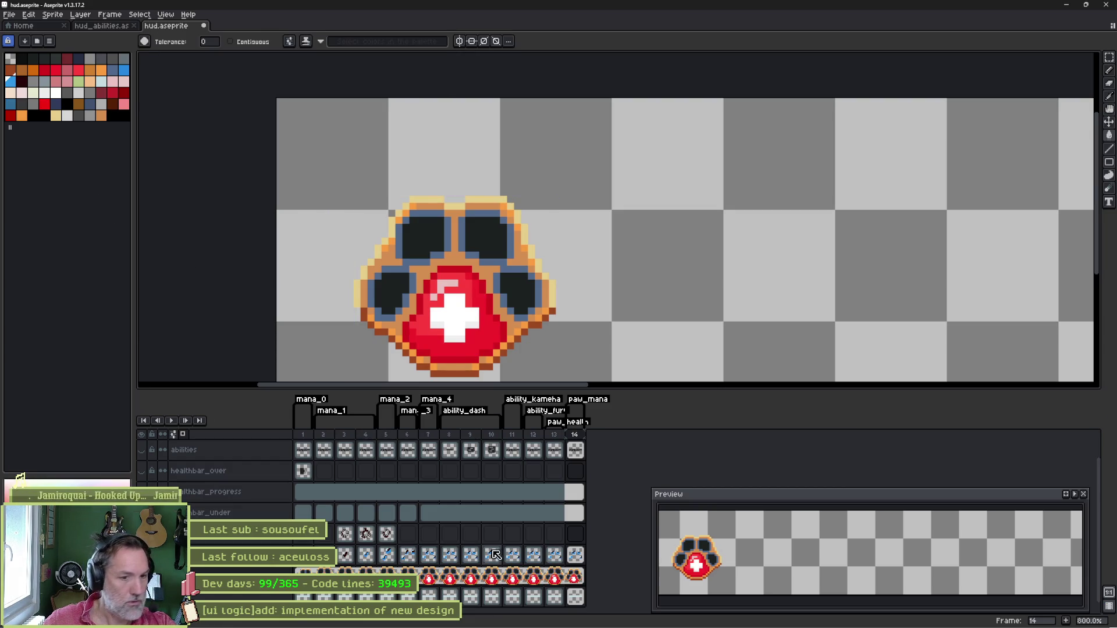
pyautogui.click(560, 582)
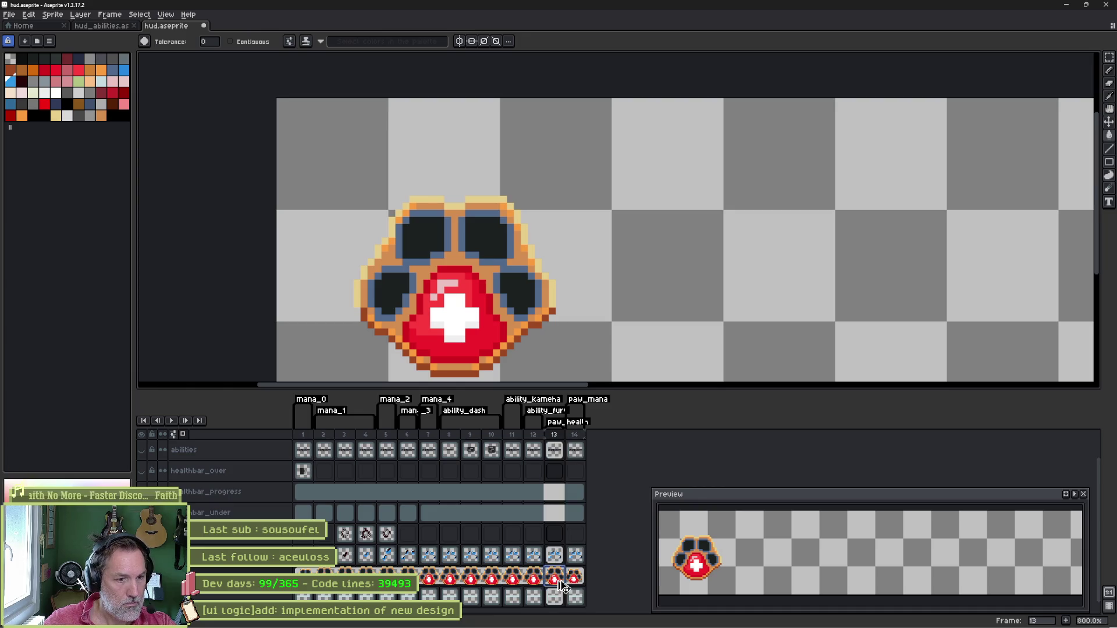
pyautogui.press('Right')
pyautogui.moveTo(534, 581)
pyautogui.mouseDown()
pyautogui.moveTo(303, 581)
pyautogui.moveTo(323, 582)
pyautogui.mouseUp()
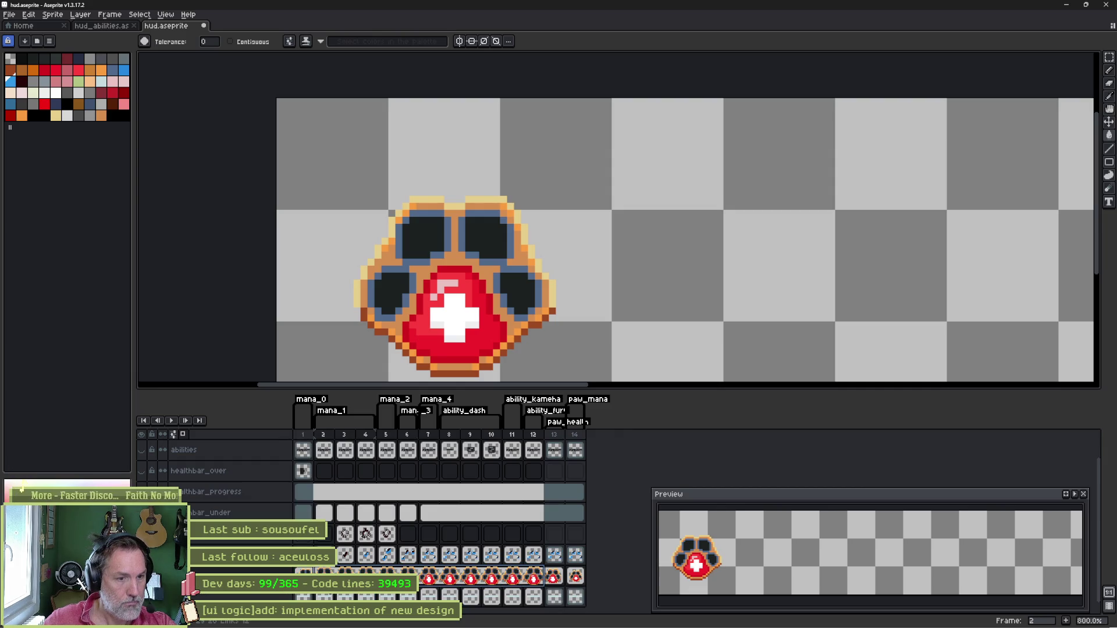
pyautogui.press('Delete')
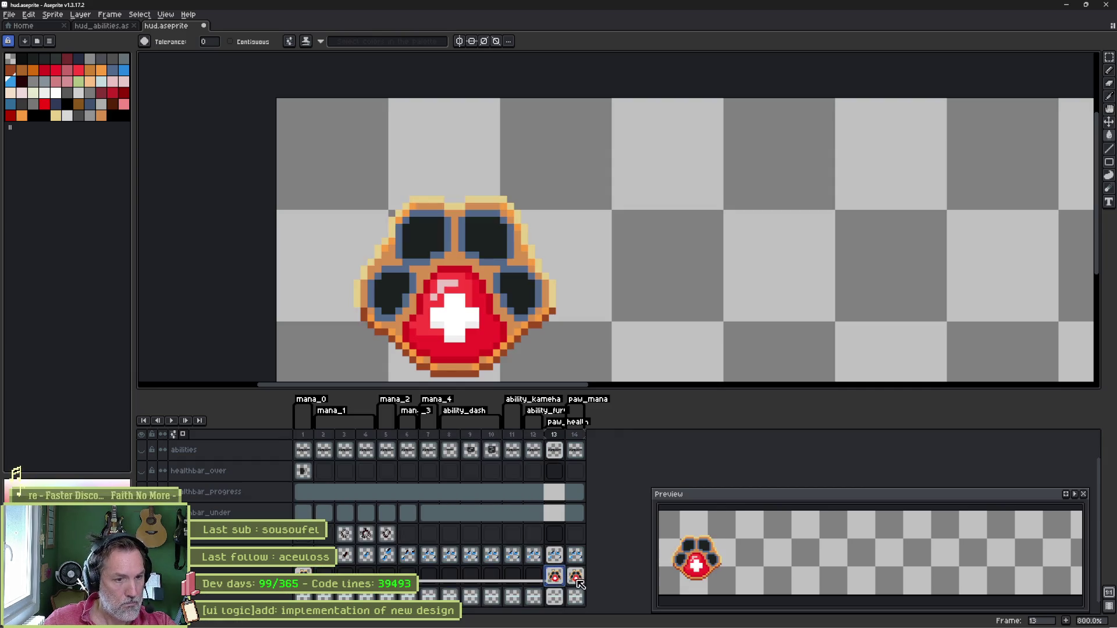
pyautogui.click(575, 576)
# Fill the frame-14 paw's red heart, cross area, highlights and ring with blues.
pyautogui.click(124, 71)
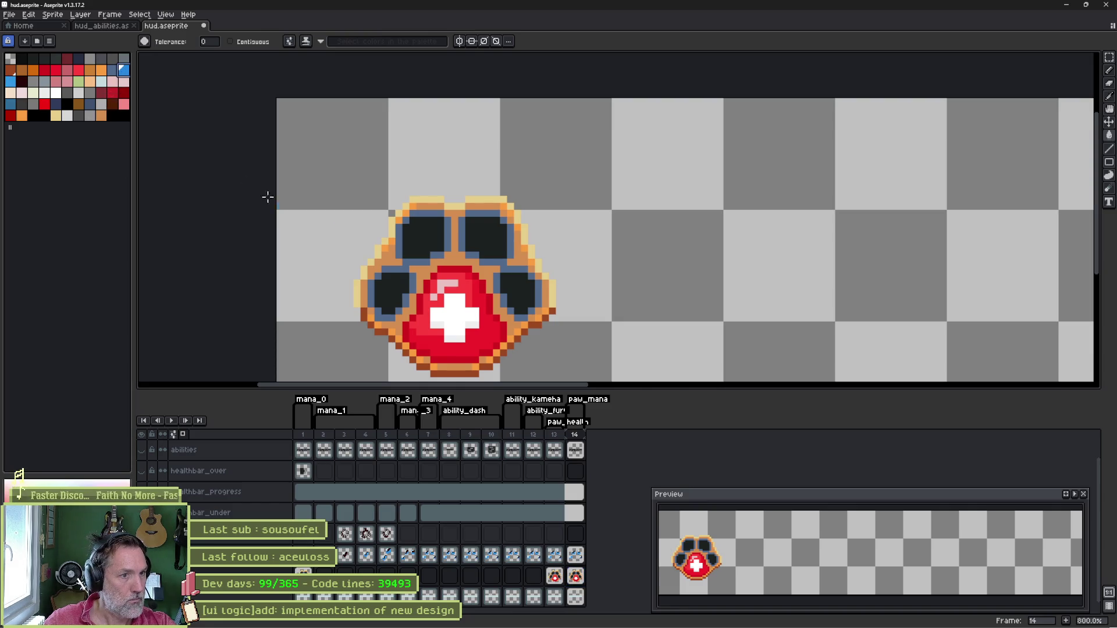
pyautogui.click(417, 314)
pyautogui.click(10, 83)
pyautogui.click(409, 320)
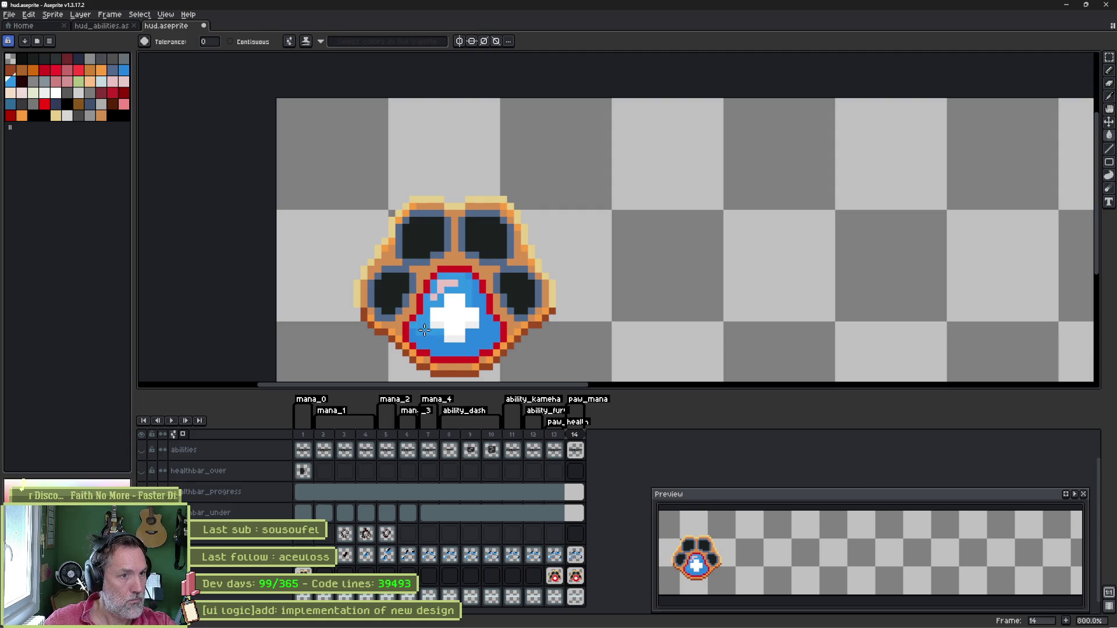
pyautogui.click(103, 83)
pyautogui.click(446, 285)
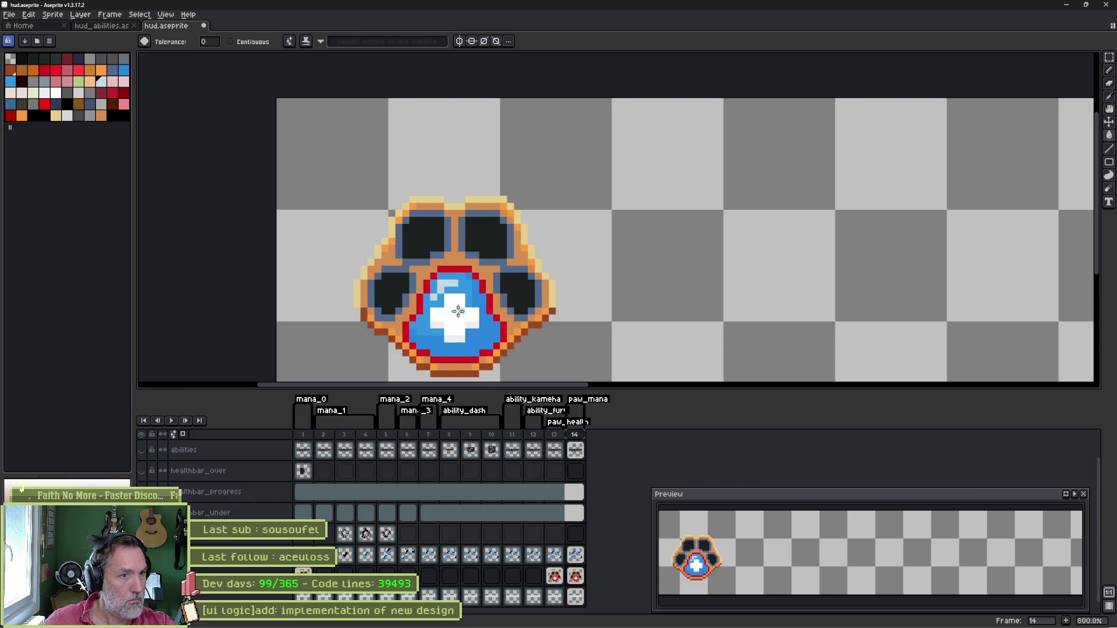
pyautogui.click(10, 104)
pyautogui.click(462, 269)
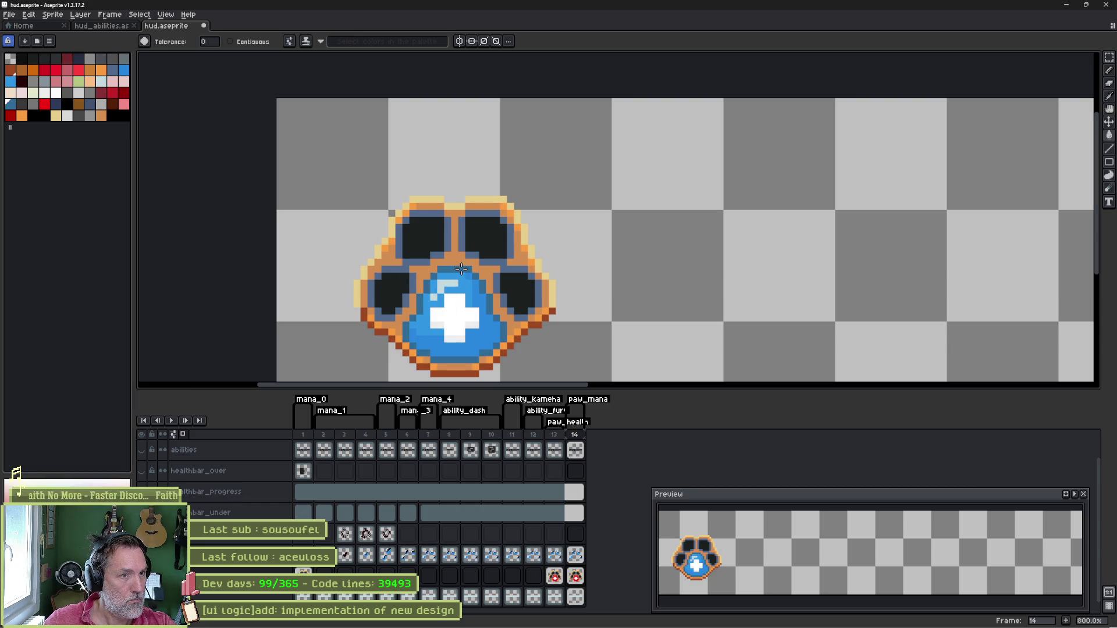
# Compare frame 14's blue paw against frame 13's red paw.
pyautogui.click(555, 576)
pyautogui.click(569, 592)
pyautogui.press('Left')
pyautogui.press('Right')
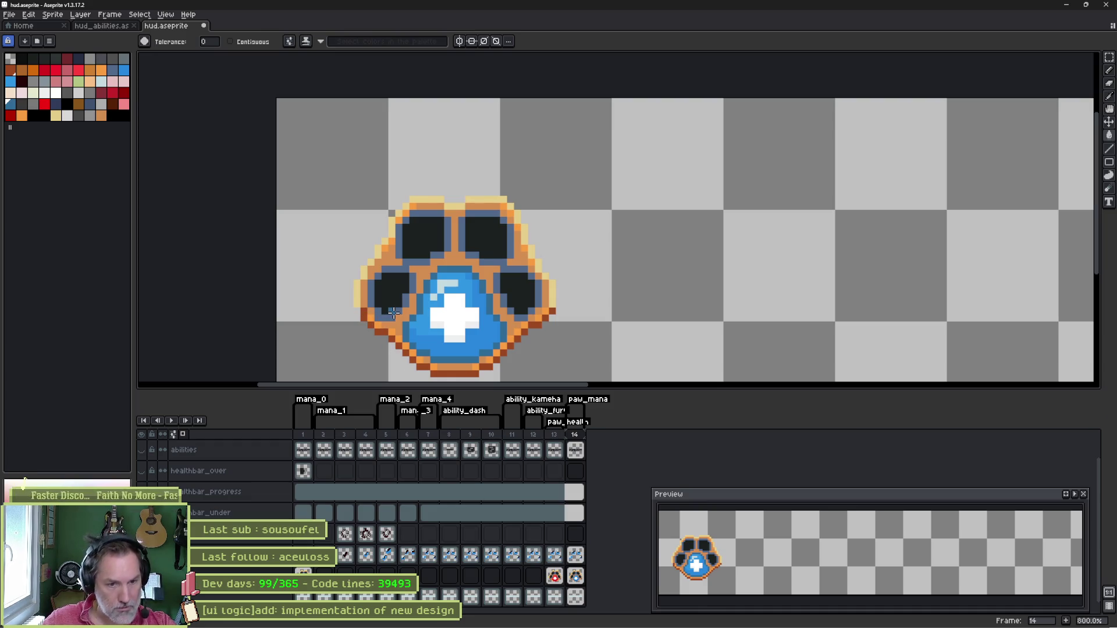
pyautogui.scroll(3, 397, 318)
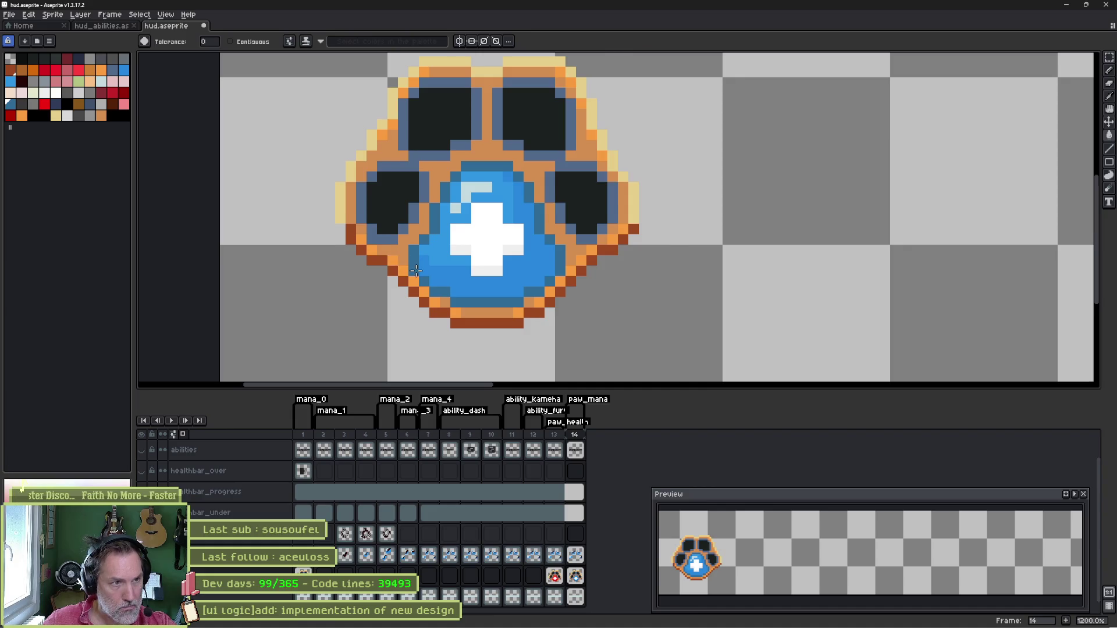
# Save hud.aseprite, then bring up Save As to store it under a new name.
pyautogui.scroll(1, 416, 270)
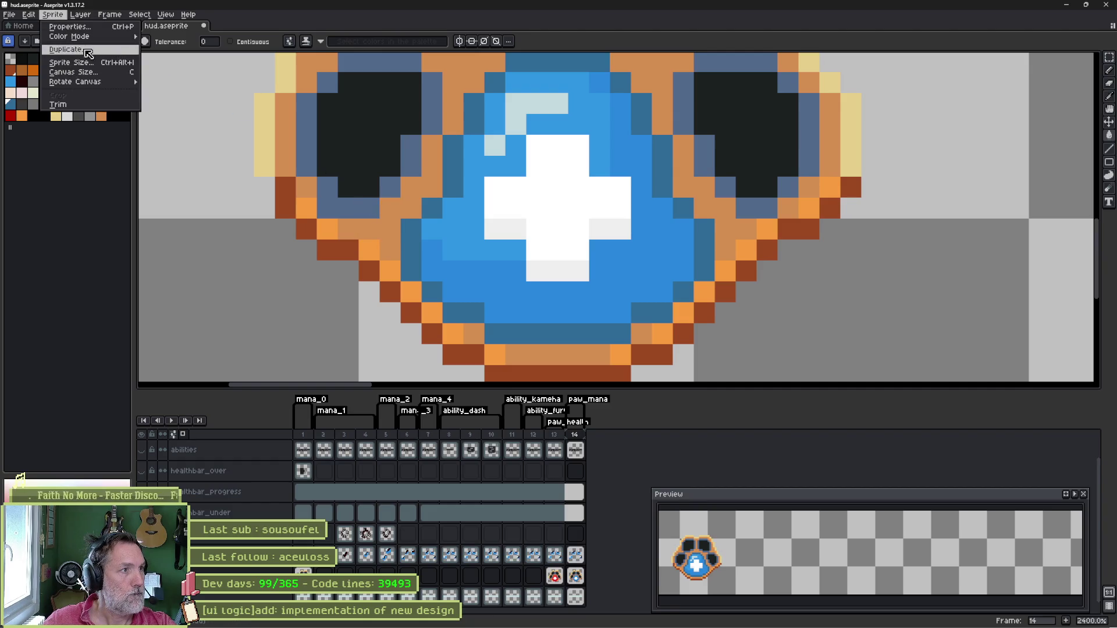
pyautogui.press('Escape')
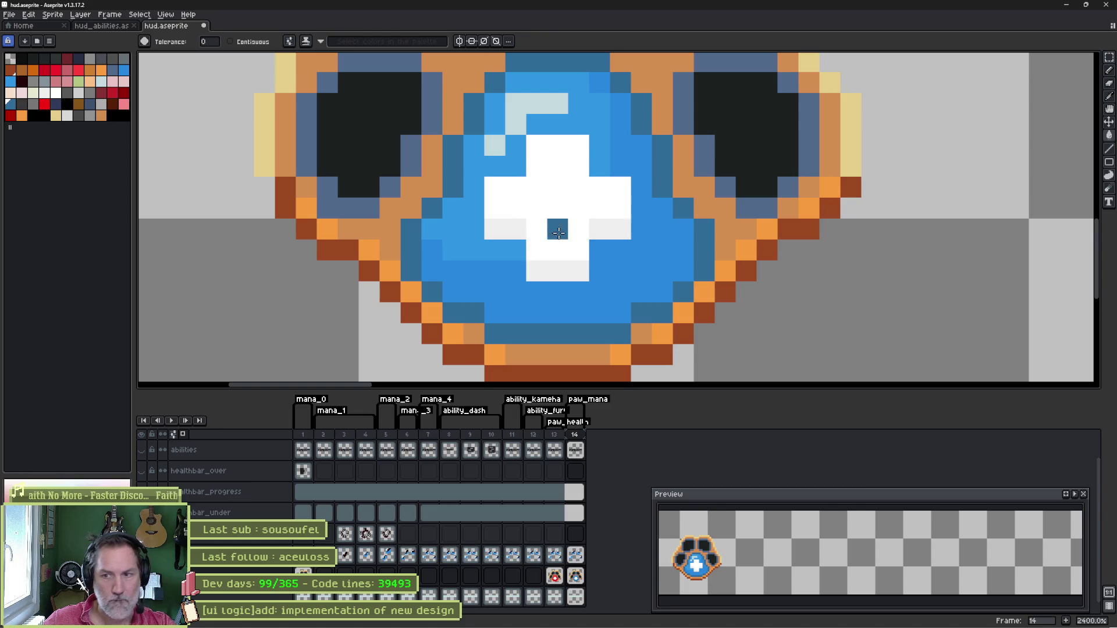
pyautogui.scroll(-2, 650, 192)
pyautogui.scroll(-1, 650, 192)
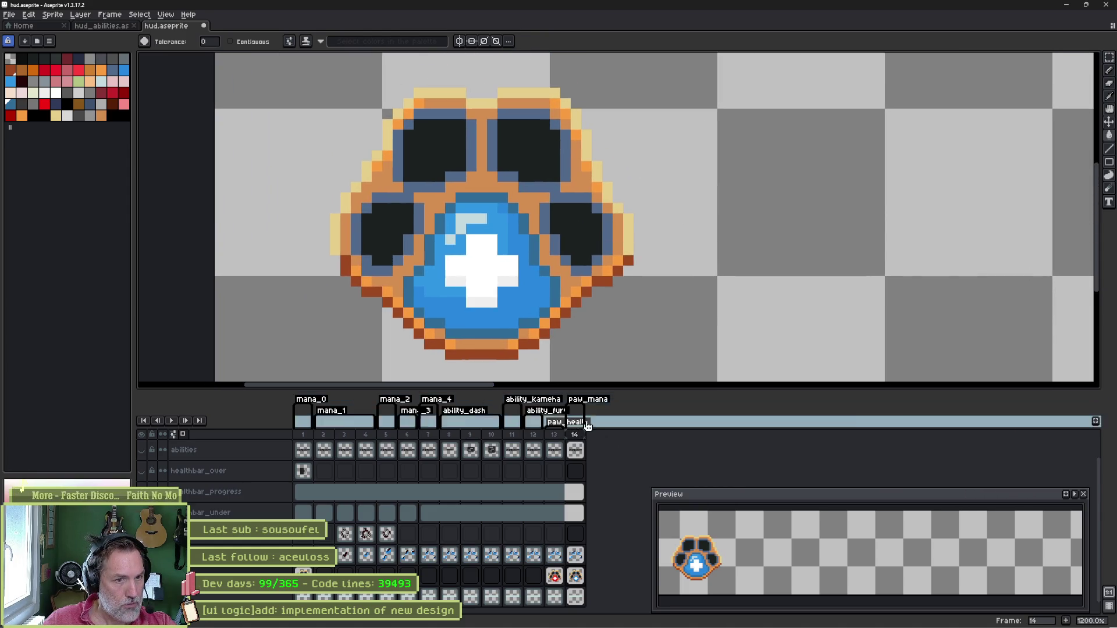
pyautogui.hotkey('ctrl', 's')
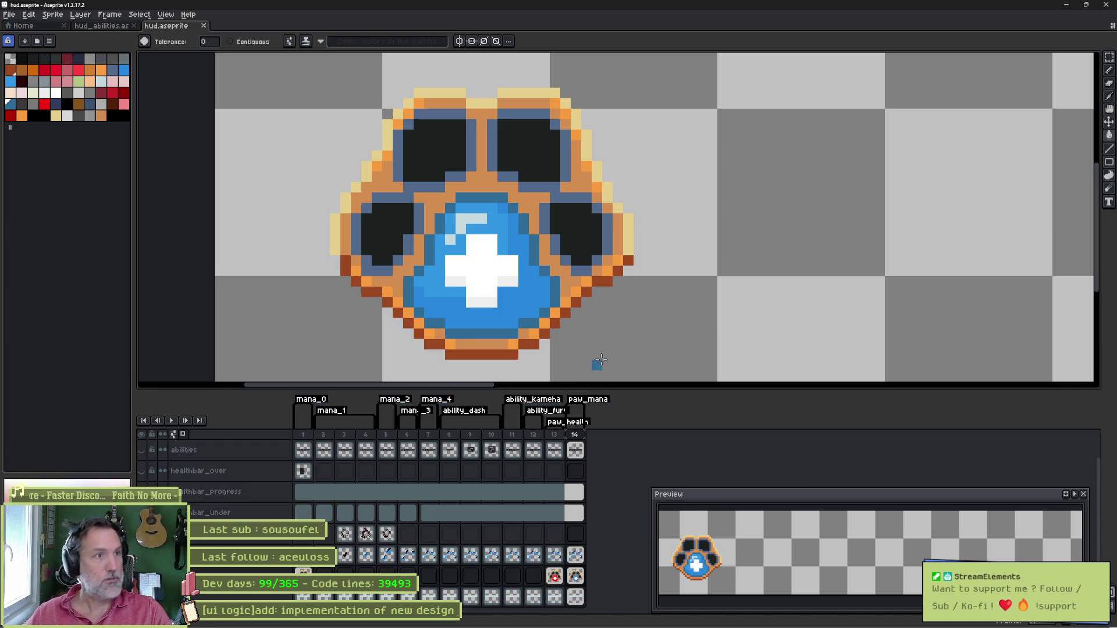
pyautogui.hotkey('ctrl', 'shift', 's')
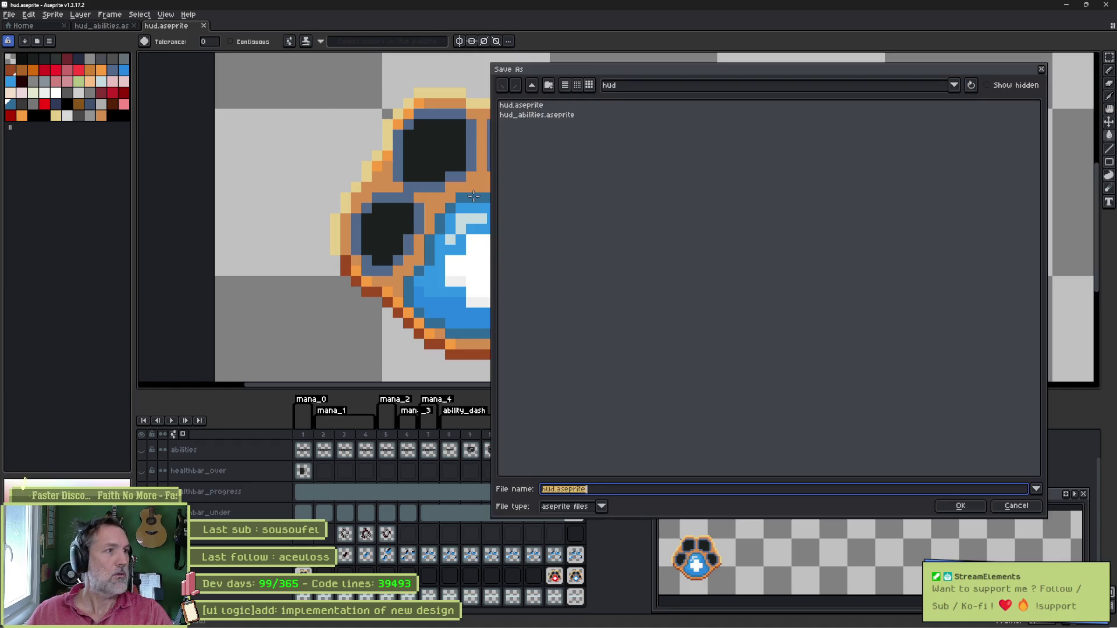
# Rename the file to hud_paw.aseprite and save it.
pyautogui.write('hud_paw')
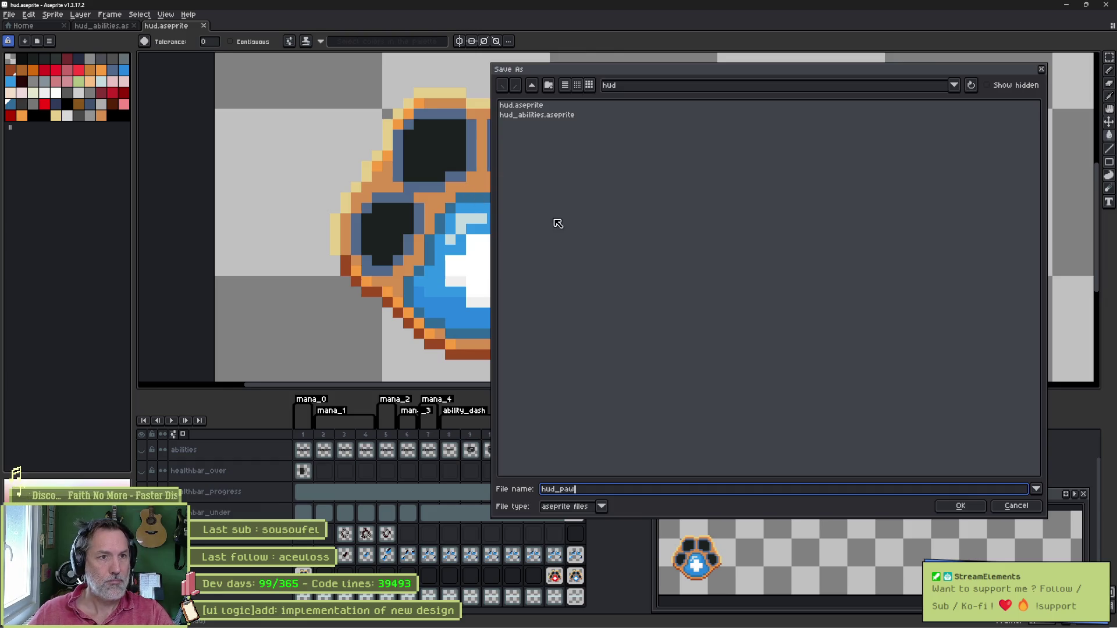
pyautogui.click(965, 506)
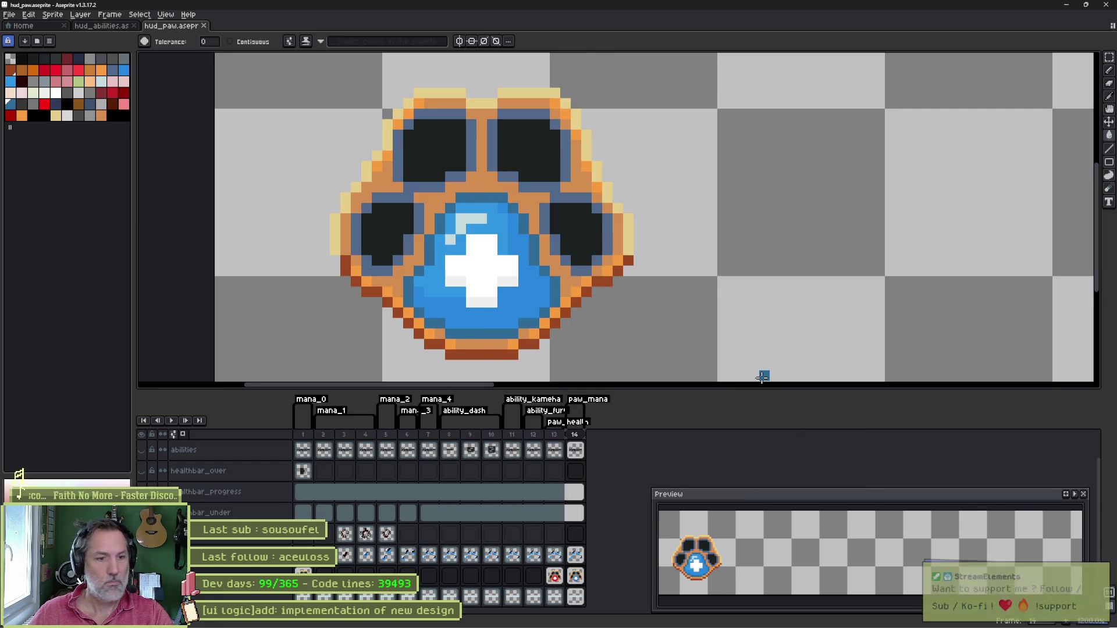
pyautogui.scroll(-3, 608, 199)
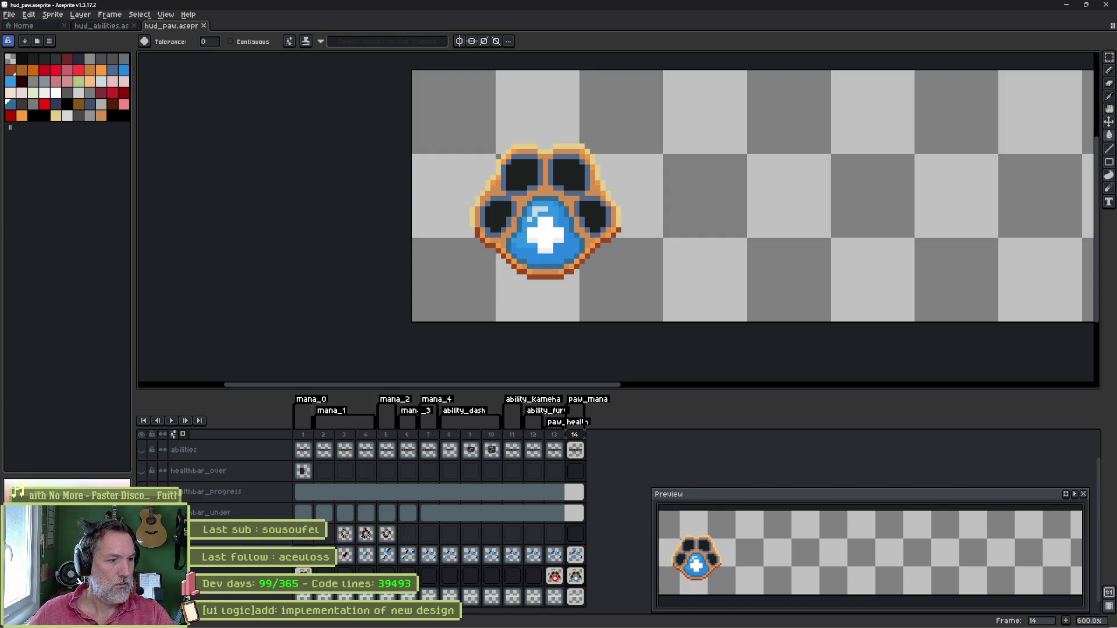
pyautogui.click(244, 535)
# Delete all unneeded layers up to hotkeys, plus the mana layer, keeping paw and bg.
pyautogui.scroll(1, 244, 538)
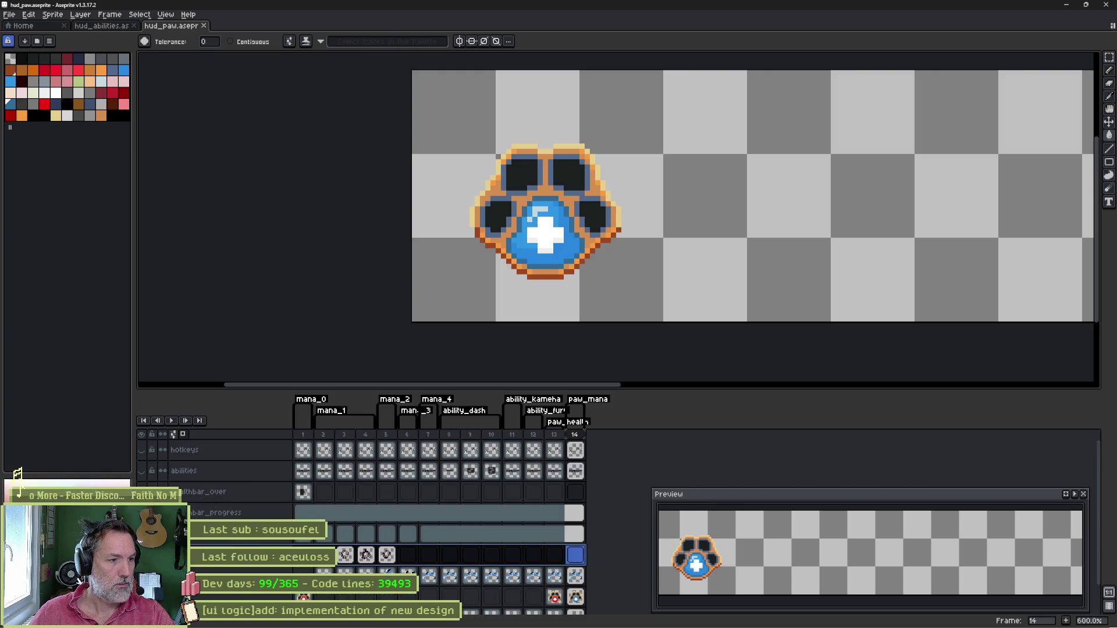
pyautogui.click(245, 454)
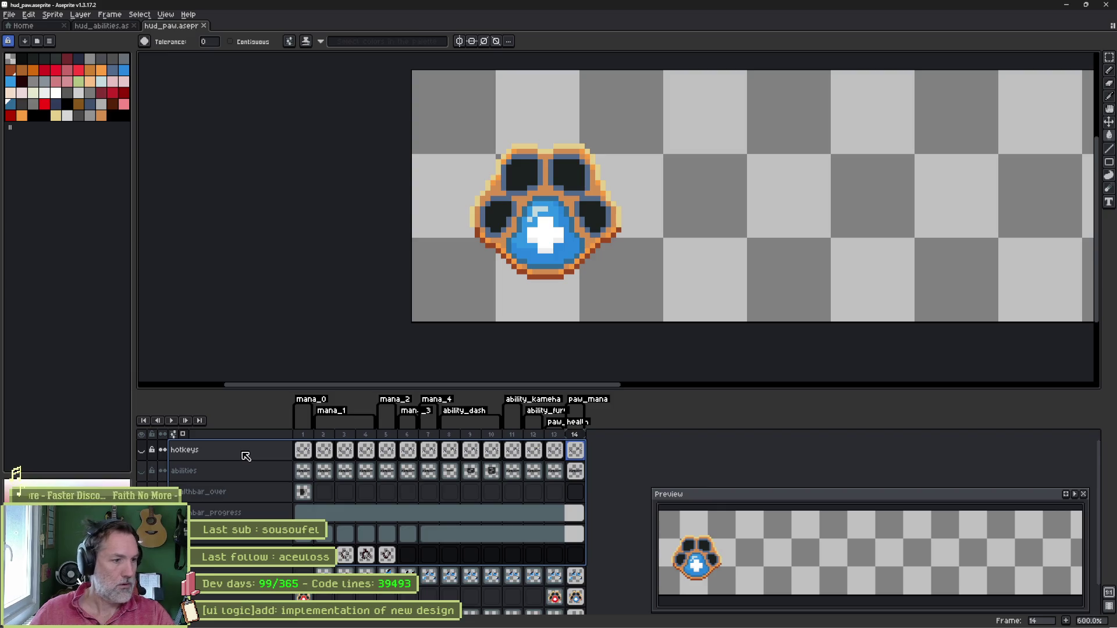
pyautogui.press('Delete')
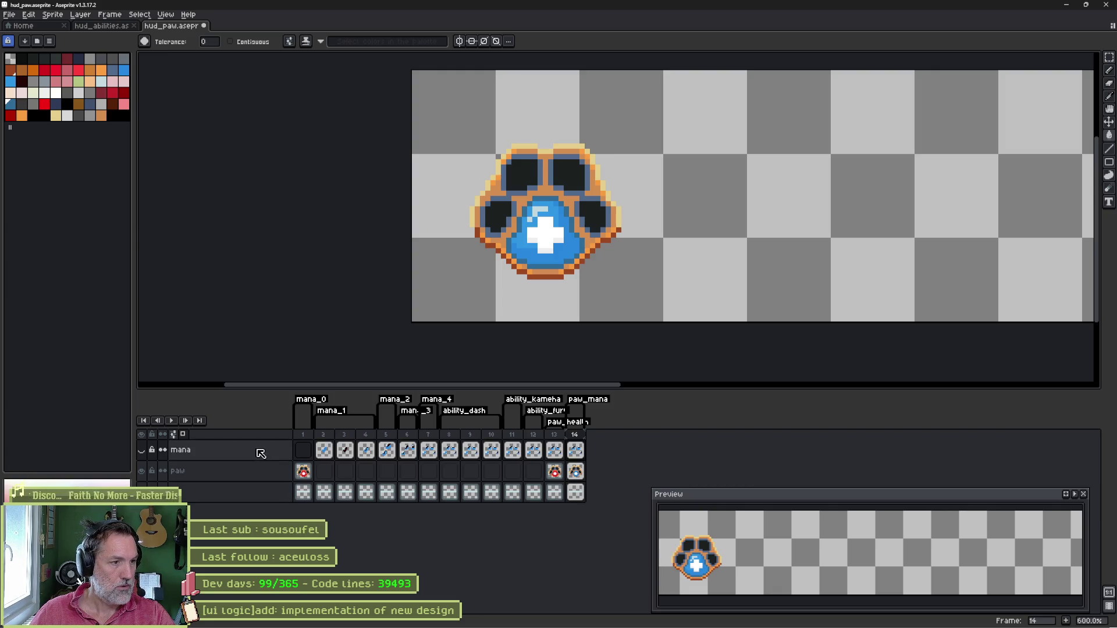
pyautogui.click(260, 454)
pyautogui.press('Delete')
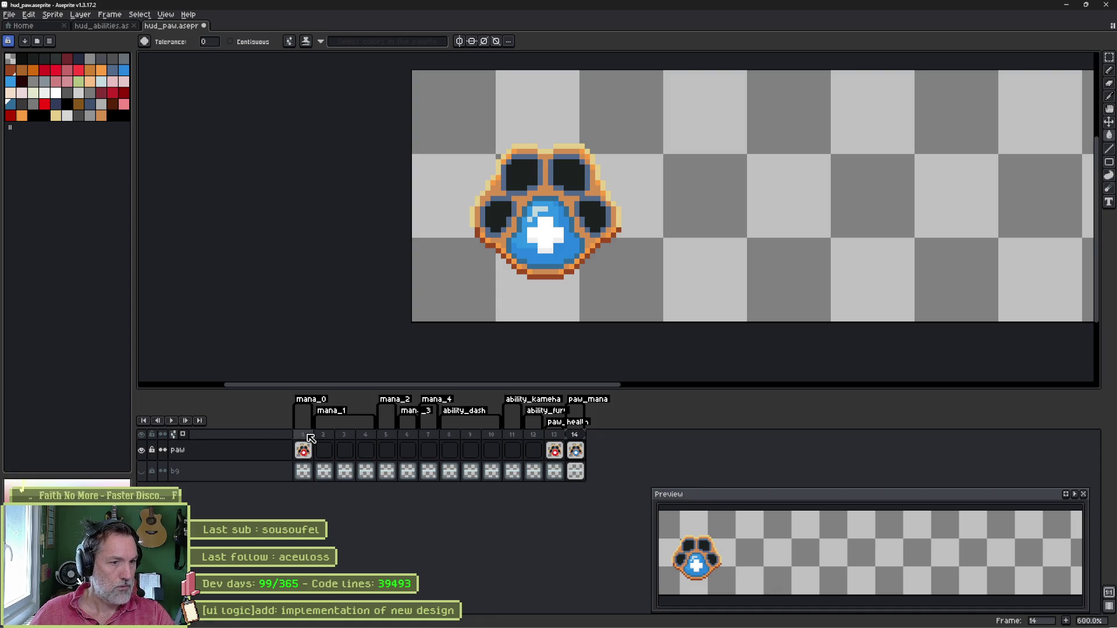
# Delete frames 1–11, leaving only paw_health and paw_mana.
pyautogui.moveTo(306, 438); pyautogui.dragTo(523, 434)
pyautogui.press('Delete')
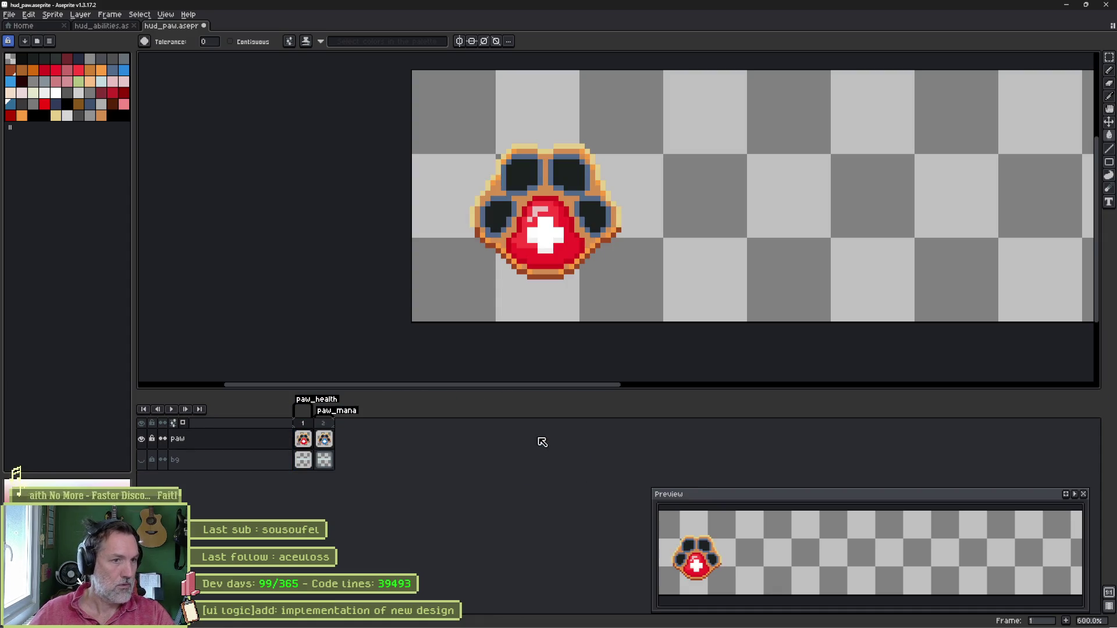
pyautogui.hotkey('ctrl', 'alt', 'c')
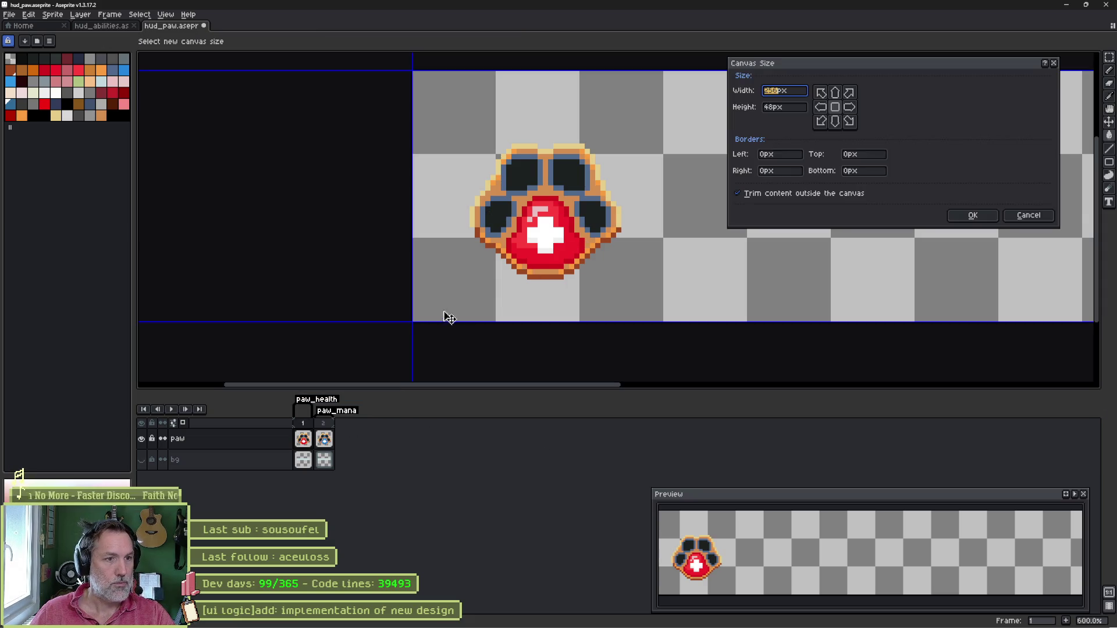
# Drag the canvas edges in close around the paw.
pyautogui.moveTo(410, 319)
pyautogui.mouseDown()
pyautogui.moveTo(481, 284)
pyautogui.moveTo(472, 275)
pyautogui.mouseUp()
pyautogui.scroll(-1, 661, 239)
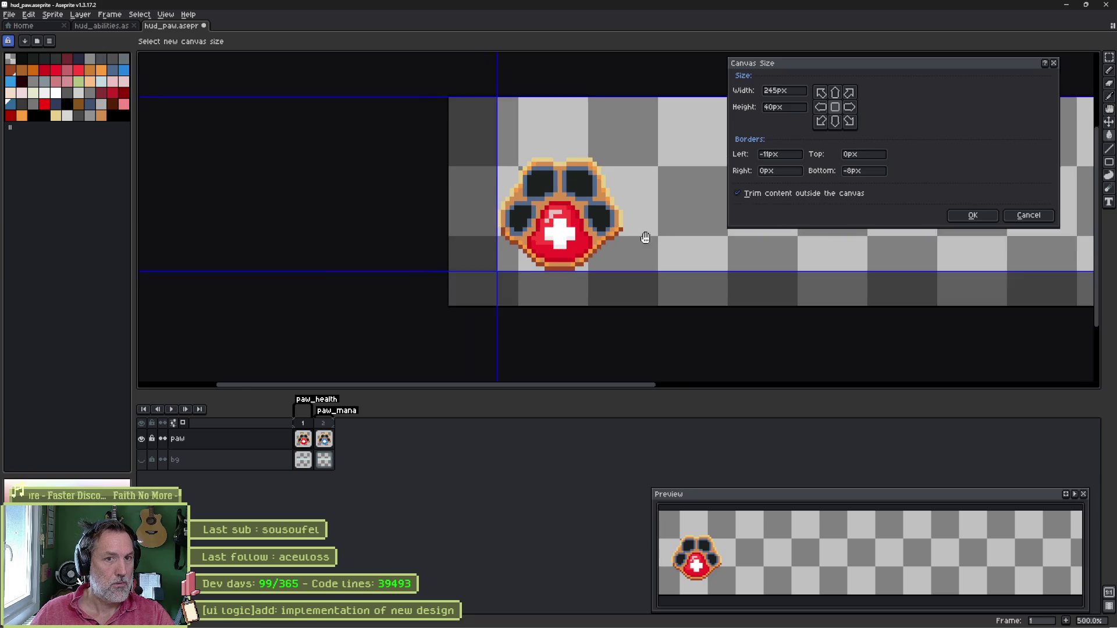
pyautogui.moveTo(660, 239); pyautogui.dragTo(333, 311)
pyautogui.scroll(-3, 524, 282)
pyautogui.moveTo(830, 236); pyautogui.dragTo(453, 259)
pyautogui.scroll(4, 426, 285)
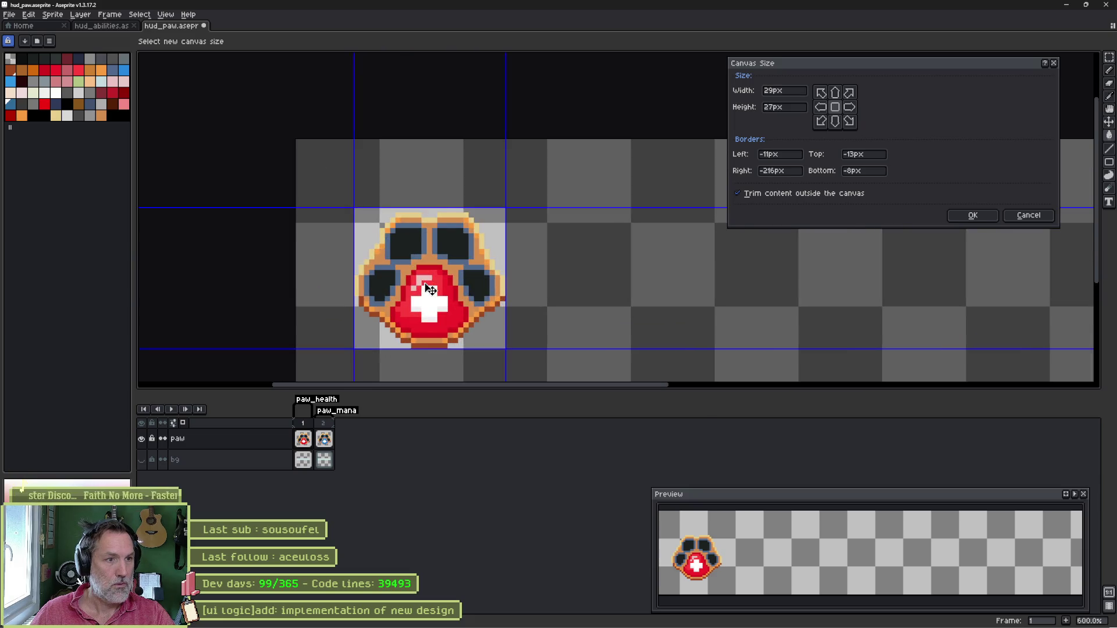
pyautogui.moveTo(448, 202); pyautogui.dragTo(449, 208)
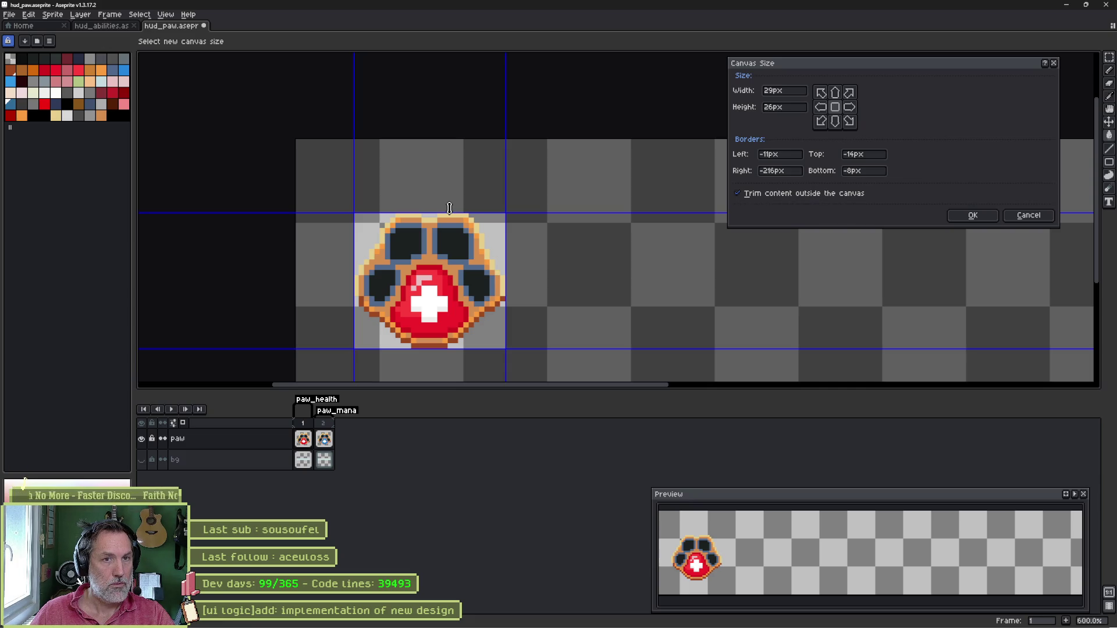
# Set the canvas to 48×48 px, position it around the paw, and apply.
pyautogui.click(799, 93)
pyautogui.doubleClick(800, 93)
pyautogui.write('48')
pyautogui.press('Tab')
pyautogui.write('48')
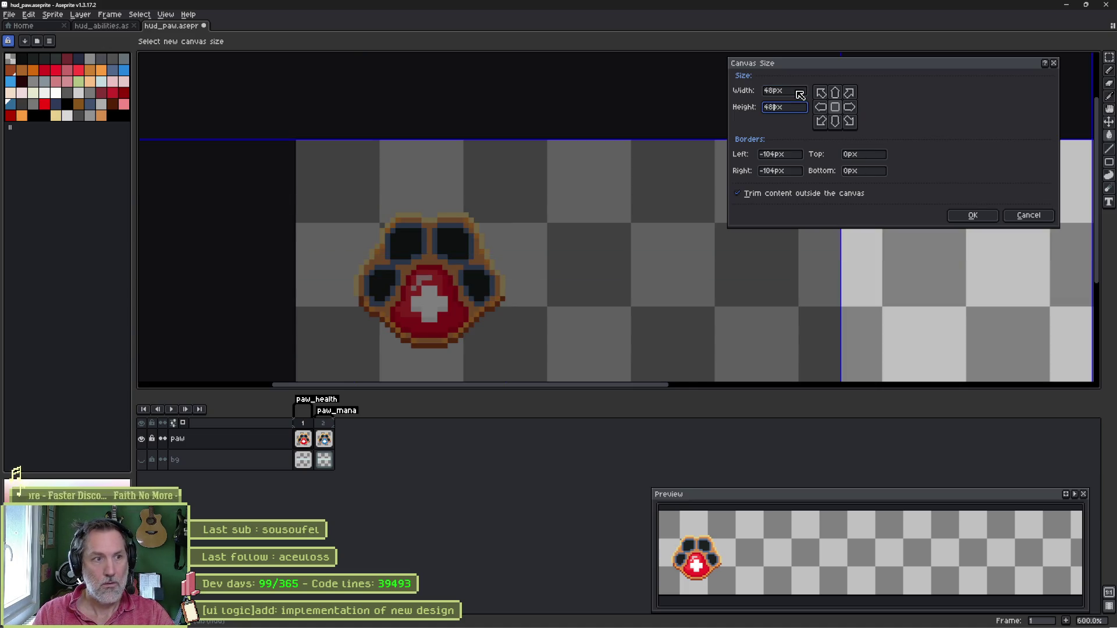
pyautogui.scroll(-3, 660, 287)
pyautogui.moveTo(810, 294); pyautogui.dragTo(544, 303)
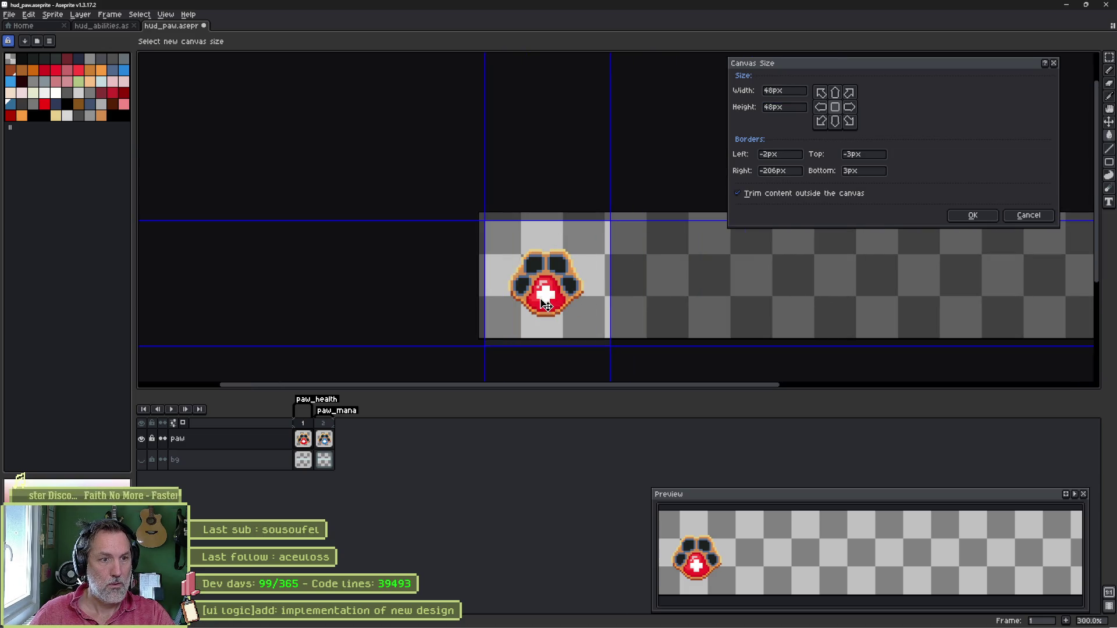
pyautogui.press('Return')
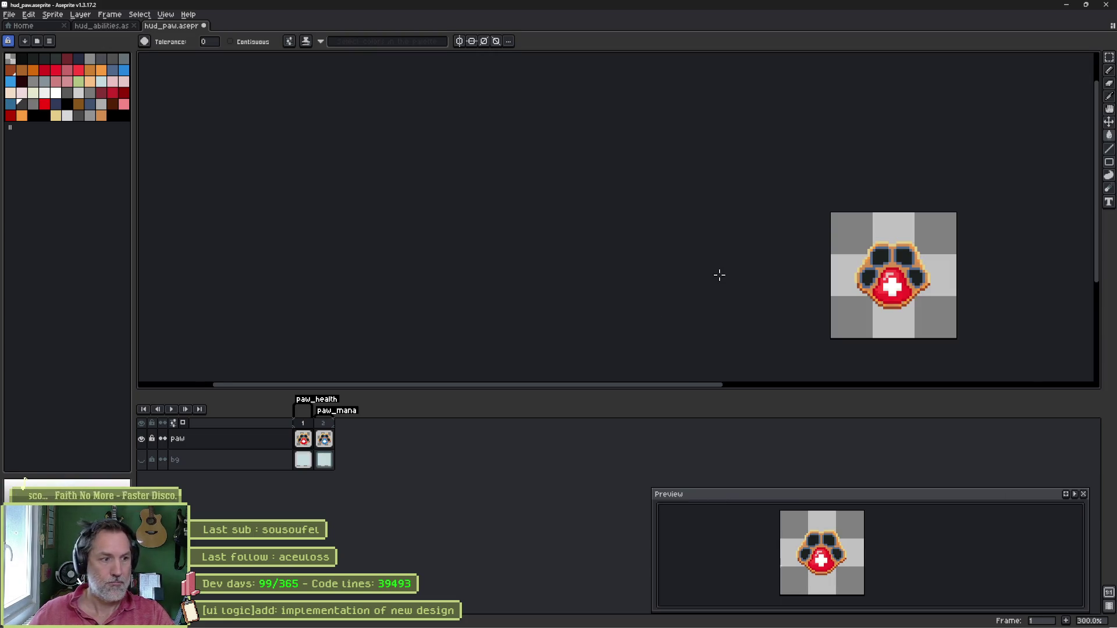
# Check the paw's centring on the 48×48 canvas with the grid, then view the paw_mana frame.
pyautogui.scroll(4, 930, 279)
pyautogui.moveTo(891, 256); pyautogui.dragTo(717, 265)
pyautogui.scroll(-1, 741, 265)
pyautogui.press('ctrl')
pyautogui.hotkey('ctrl', "'")
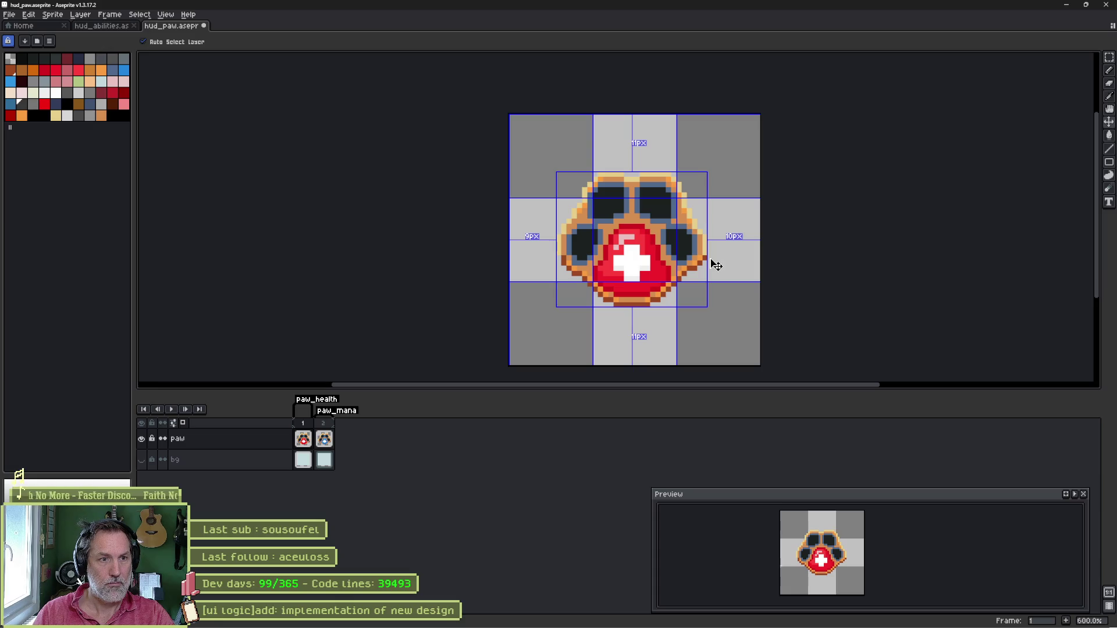
pyautogui.hotkey('ctrl', "'")
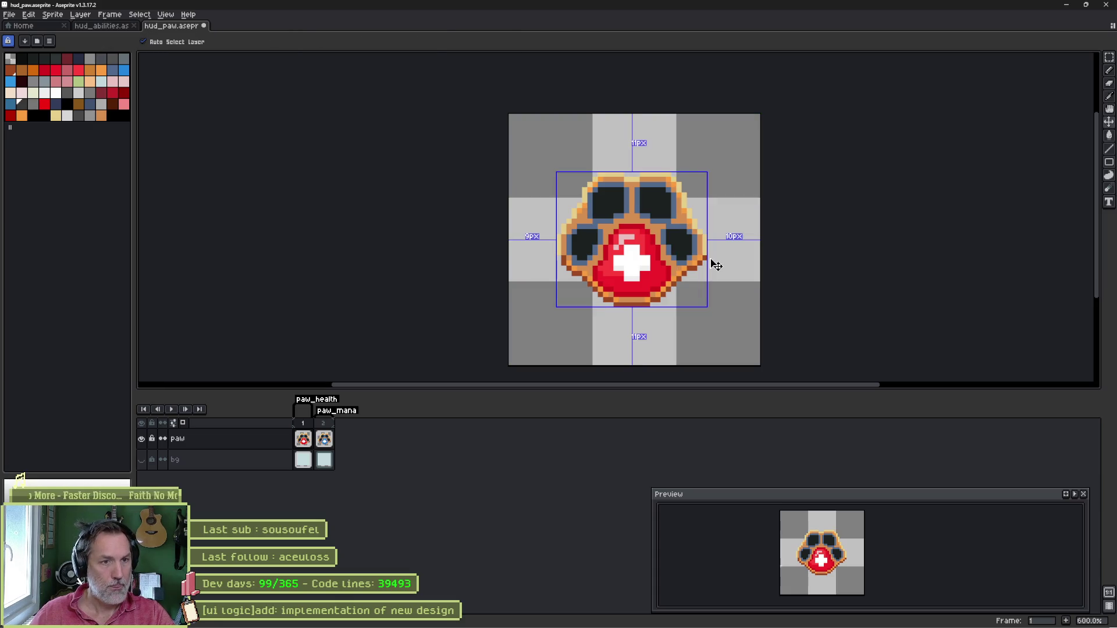
pyautogui.press('w')
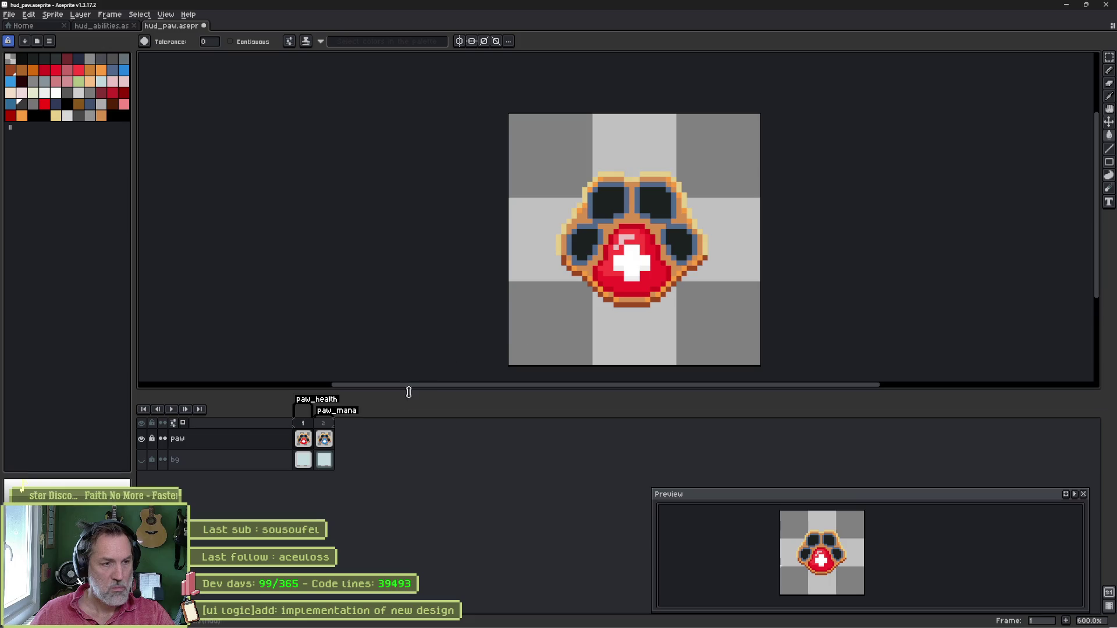
pyautogui.click(324, 440)
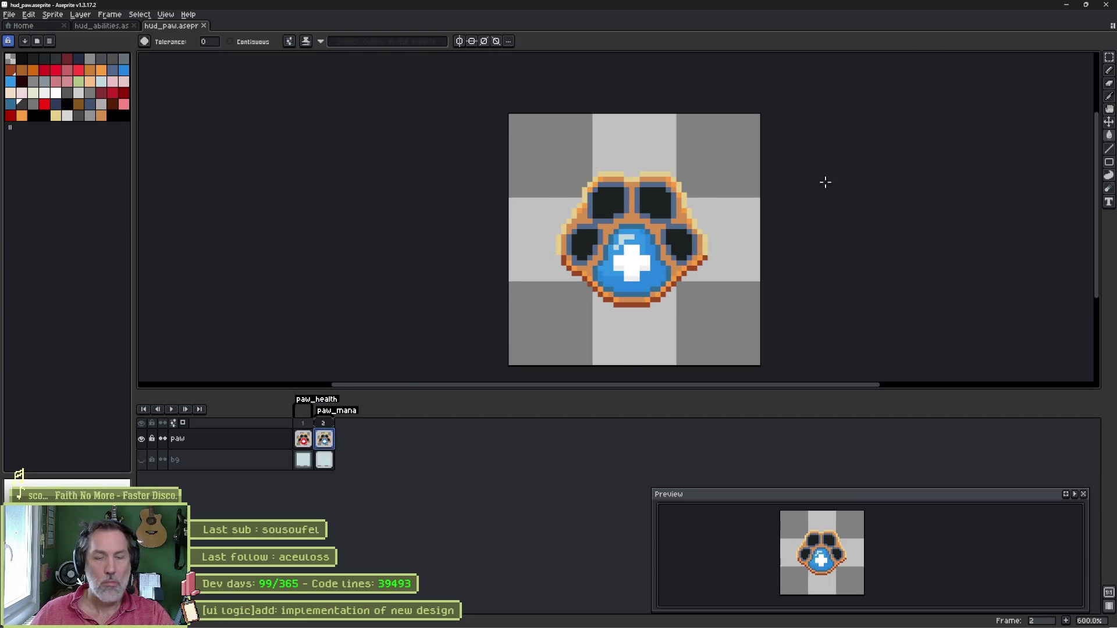
pyautogui.click(676, 618)
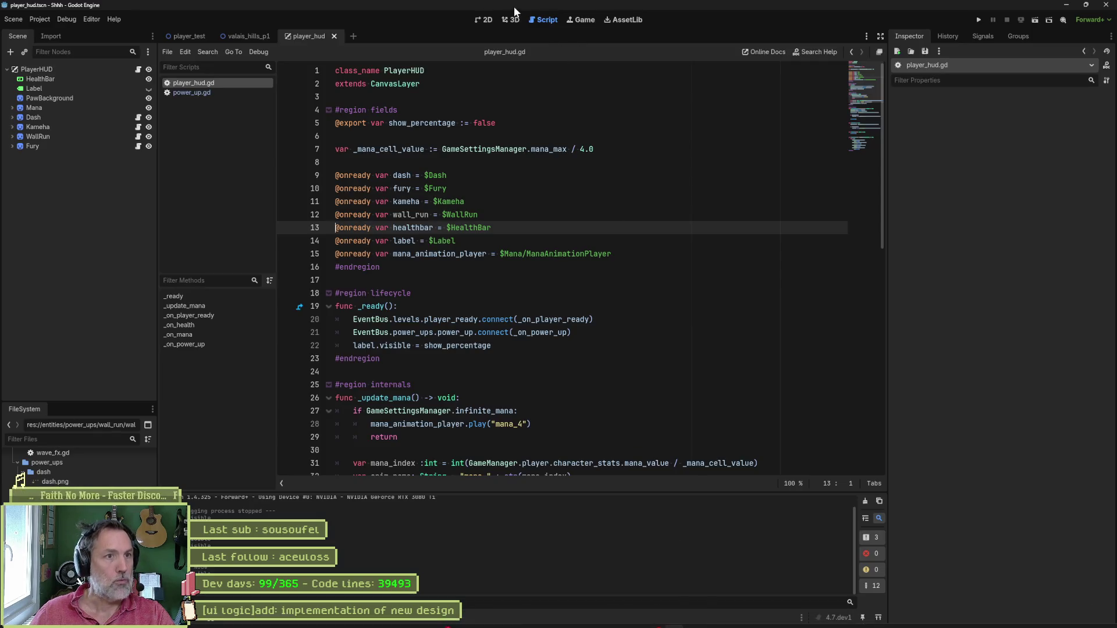
# Switch to the 2D view and toggle the PawBackground node's visibility.
pyautogui.click(481, 22)
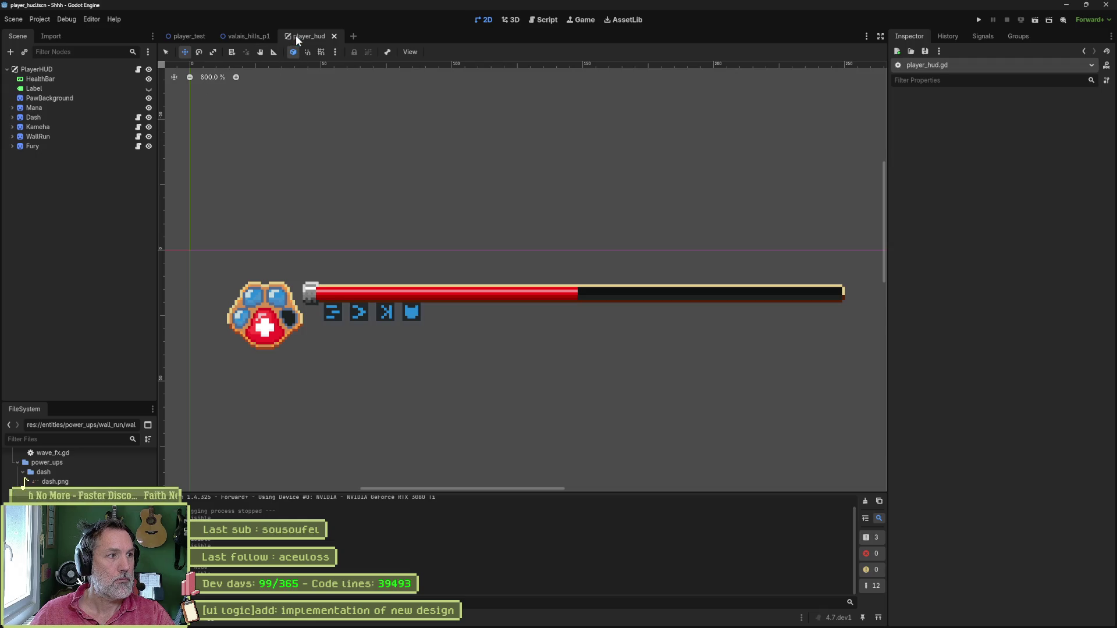
pyautogui.click(85, 186)
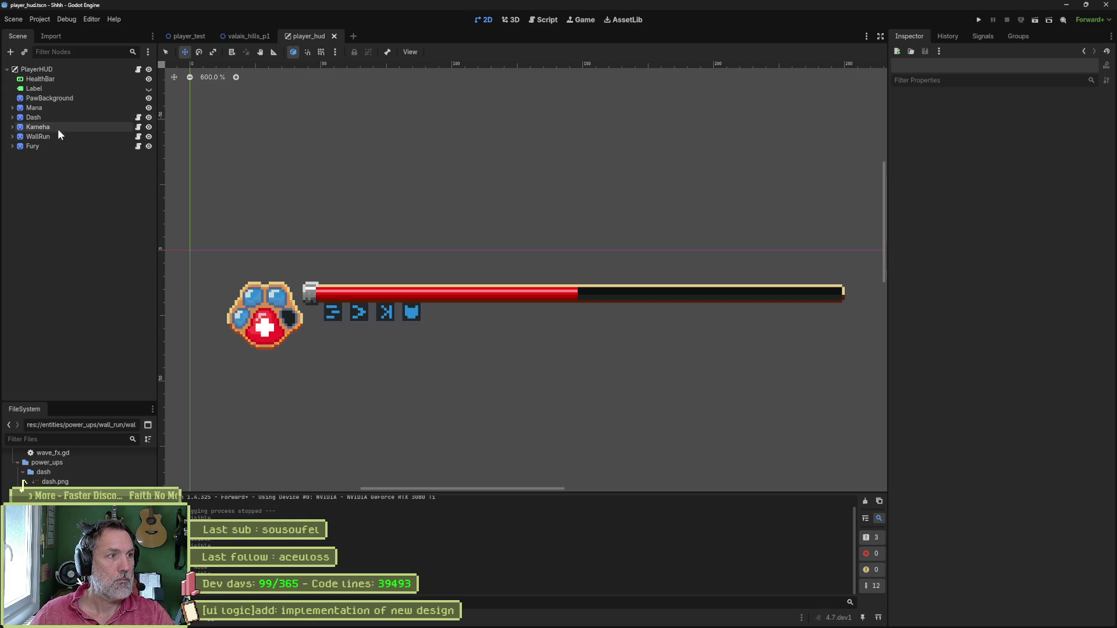
pyautogui.click(148, 99)
pyautogui.click(149, 100)
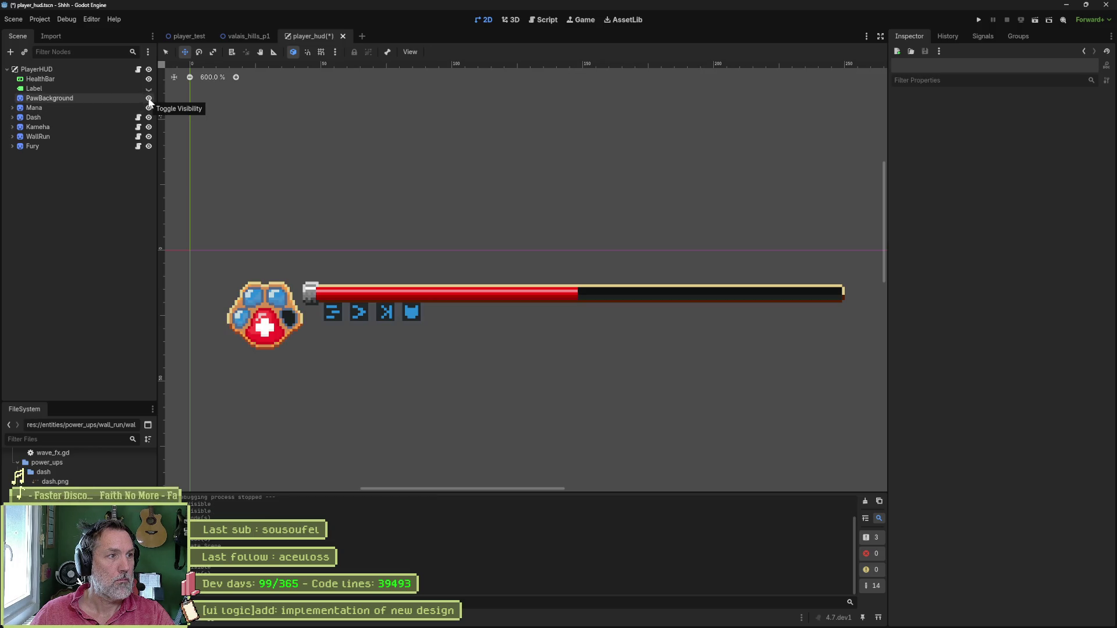
# Add a Sprite2D node and rename it Paw.
pyautogui.hotkey('ctrl', 'a')
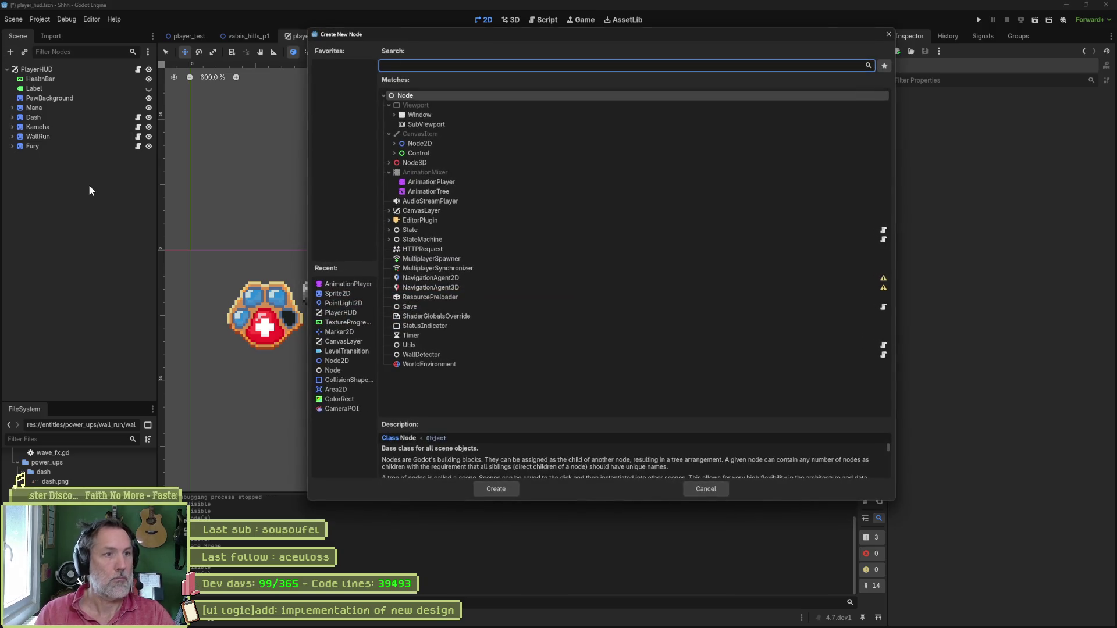
pyautogui.write('sprite')
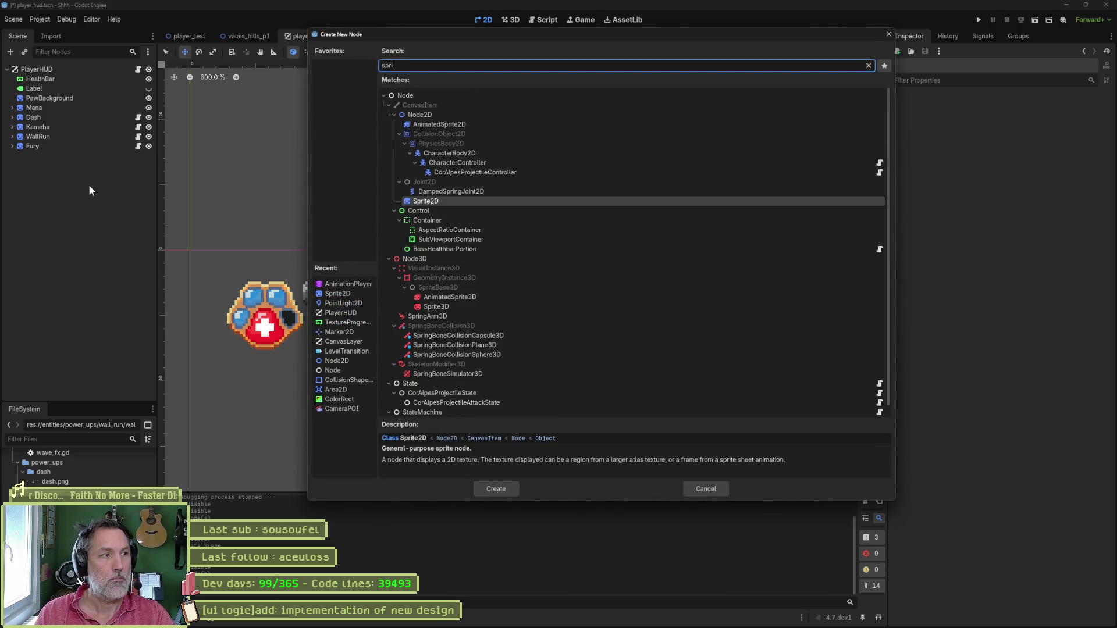
pyautogui.press('Return')
pyautogui.press('F2')
pyautogui.write('Paw')
pyautogui.press('Return')
# Add an AnimationPlayer child under Paw.
pyautogui.hotkey('ctrl', 'a')
pyautogui.write('anim')
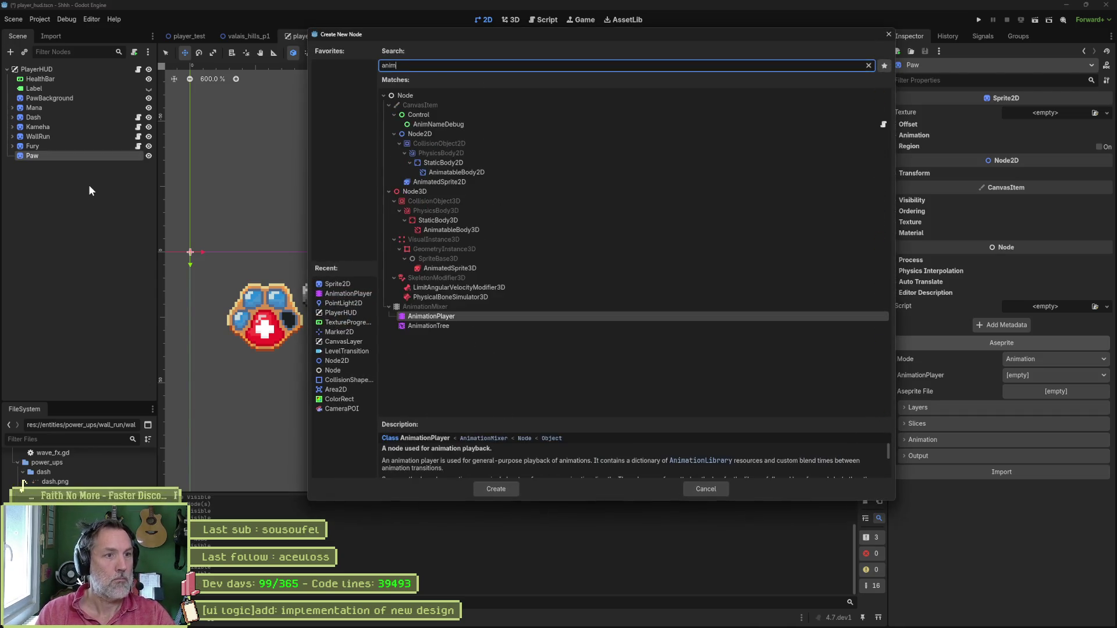
pyautogui.press('Return')
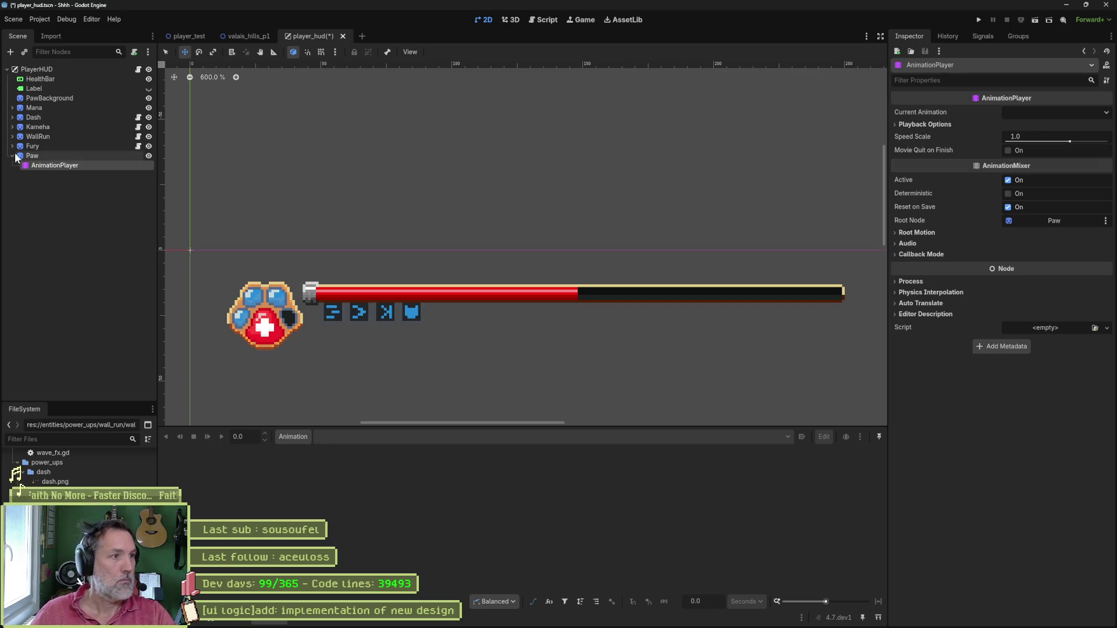
# Import res://uis/hud/hud_paw.aseprite into Paw with animations sent to Paw/AnimationPlayer.
pyautogui.click(30, 155)
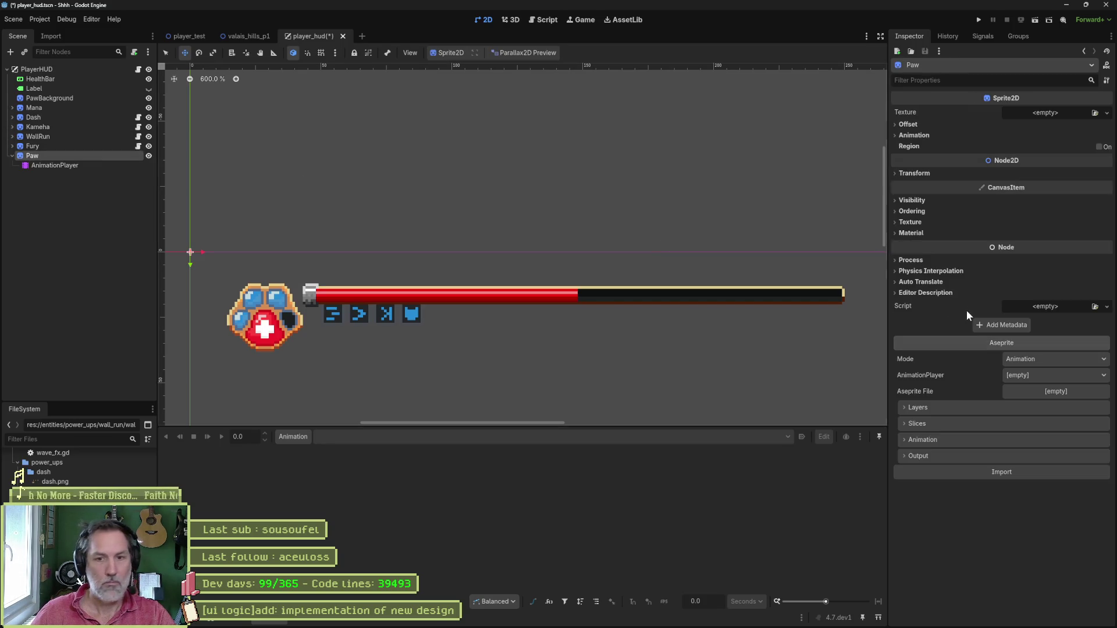
pyautogui.click(1048, 376)
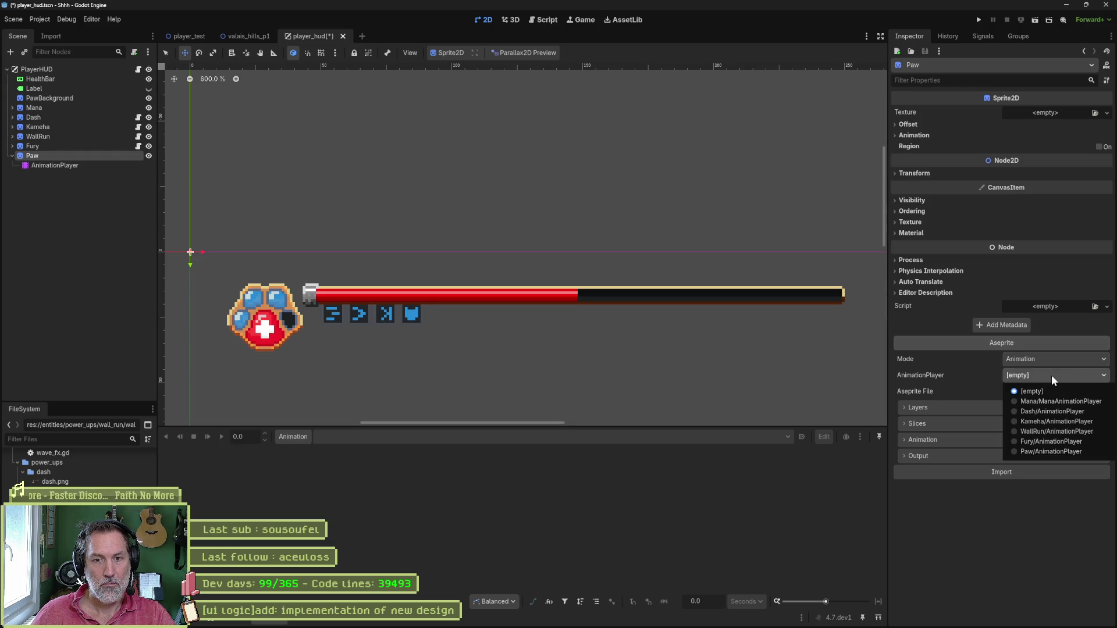
pyautogui.click(1060, 449)
pyautogui.click(1060, 391)
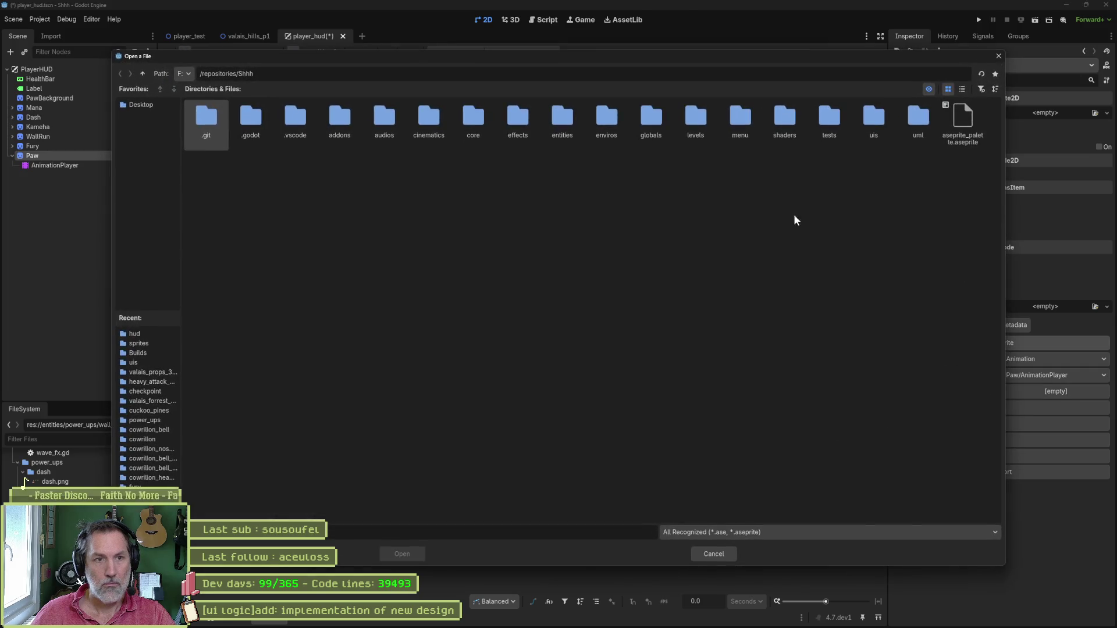
pyautogui.doubleClick(867, 117)
pyautogui.click(254, 118)
pyautogui.doubleClick(254, 118)
pyautogui.doubleClick(302, 116)
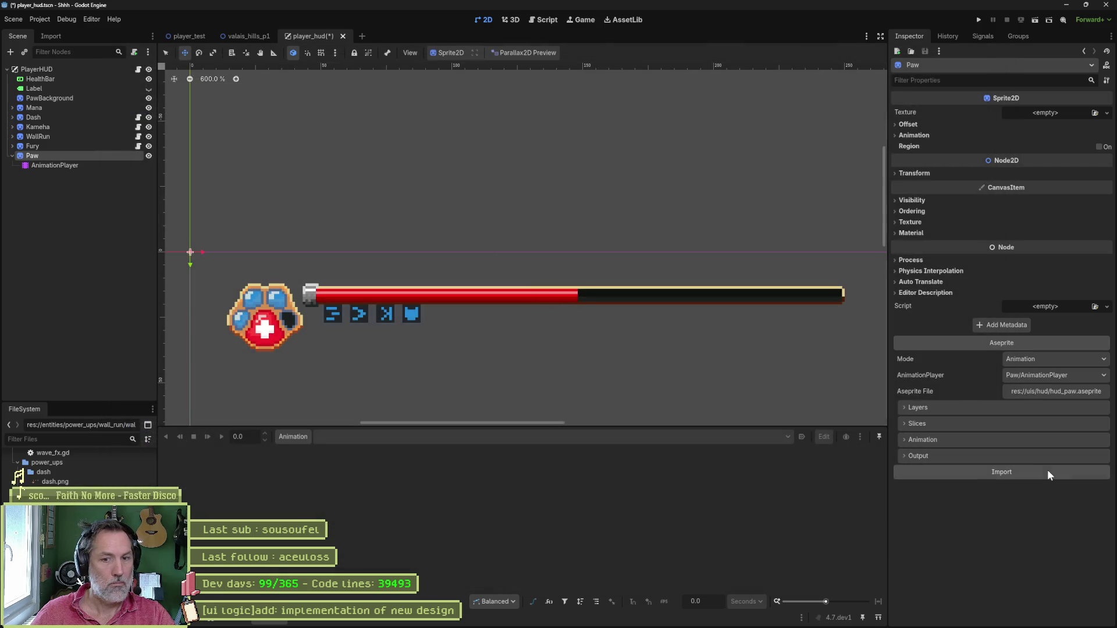
pyautogui.click(978, 469)
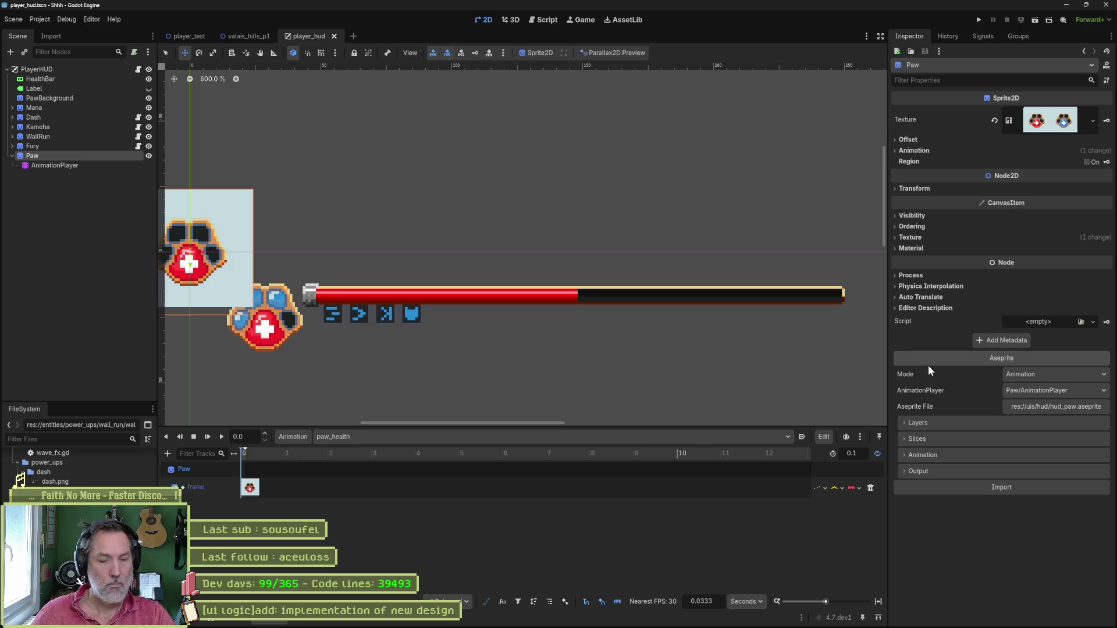
# Turn off Centered offset and reimport the paw excluding the bg layer.
pyautogui.click(908, 140)
pyautogui.click(1012, 151)
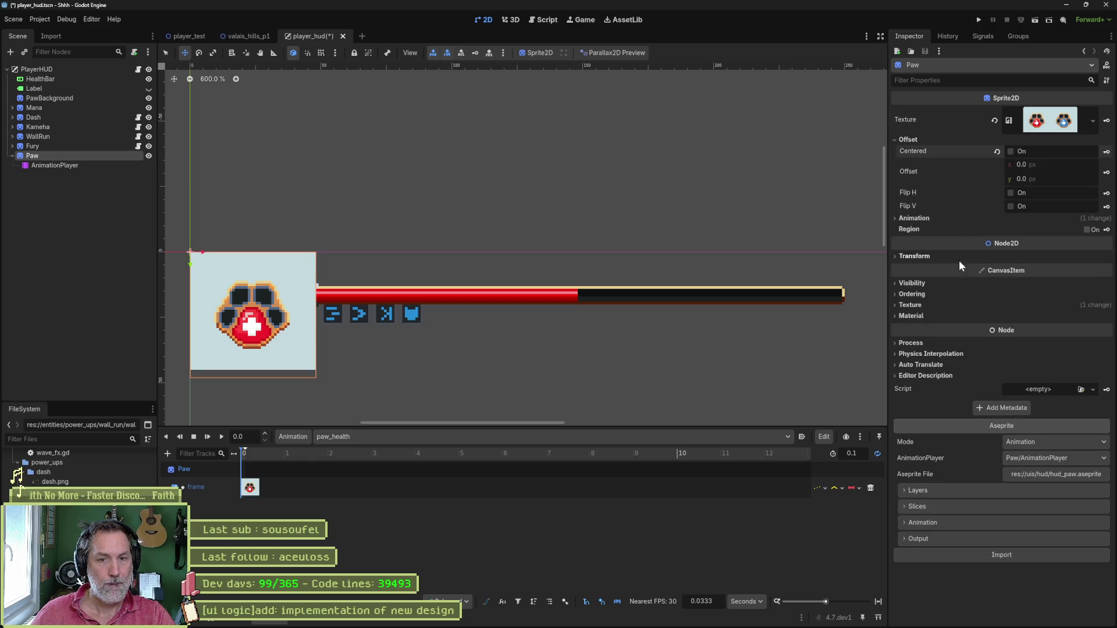
pyautogui.click(960, 499)
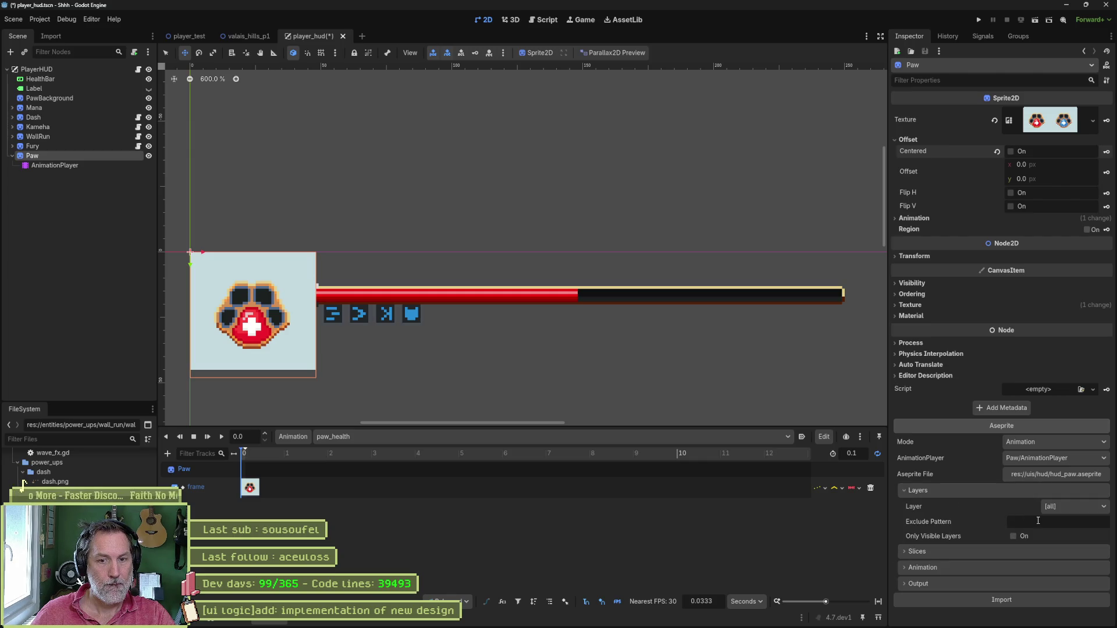
pyautogui.click(1038, 521)
pyautogui.write('bg')
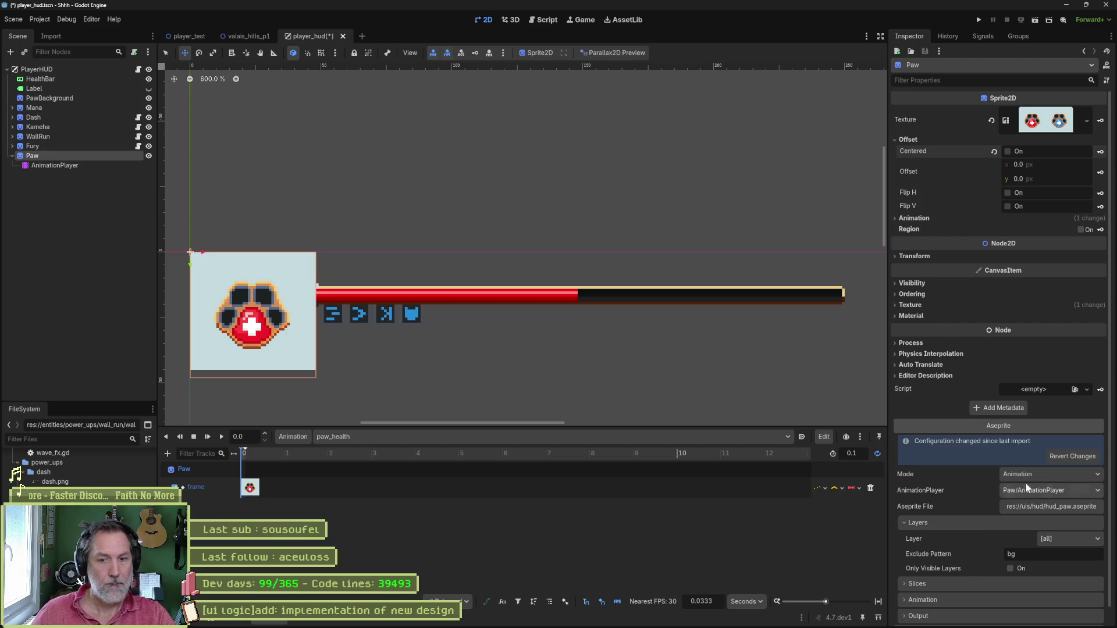
pyautogui.click(1019, 609)
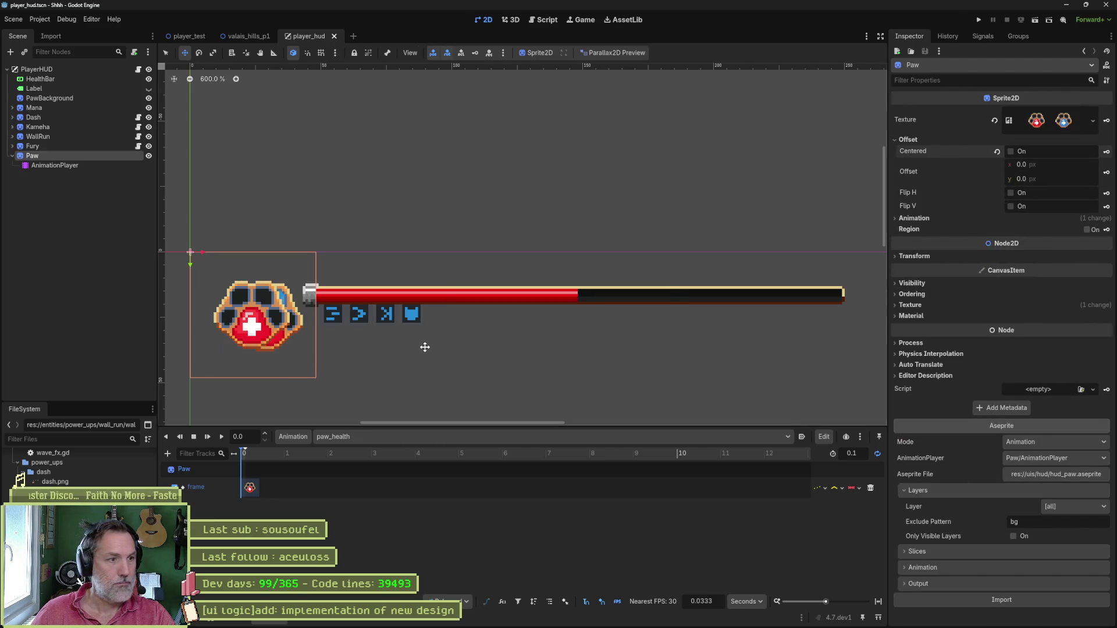
# Nudge the paw slightly right and down, save the scene, and preview paw_mana.
pyautogui.moveTo(304, 347); pyautogui.dragTo(326, 349)
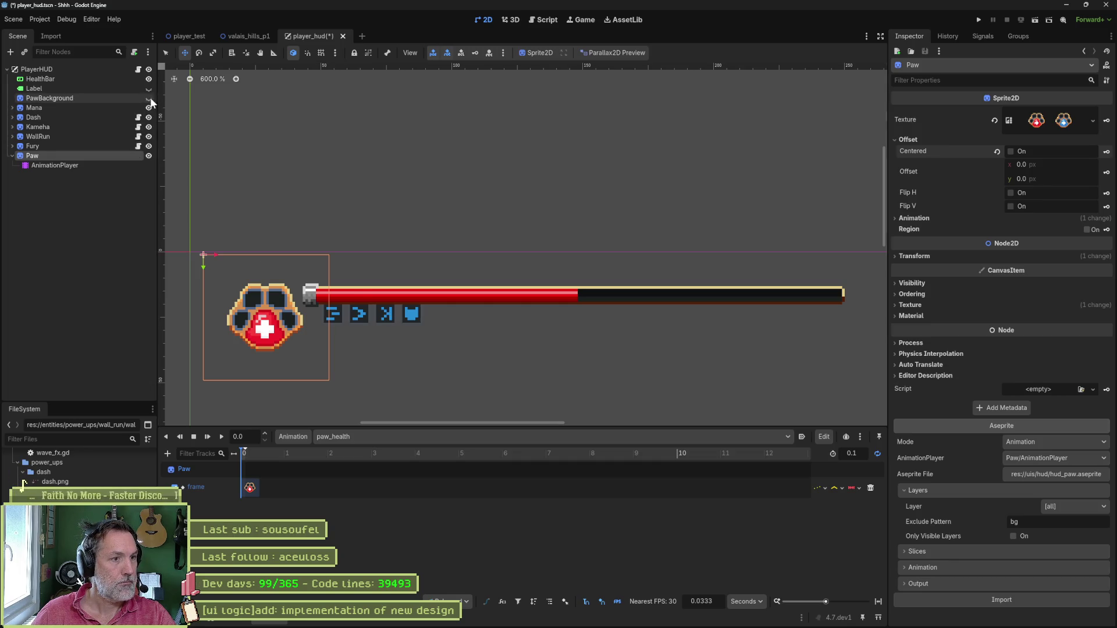
pyautogui.hotkey('ctrl', 's')
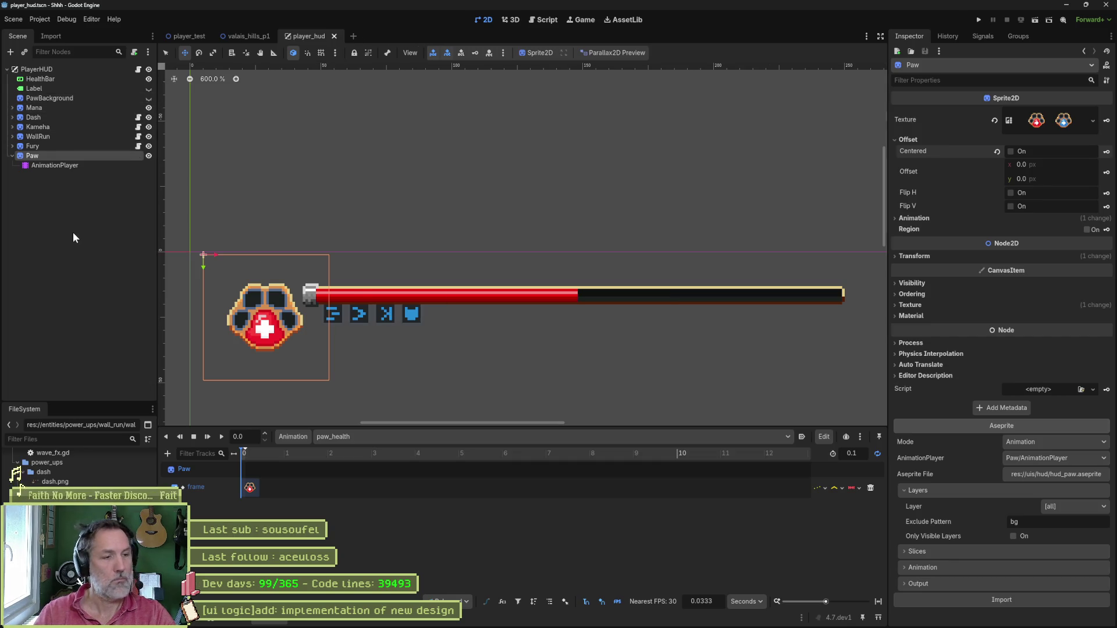
pyautogui.click(378, 436)
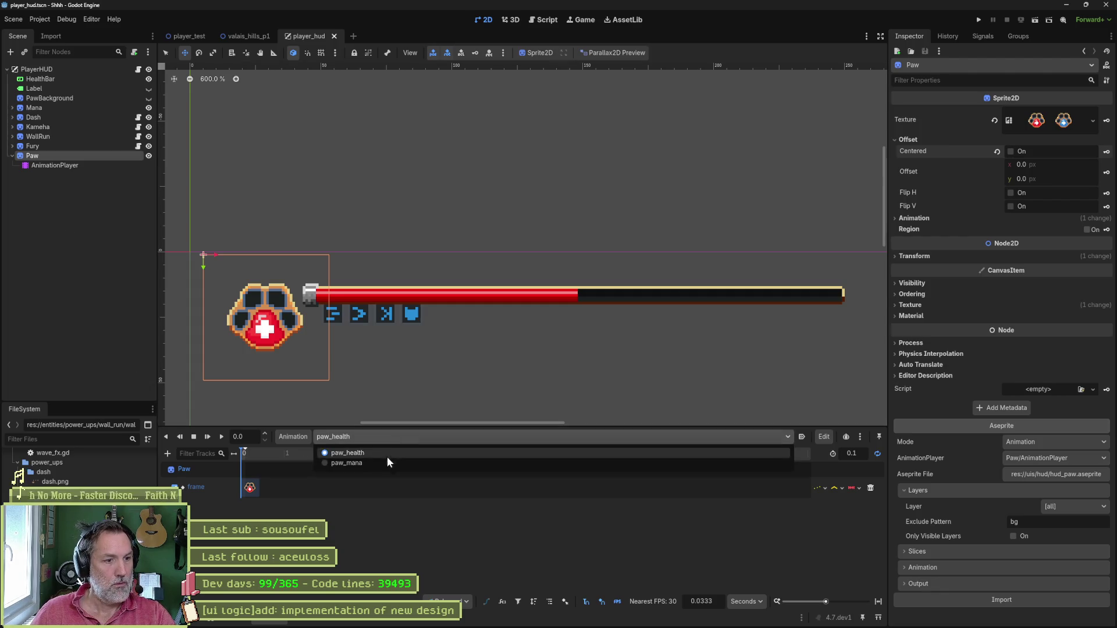
pyautogui.click(382, 463)
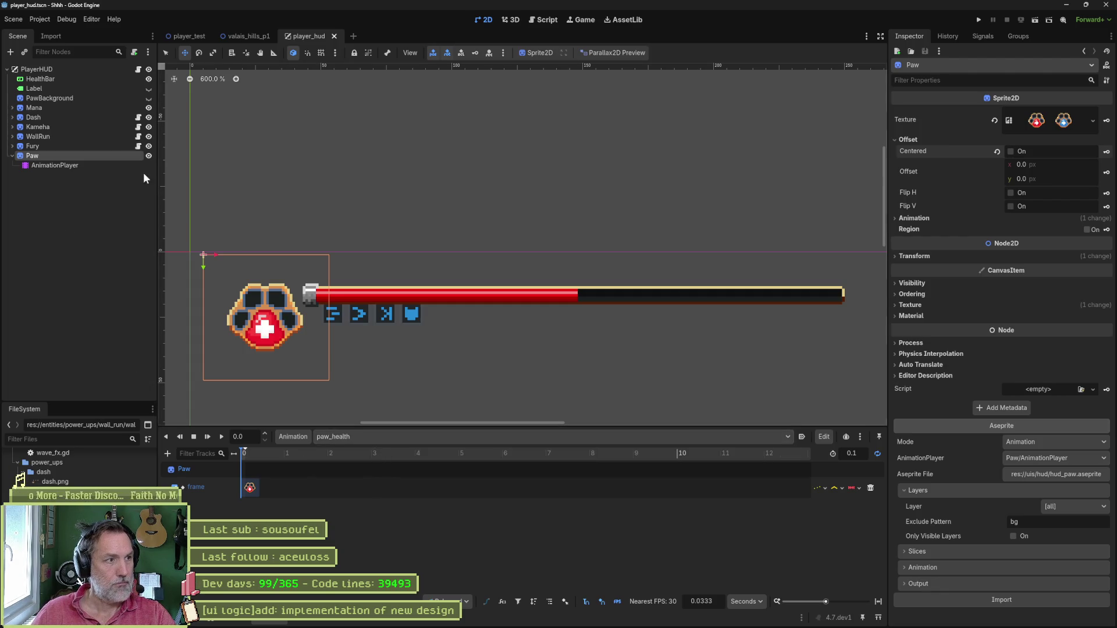
pyautogui.click(138, 69)
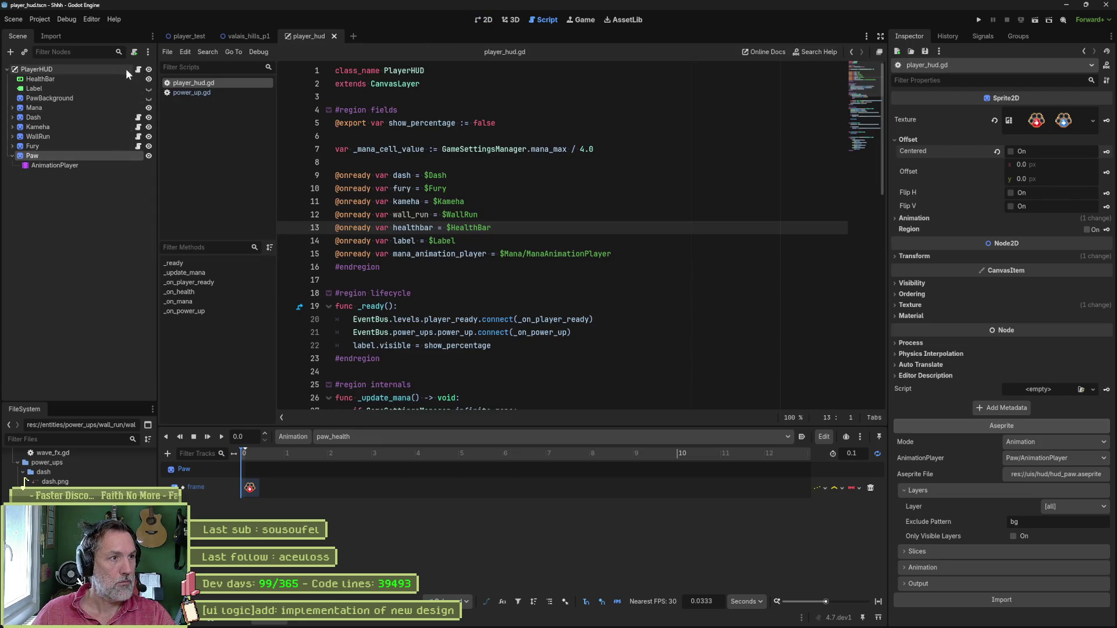
# Attach a new script res://uis/hud/hud_paw.gd to the Paw node.
pyautogui.press('BackSpace')
pyautogui.press('BackSpace')
pyautogui.press('BackSpace')
pyautogui.write('_paw')
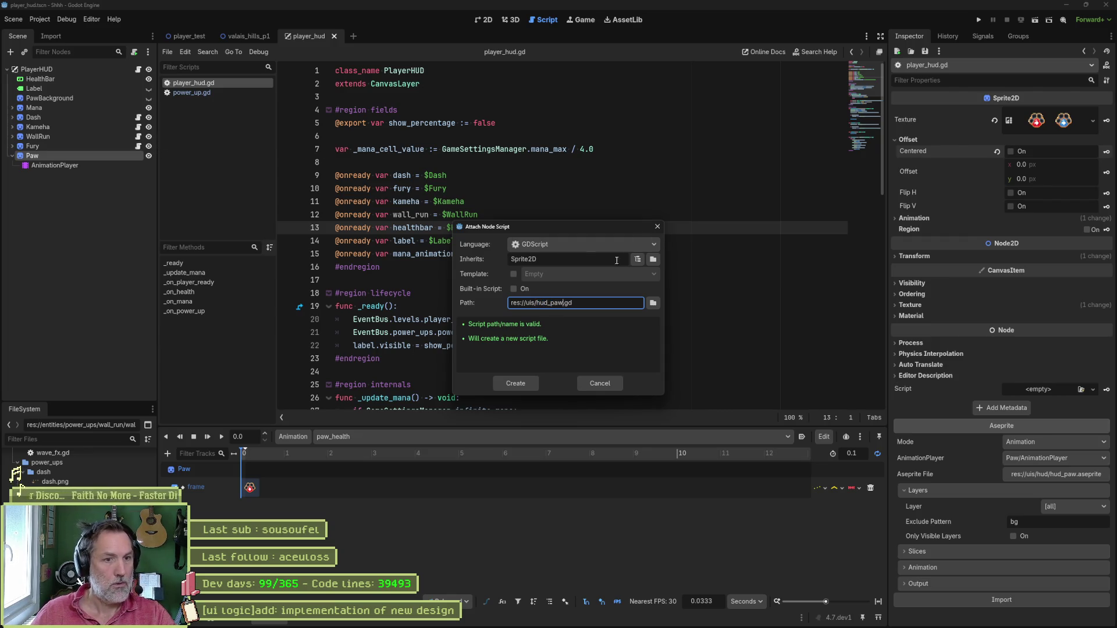
pyautogui.click(652, 303)
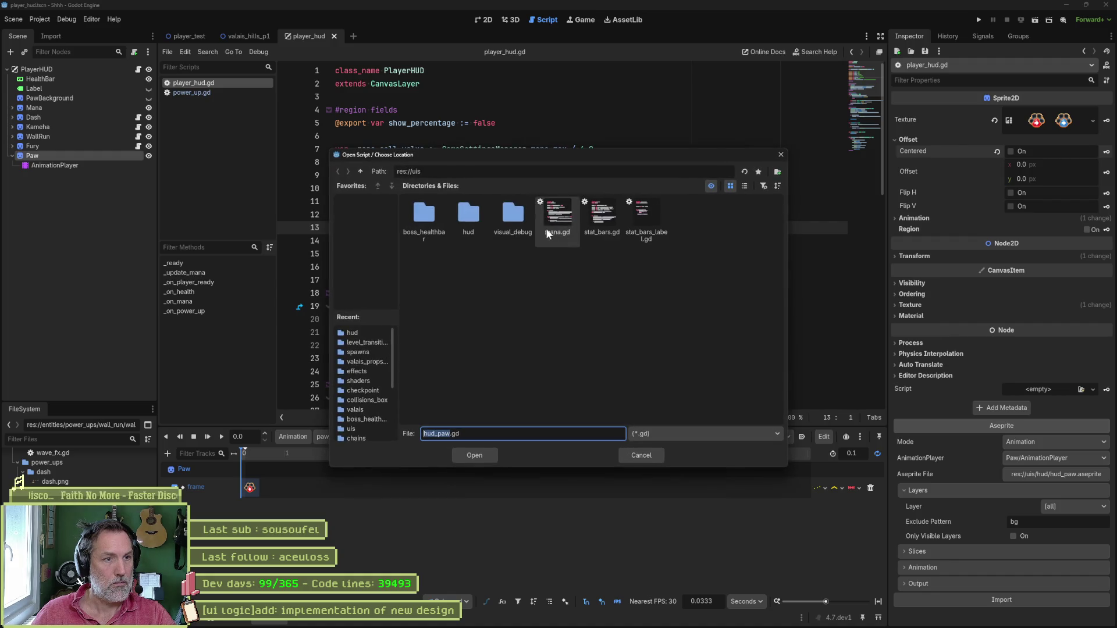
pyautogui.doubleClick(482, 221)
pyautogui.click(474, 456)
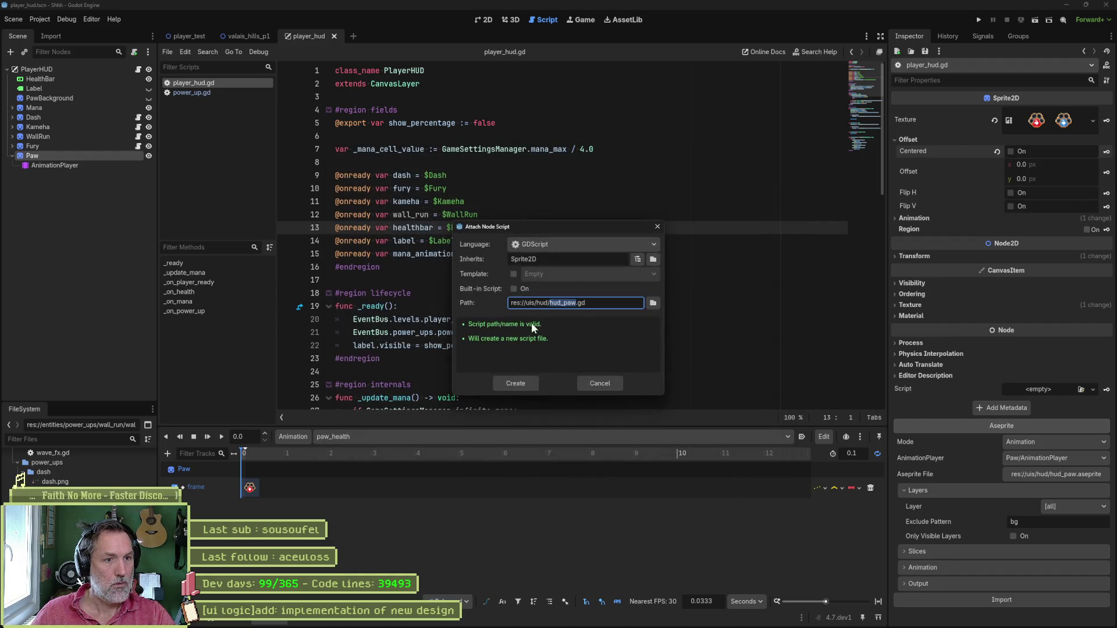
pyautogui.click(516, 384)
# Start a class_name line above extends Sprite2D.
pyautogui.press('Return')
pyautogui.press('Up')
pyautogui.write('c')
pyautogui.write('_name')
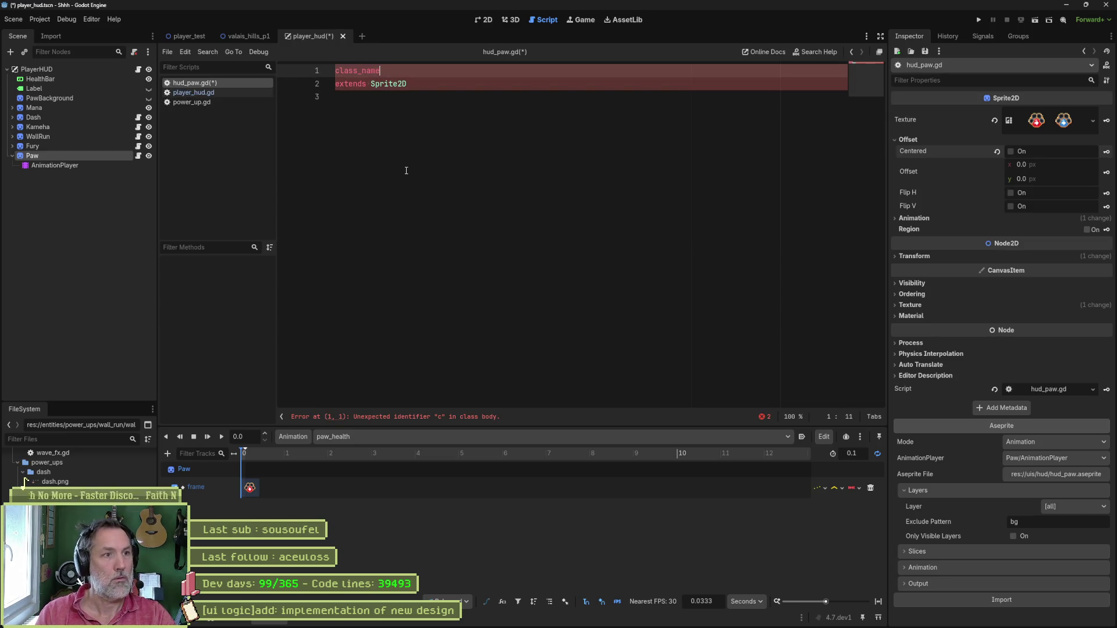
pyautogui.write('w')
# Finish the class_name HudPaw line and check player_hud.gd for reference.
pyautogui.press('Down')
pyautogui.press('Down')
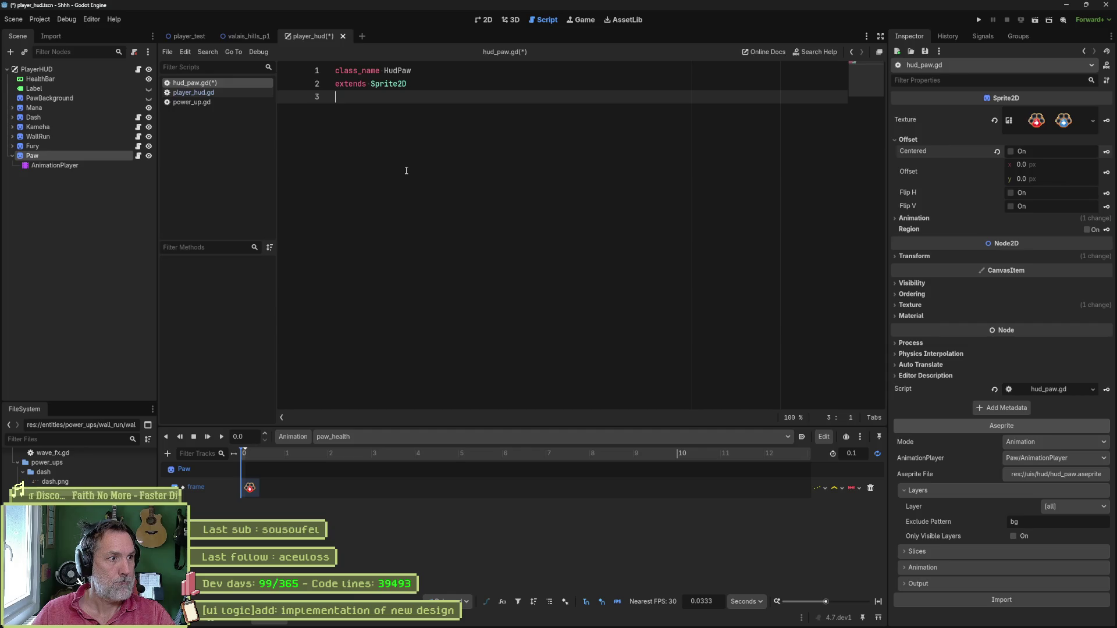
pyautogui.press('Return')
pyautogui.press('Return')
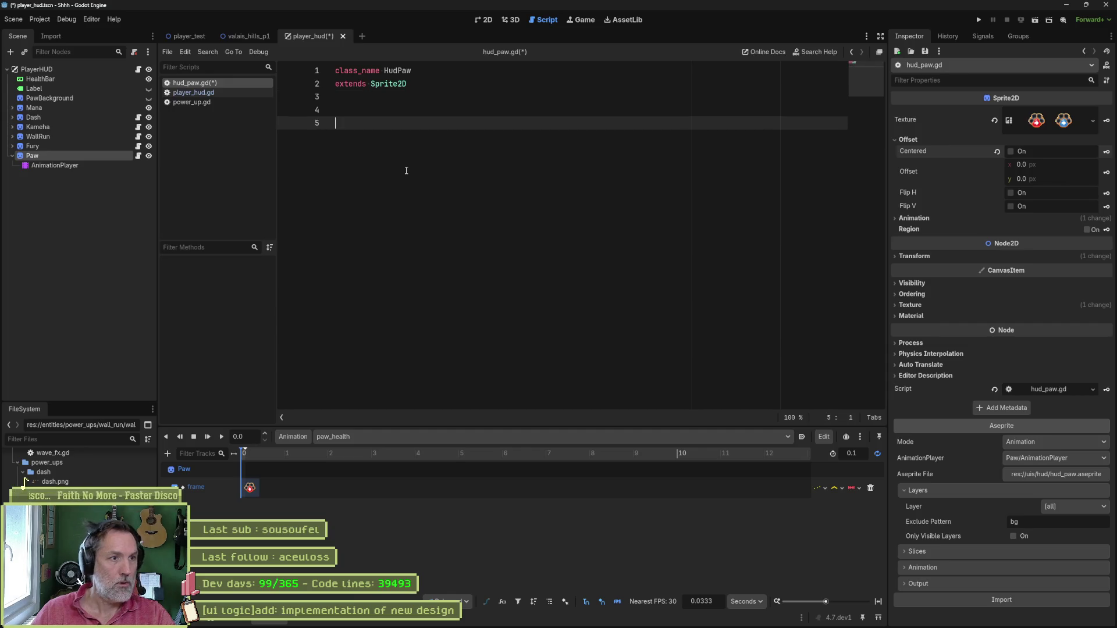
pyautogui.press('BackSpace')
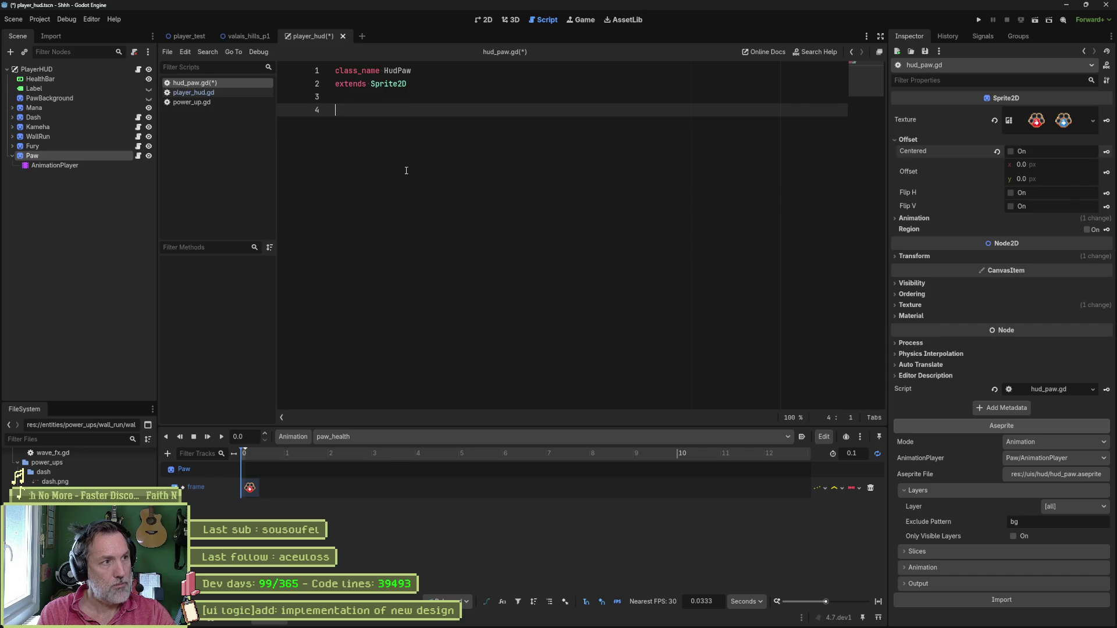
pyautogui.click(138, 69)
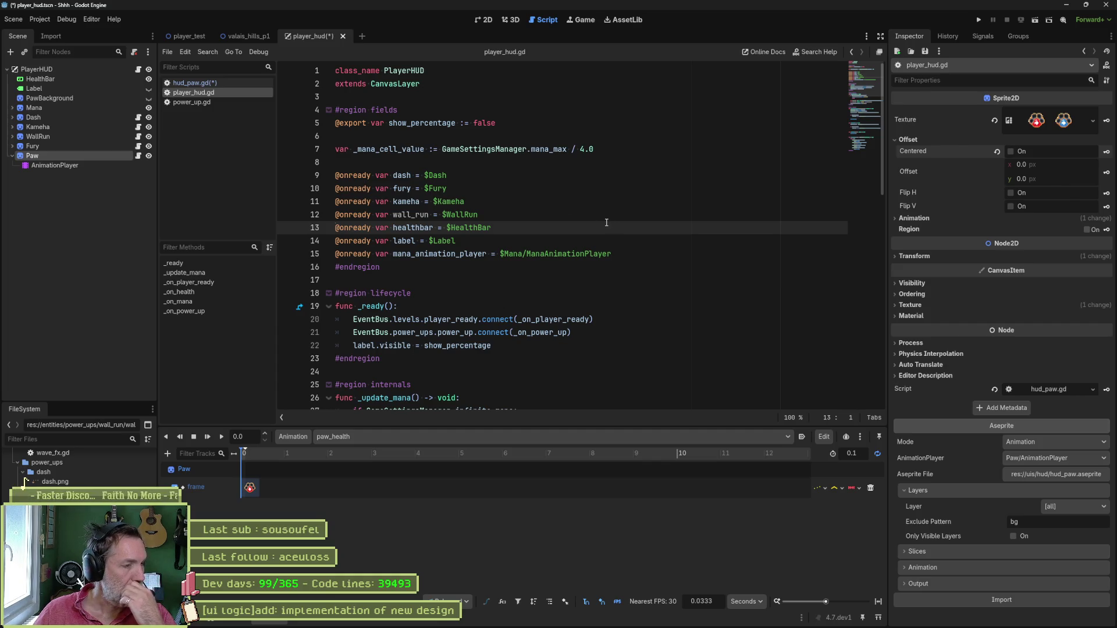
pyautogui.click(138, 155)
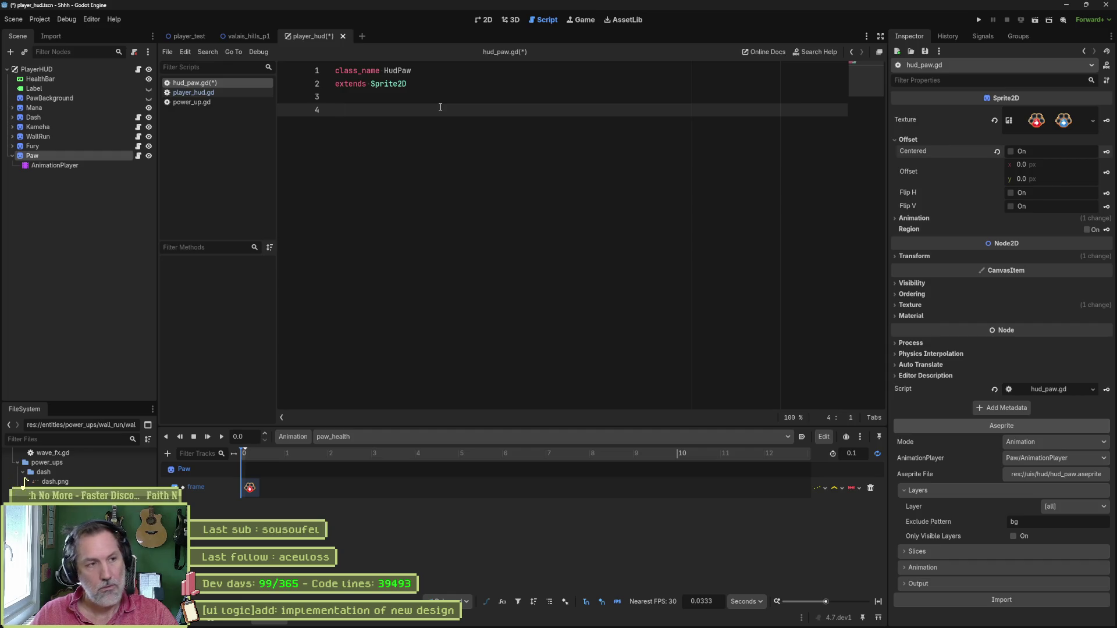
# Add a func _process(_delta): declaration to hud_paw.gd using autocomplete.
pyautogui.write('void')
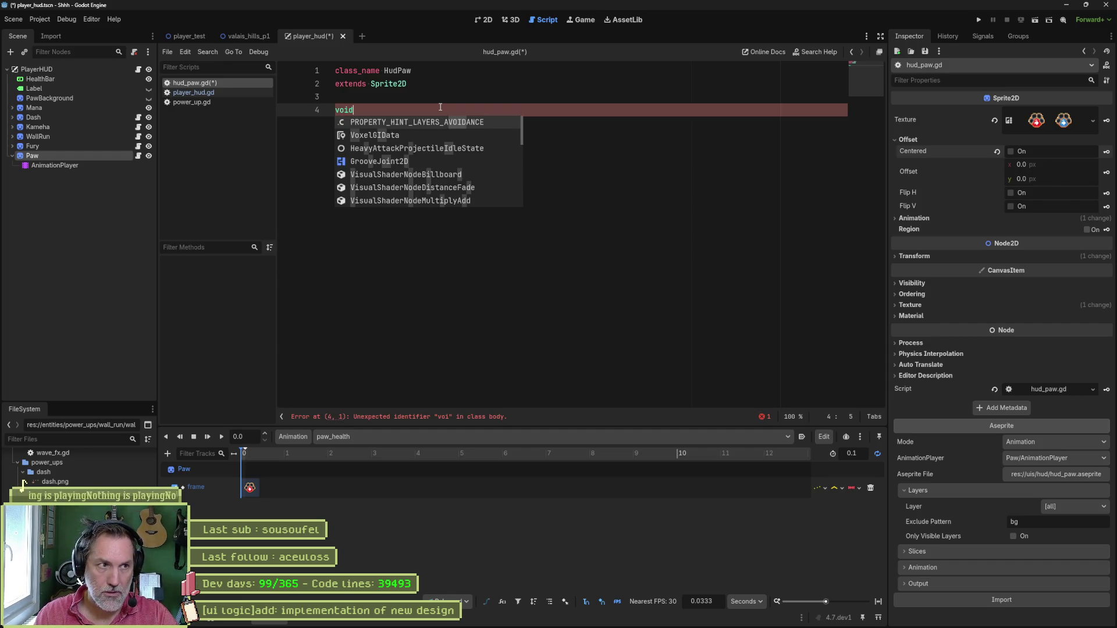
pyautogui.press('BackSpace')
pyautogui.press('BackSpace')
pyautogui.press('BackSpace')
pyautogui.write('func _pro')
pyautogui.press('Return')
pyautogui.write('_')
# Begin an indented 'if InputManager.' condition inside _process.
pyautogui.click(440, 107)
pyautogui.press('Return')
pyautogui.write('if InputManager.')
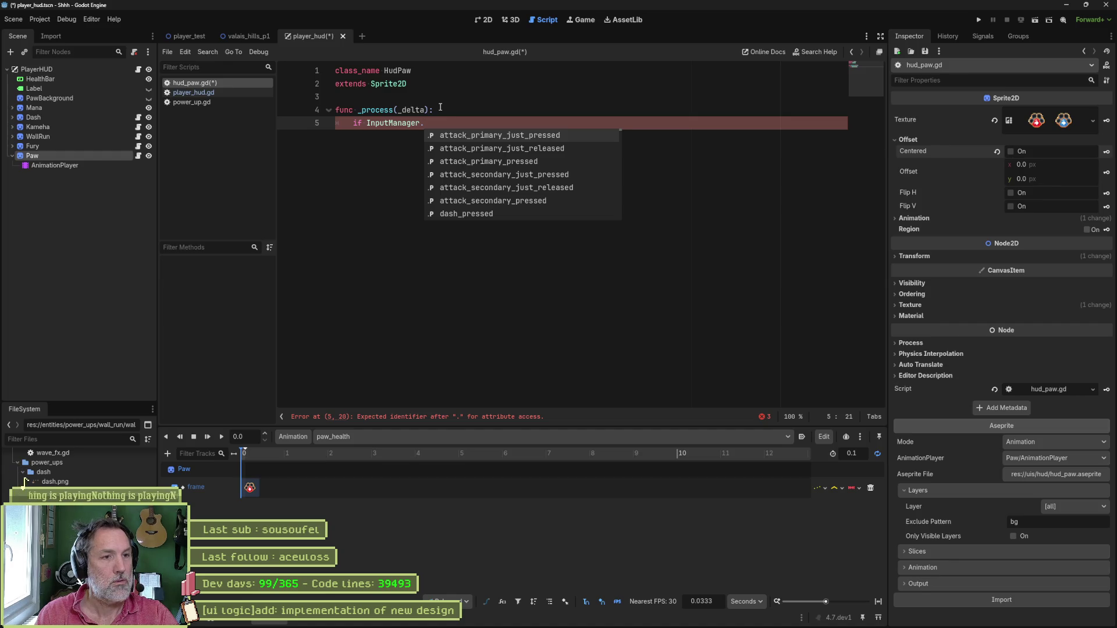
pyautogui.press('Escape')
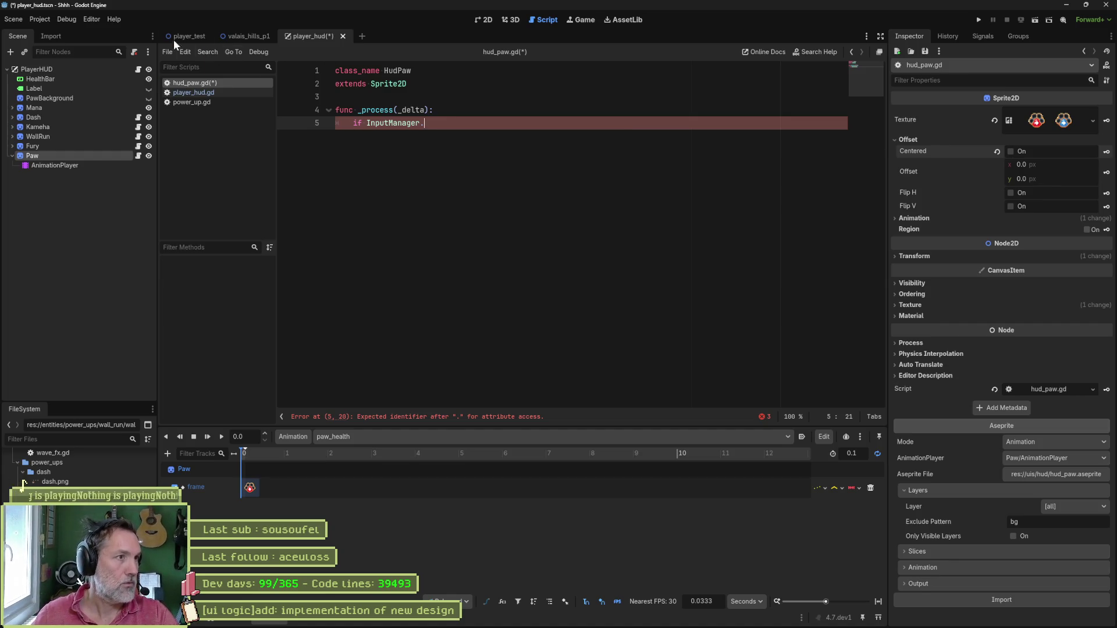
pyautogui.click(60, 22)
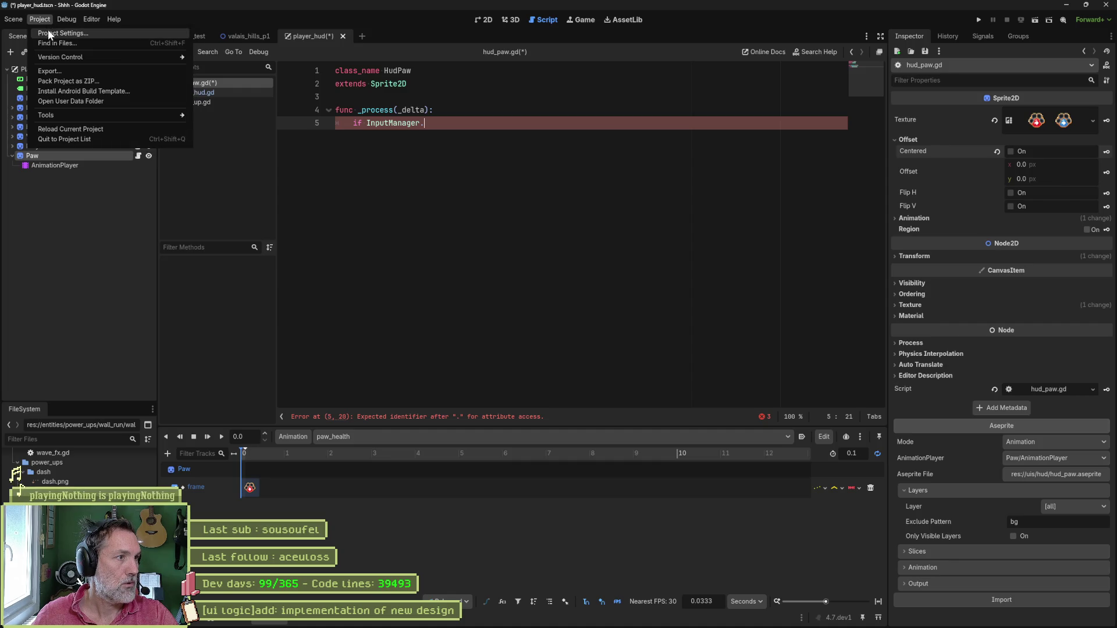
# Show the Input Map in Project Settings, listing move_left through toggle_fullscreen.
pyautogui.click(48, 29)
pyautogui.click(469, 74)
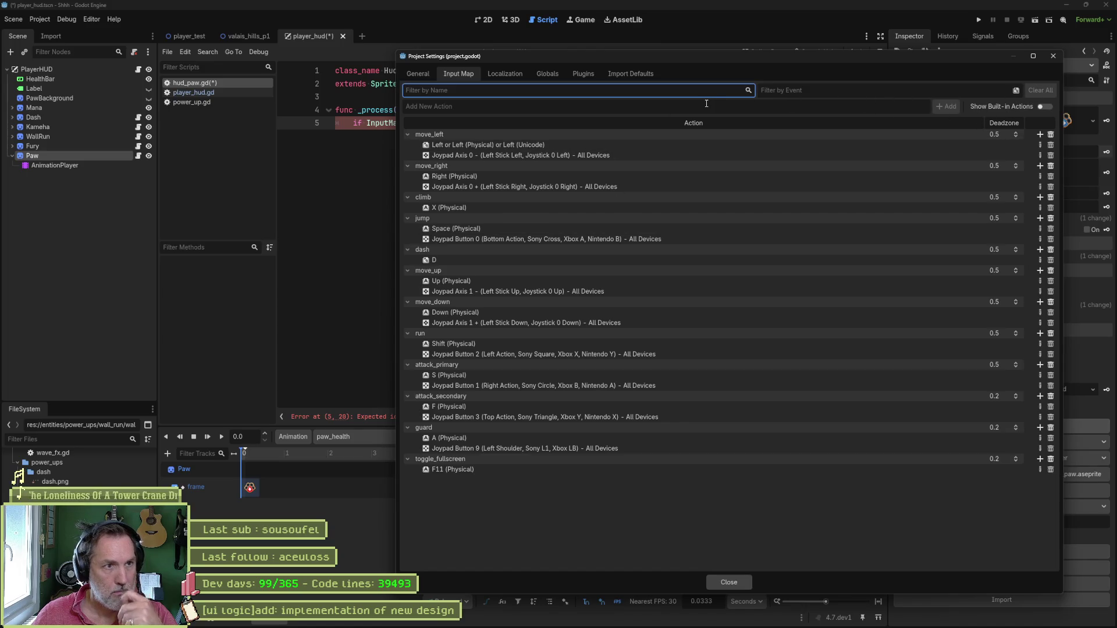
pyautogui.click(670, 101)
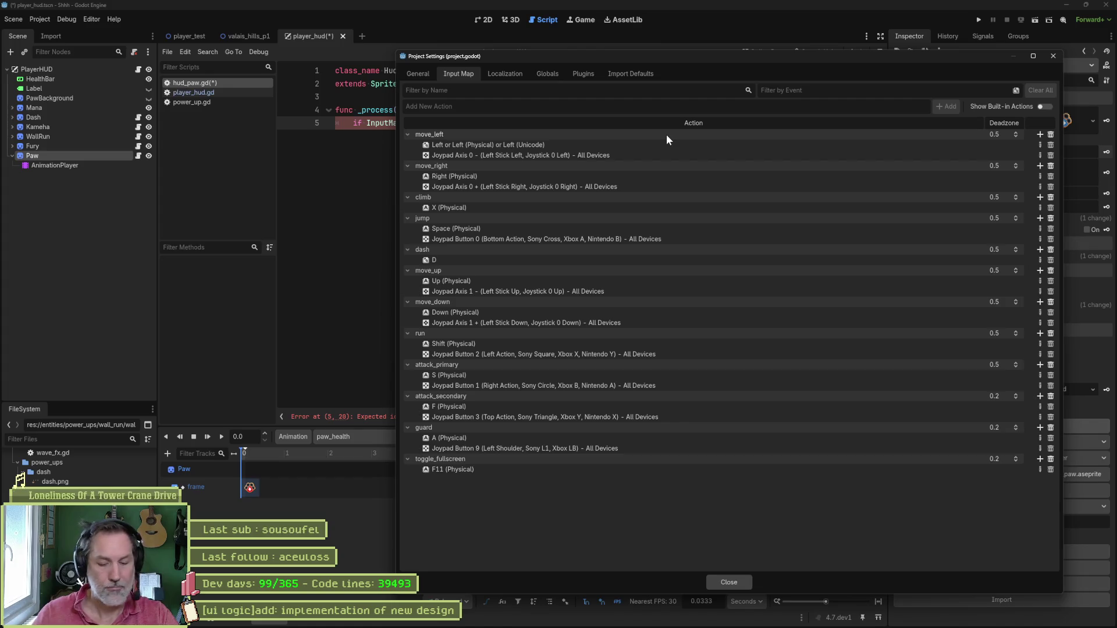